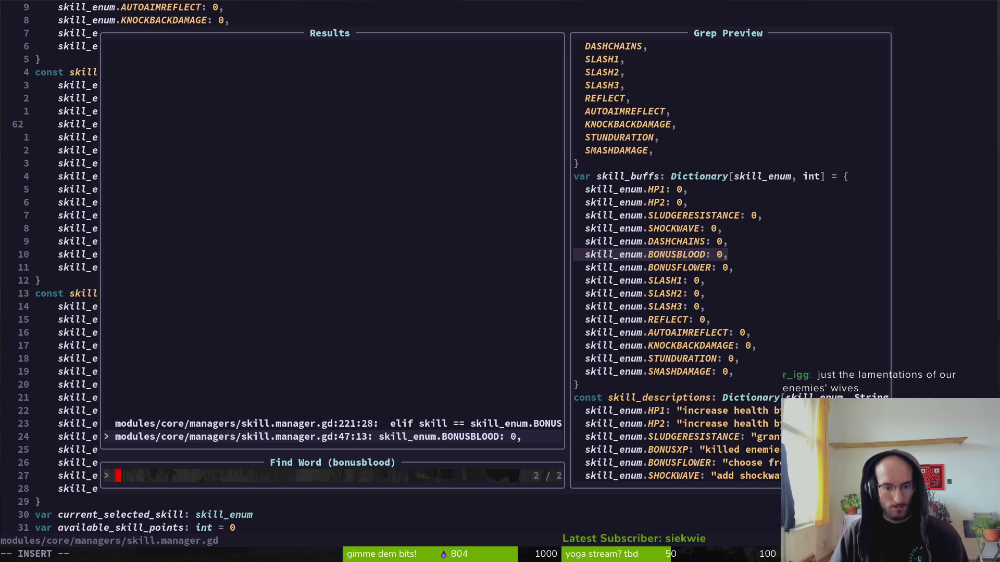
- Open the skill_buffs BONUSBLOOD grep match at line 47 of skill.manager.gd
key("Up")
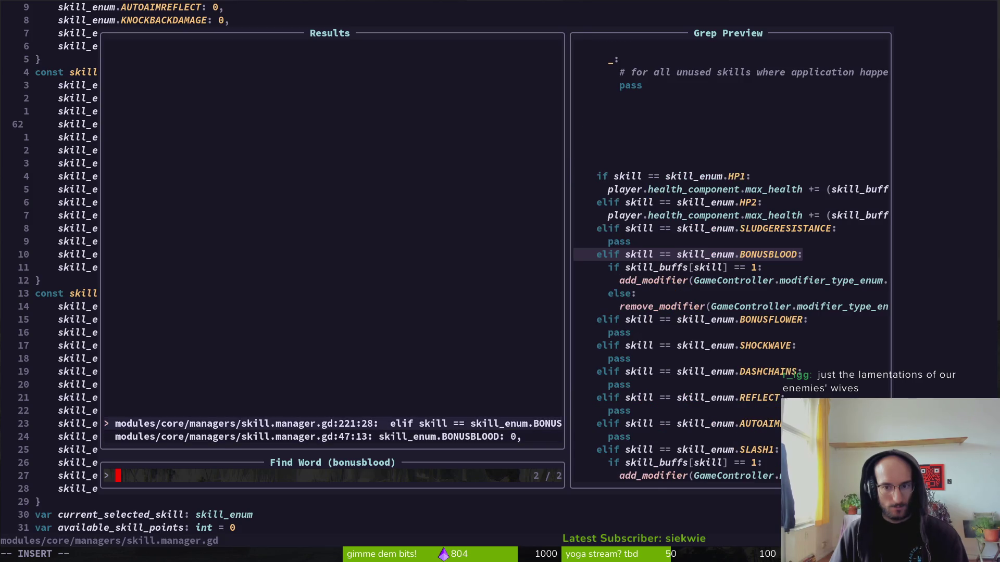
key("Down")
key("Return")
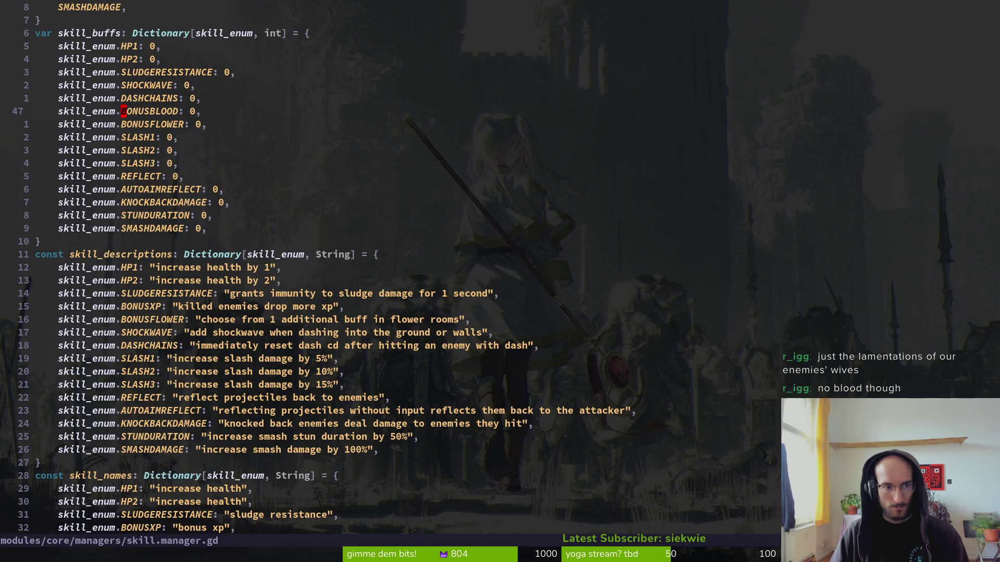
- Change the BONUSBLOOD entry to BONUSXP and save the file
type("cw")
type("BONUSXP")
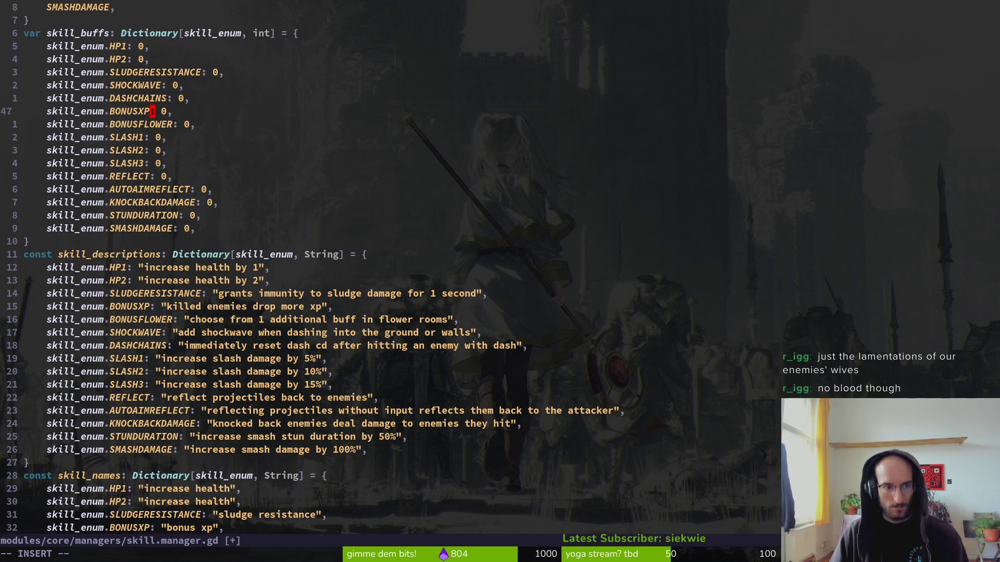
key("Escape")
type(":w")
key("Return")
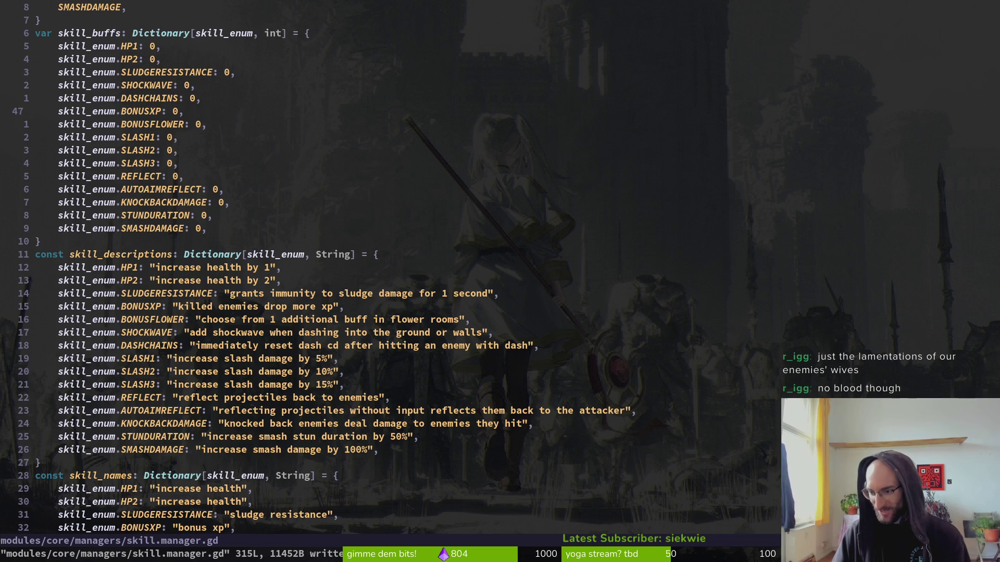
key("ctrl+d")
key("ctrl+d")
key("ctrl+d")
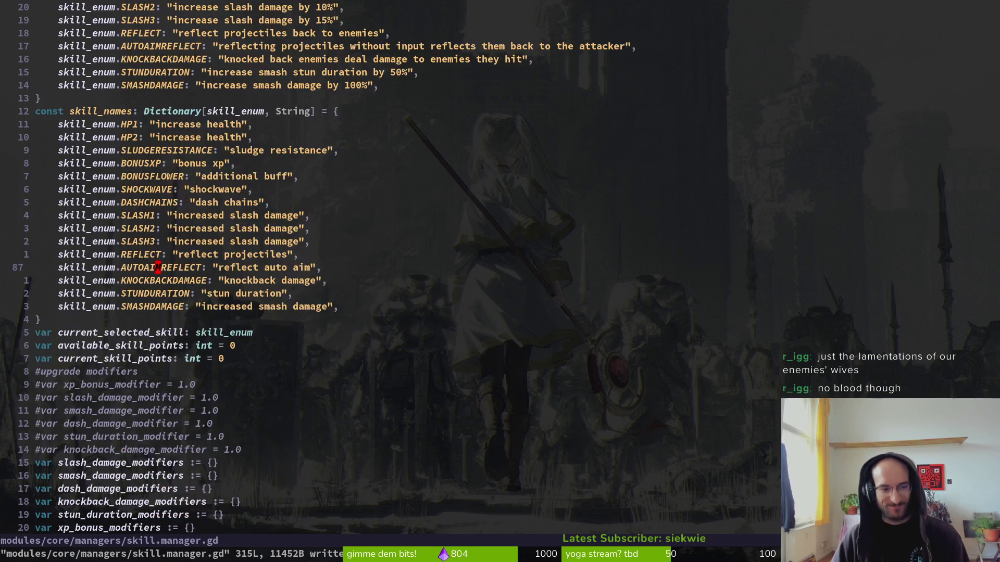
- In apply_skill_buffs, yank the four-line XP modifier block from the BONUSBLOOD elif branch
key("ctrl+d")
key("ctrl+d")
key("ctrl+d")
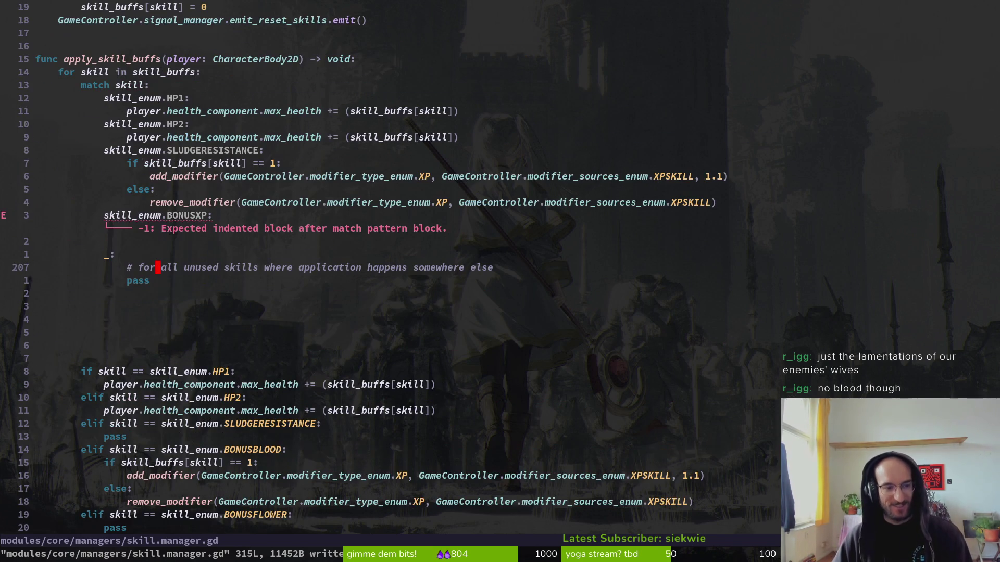
key("k")
key("k")
key("k")
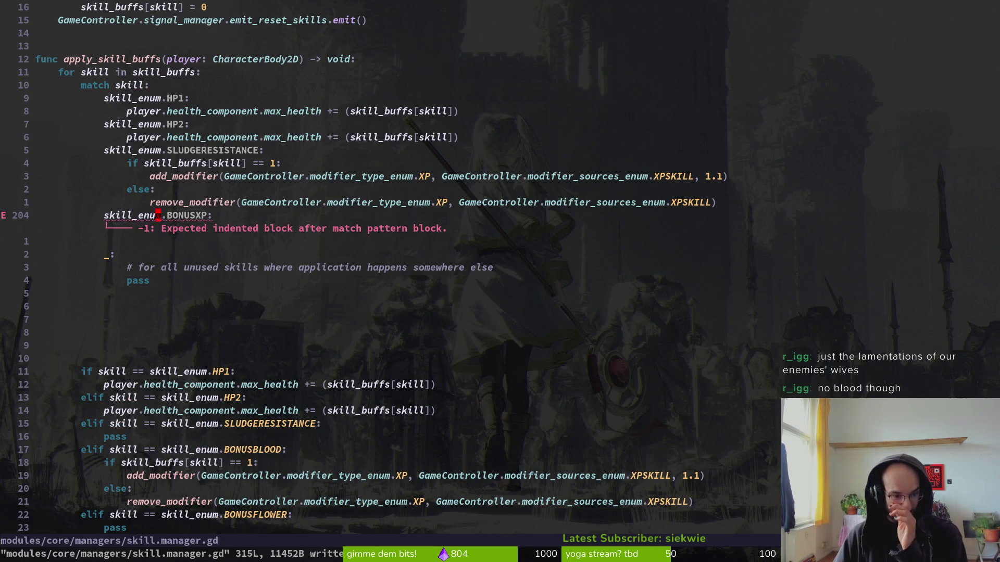
key("j")
key("j")
key("j")
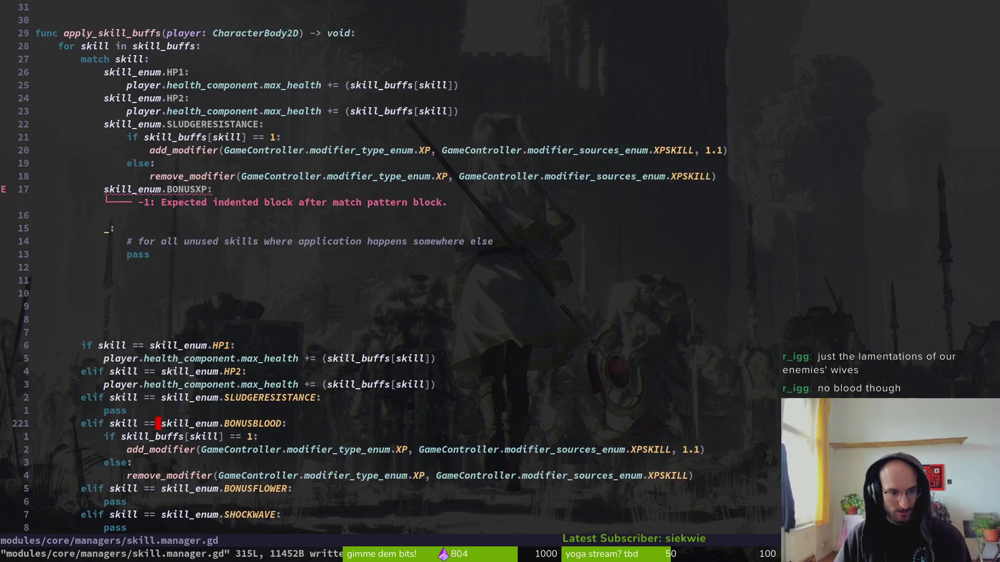
key("j")
key("shift+v")
key("j")
key("j")
key("j")
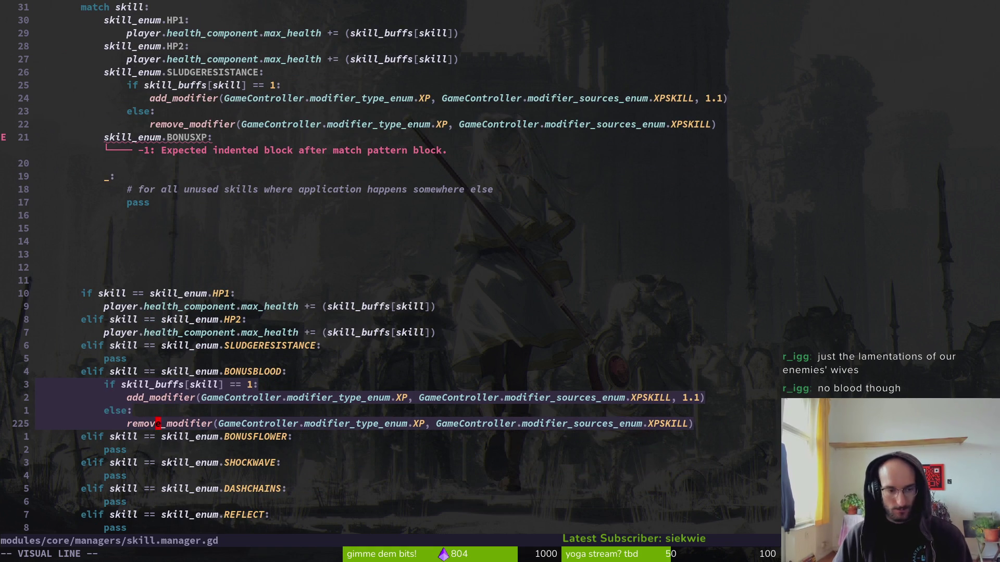
key("y")
- Paste the XP modifier block under the BONUSXP match branch, indent it, and save
key("k")
key("k")
key("k")
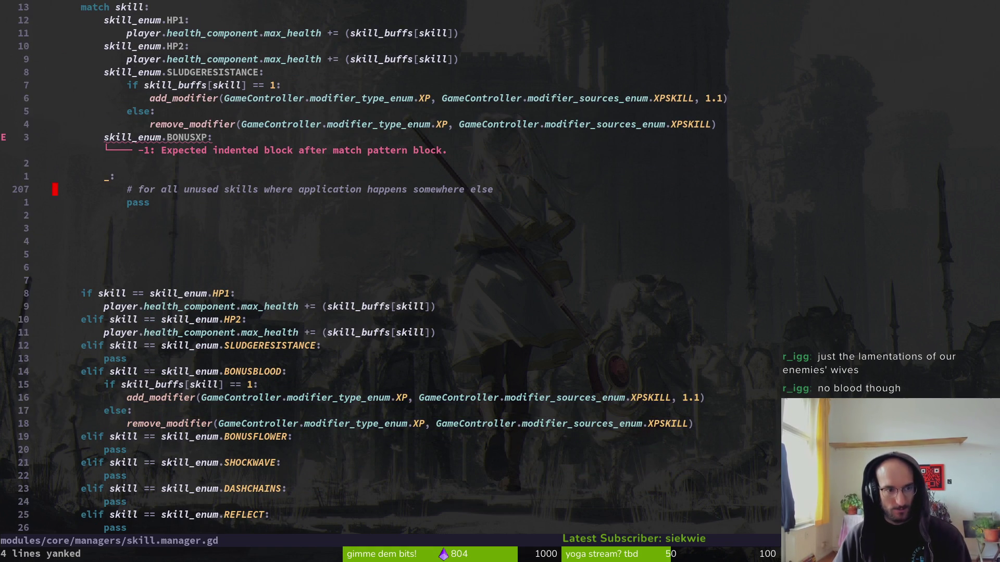
key("k")
key("k")
key("k")
key("p")
key("shift+v")
key("j")
key("j")
key("j")
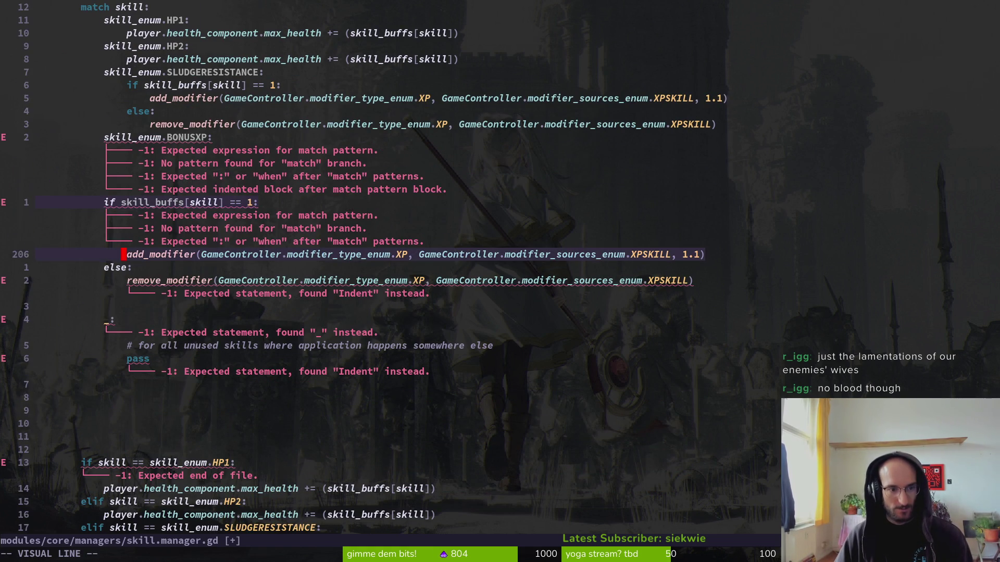
key("greater")
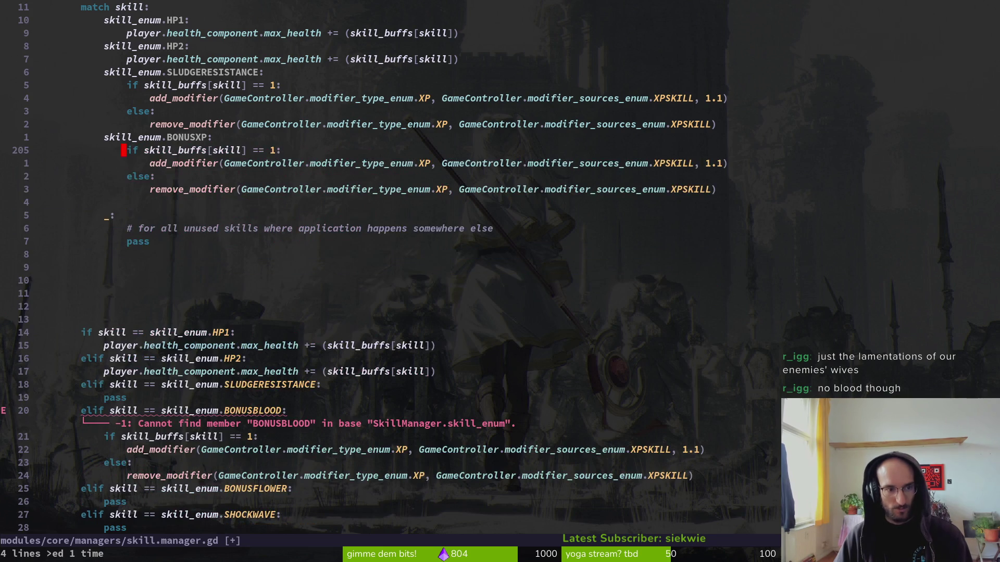
type(":w")
key("Return")
key("j")
key("j")
- Yank the four-line SLASH1 modifier block from the old if/elif chain
key("j")
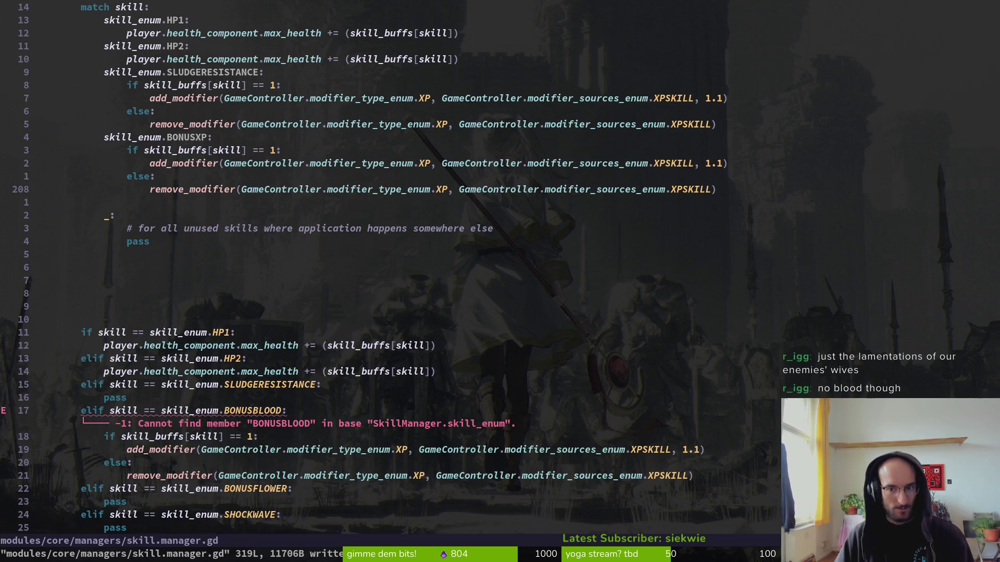
key("k")
key("j")
key("j")
key("j")
key("j")
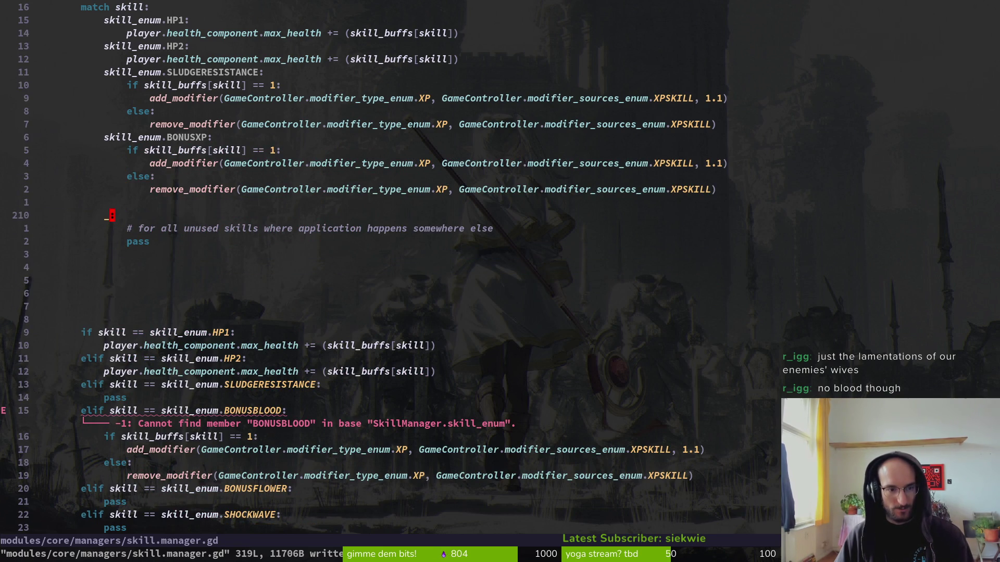
key("j")
key("j")
key("j")
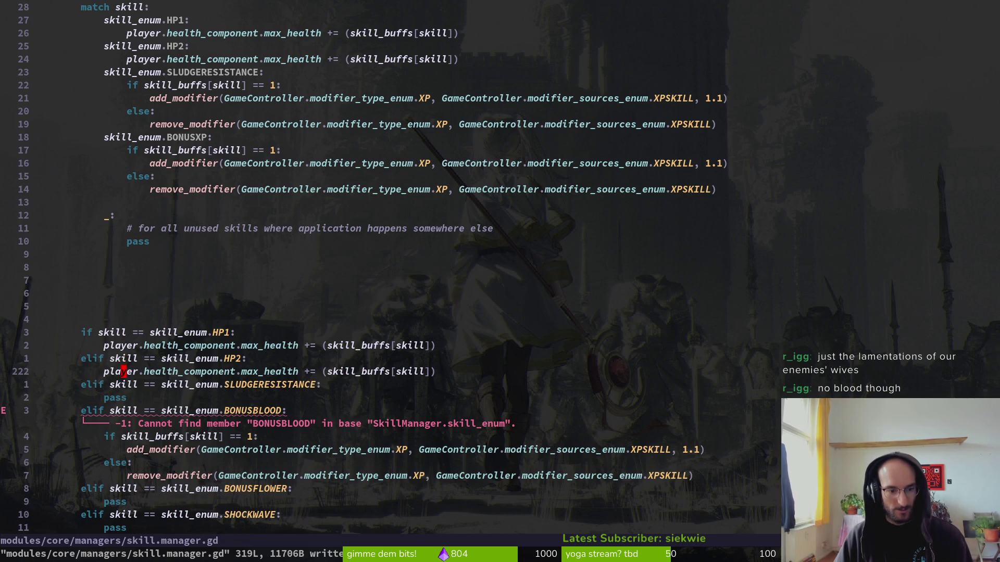
key("j")
key("j")
key("j")
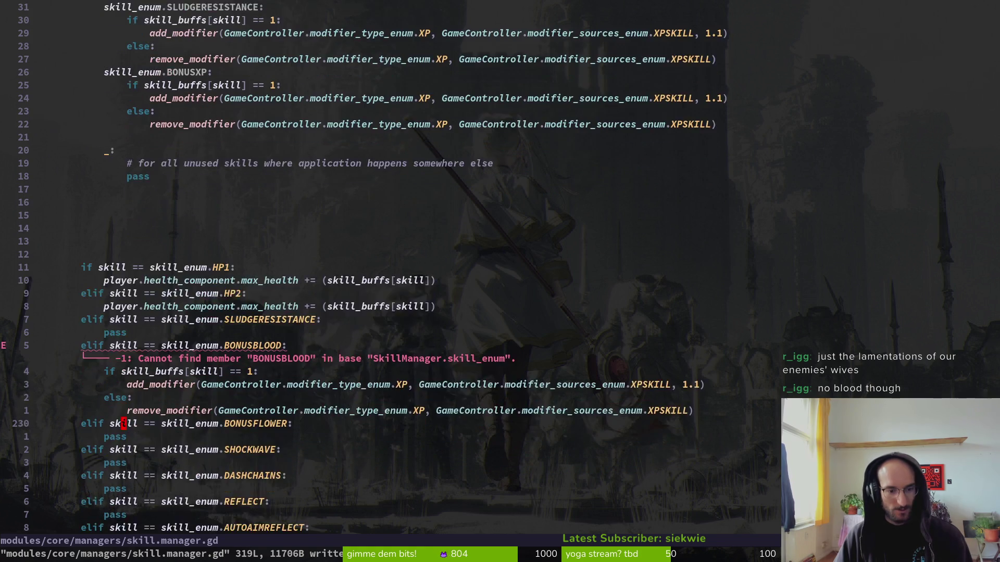
key("j")
key("j")
key("j")
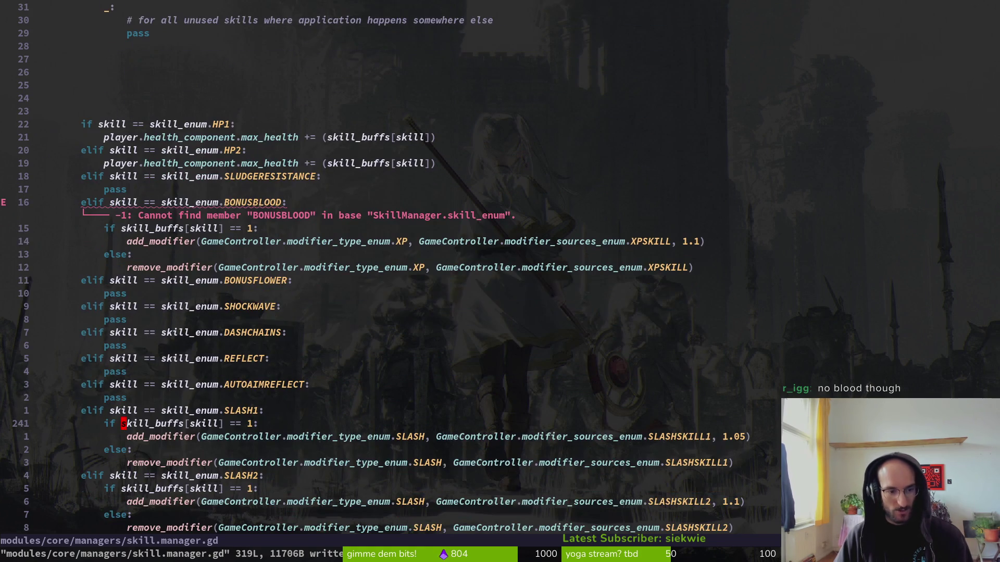
key("V")
key("j")
key("j")
key("y")
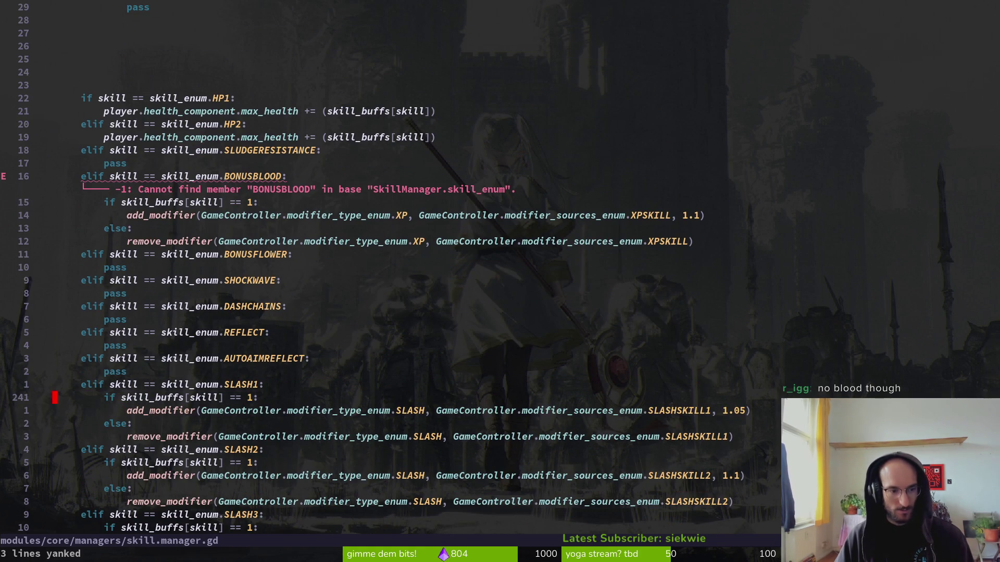
key("V")
key("j")
- Paste the SLASH1 modifier block into the match after the BONUSXP case
key("j")
key("j")
key("y")
key("k")
key("1")
key("2")
key("k")
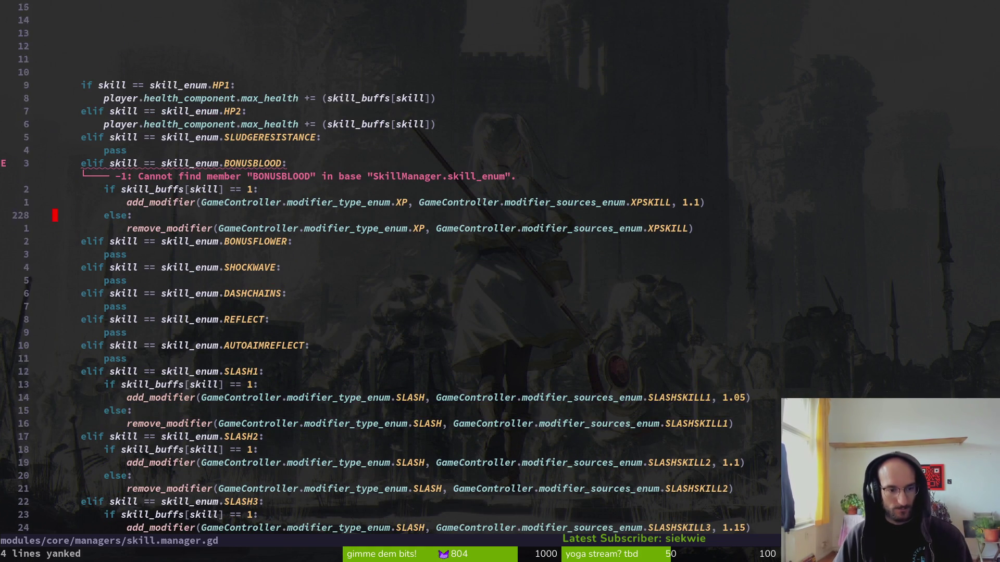
key("k")
key("k")
key("k")
key("j")
key("j")
key("j")
key("p")
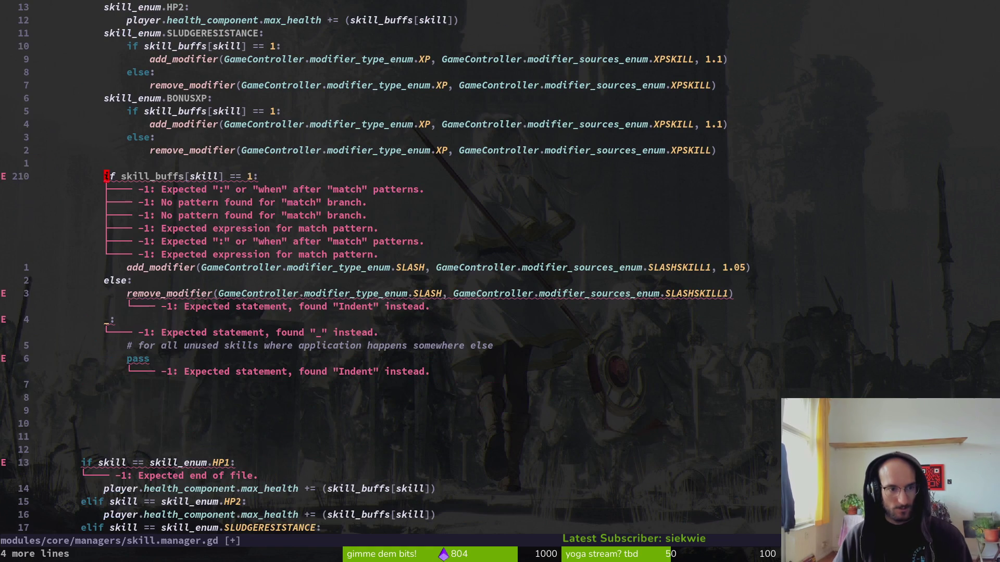
- Copy the BONUSXP branch line above the pasted slash block and indent the block under it
key("O")
key("Escape")
key("k")
key("k")
key("k")
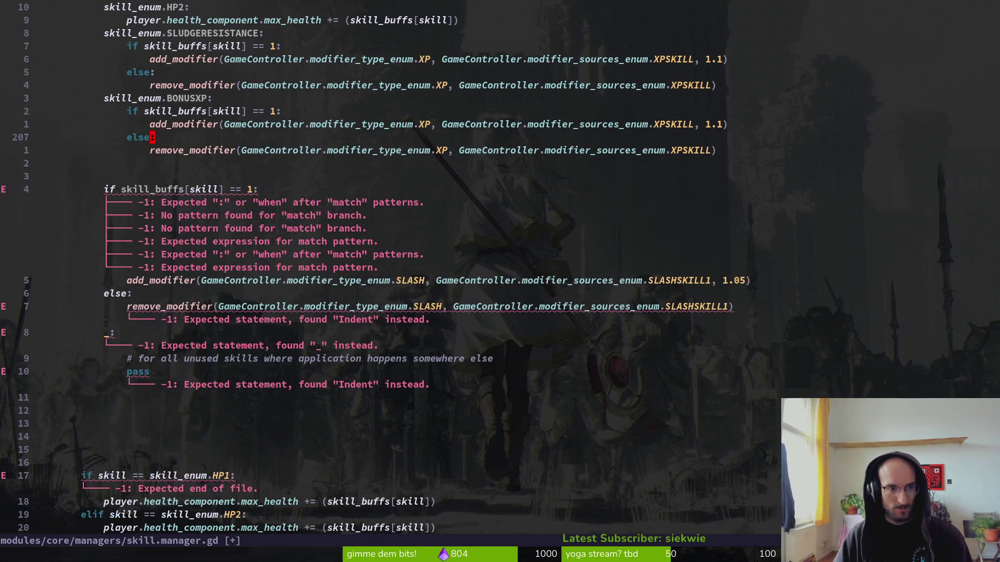
key("V")
key("y")
key("j")
key("j")
key("j")
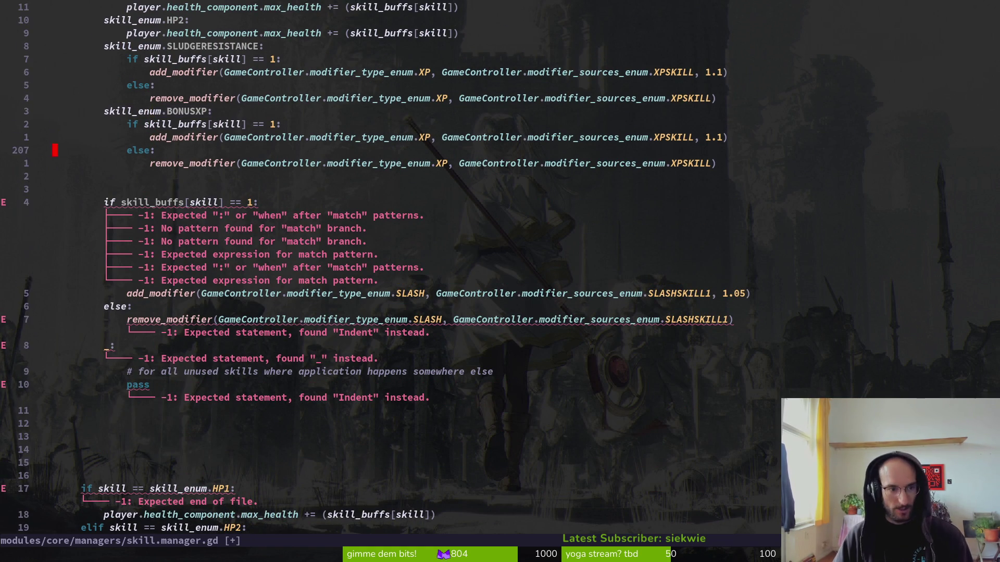
key("p")
key("j")
key("V")
key("j")
key("j")
key("j")
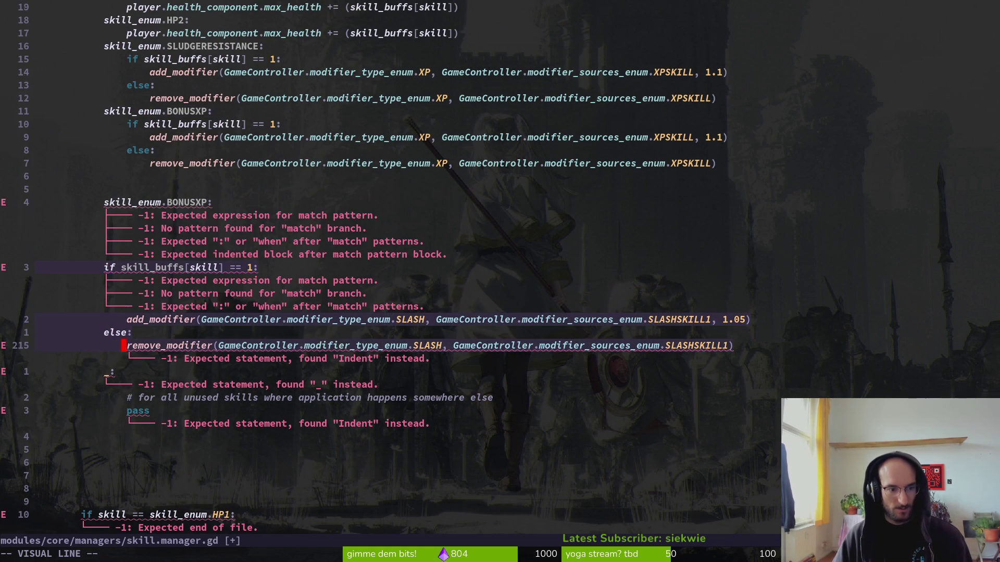
key("greater")
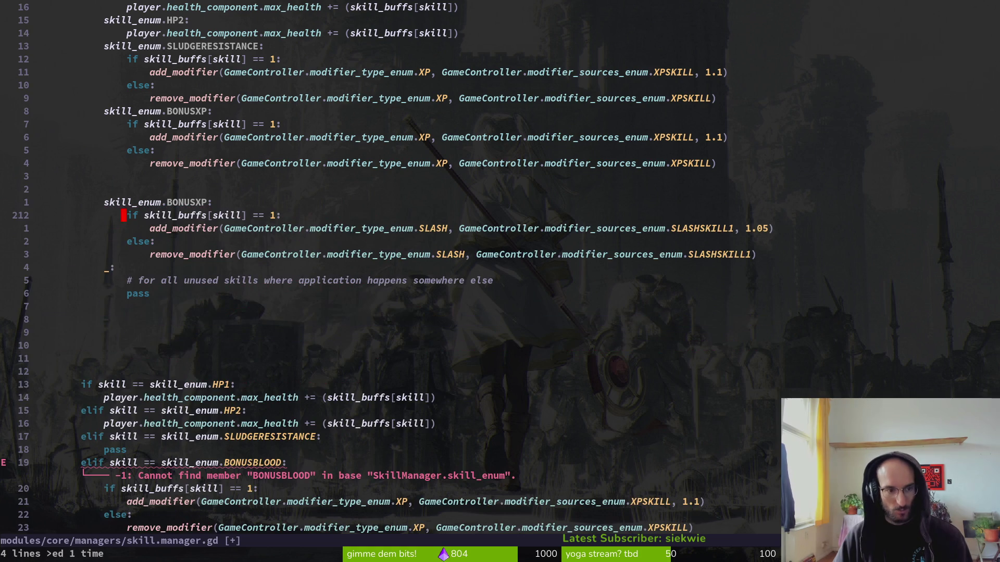
type("kwwcwSLASH")
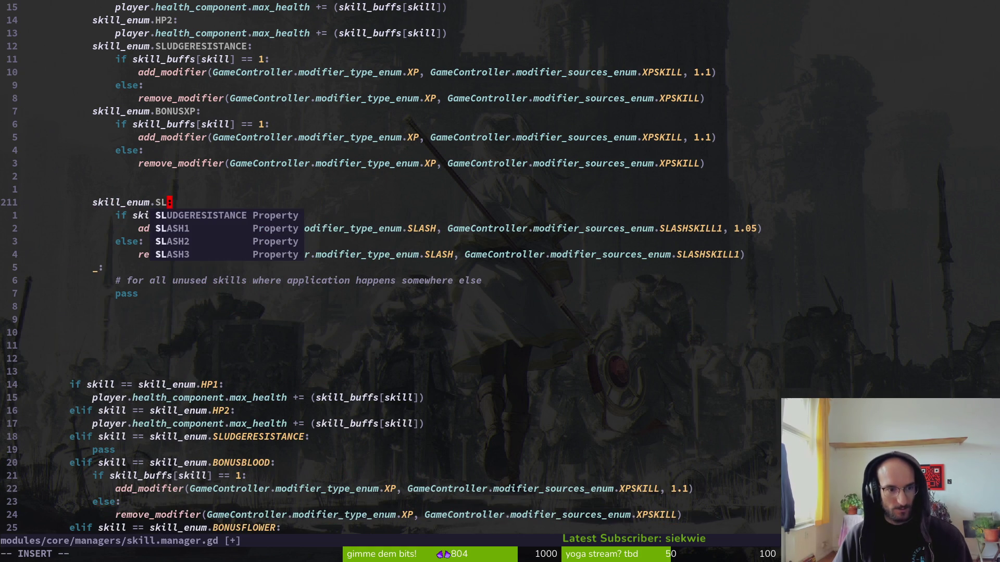
key("Escape")
- Suspend Neovim with Ctrl+Z and relaunch vim in the pollinate-or-die project
key("ctrl+z")
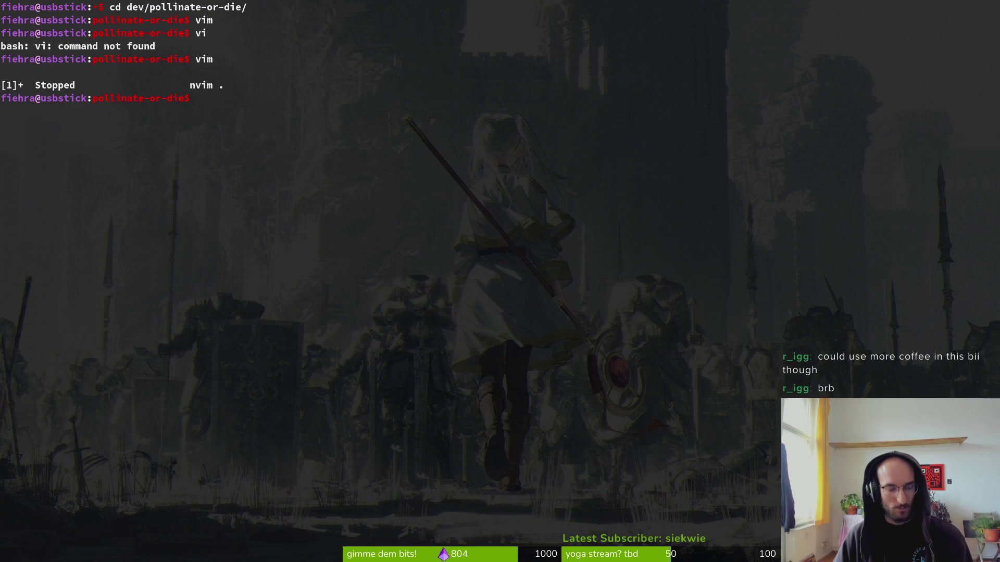
key("ctrl+c")
key("ctrl+c")
type("vim")
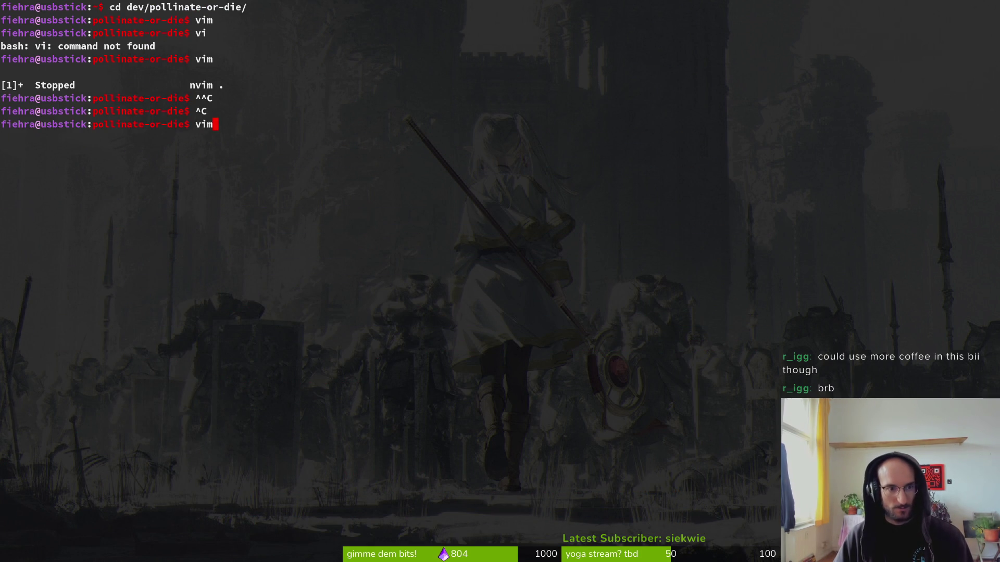
key("Return")
key("space")
- Open skill.manager.gd through the file finder
key("f")
key("f")
type("dskillm")
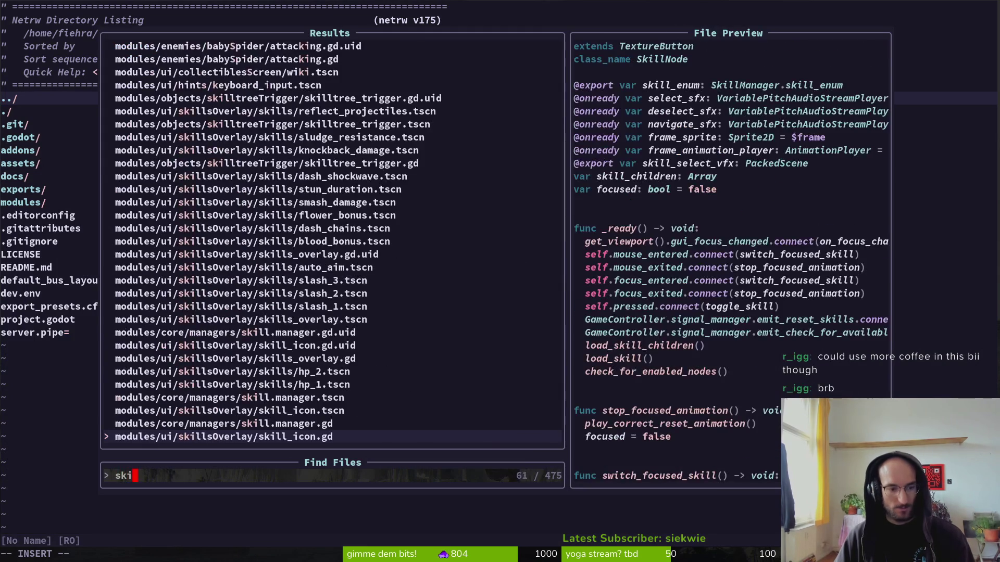
key("Return")
- Compare the BONUSXP code before and after reindenting using undo and redo, keeping the newest version
key("ctrl+d")
key("ctrl+d")
key("ctrl+d")
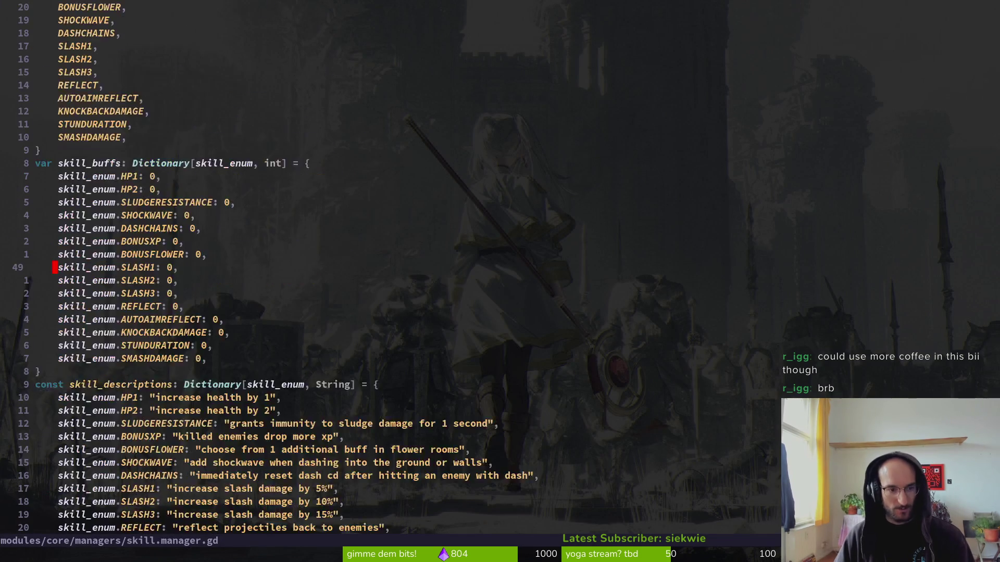
key("ctrl+d")
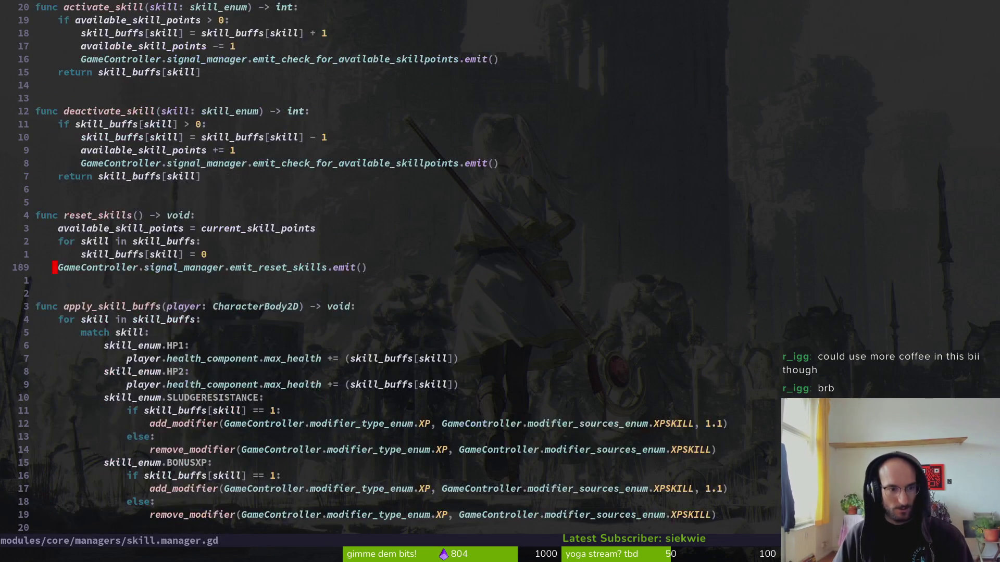
key("ctrl+d")
key("k")
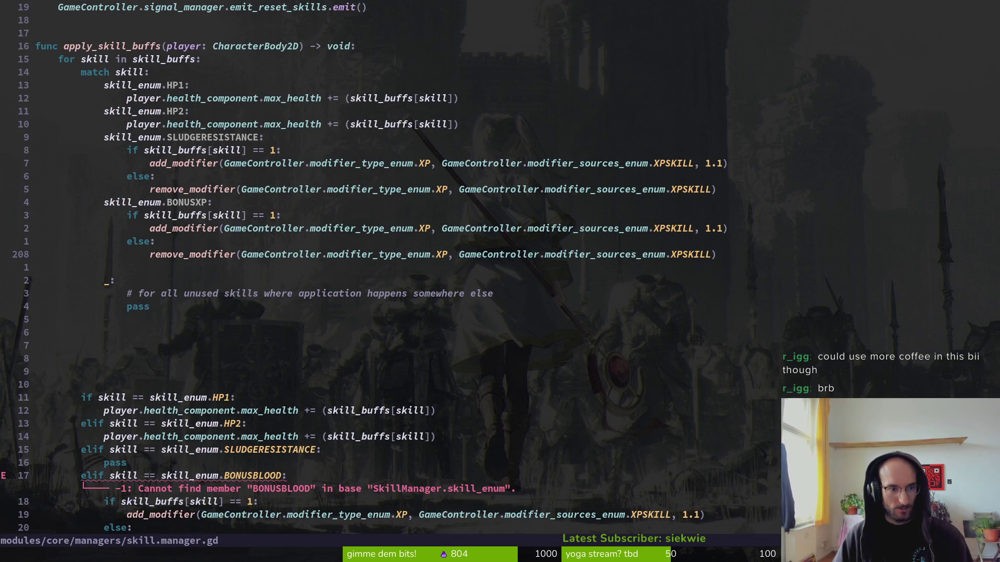
key("u")
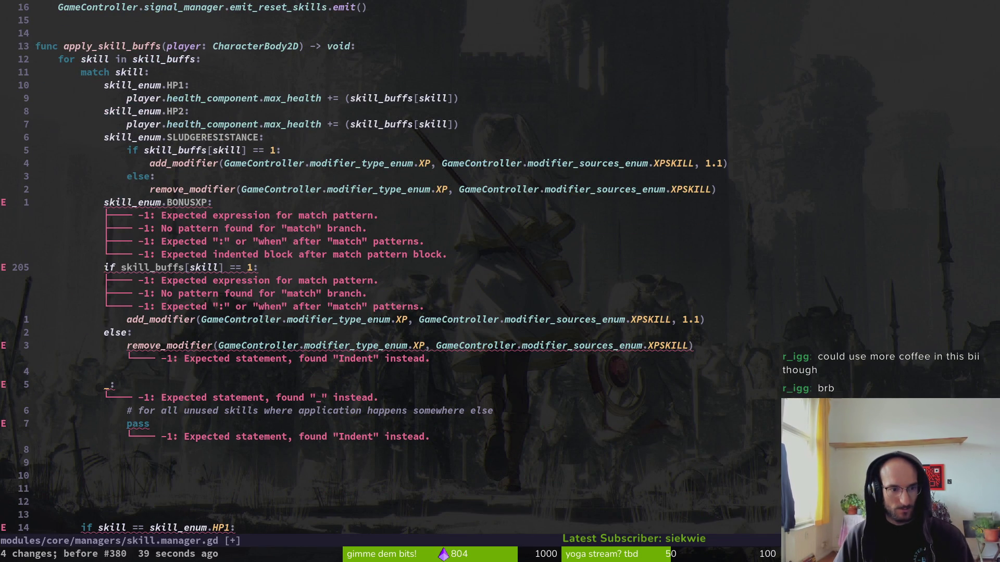
key("ctrl+r")
key("ctrl+r")
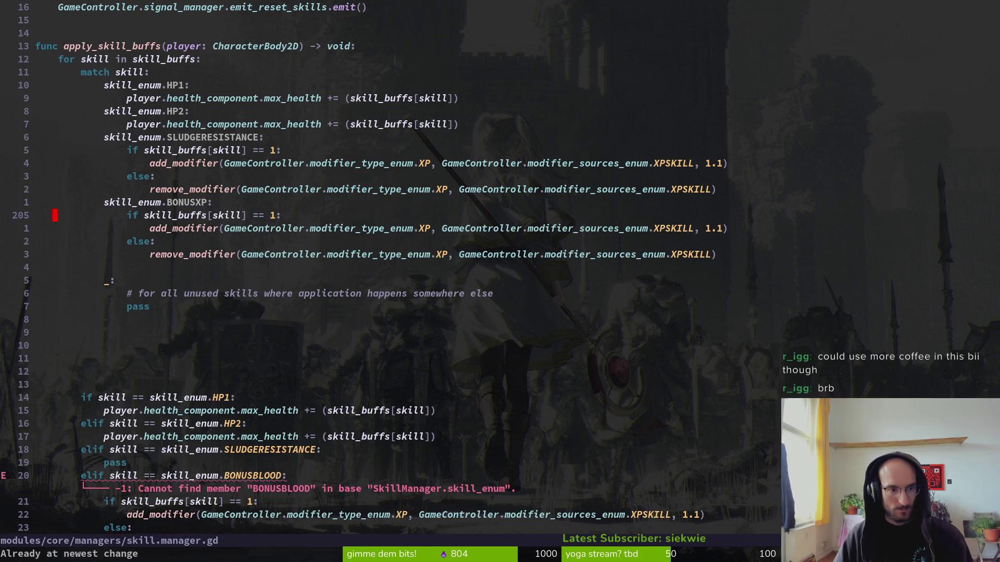
key("u")
key("u")
key("ctrl+r")
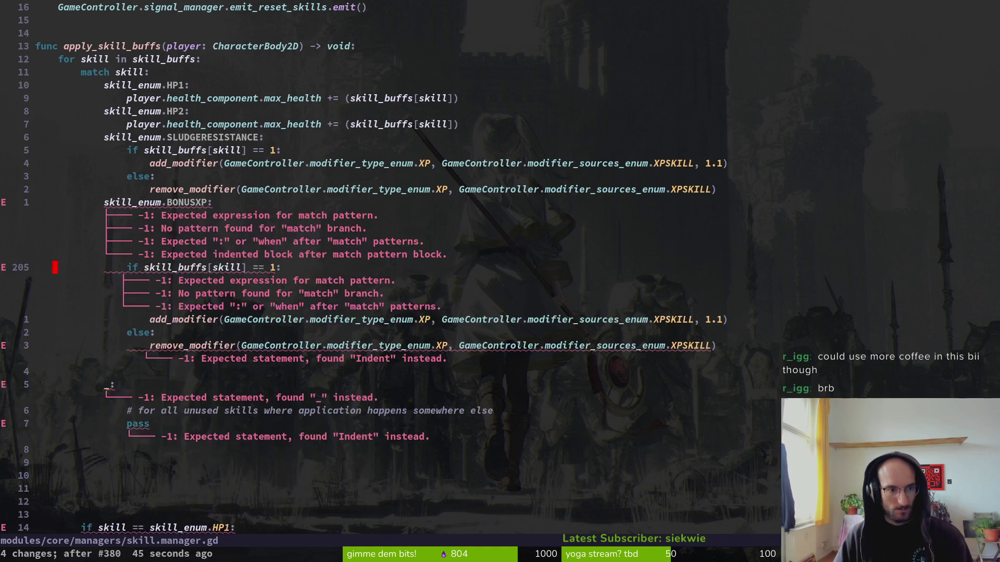
key("ctrl+r")
key("ctrl+r")
- Yank the SLASH1 if/else modifier block from the old elif branch
key("ctrl+d")
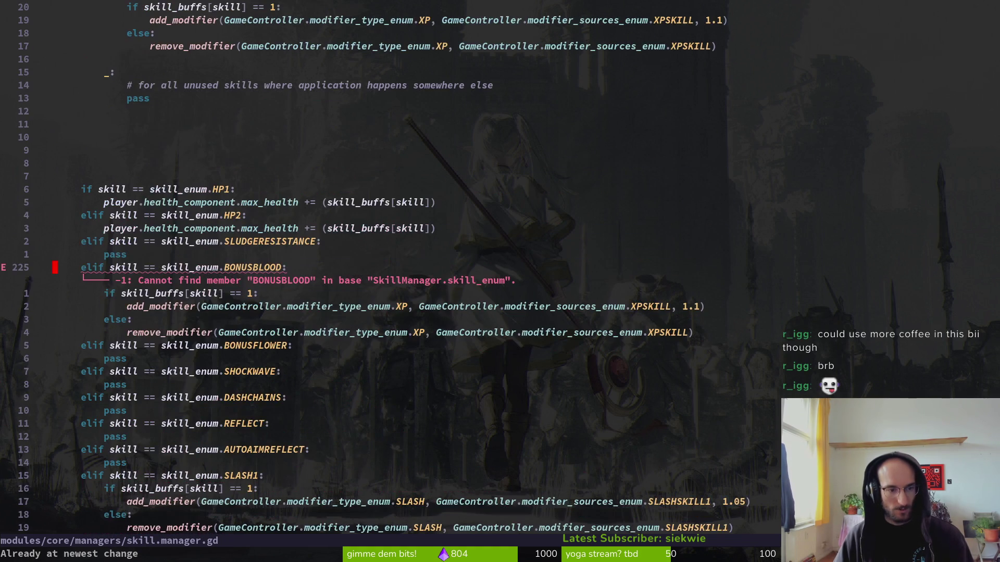
key("j")
key("j")
key("ctrl+d")
key("k")
key("k")
key("k")
key("k")
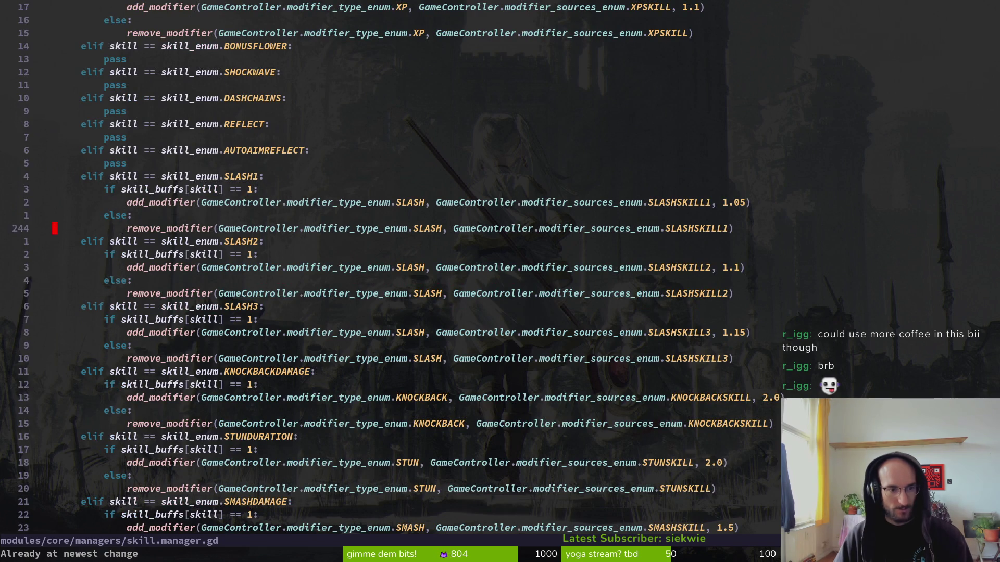
key("shift+v")
key("j")
key("j")
key("y")
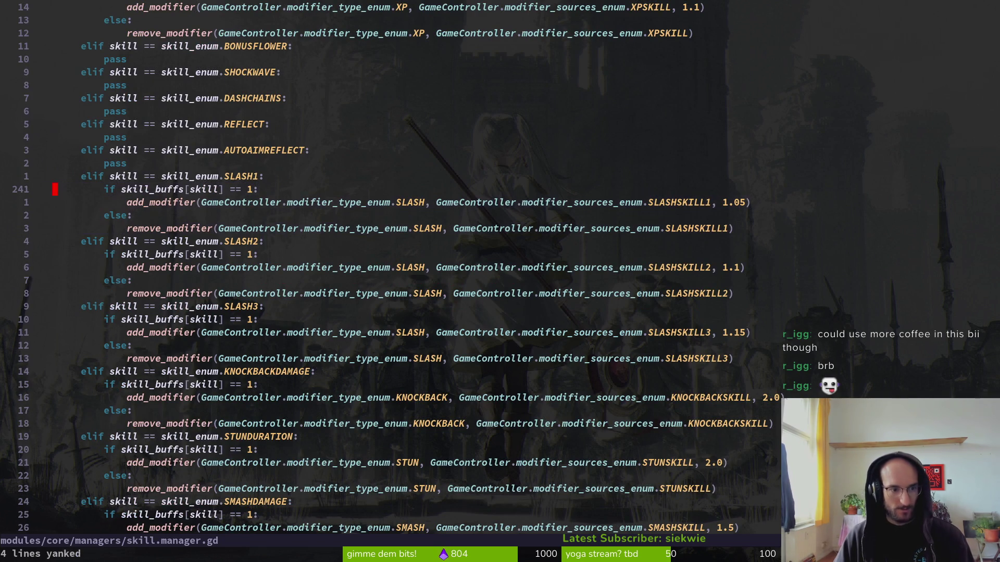
- Paste the SLASH1 block after the BONUSXP case, indent it into the match, and add a blank line
key("ctrl+u")
key("ctrl+u")
key("ctrl+u")
key("ctrl+d")
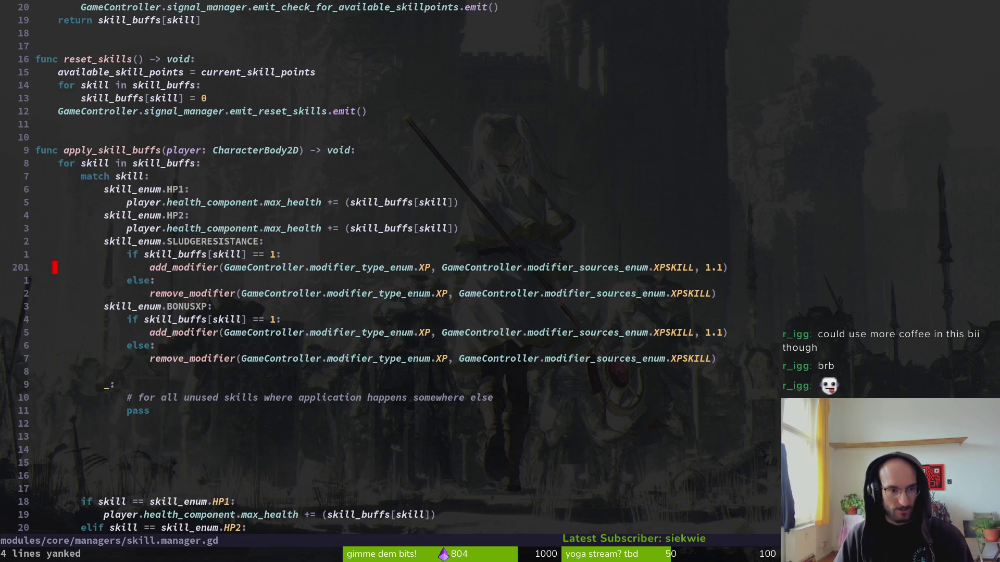
key("j")
key("j")
key("j")
key("j")
key("j")
key("p")
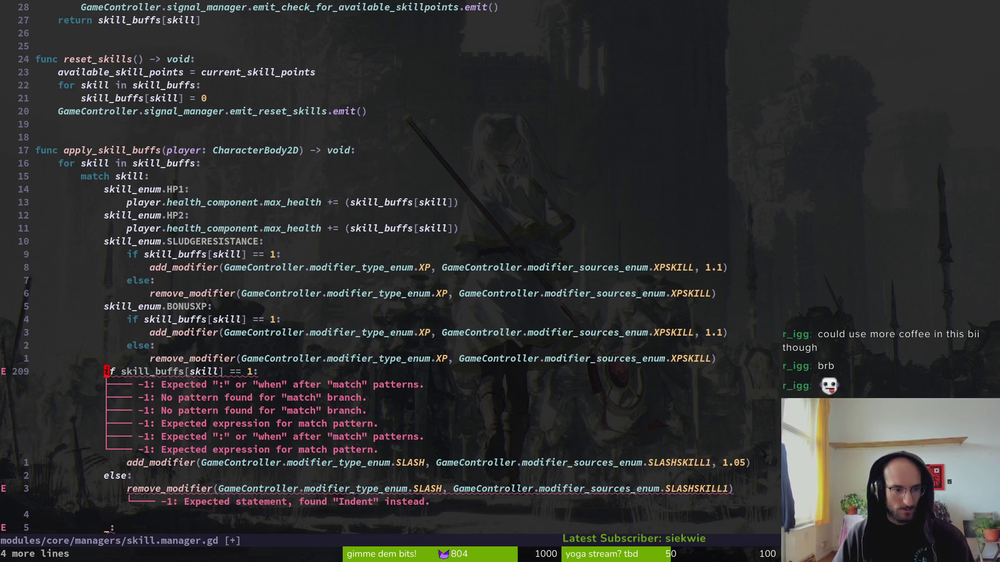
key("shift+v")
key("j")
key("j")
key("j")
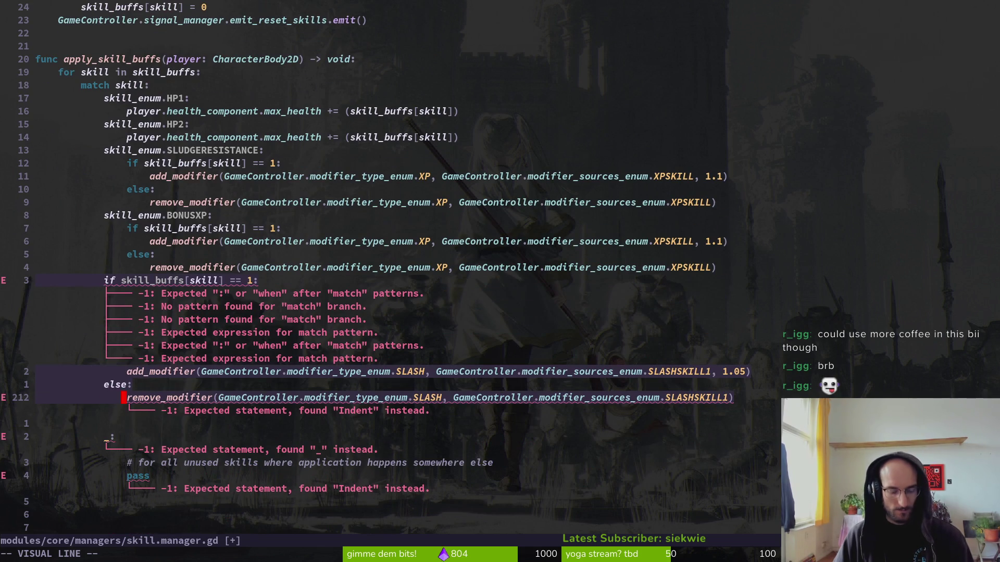
key("greater")
key("k")
key("o")
key("Escape")
key("k")
key("k")
key("k")
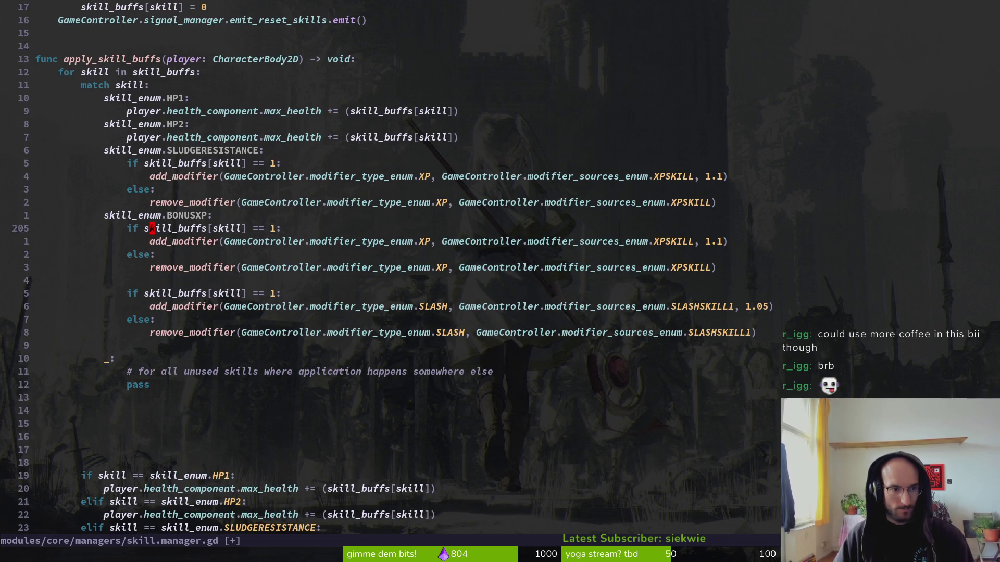
- Duplicate the BONUSXP pattern line above the pasted block, rename it to SLASH1, and save
key("k")
key("y")
key("y")
key("j")
key("j")
key("j")
key("j")
key("j")
key("p")
type("w")
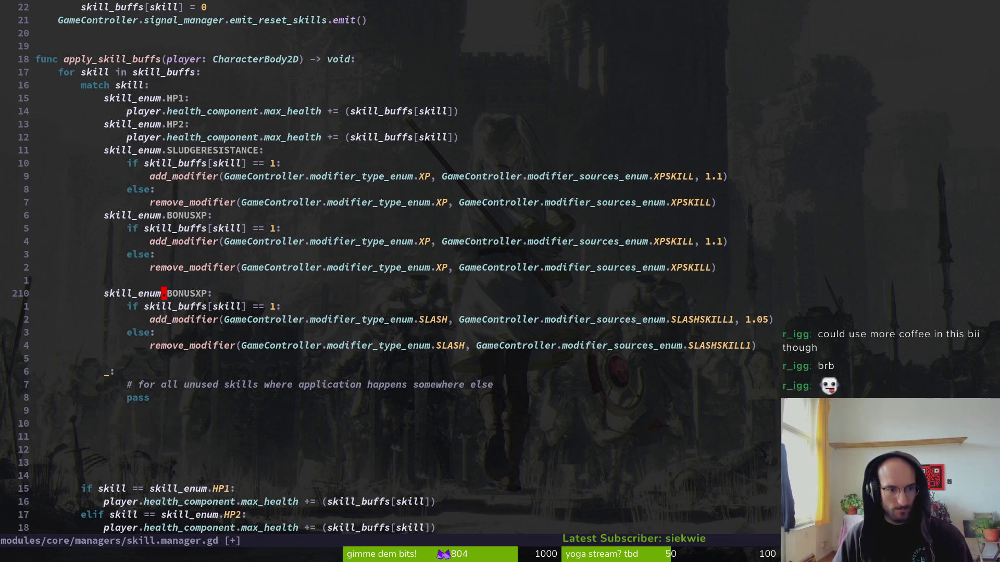
type("wcwSll")
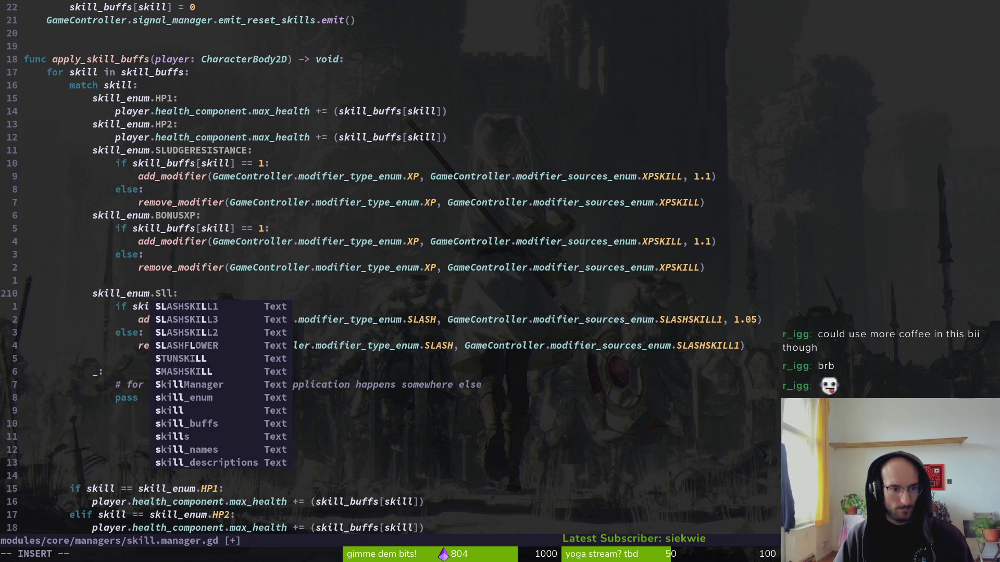
key("BackSpace")
key("BackSpace")
type("LASHSKILL1")
key("Escape")
type(":w")
key("Return")
key("j")
key("j")
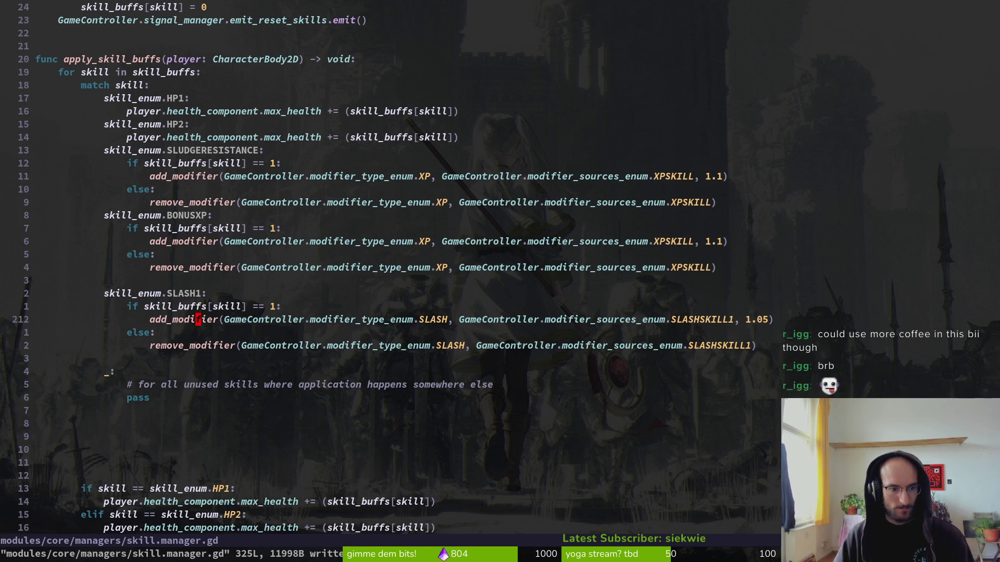
- Remove the blank line above the SLASH1 case and save skill.manager.gd
key("j")
key("j")
key("k")
key("k")
key("k")
key("k")
key("d")
key("d")
key("j")
key("j")
key("j")
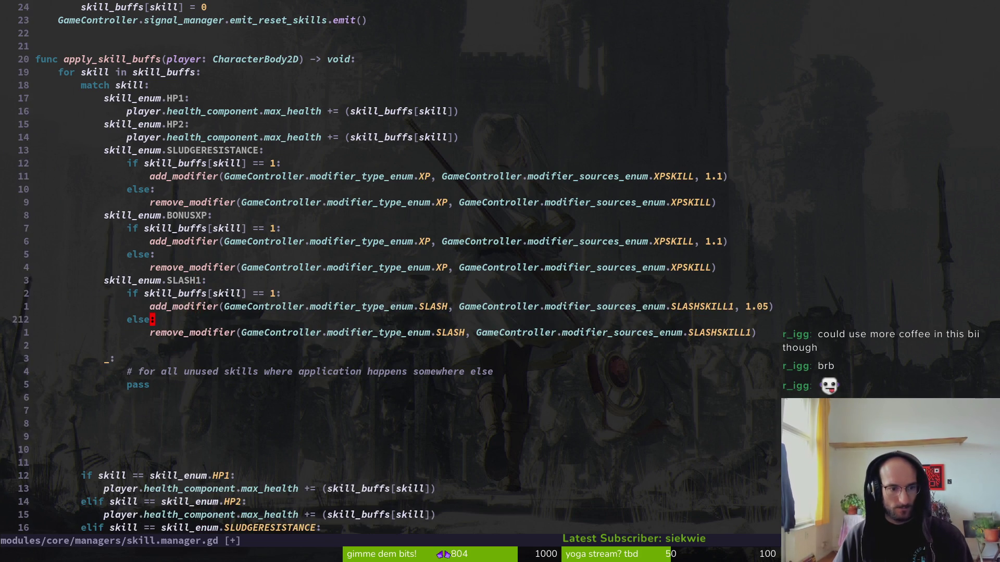
key("j")
key("j")
type(":w")
key("Return")
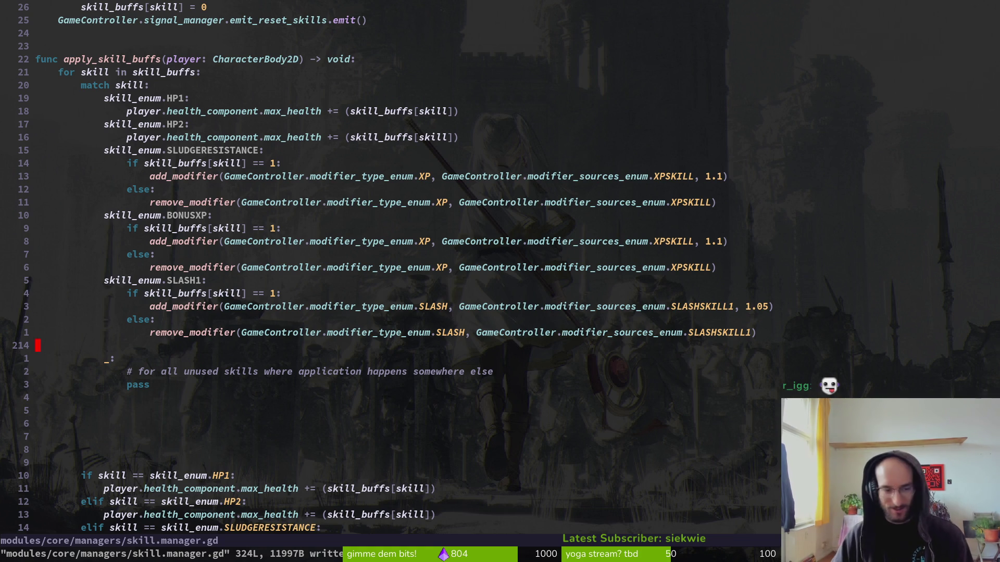
key("k")
key("k")
key("k")
key("shift+v")
key("Escape")
- Paste extra skill_enum.SLASH1 pattern lines after the SLASH1 case, move the stray one above the wildcard, and save
key("j")
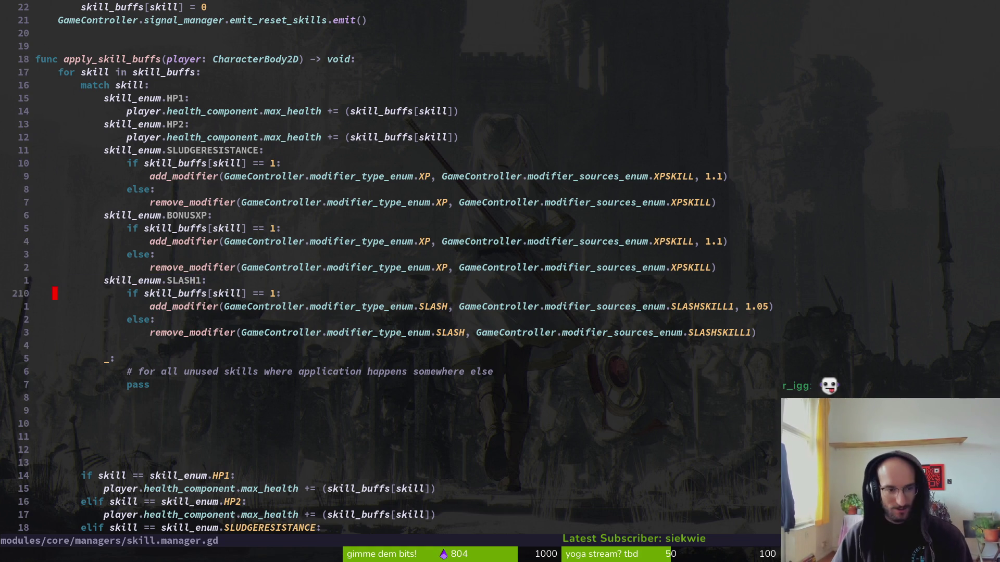
key("j")
key("j")
key("j")
key("p")
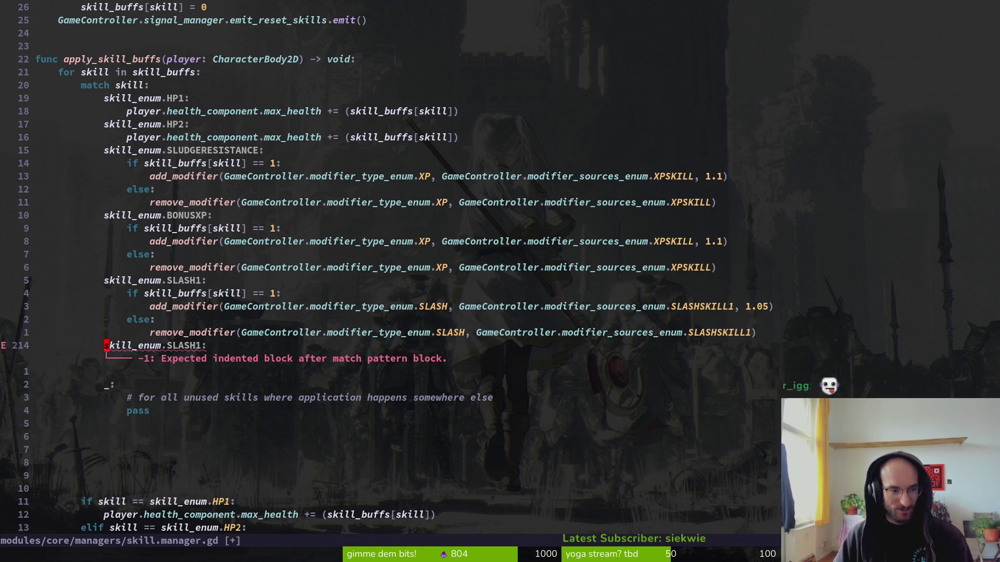
key("j")
key("p")
key("j")
key("p")
key("shift+v")
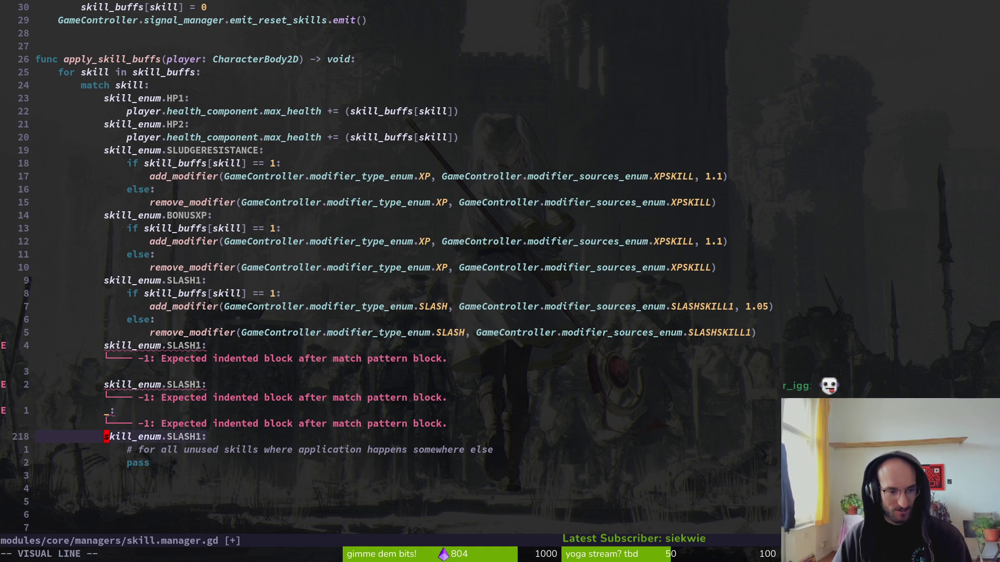
key("shift+k")
key("ctrl+s")
- Rename the first placeholder pattern to SLASH2, then return to the SLASH1 elif branch
key("k")
key("k")
key("k")
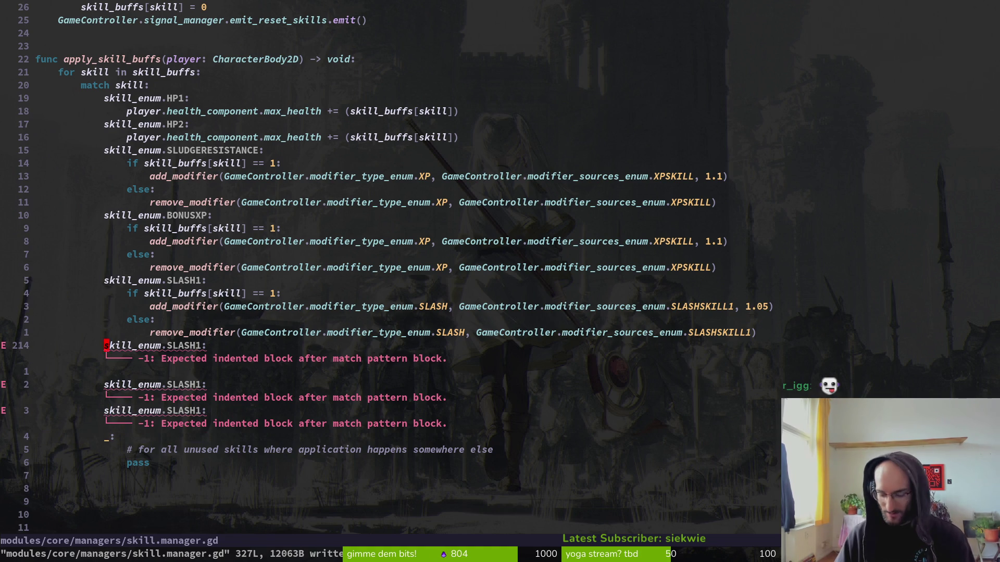
key("super")
key("super")
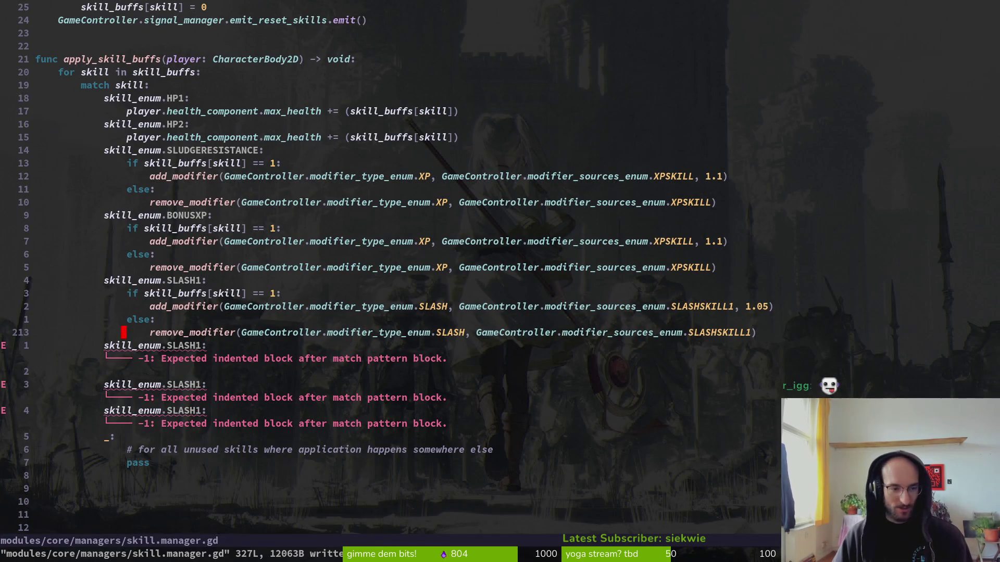
type("_waw")
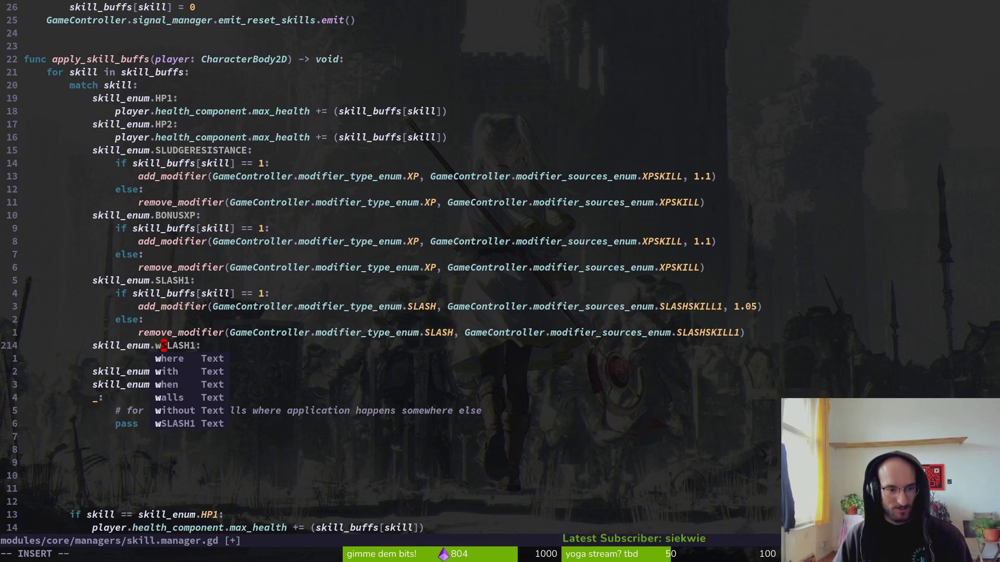
key("Escape")
type("cw")
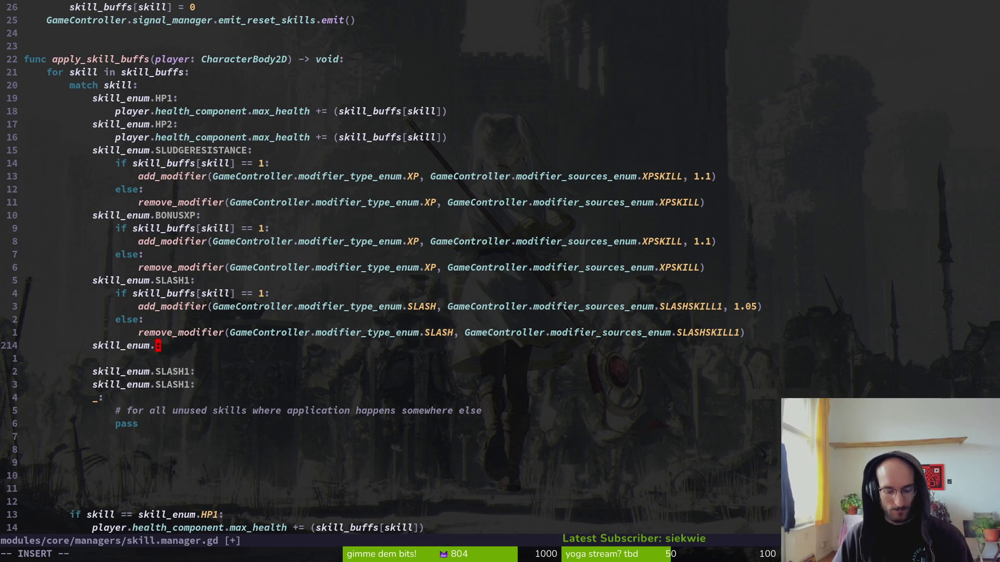
type("SLASH2")
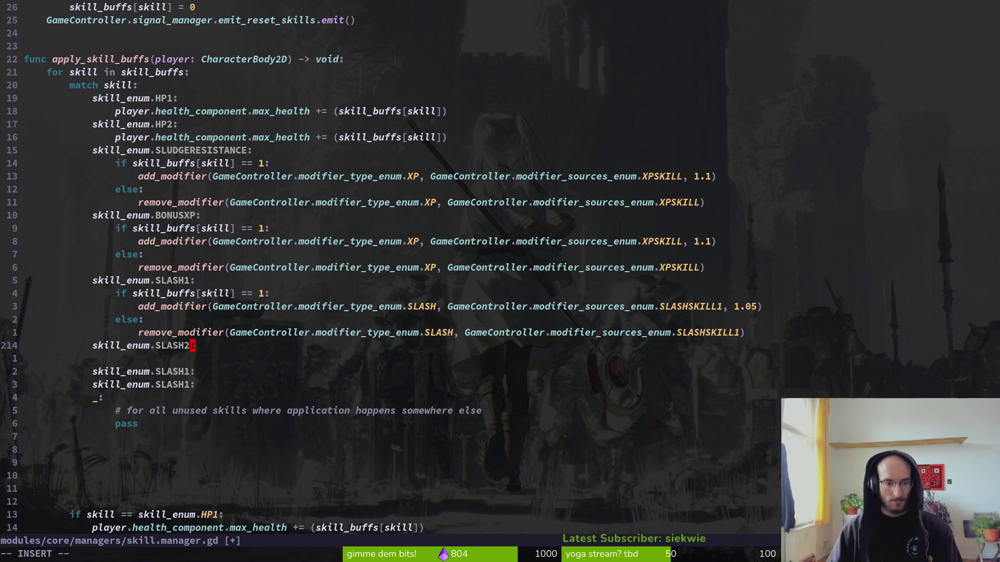
key("Escape")
key("j")
key("j")
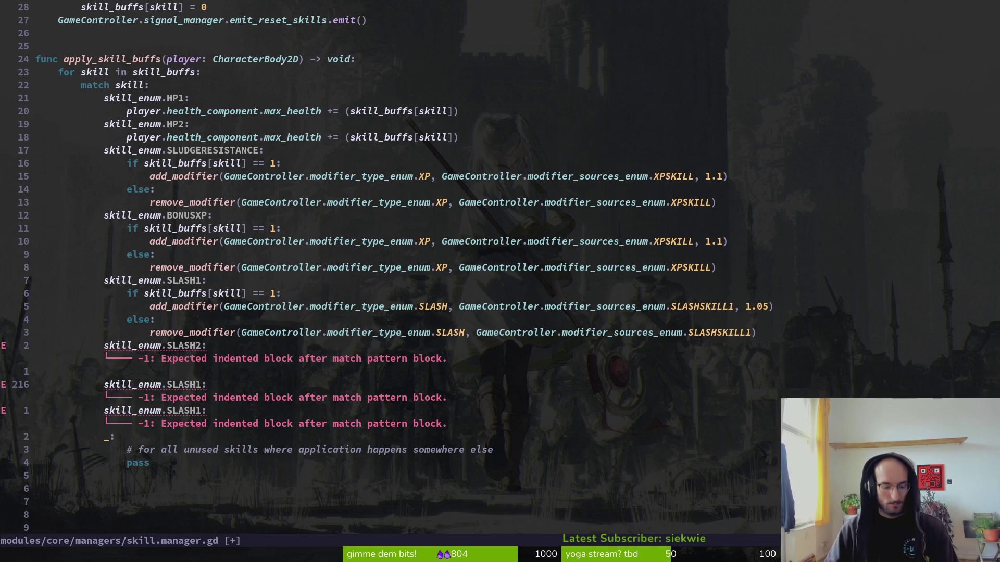
key("k")
key("k")
key("k")
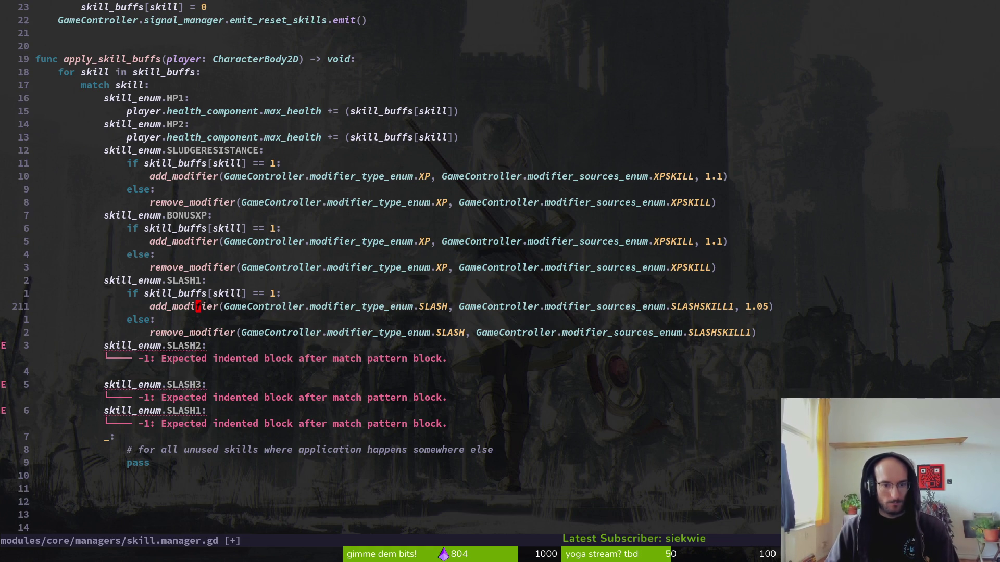
key("ctrl+d")
key("ctrl+d")
key("ctrl+d")
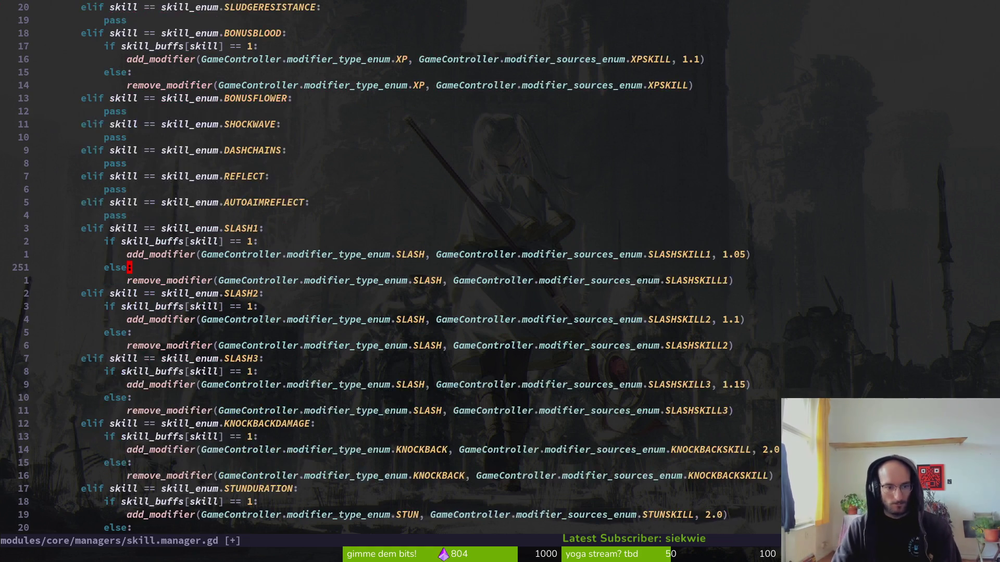
- Cut the four-line SLASH2 body out of the elif chain
key("ctrl+u")
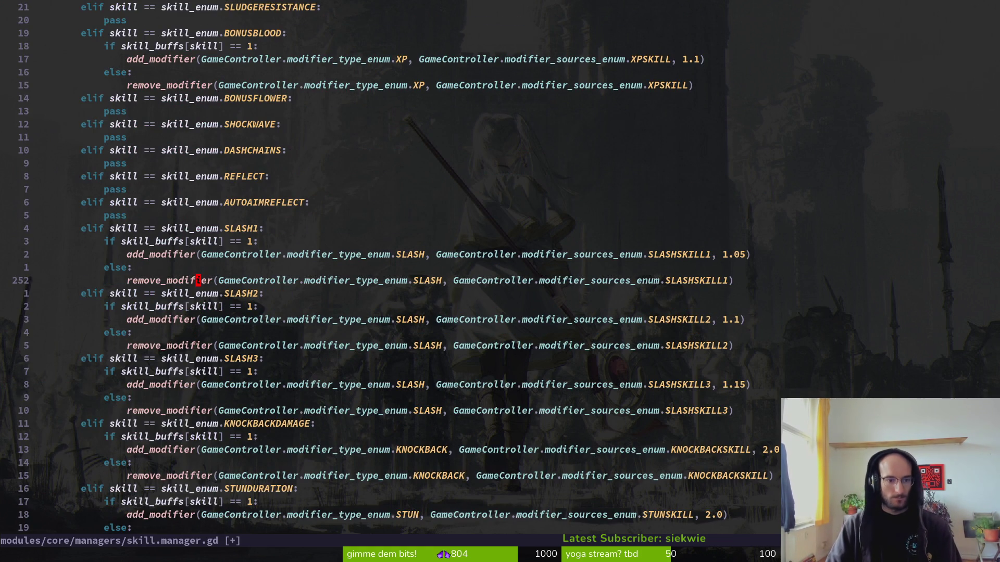
key("k")
key("f")
key("parenleft")
key("j")
key("j")
key("j")
key("j")
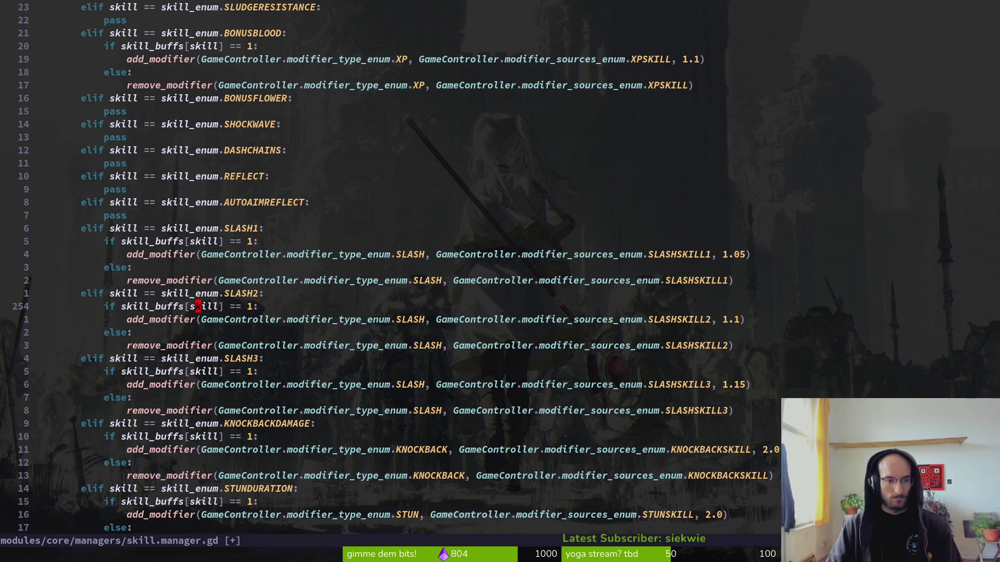
key("shift+v")
key("j")
key("j")
key("j")
key("d")
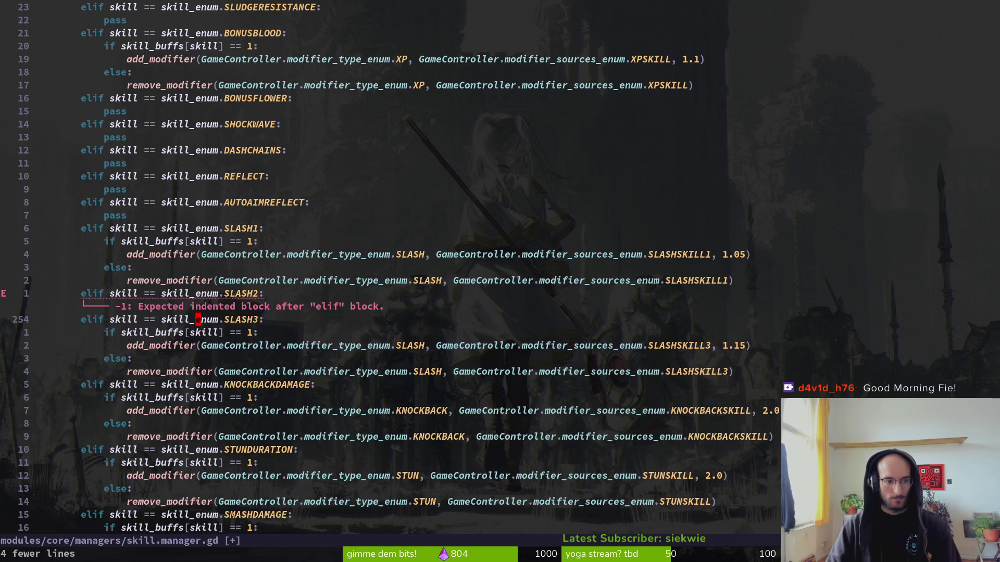
key("ctrl+u")
- Paste the SLASH2 body under its match case, indent it, remove the blank line, and save
key("braceleft")
key("braceleft")
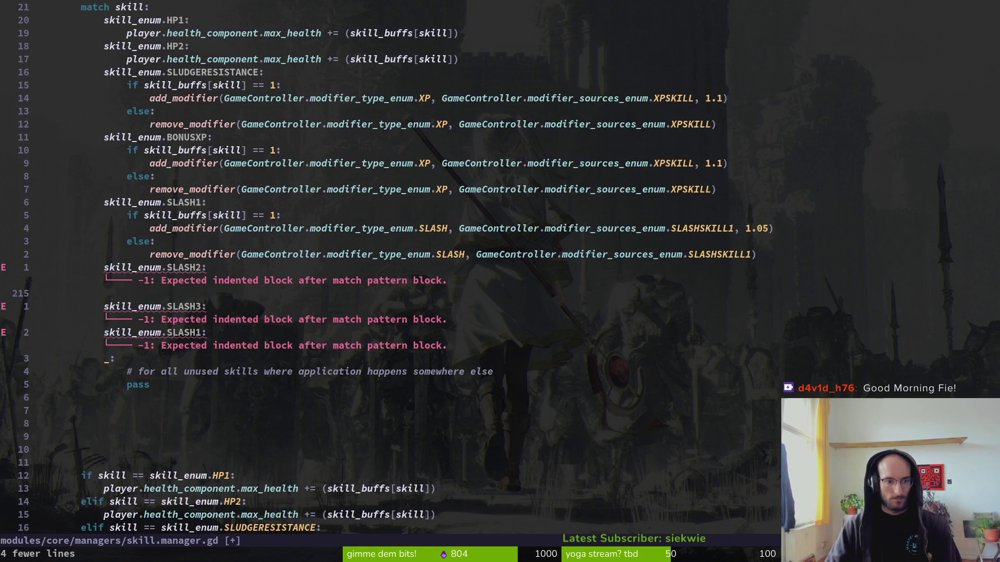
key("p")
key("shift+v")
key("j")
key("j")
key("j")
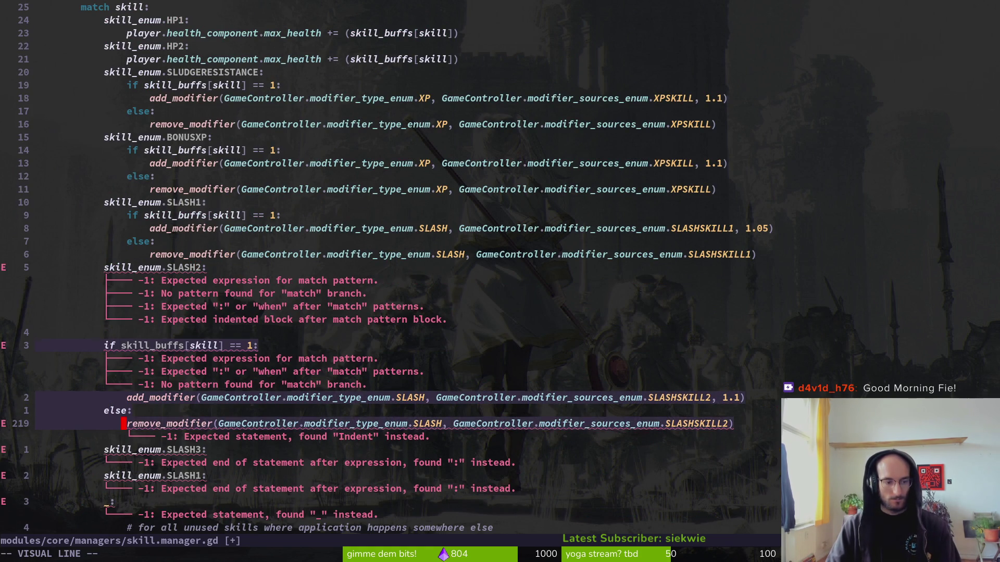
key("greater")
type(":w")
key("Return")
key("k")
key("d")
key("d")
type(":w")
key("Return")
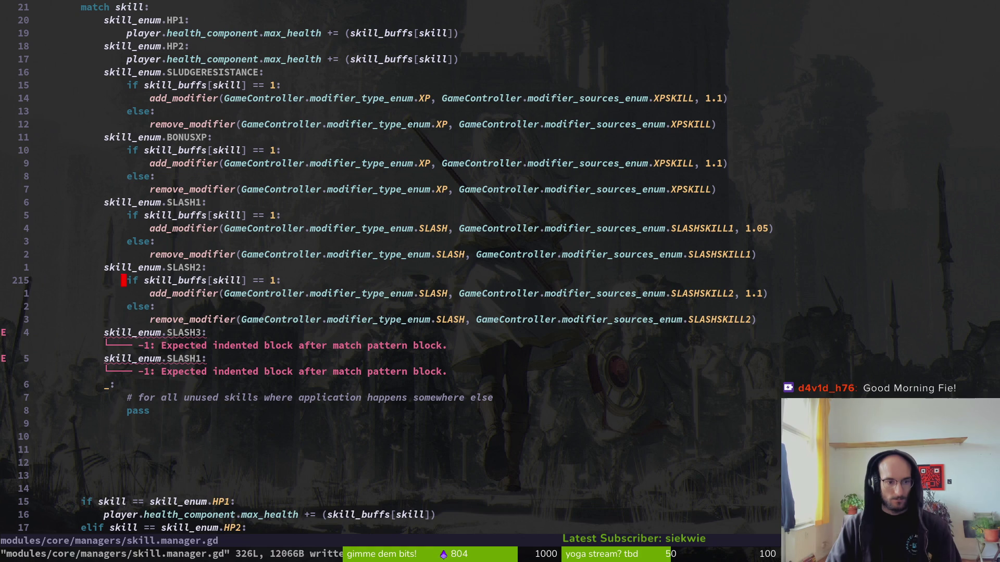
- Move the SLASH3 body from the elif chain under the SLASH3 match case, indent it, and save
key("ctrl+d")
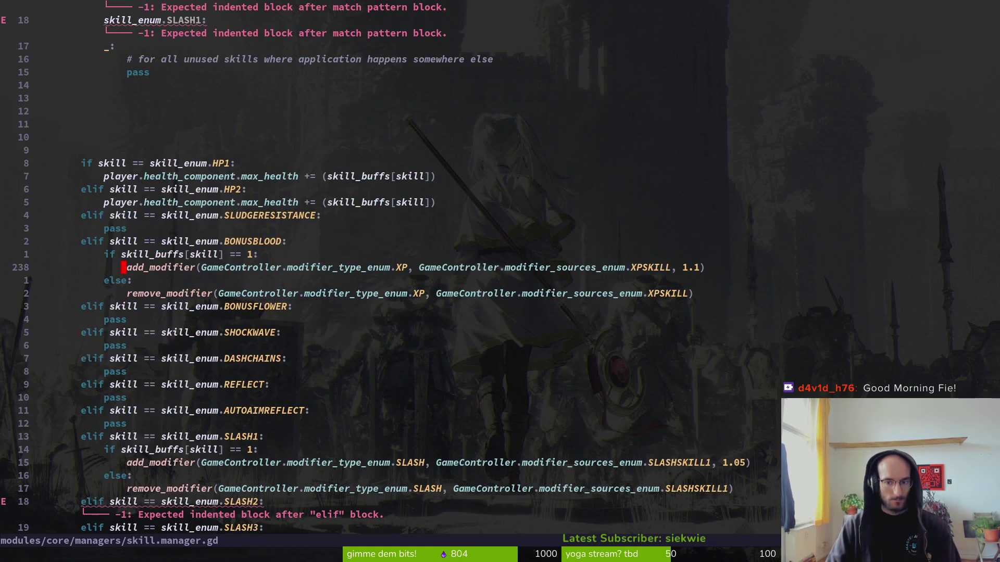
key("ctrl+d")
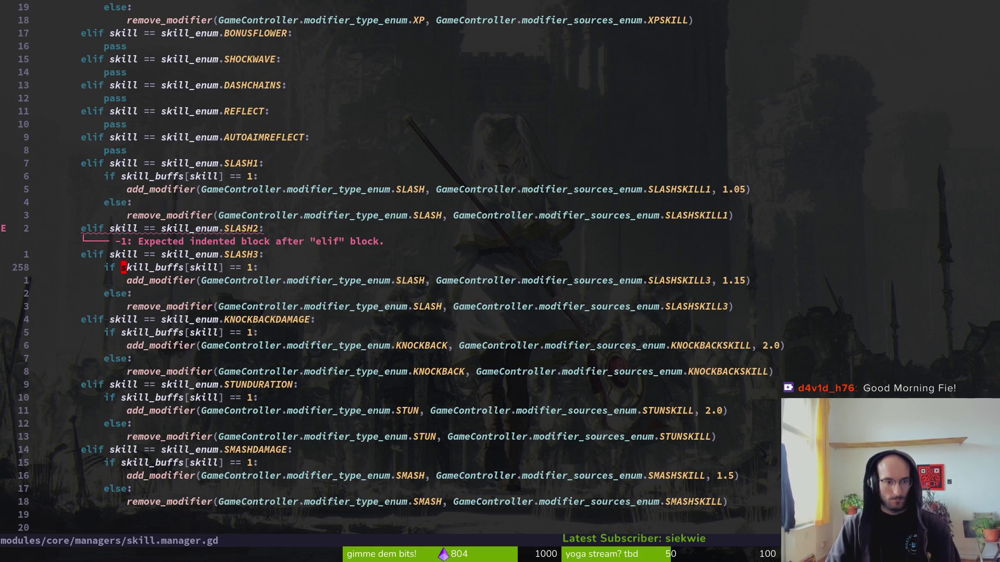
key("V")
key("j")
key("j")
key("j")
key("d")
key("ctrl+u")
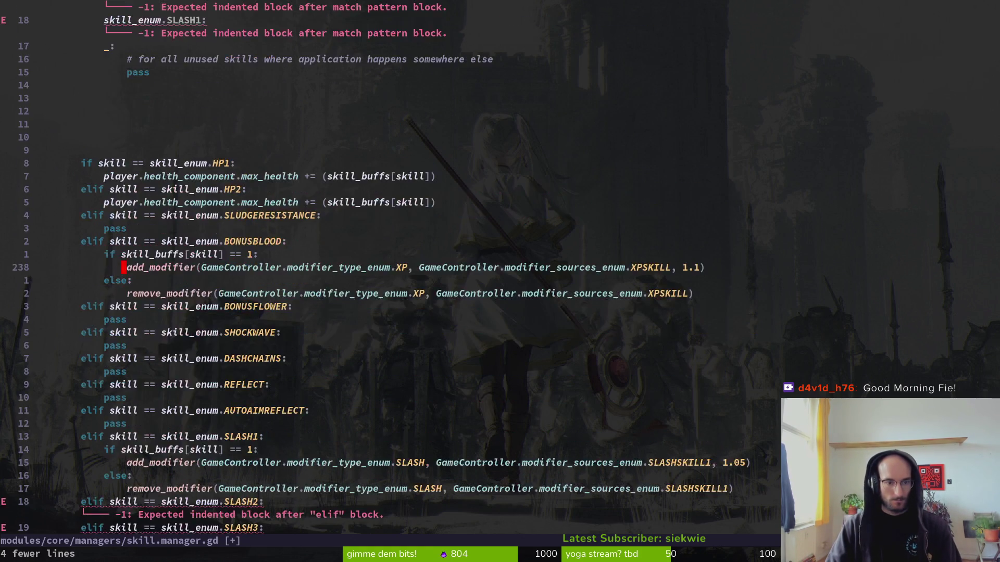
key("ctrl+u")
key("p")
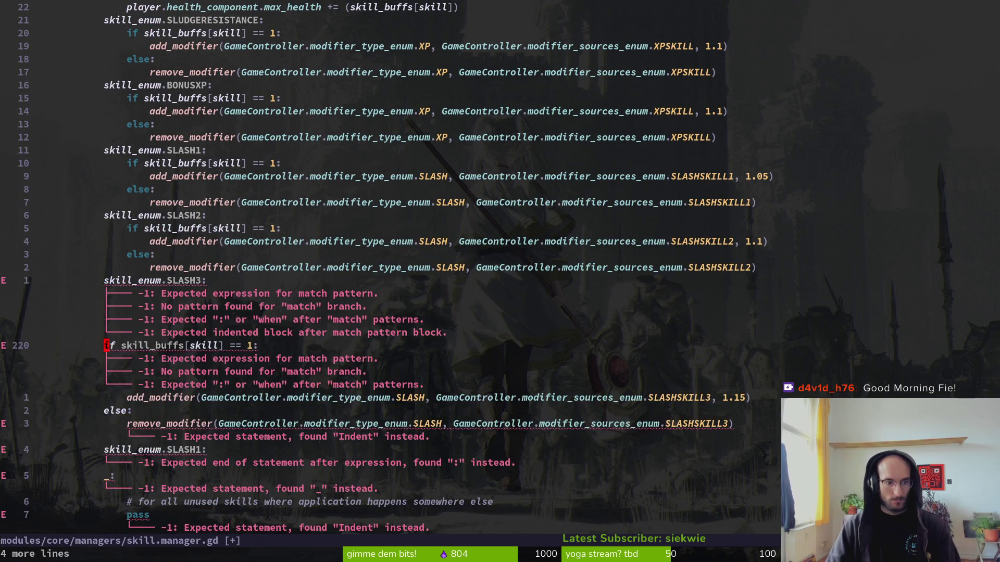
key("V")
key("j")
key("j")
key("j")
key("greater")
type(":w")
key("Return")
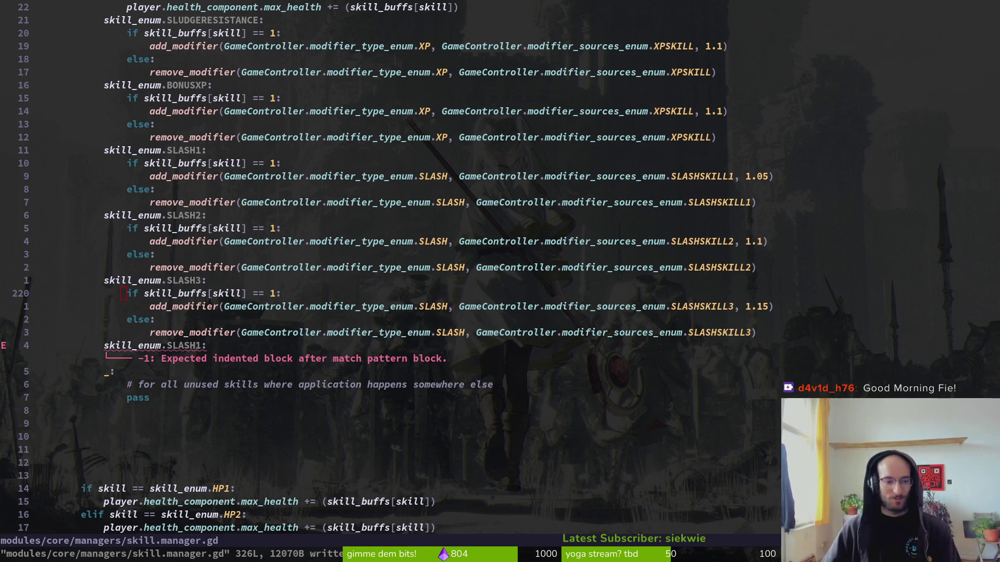
- Rename the leftover SLASH1 match case to SMASHDAMAGE via completion and save
left_click(185, 346)
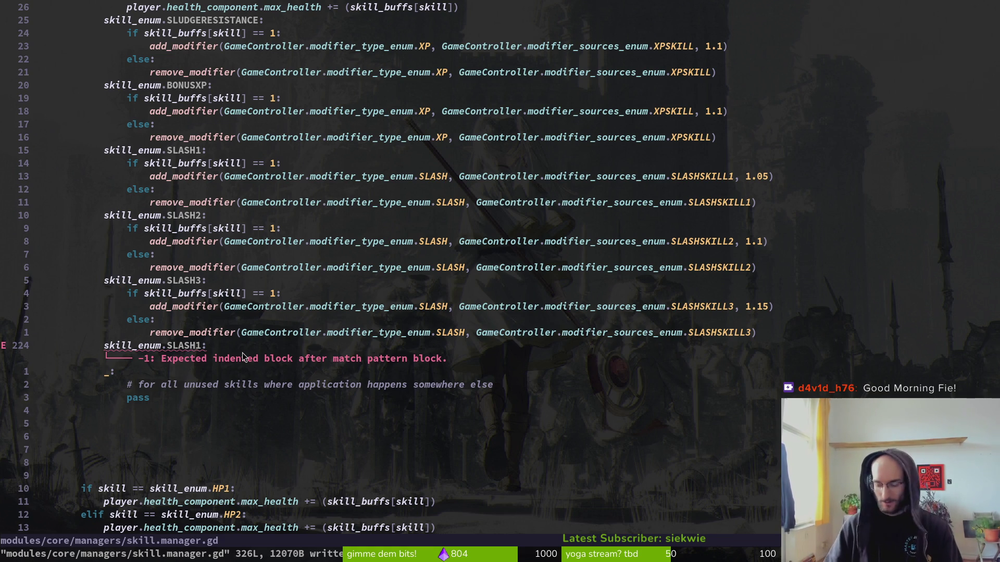
type("ciwm")
key("BackSpace")
type("sm")
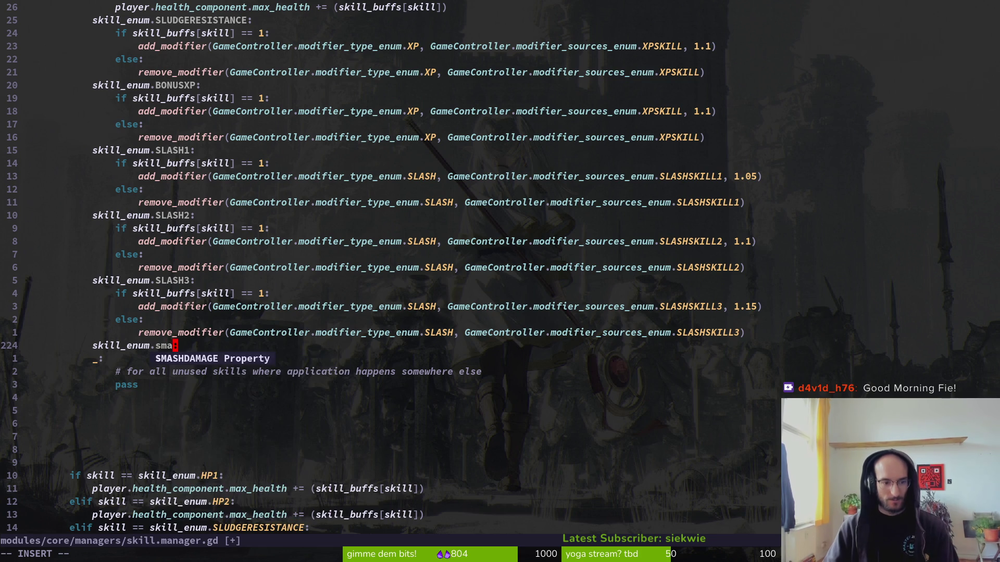
key("BackSpace")
key("Return")
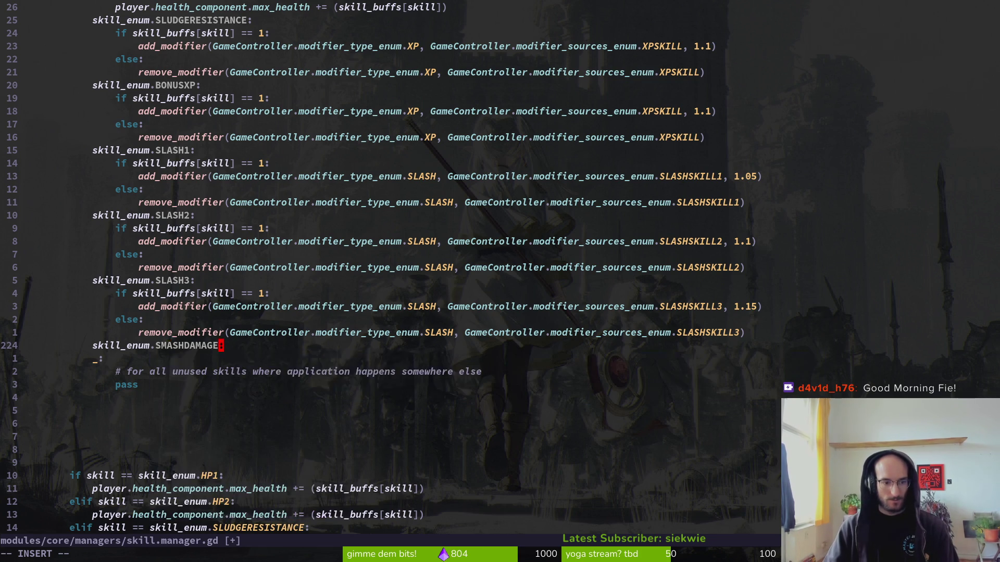
key("Escape")
type(":w")
key("Return")
- Cut the SMASHDAMAGE body from its elif branch and save
key("ctrl+d")
key("ctrl+d")
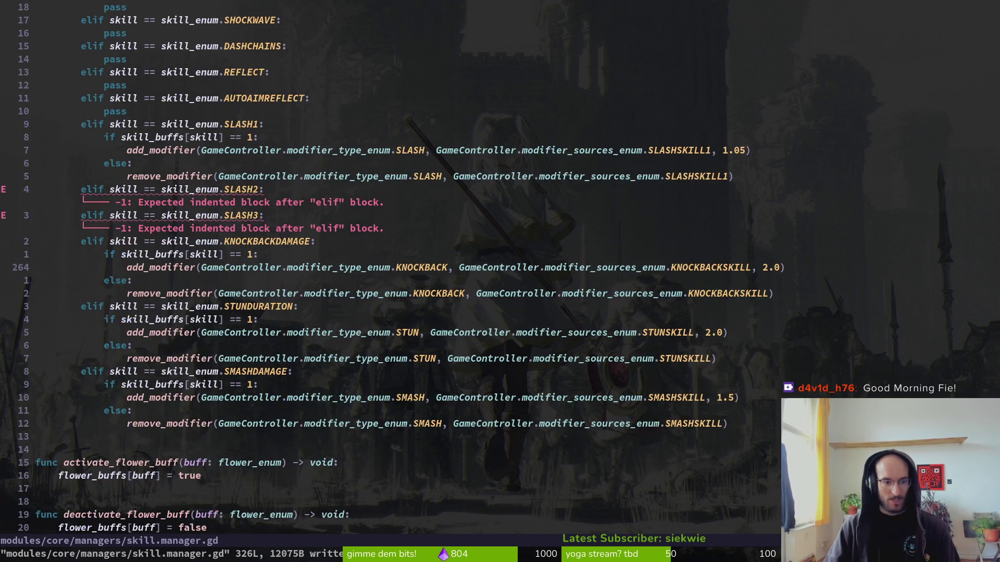
key("j")
key("k")
key("k")
key("k")
key("k")
key("k")
key("k")
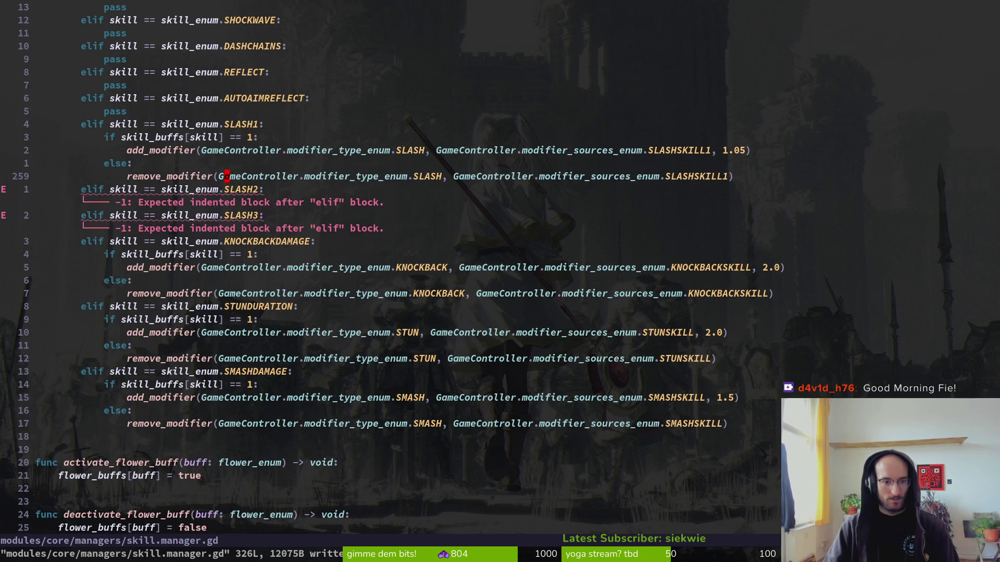
key("j")
key("j")
key("j")
key("j")
key("j")
key("j")
key("j")
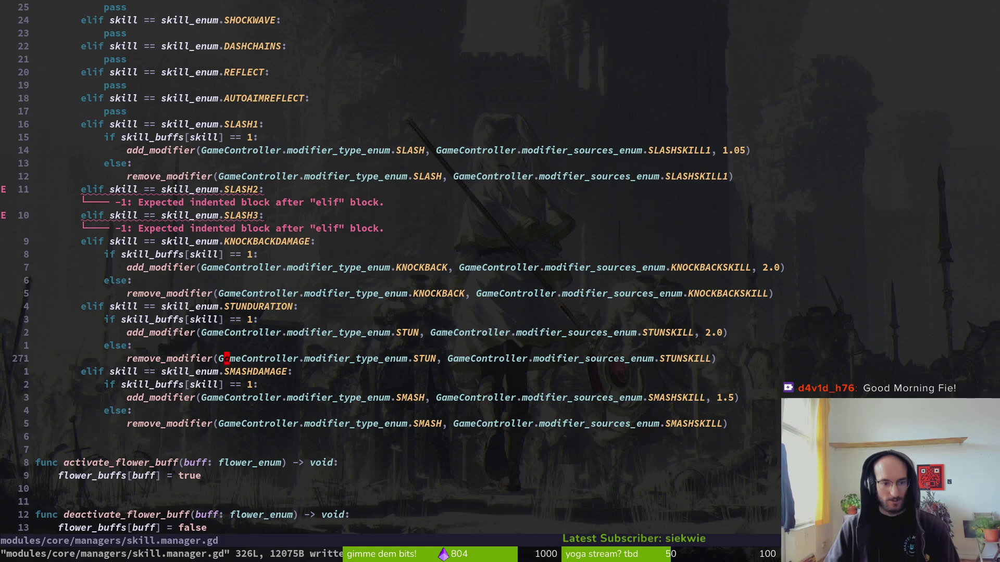
key("shift+v")
key("j")
key("j")
type("jd")
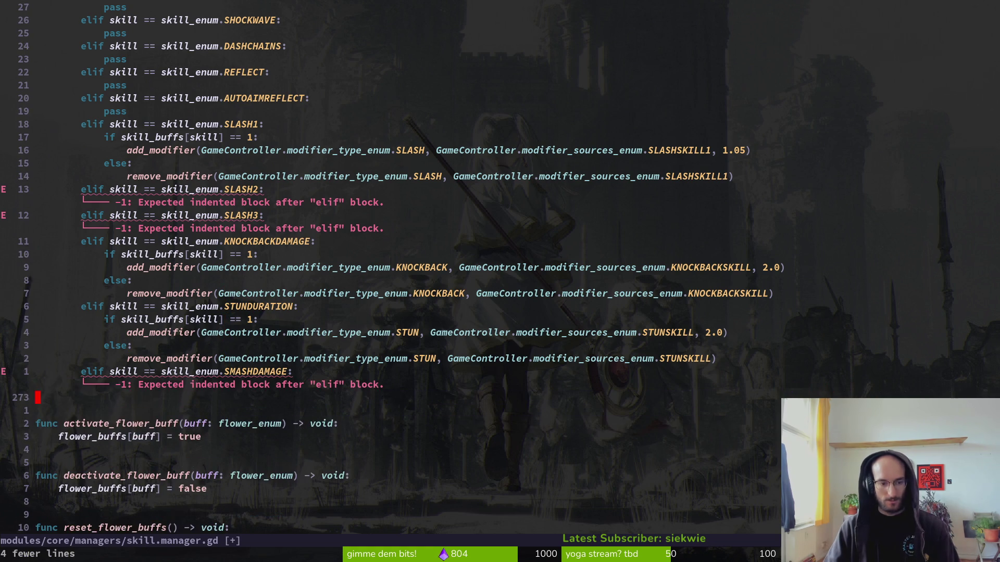
type(":w")
key("Return")
- Paste the SMASHDAMAGE body (SMASHSKILL, 1.5) under its match case, indent it, and save
key("ctrl+u")
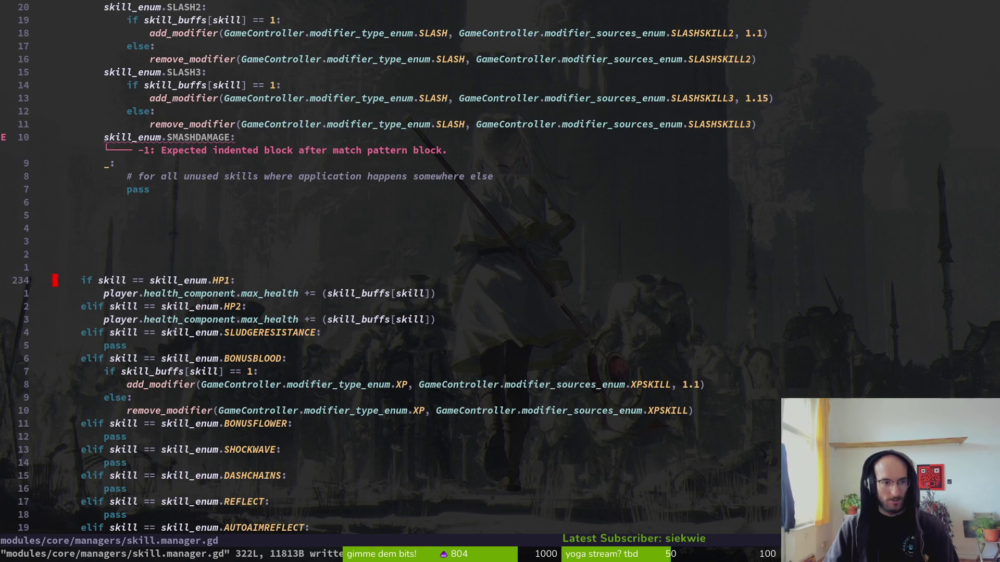
key("k")
key("k")
key("k")
key("k")
key("k")
key("p")
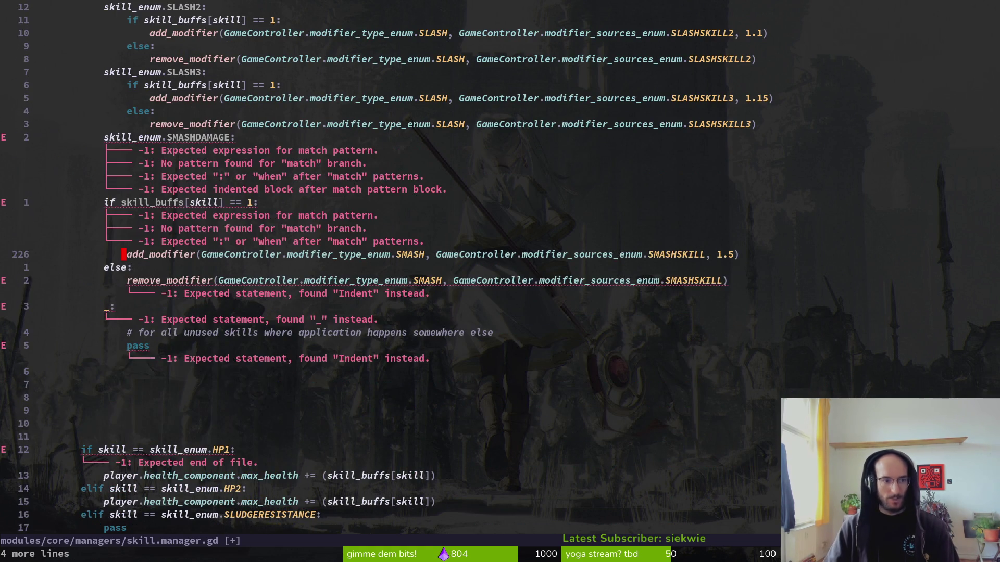
key("shift+v")
key("j")
key("j")
key("j")
key("greater")
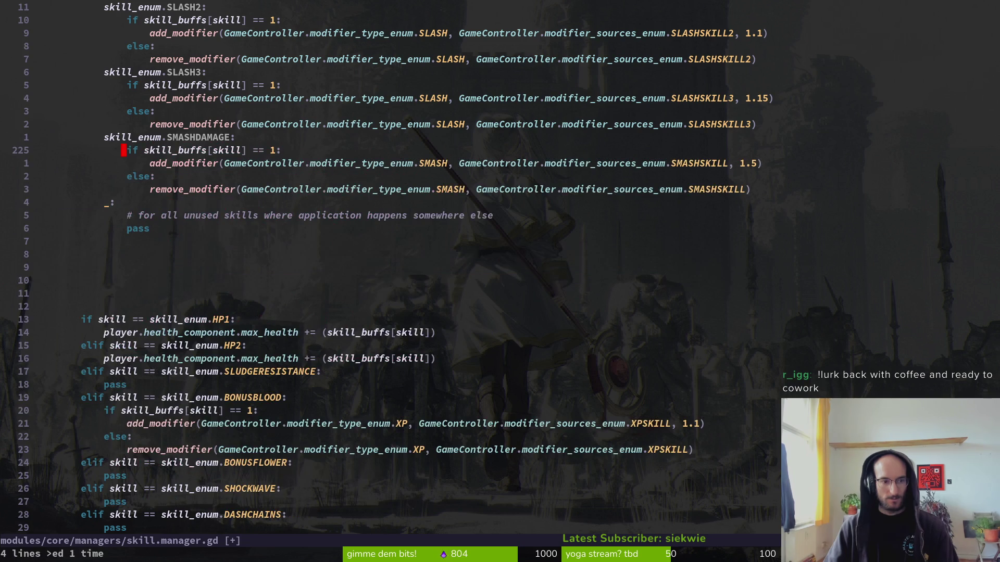
type(":w")
key("Return")
key("j")
key("j")
key("ctrl+d")
key("ctrl+d")
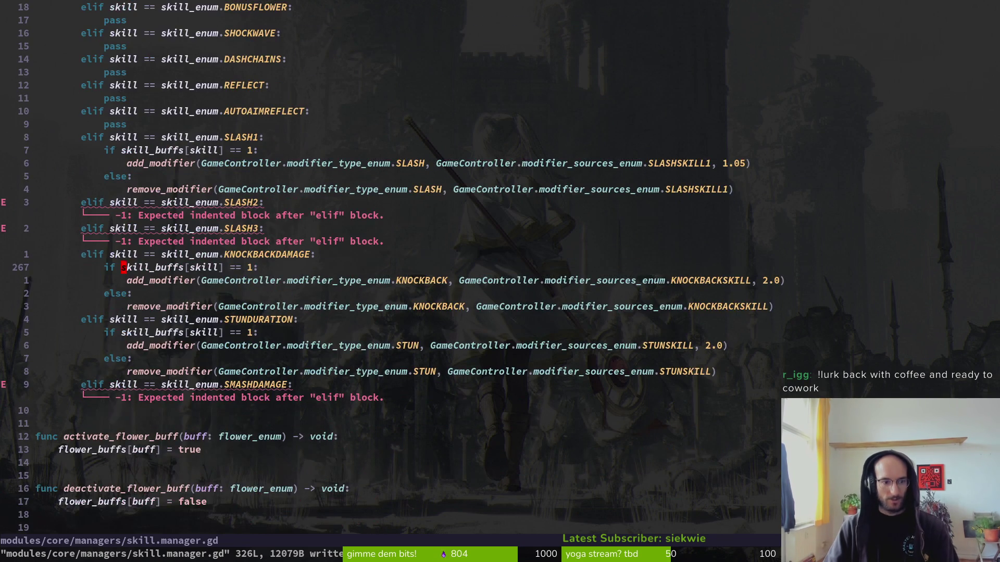
- Copy the four KNOCKBACKDAMAGE body lines into the match block below SMASHDAMAGE
key("shift+v")
key("j")
key("j")
key("j")
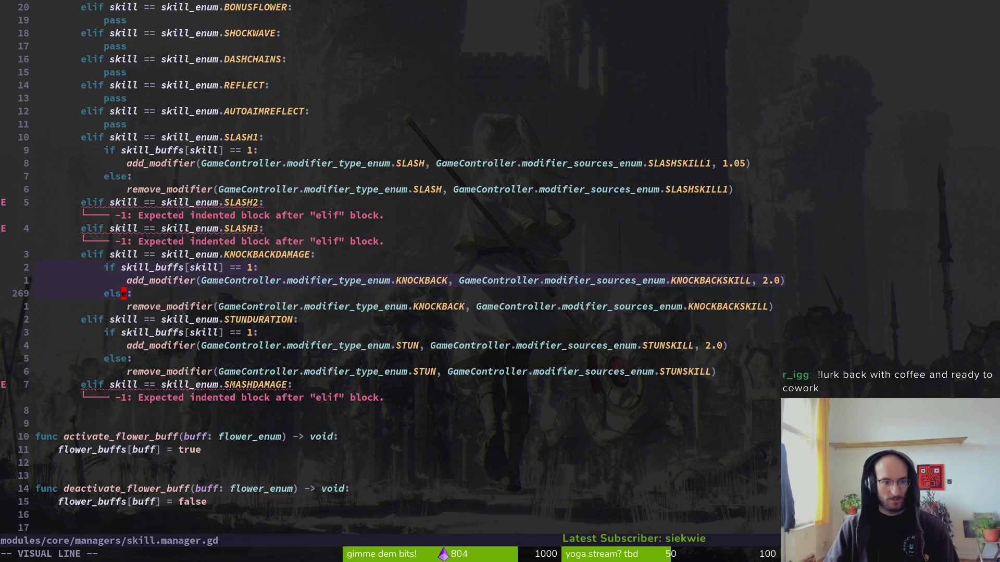
key("y")
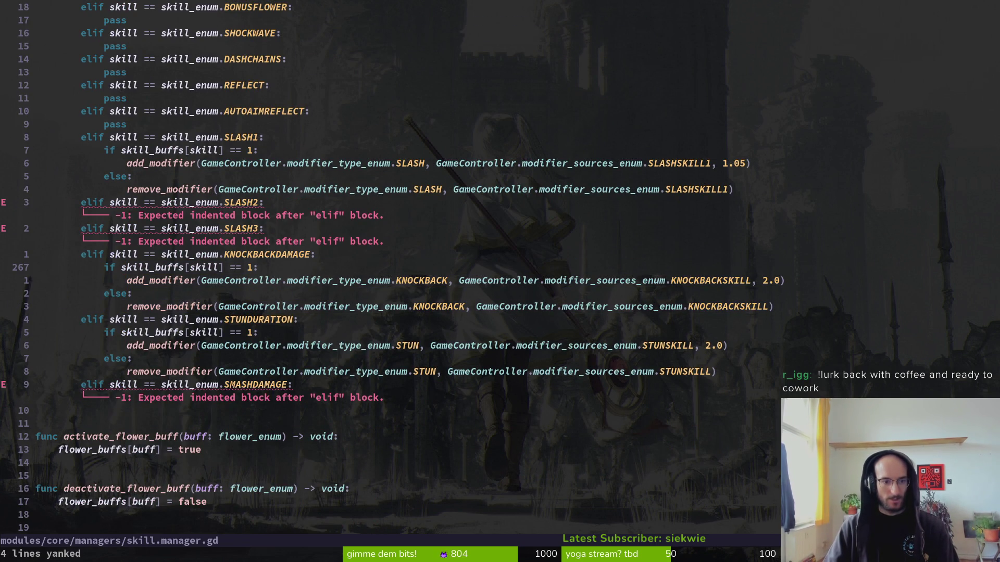
key("ctrl+u")
key("ctrl+u")
key("j")
key("p")
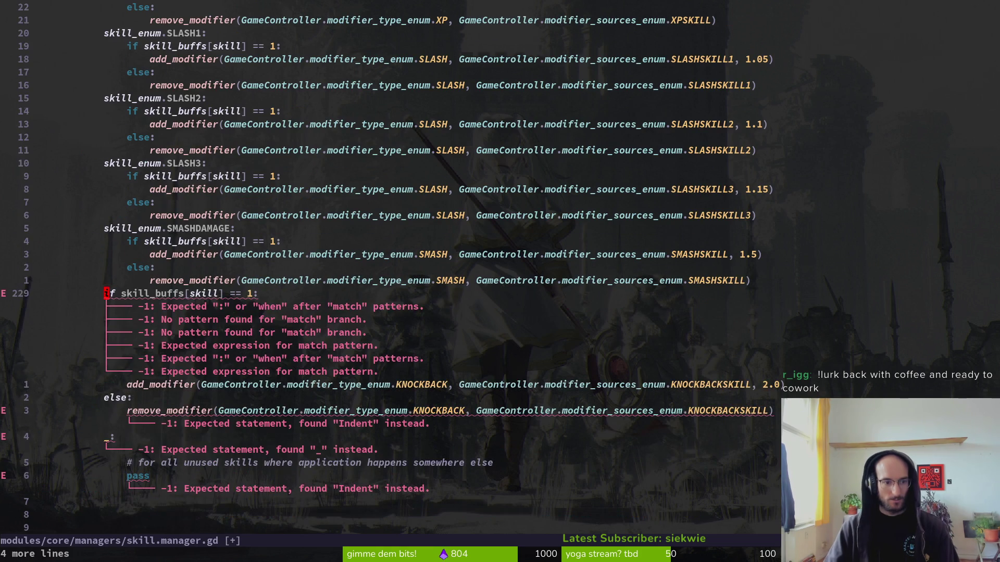
key("k")
key("k")
key("k")
- Duplicate the SMASHDAMAGE case header above the new body, rename it KNOCKBACKDAMAGE, and save
key("shift+v")
key("Escape")
key("k")
key("shift+v")
key("y")
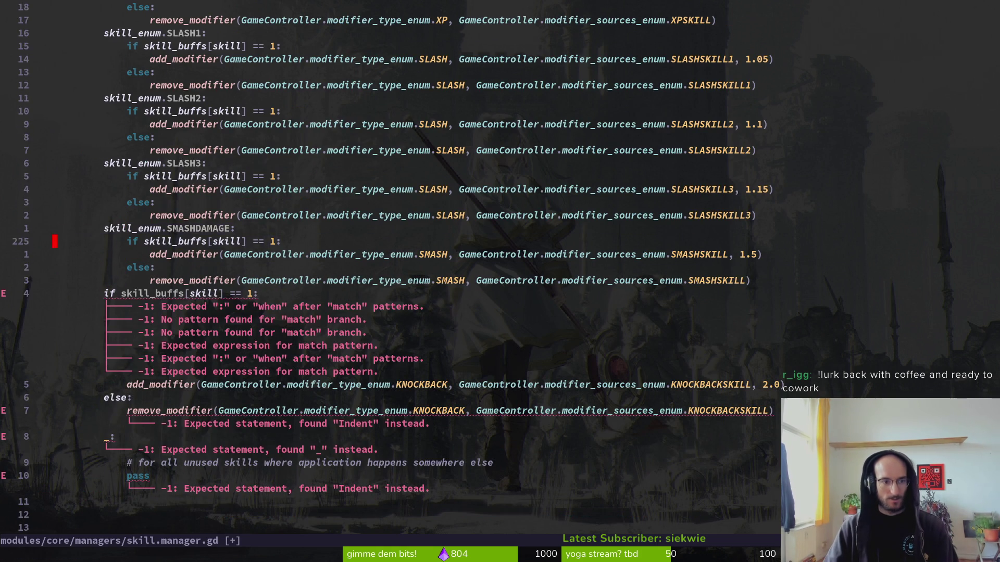
key("j")
key("j")
key("j")
key("p")
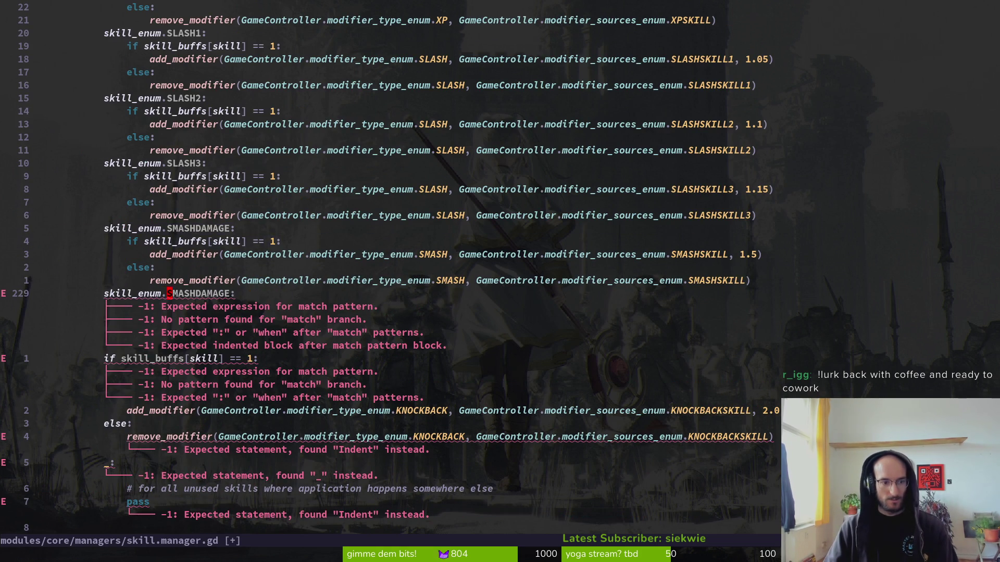
type("cwKno")
key("Escape")
type(":write")
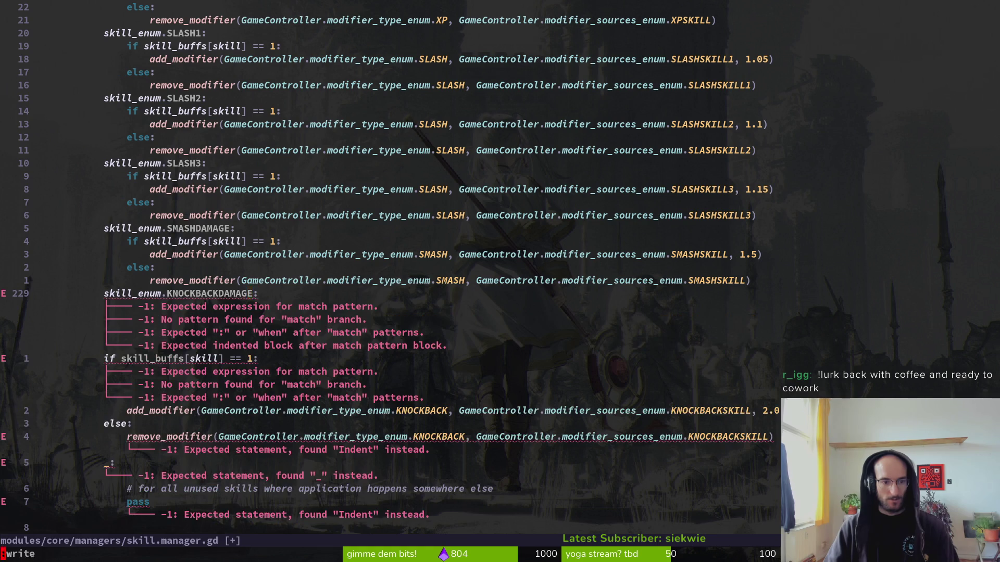
key("Return")
- Indent the KNOCKBACKDAMAGE case body one level and save
key("j")
key("V")
key("j")
key("j")
key("j")
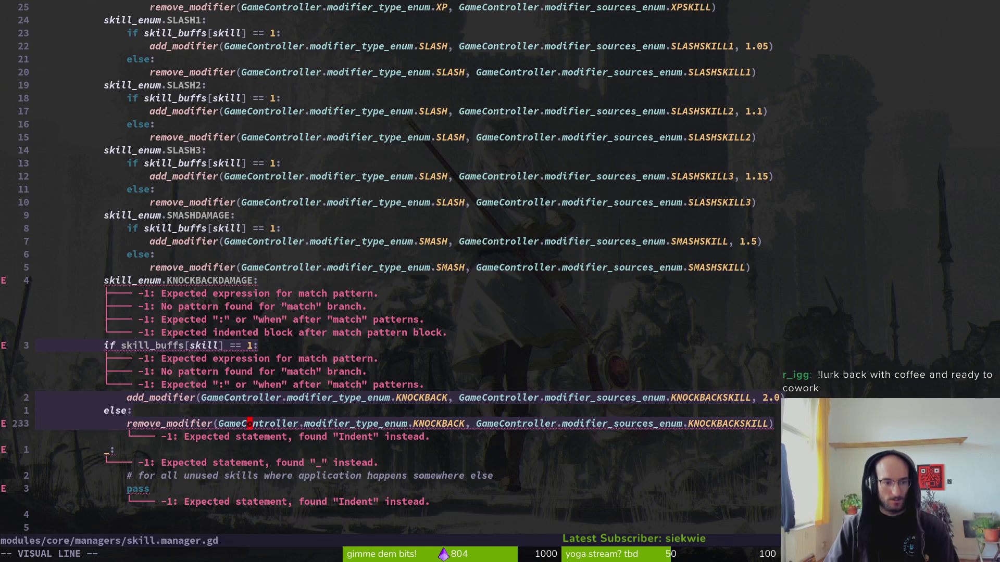
key("Escape")
key("V")
key("k")
key("k")
key("k")
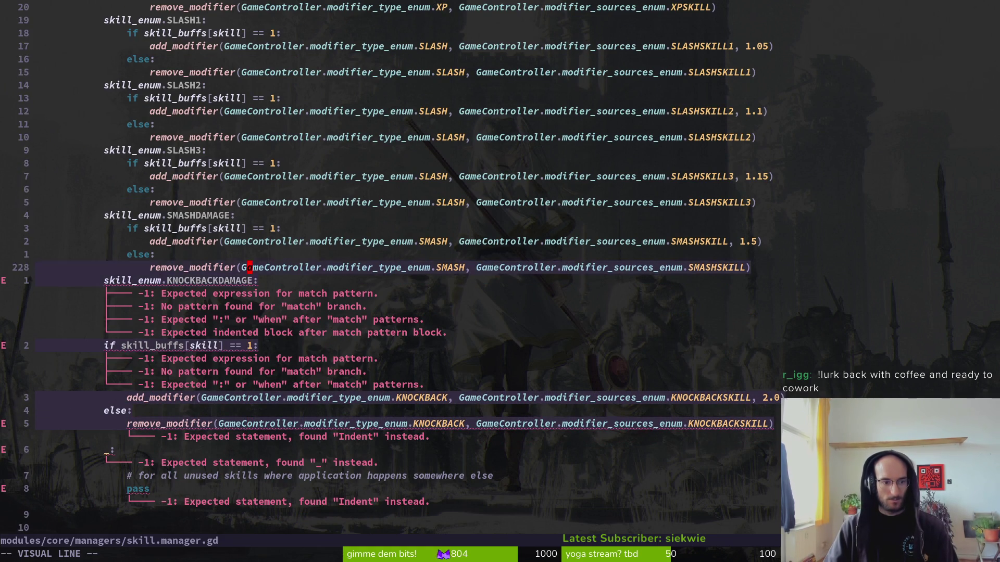
key("j")
key("j")
key("greater")
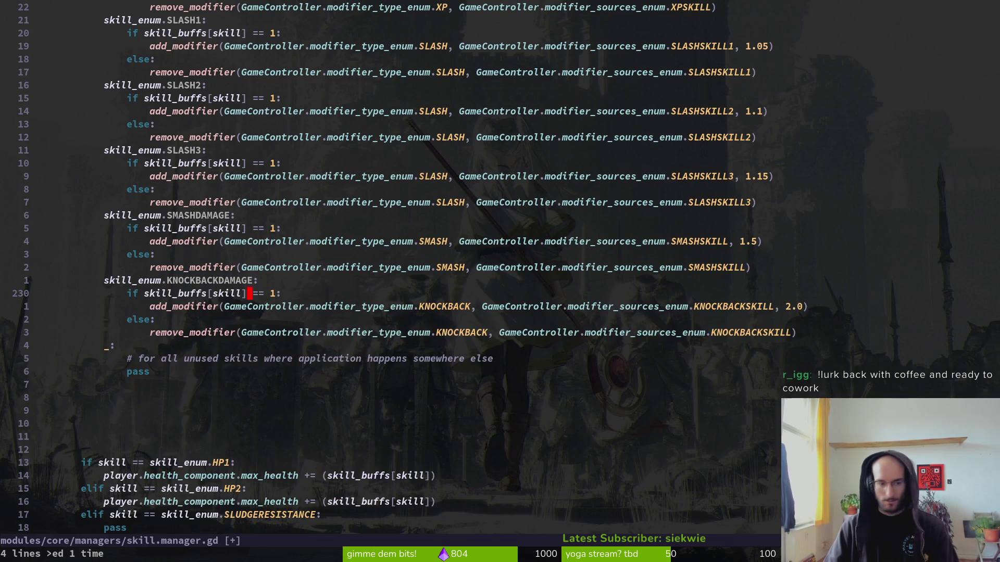
key("Return")
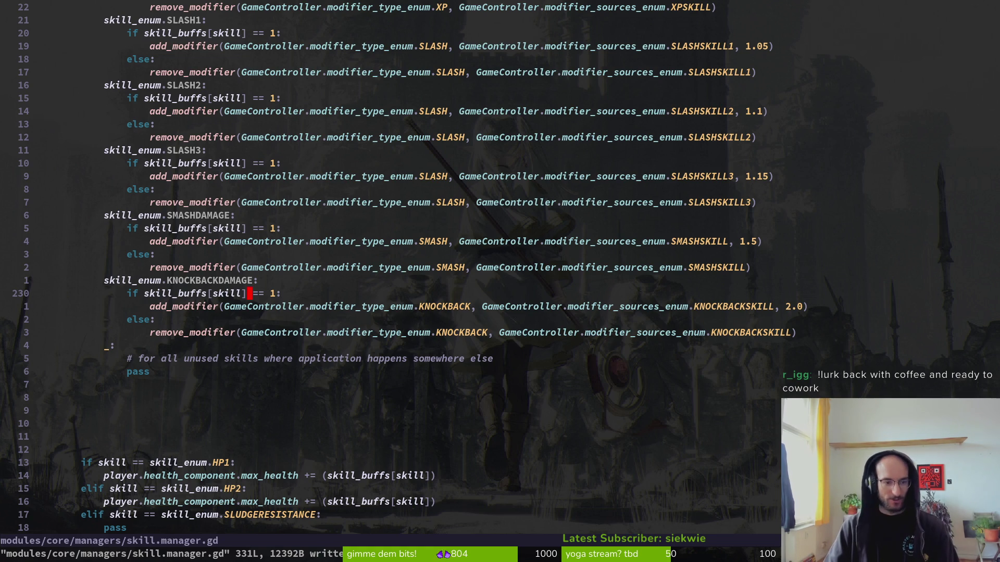
- Cut the four STUNDURATION body lines from the old elif chain
key("j")
key("j")
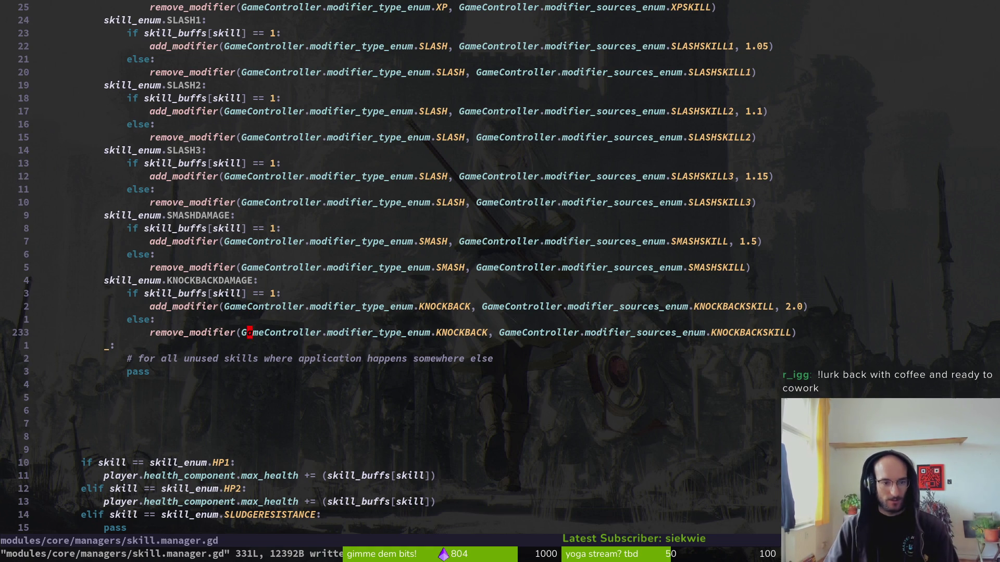
key("ctrl+d")
key("ctrl+d")
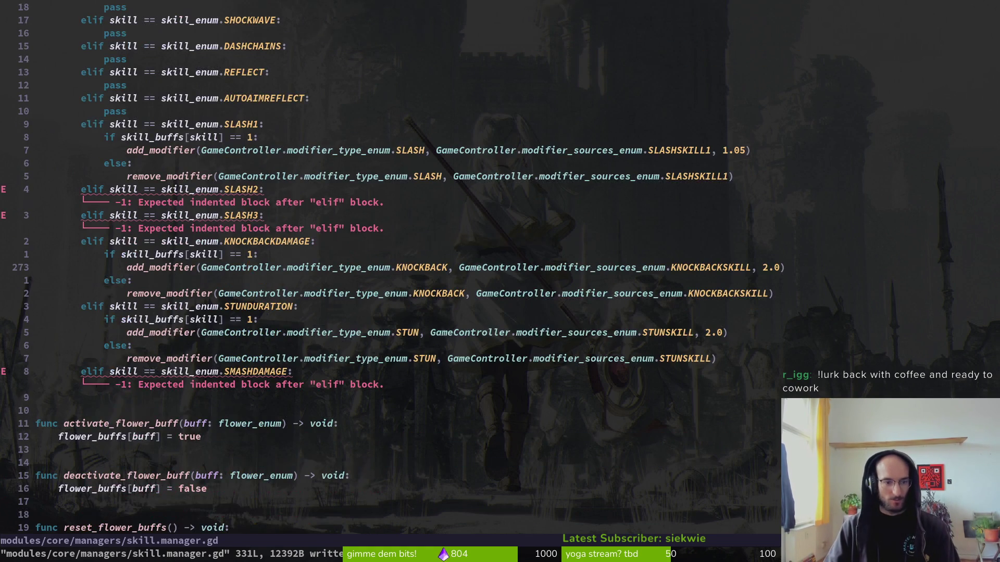
key("j")
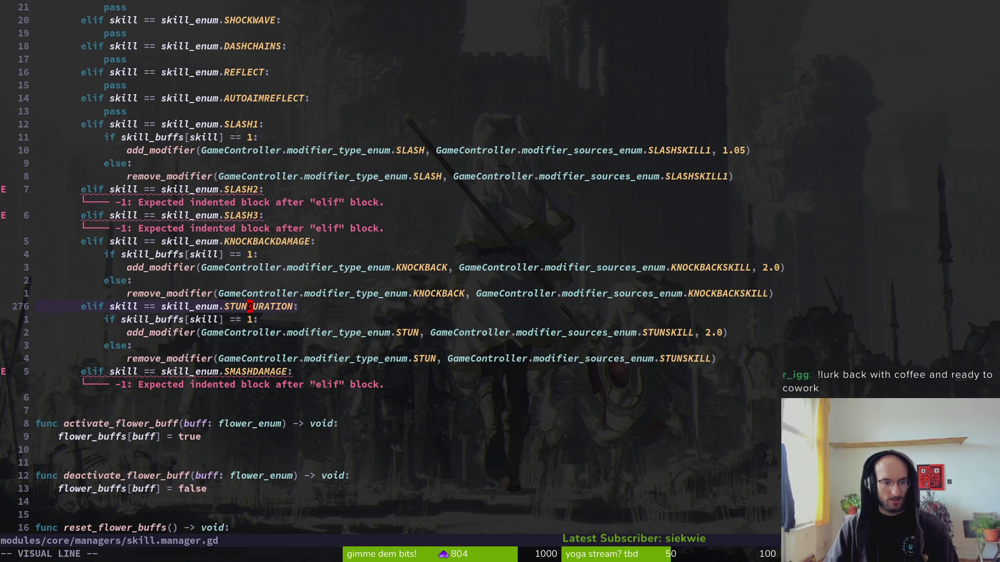
key("j")
key("shift+v")
key("j")
key("j")
key("j")
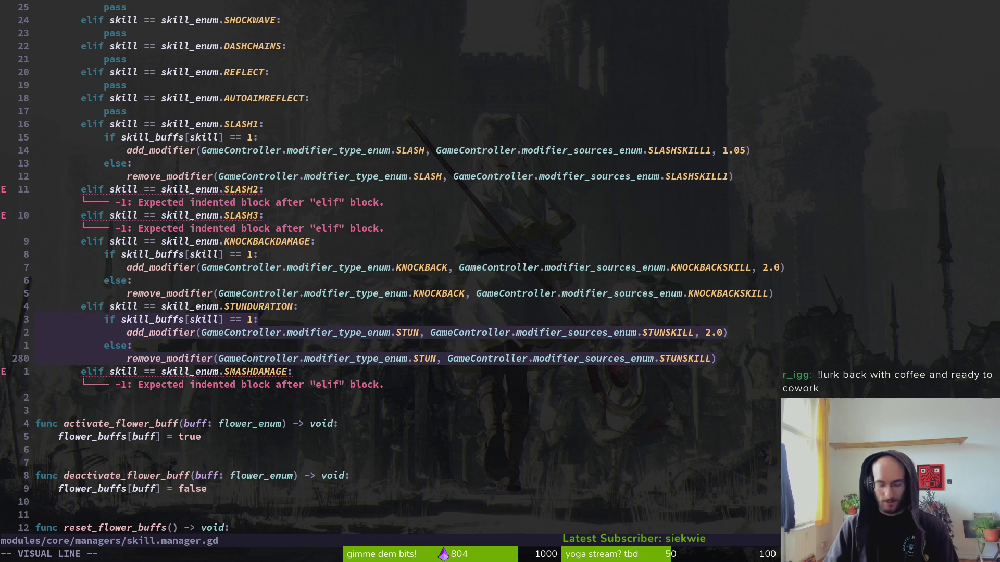
key("d")
- Paste the STUN lines above the default case and indent them one level
key("Return")
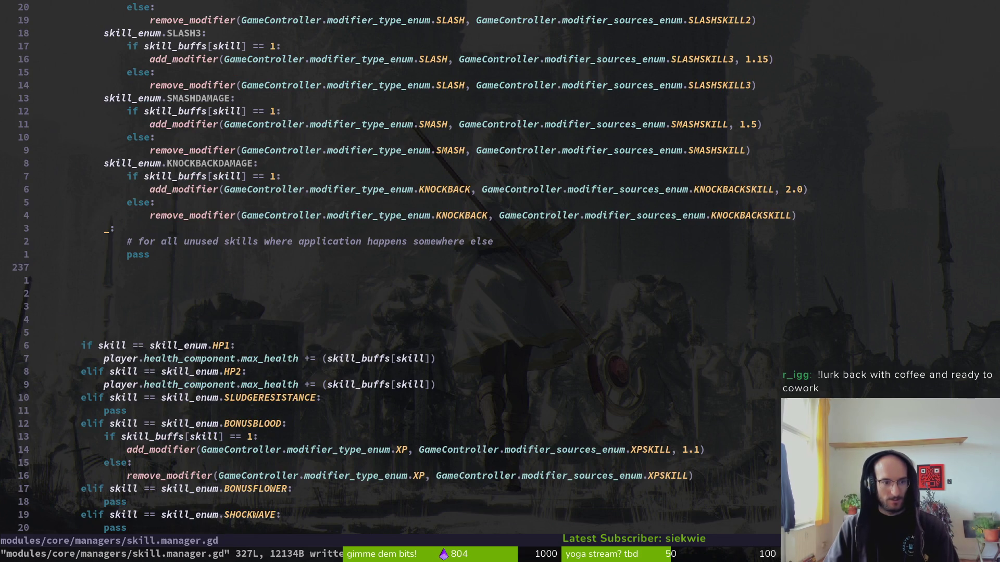
key("k")
key("k")
key("k")
key("k")
key("P")
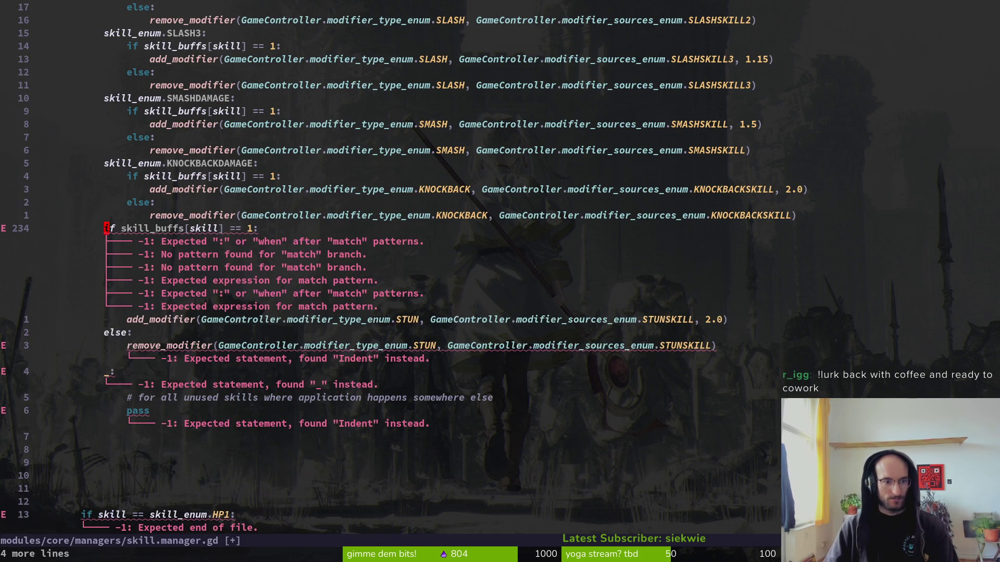
key("shift+v")
key("j")
key("j")
key("j")
key("greater")
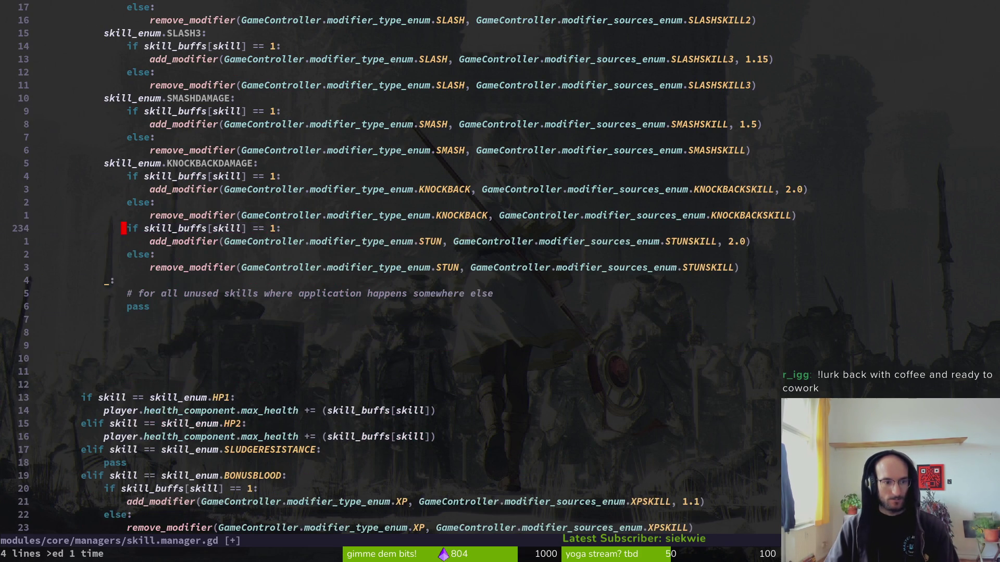
- Add a STUNDURATION case header above the STUN block and save
key("k")
key("k")
key("k")
key("shift+v")
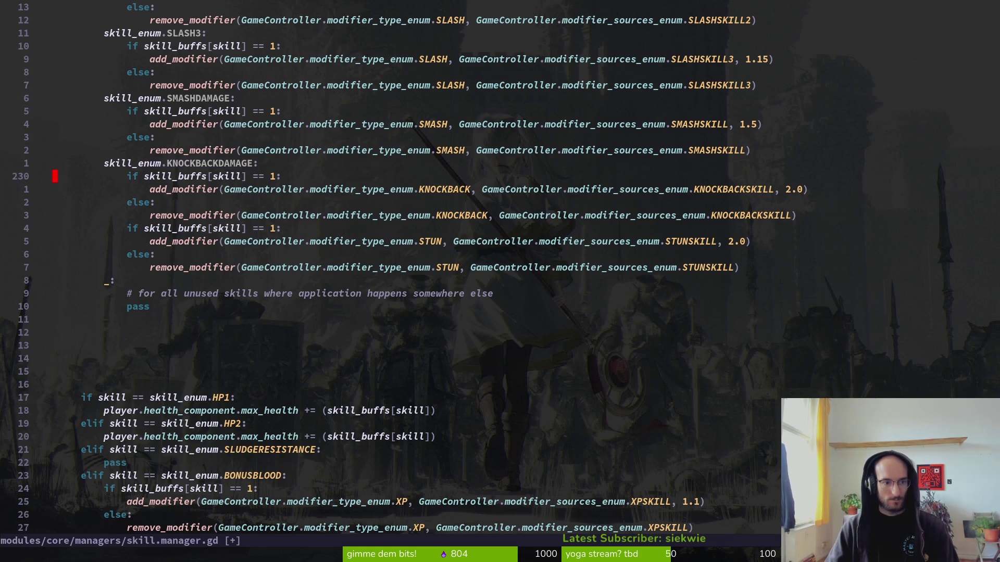
key("j")
key("j")
key("j")
type("jPcwstu")
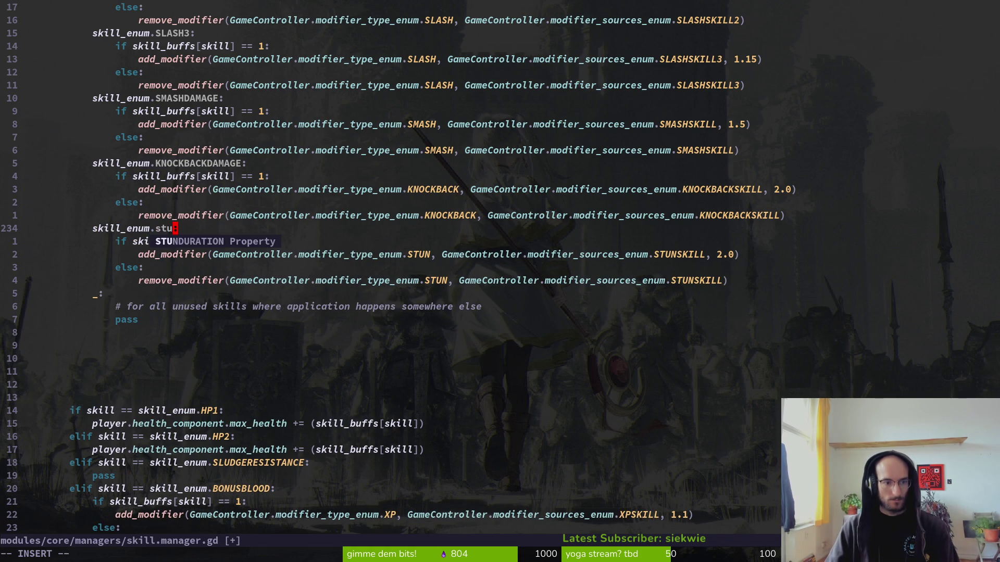
key("Return")
key("Escape")
type(":w")
key("Return")
key("j")
key("j")
key("j")
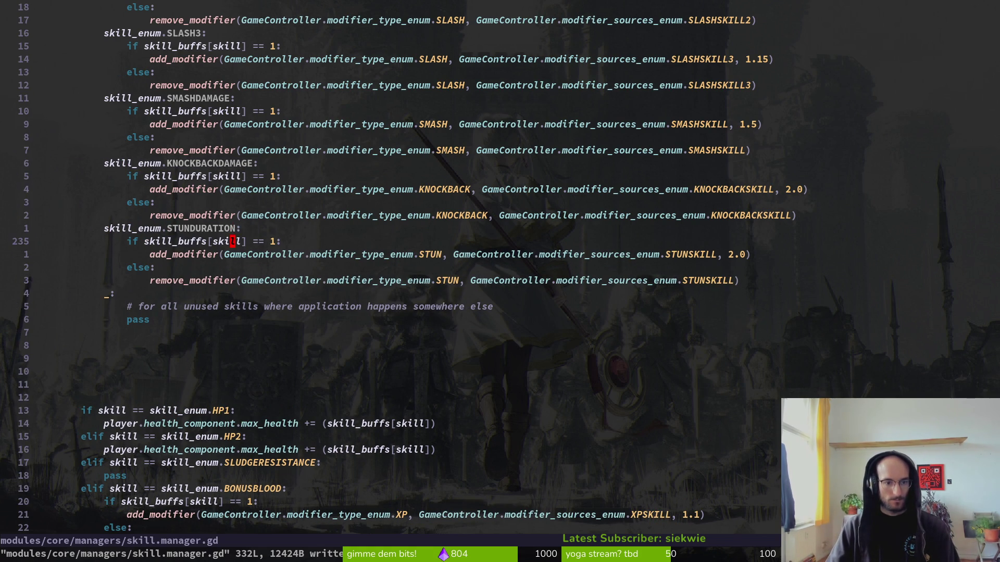
- Delete the old if/elif chain and save skill.manager.gd
key("j")
key("V")
key("j")
key("j")
key("j")
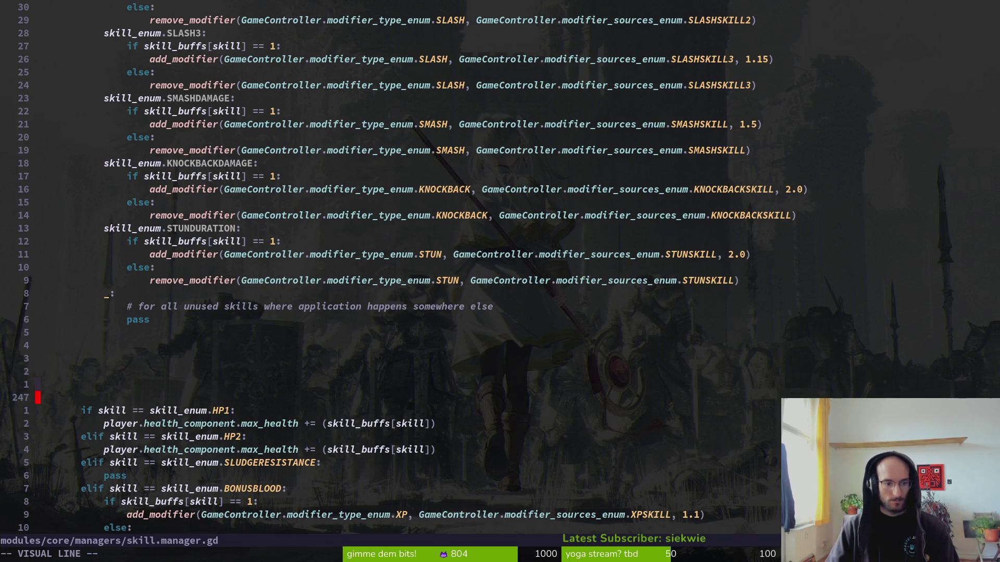
key("j")
key("j")
key("j")
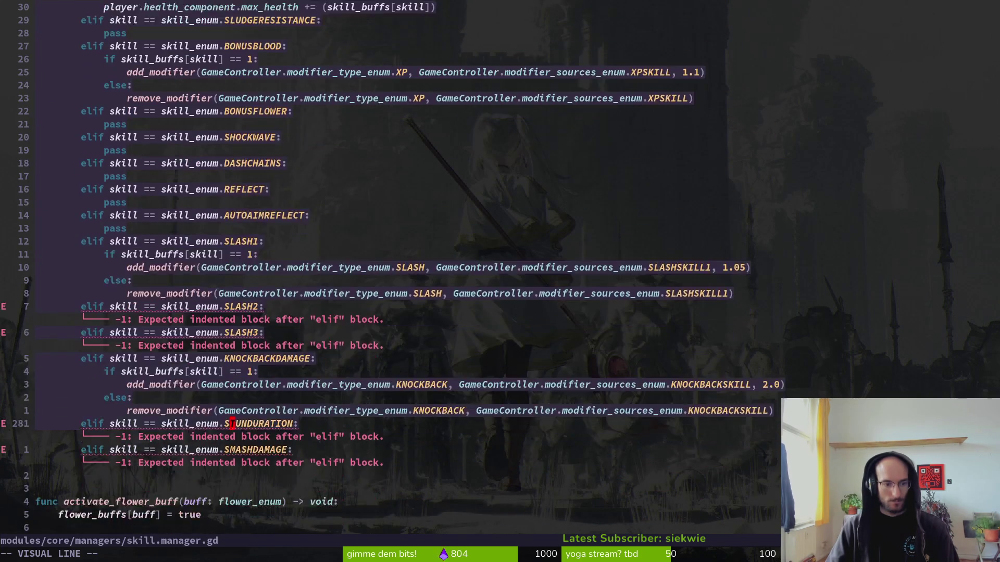
type("d:w")
key("Return")
- Remove the extra blank lines above activate_flower_buff and save the file
key("j")
key("V")
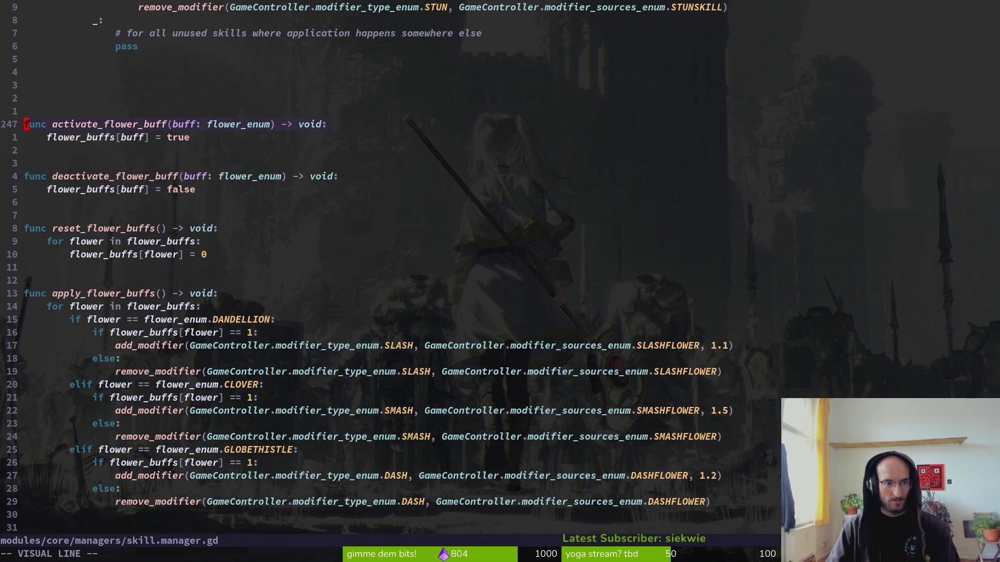
key("d")
key("d")
key("k")
key("d")
key("d")
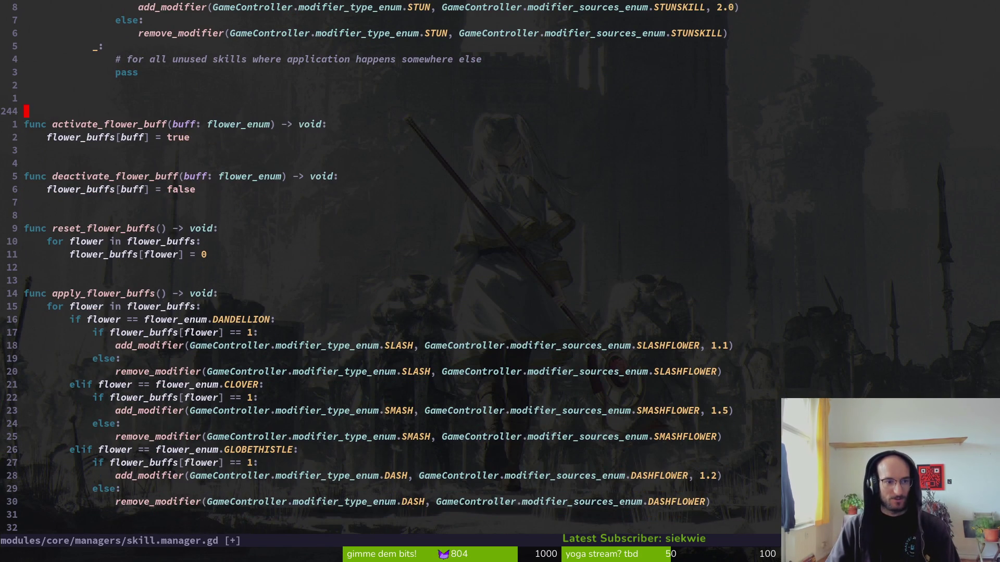
type("Vd:write")
key("Return")
key("ctrl+u")
key("ctrl+u")
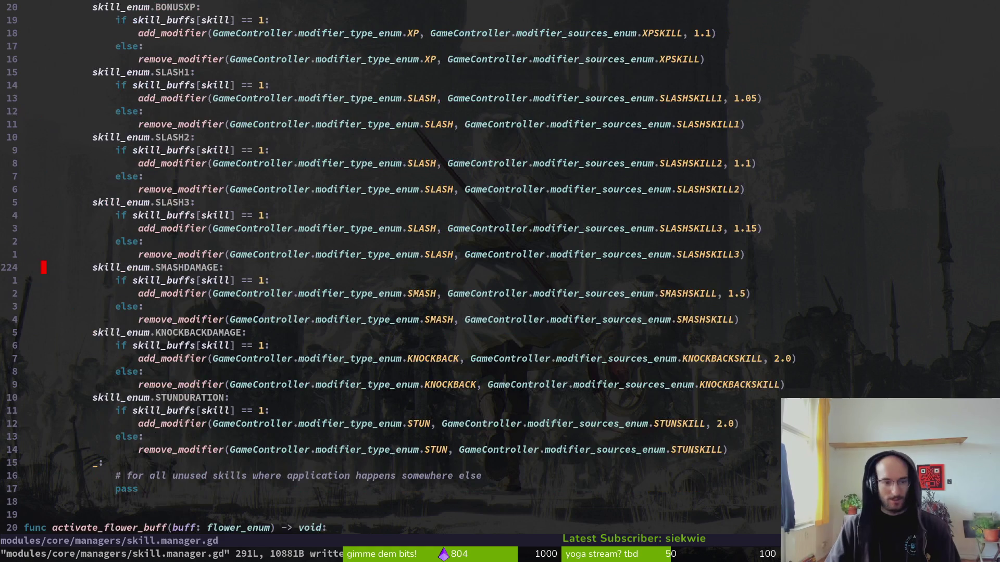
key("ctrl+d")
key("ctrl+u")
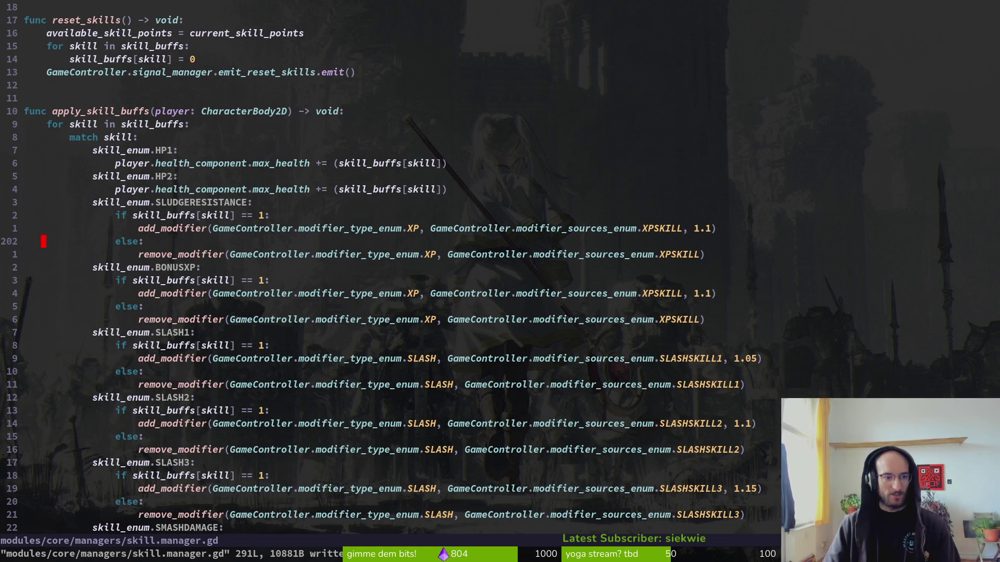
key("j")
key("j")
key("j")
key("ctrl+d")
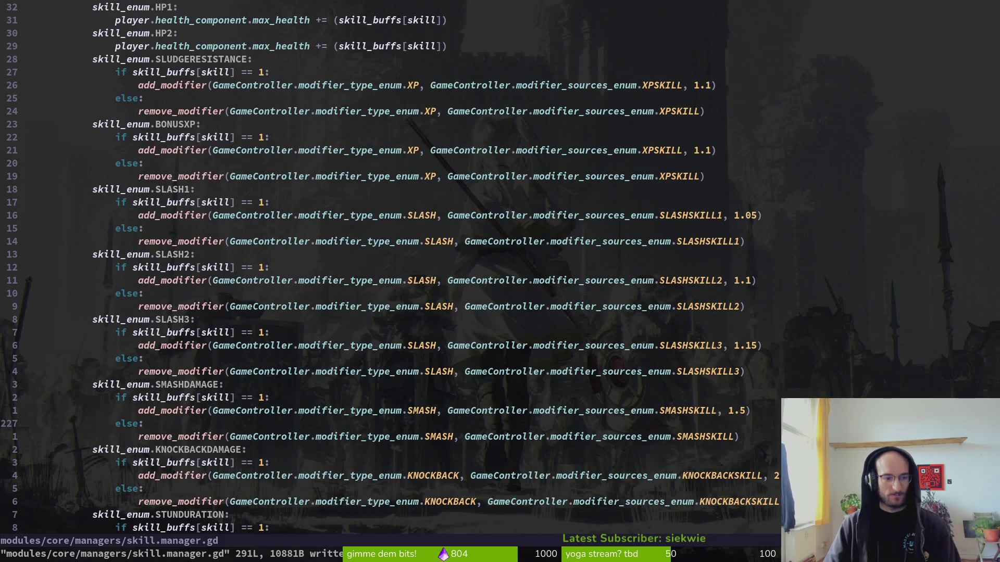
key("j")
key("j")
key("j")
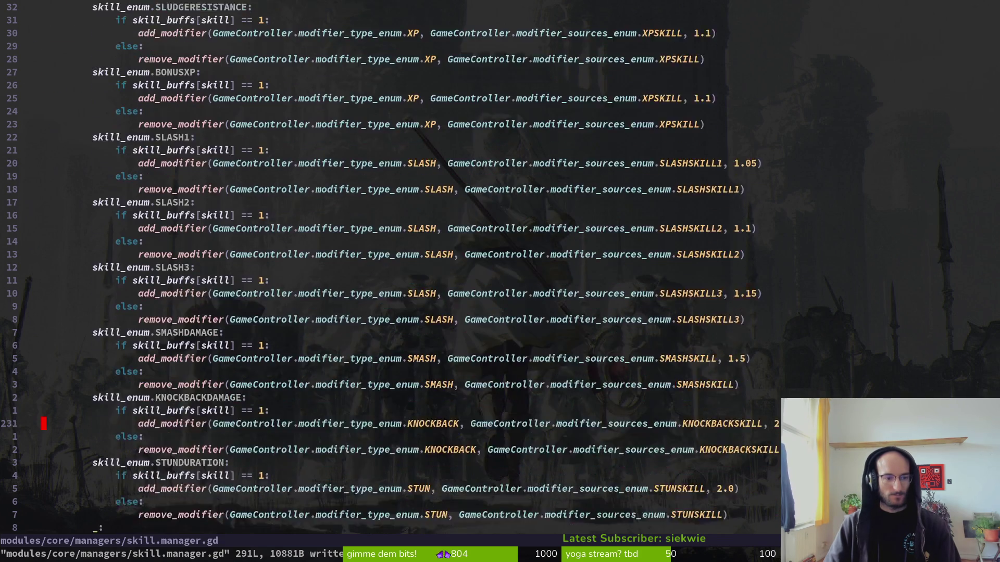
key("j")
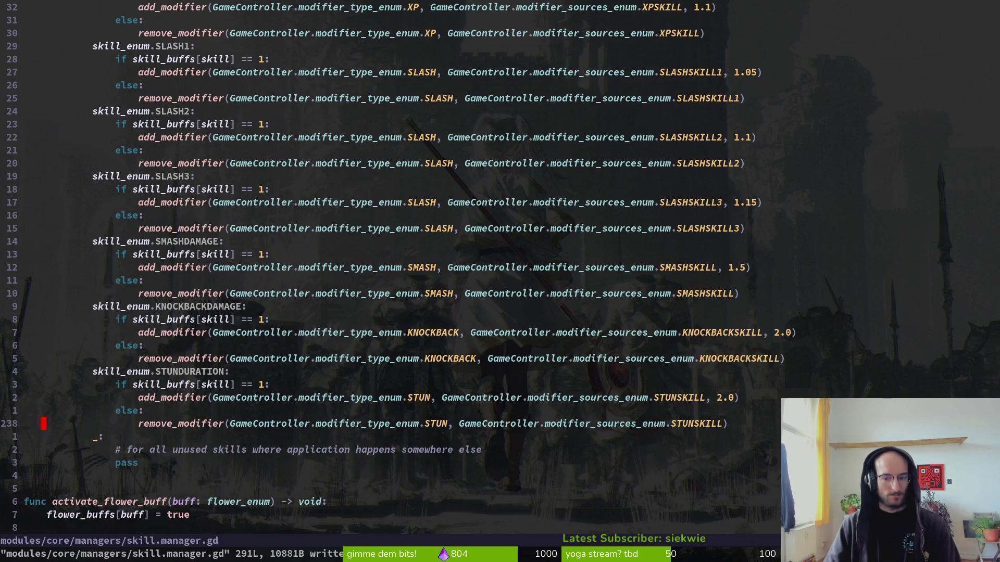
key("ctrl+d")
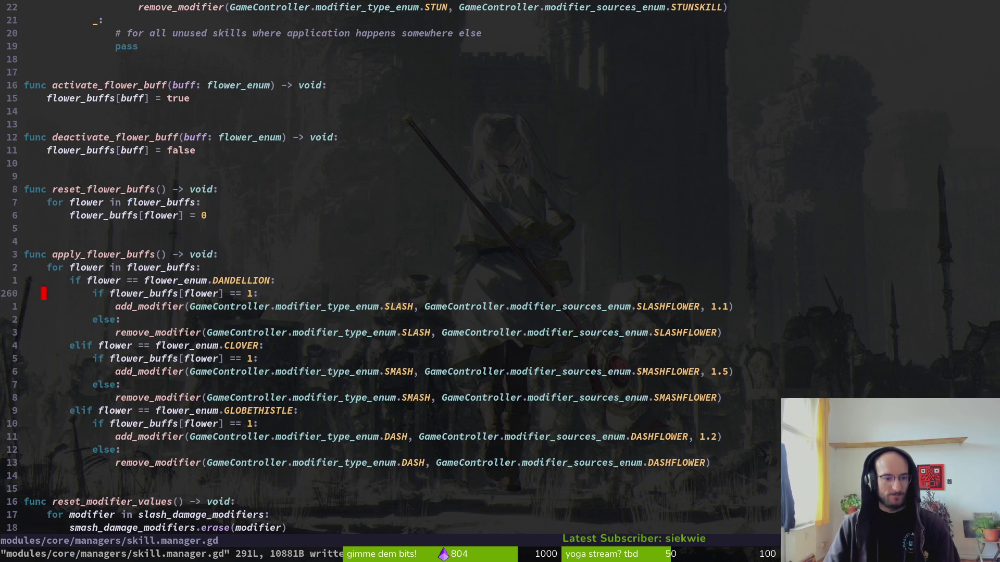
- Start a 'match flower:' block with a flower_enum.DANDELLION case line
type("O")
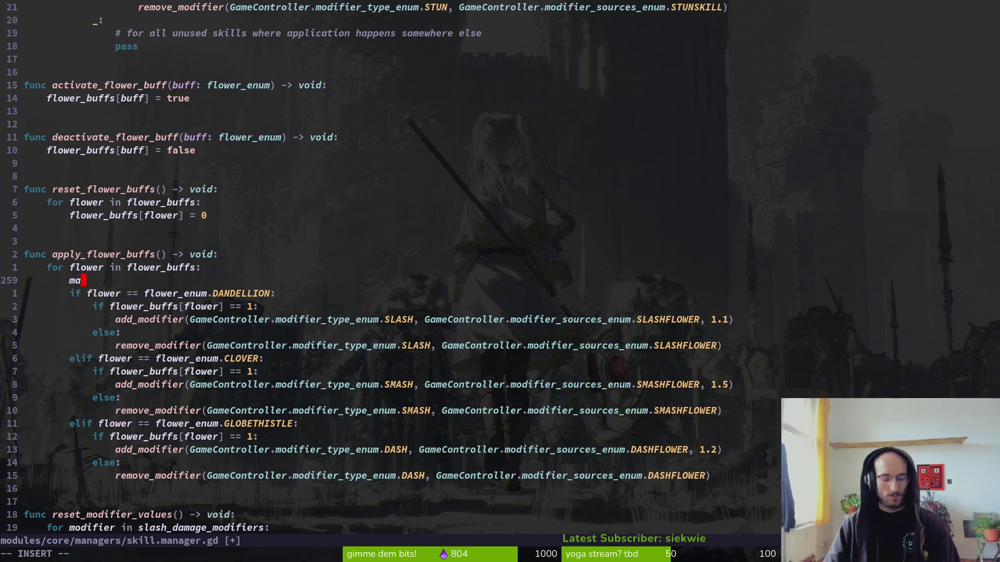
type("tch flower")
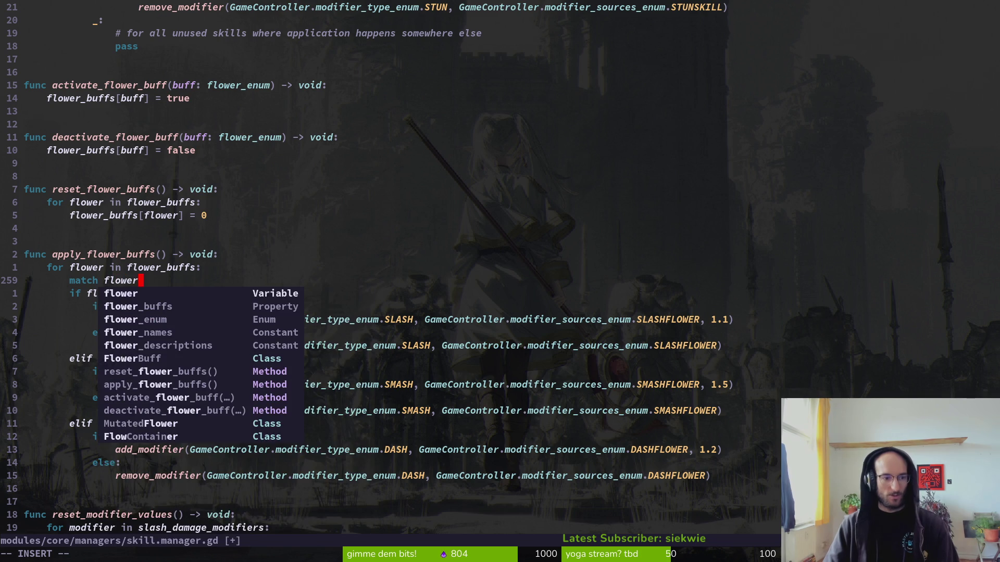
type(":")
key("Return")
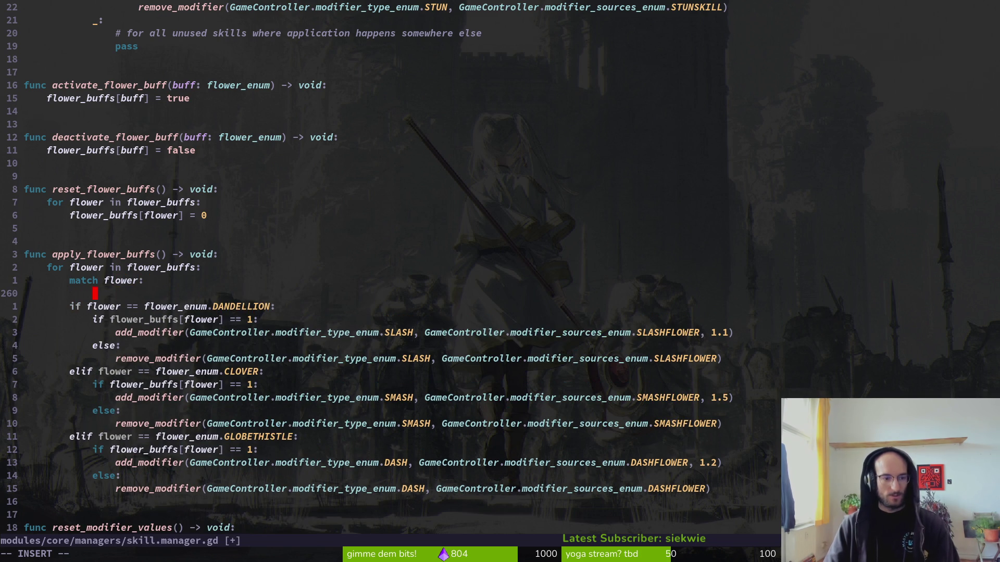
type("floween")
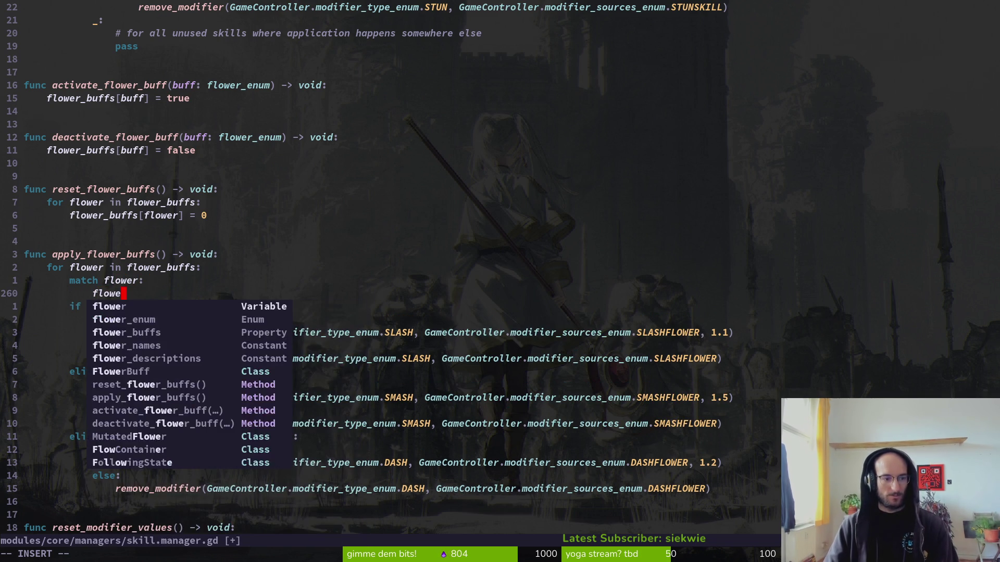
key("Return")
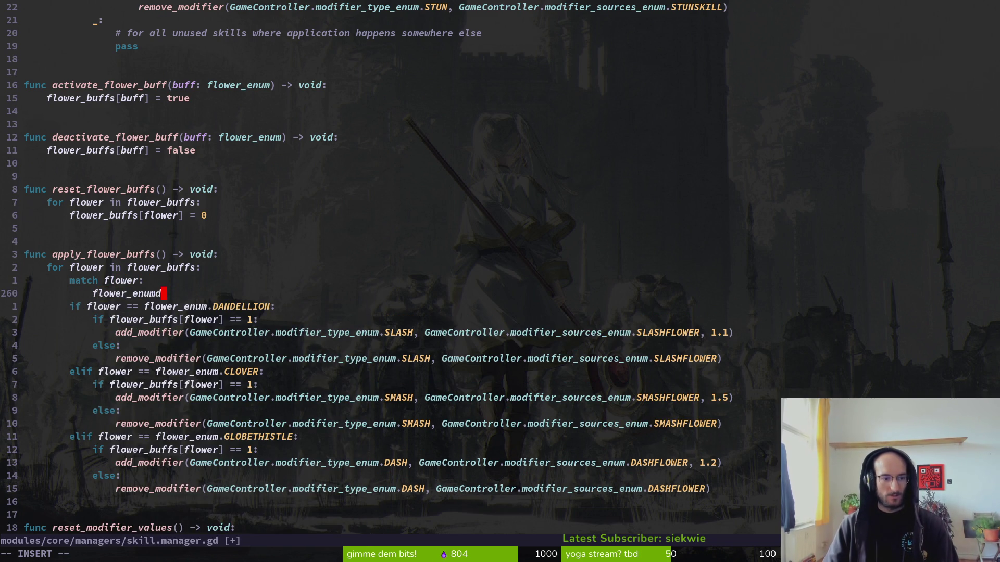
key("BackSpace")
type(".d")
key("Down")
key("Down")
key("Down")
key("Return")
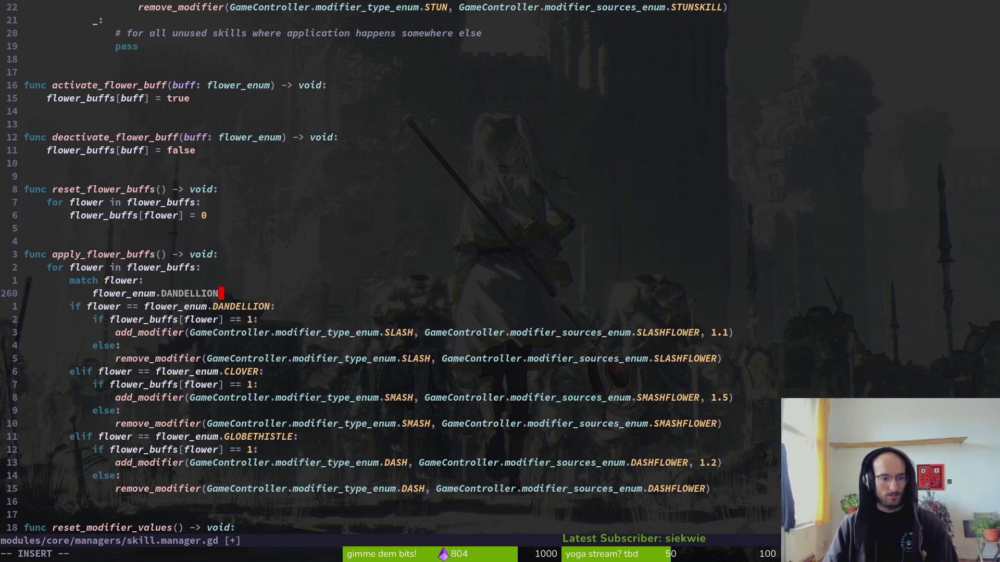
key("BackSpace")
type("N")
- Indent the DANDELLION body, delete its old if line, add the colon, and save
key("Escape")
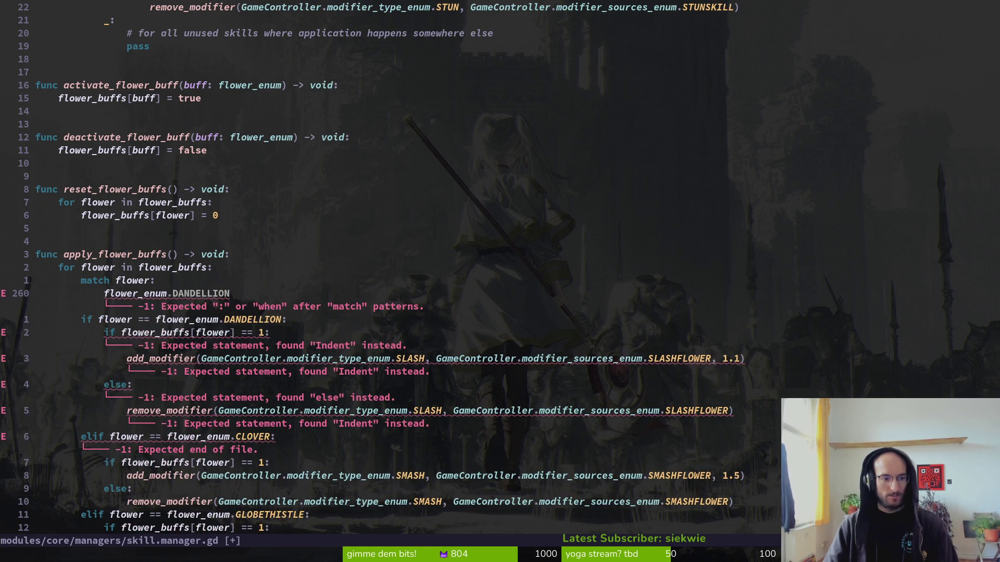
key("shift+v")
key("j")
key("j")
key("j")
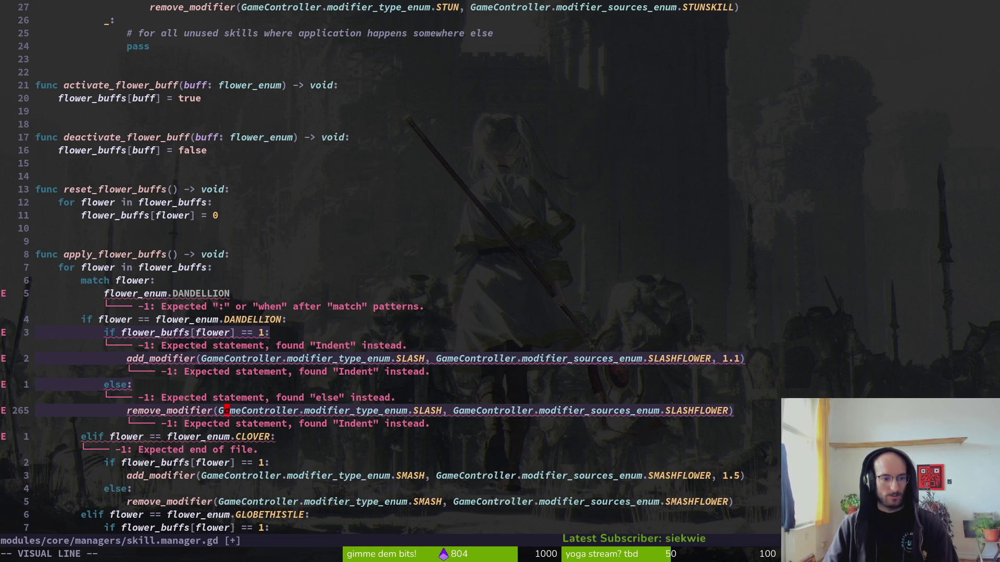
key("greater")
key("k")
key("d")
key("d")
key("k")
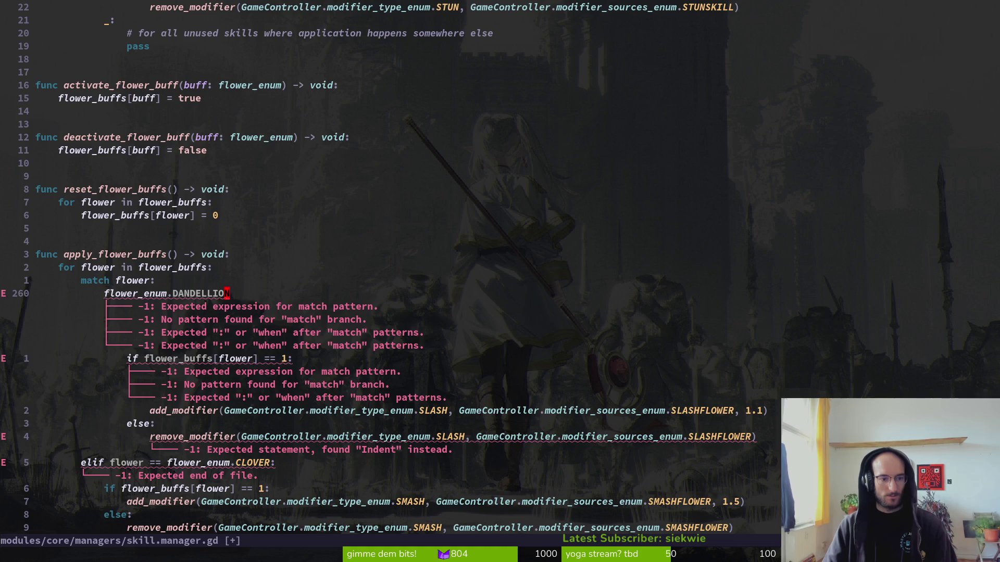
type("a:")
key("Escape")
type(":w")
key("Return")
key("j")
key("j")
key("j")
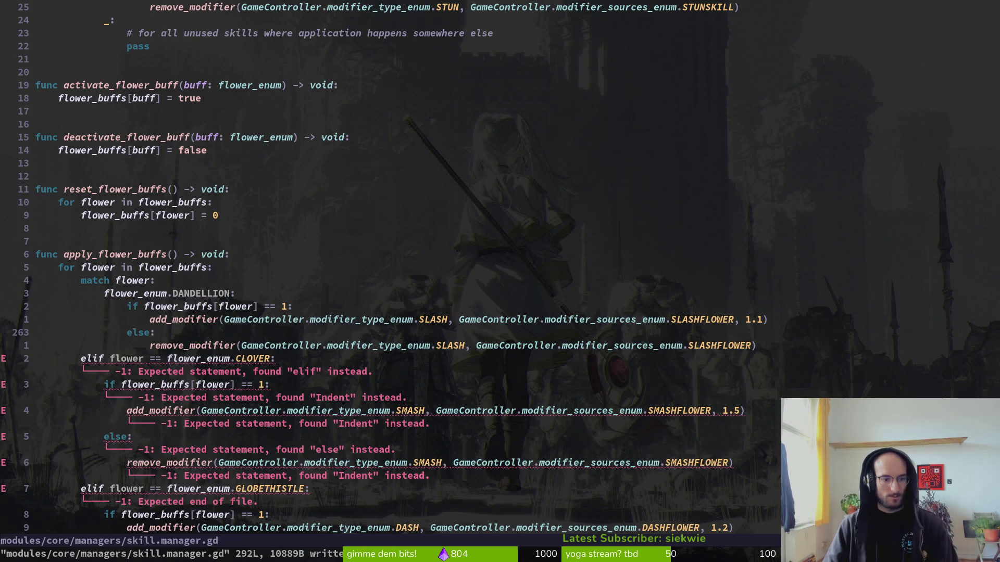
- Add a CLOVER case from a copy of the DANDELLION line, indent its body, drop the elif, and save
key("k")
key("k")
key("shift+v")
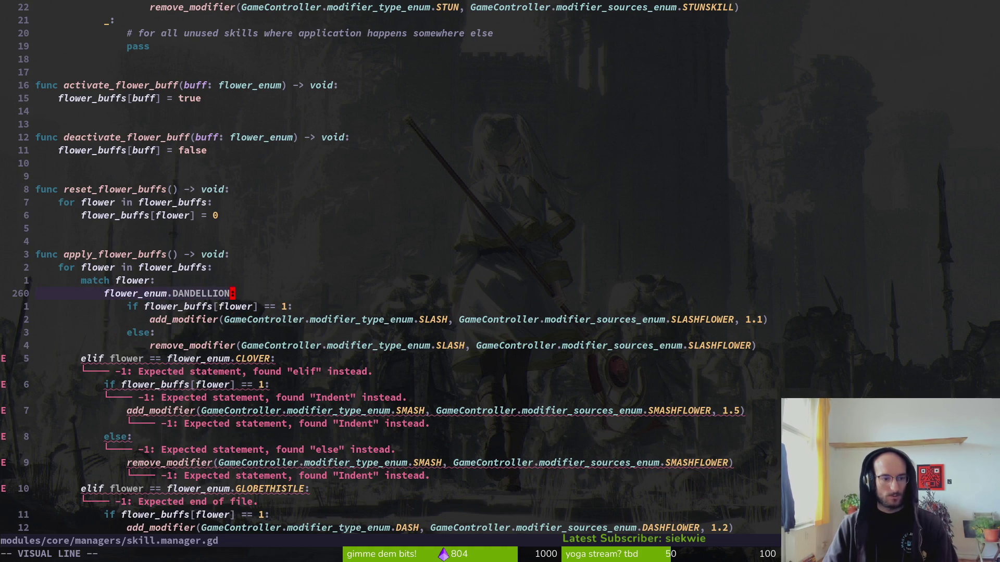
key("p")
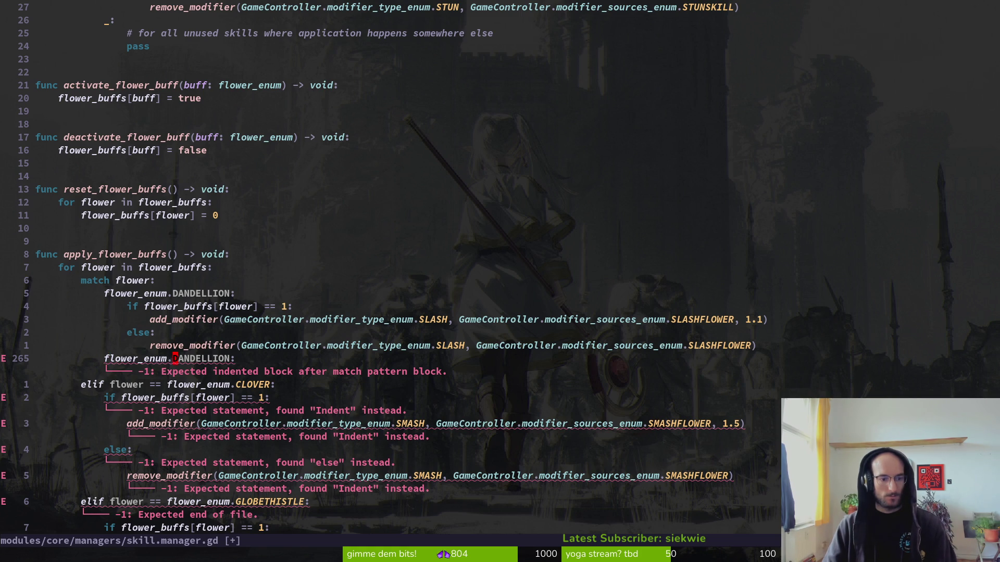
type("cwCL")
key("Return")
key("Escape")
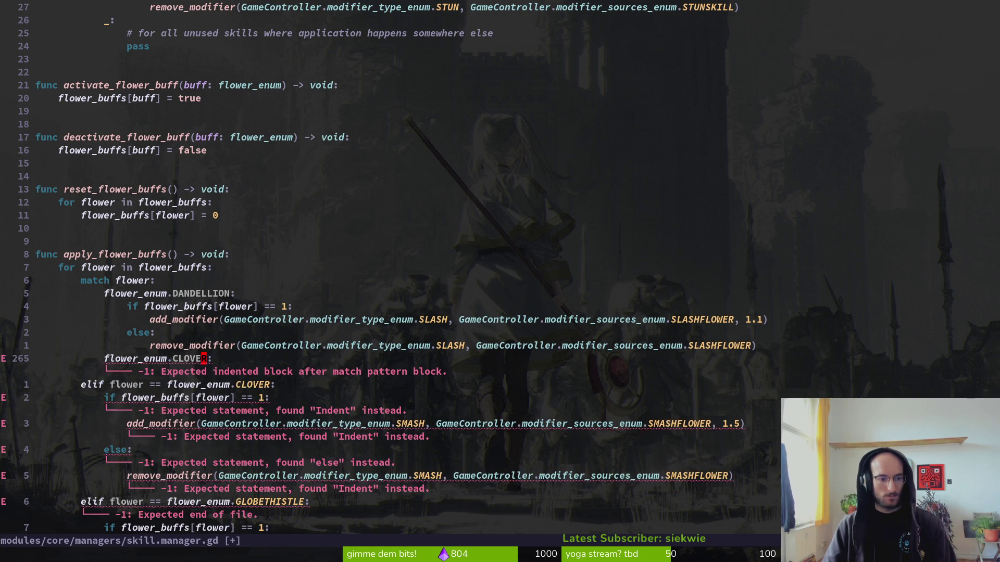
key("V")
key("j")
key("j")
key("j")
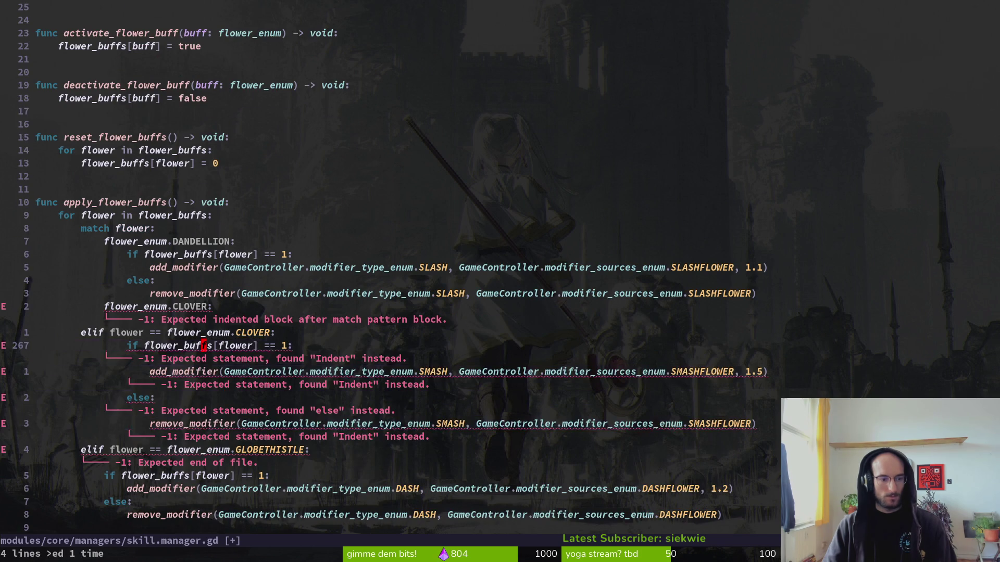
key("greater")
key("k")
key("d")
key("d")
type(":w")
key("Return")
key("j")
key("j")
key("j")
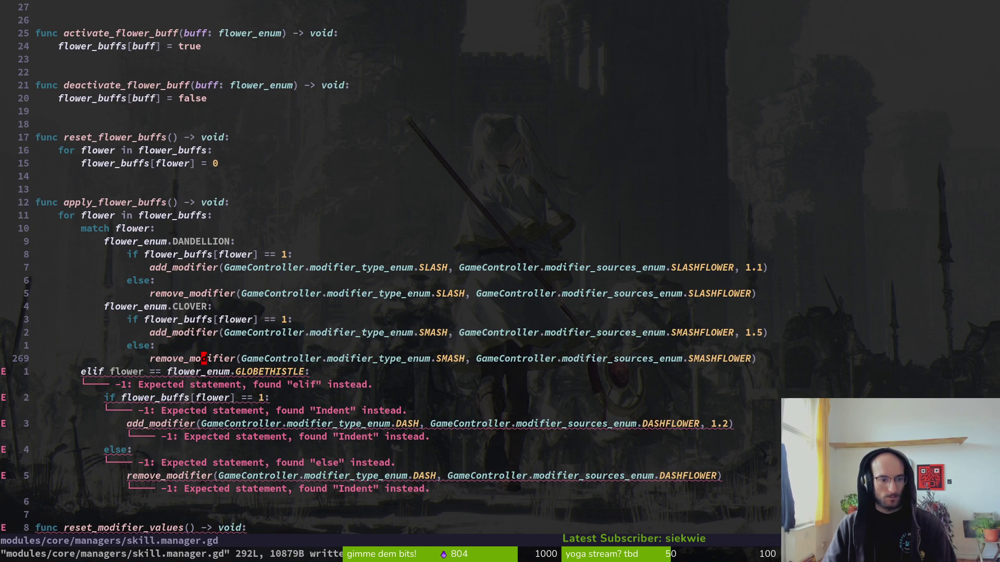
- Add a GLOBETHISTLE case, indent its body, remove the old elif line, and save
key("k")
key("k")
key("k")
key("y")
key("y")
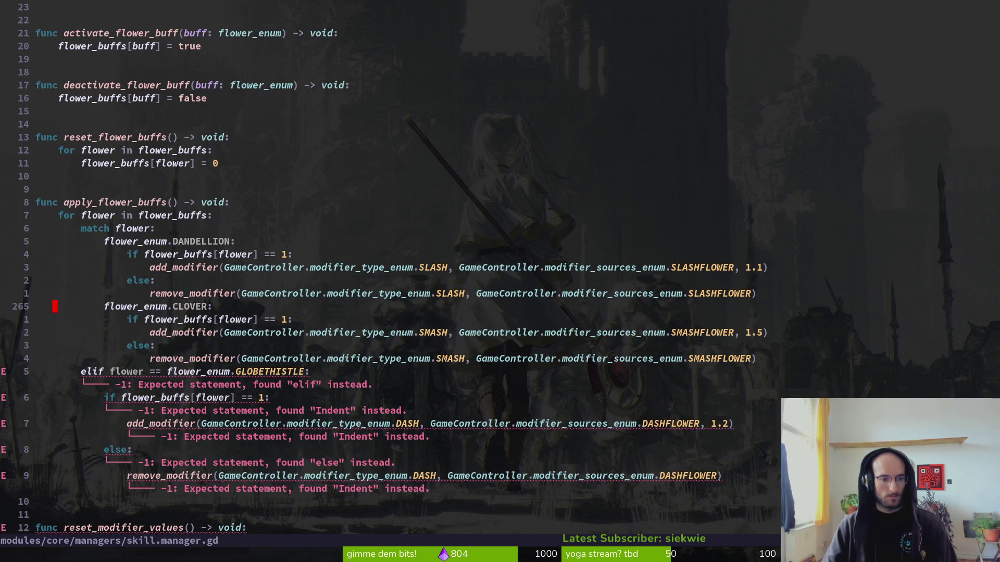
key("j")
key("j")
key("j")
type("plcw")
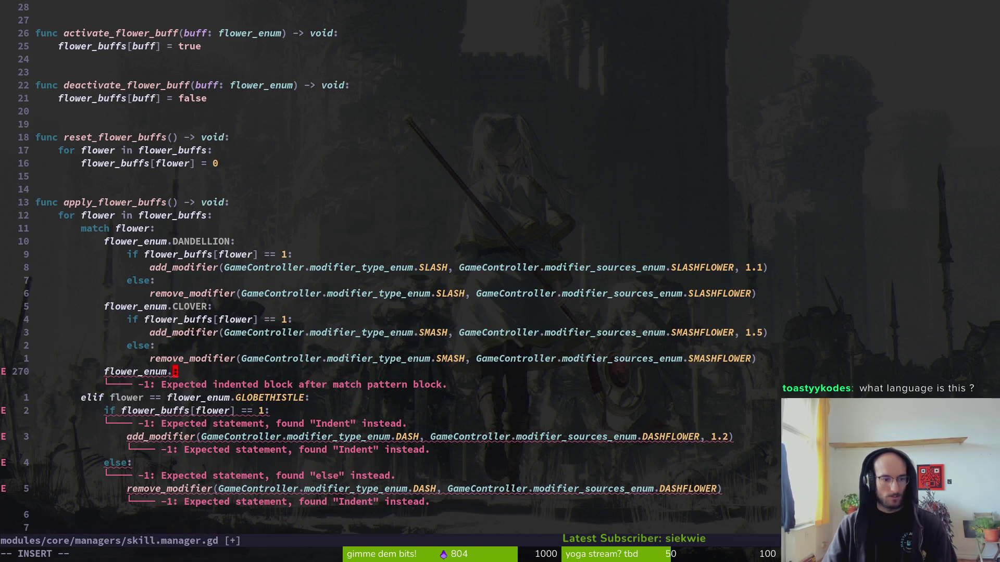
type("GL")
key("Tab")
key("Escape")
key("j")
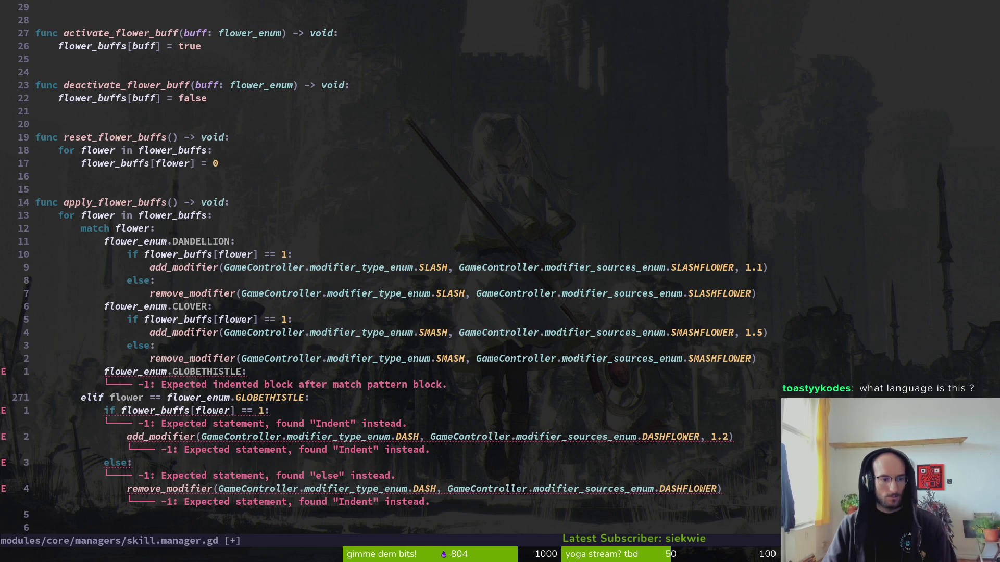
key("V")
key("j")
key("j")
key("j")
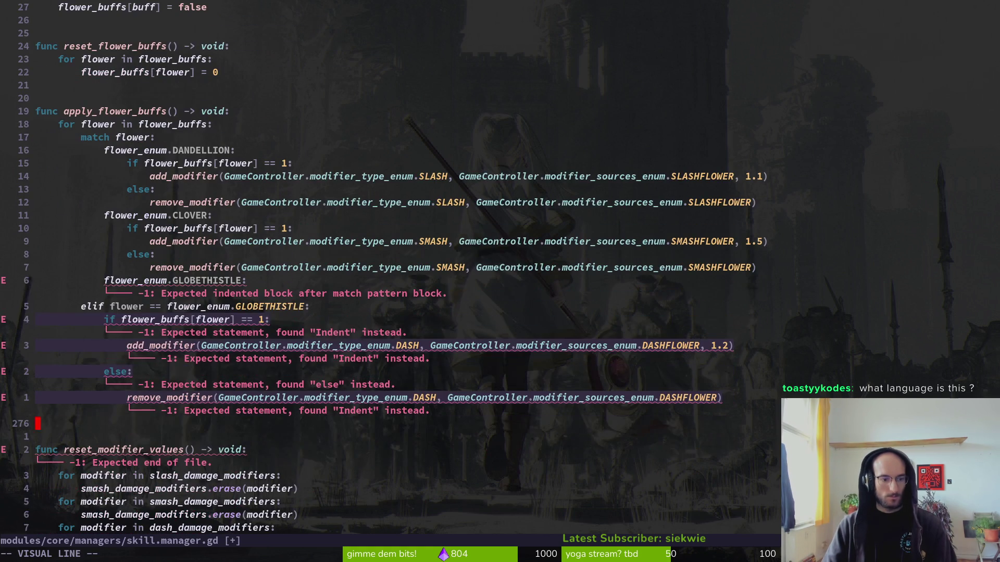
key("greater")
key("d")
key("d")
type(":w")
key("Return")
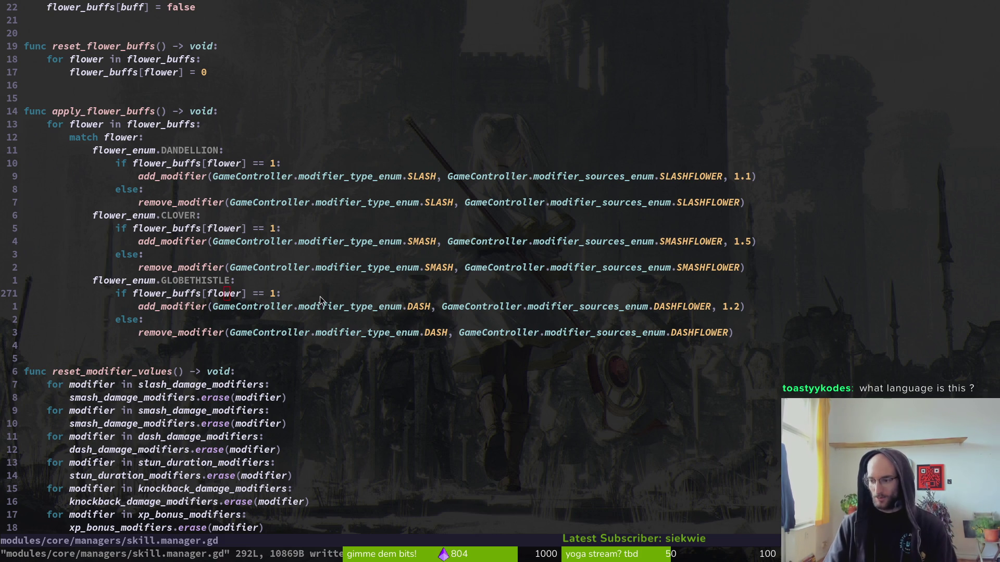
- Glance at Godot, then recheck the match block in skill.manager.gd and save it again
key("alt+Tab")
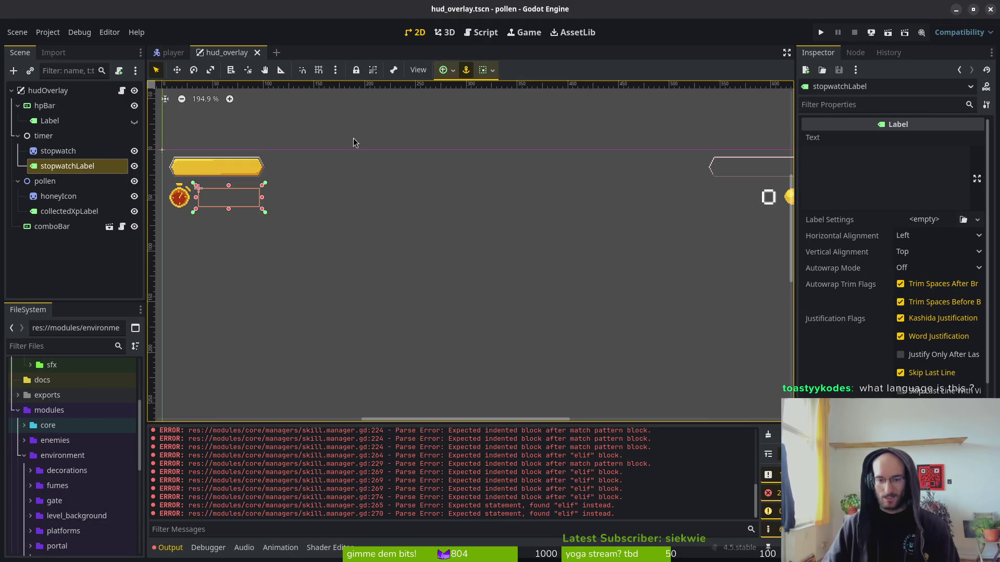
key("alt+Tab")
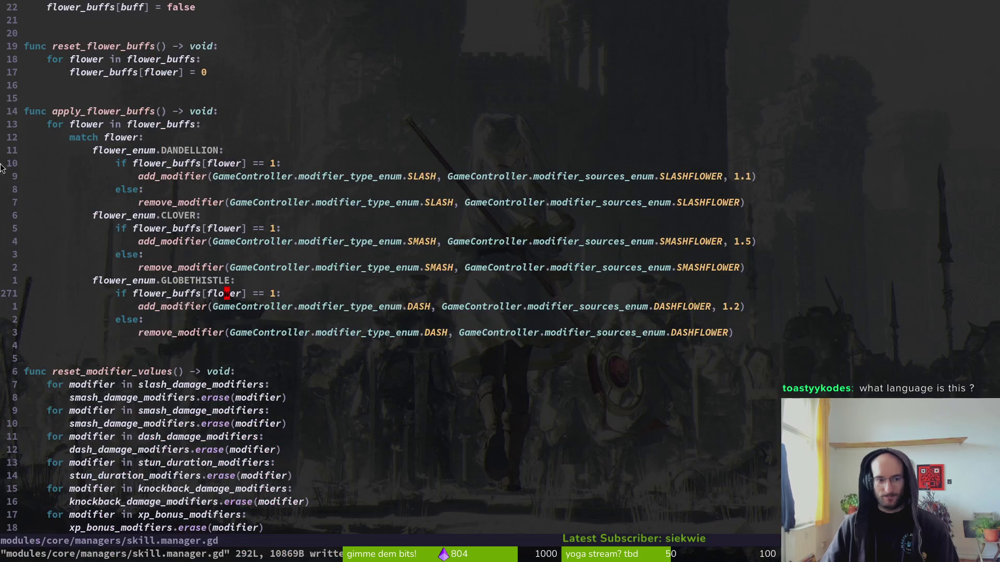
scroll(150, 219, "up", 2)
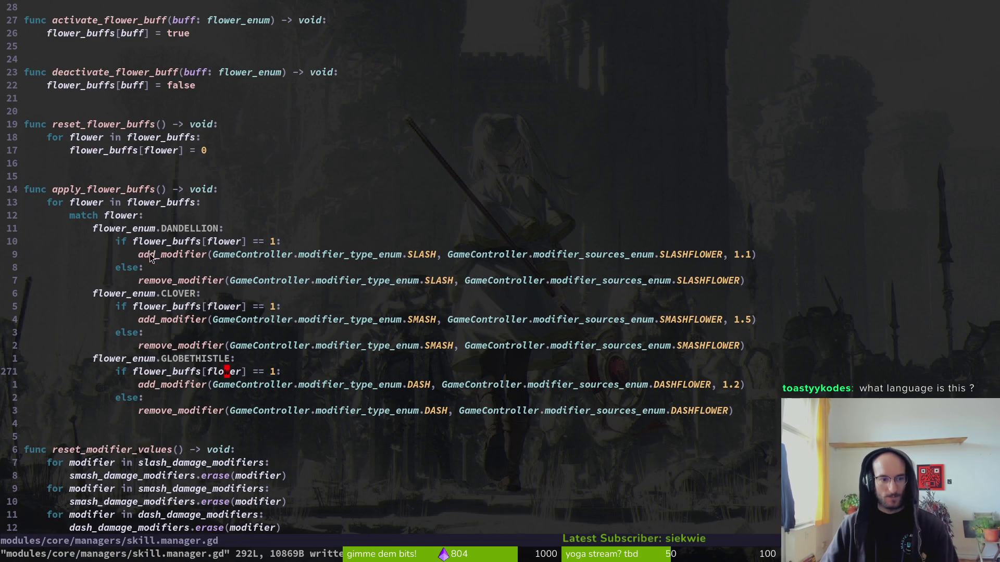
key("6")
key("k")
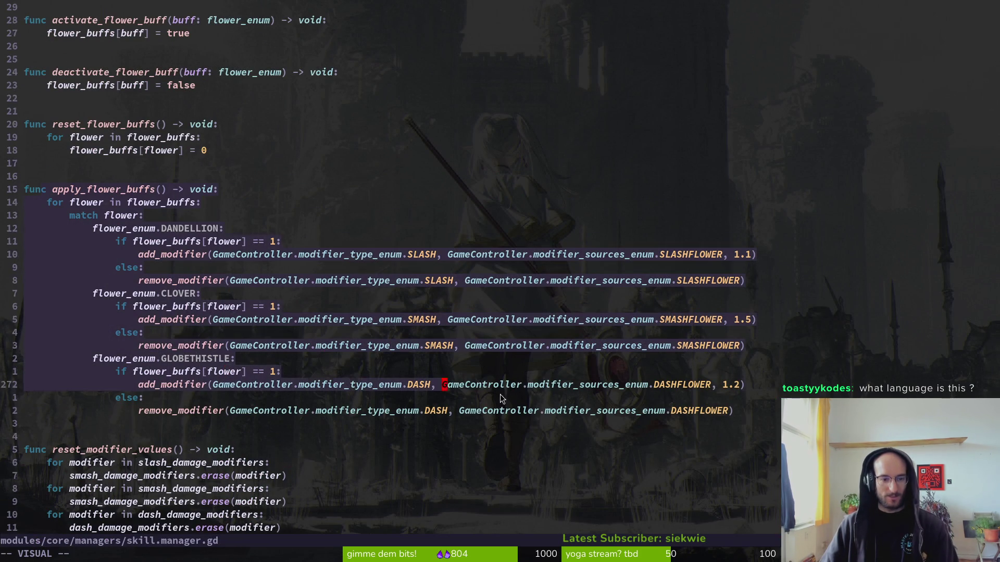
key("k")
key("k")
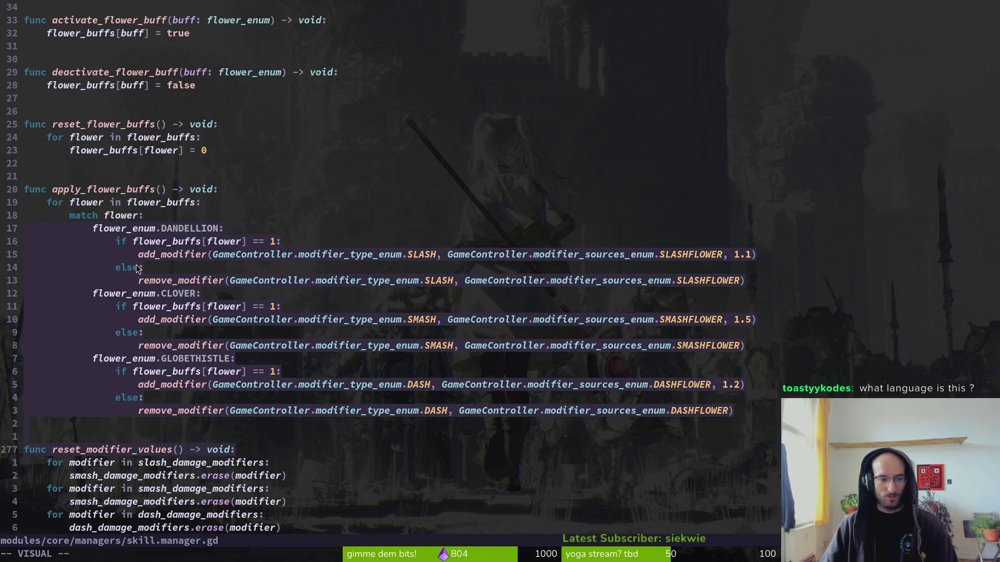
key("Return")
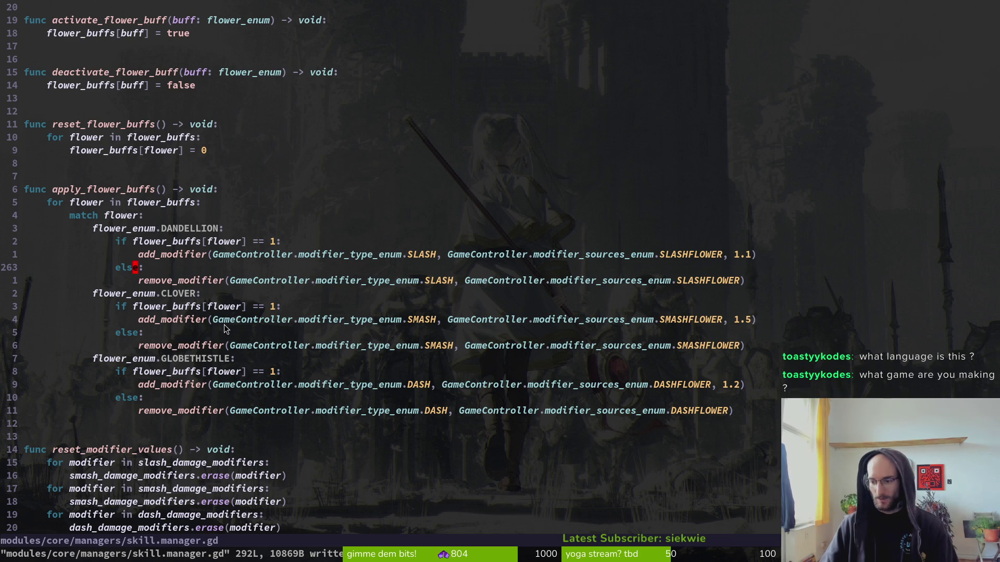
scroll(233, 321, "down", 4)
- Test-run the game, stop it, raise the music bus to 0 dB, then rerun from the main menu
key("alt+Tab")
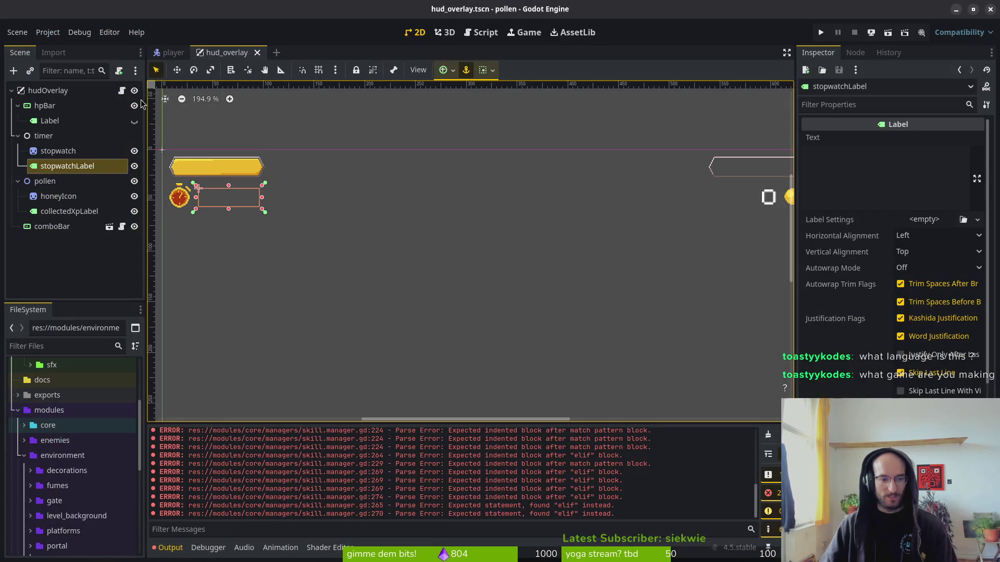
left_click(820, 32)
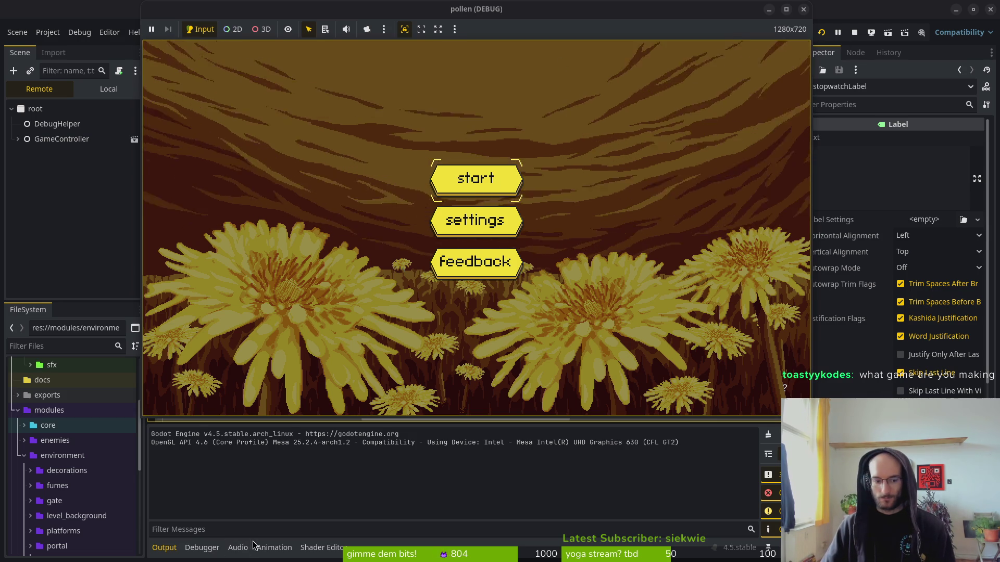
key("F8")
left_click_drag(235, 460, 223, 422)
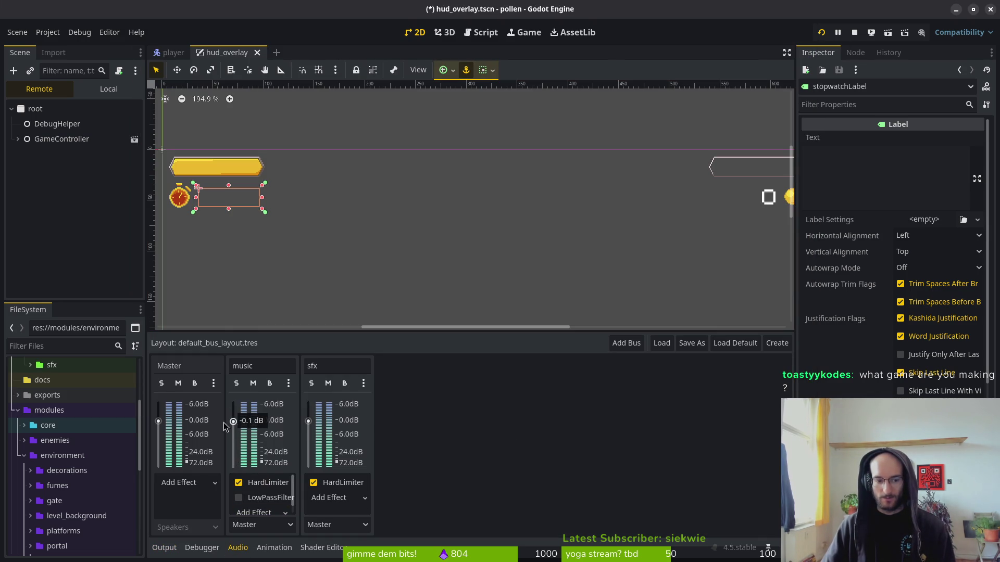
left_click(850, 34)
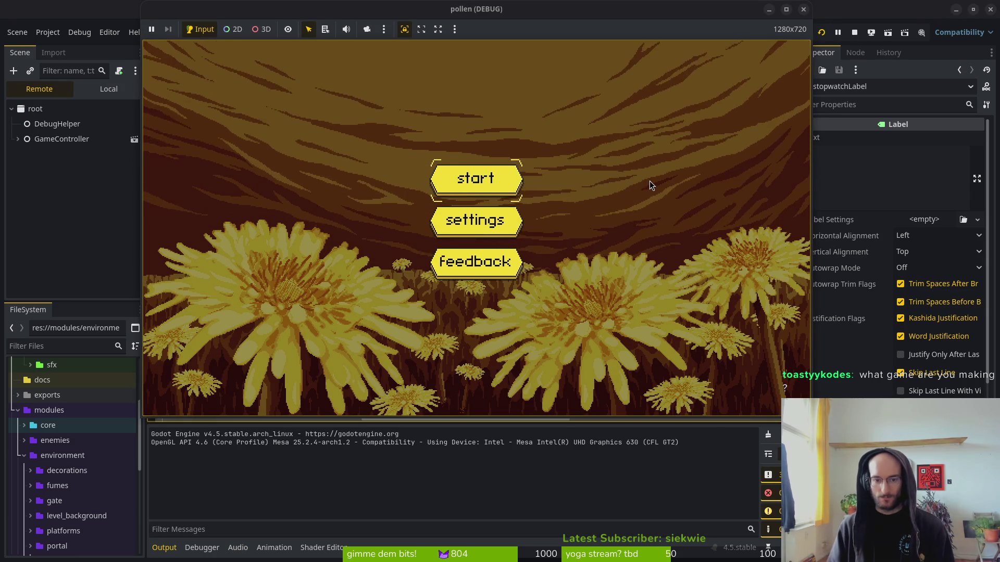
key("Return")
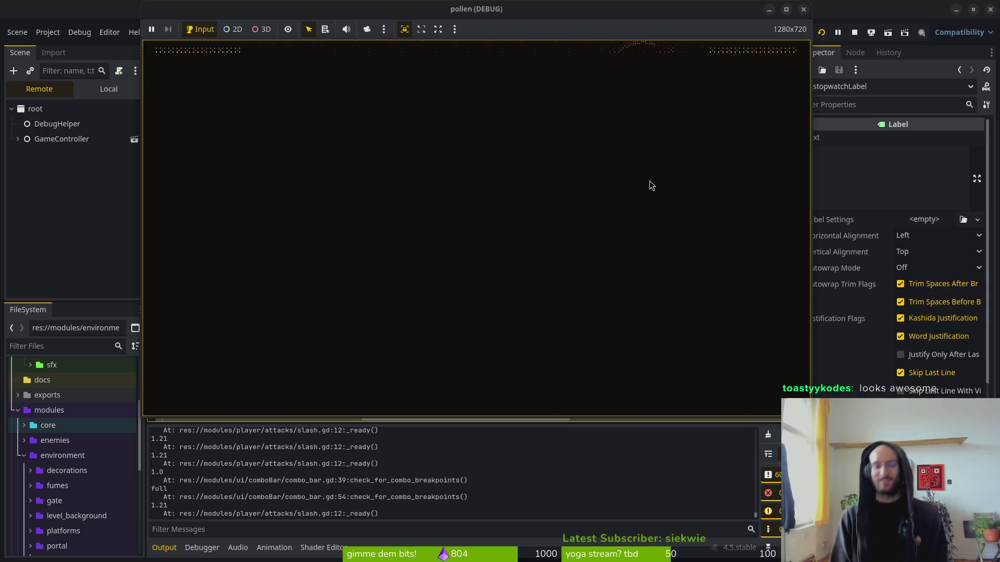
- Respawn, enter the boss level, and start flying and slashing at the spider boss
key("Return")
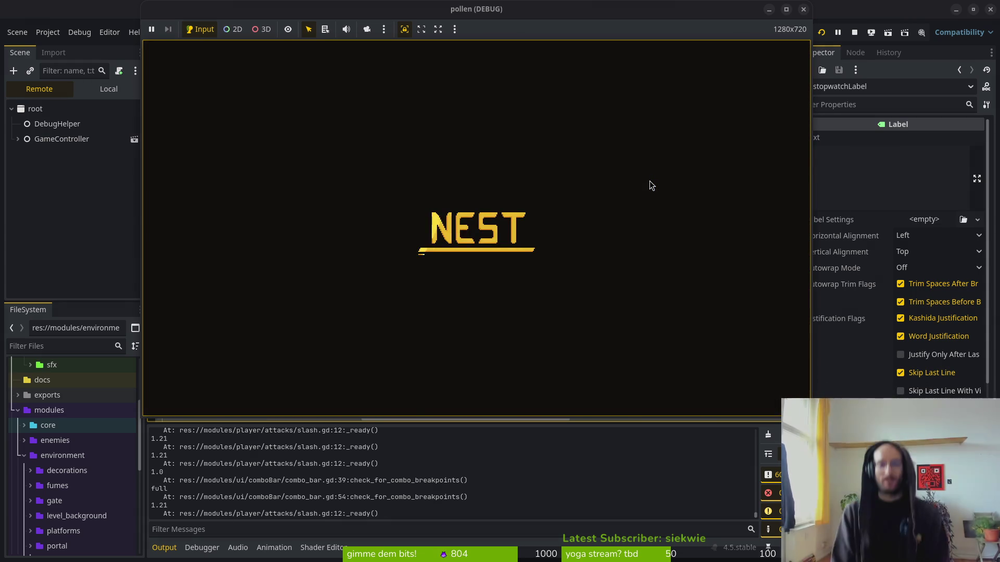
key("Up")
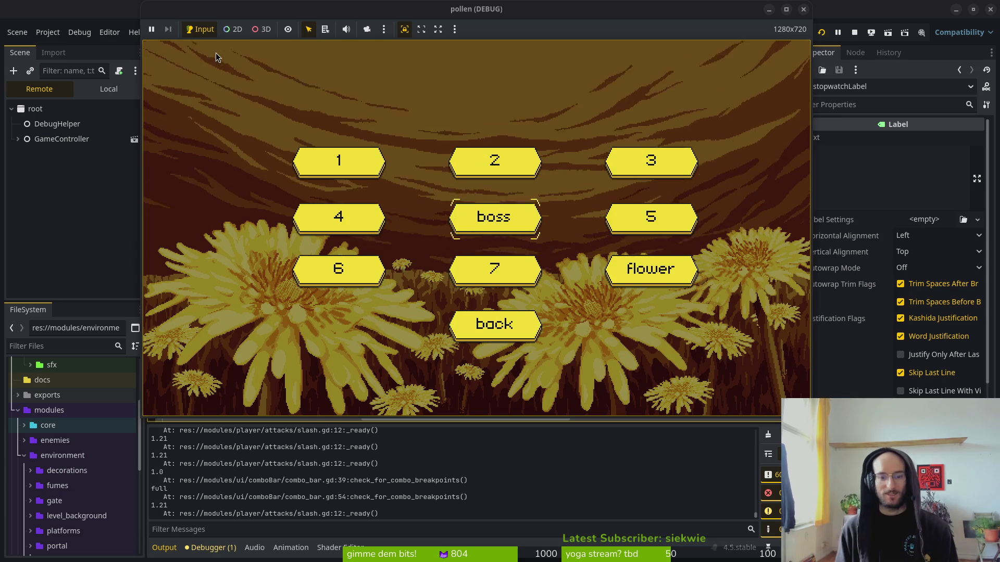
key("Return")
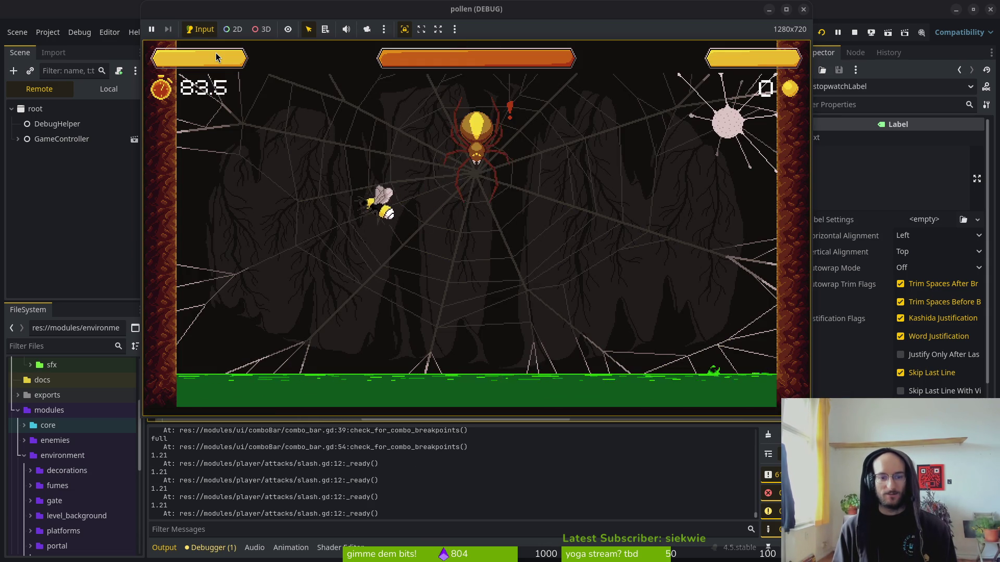
key("Up")
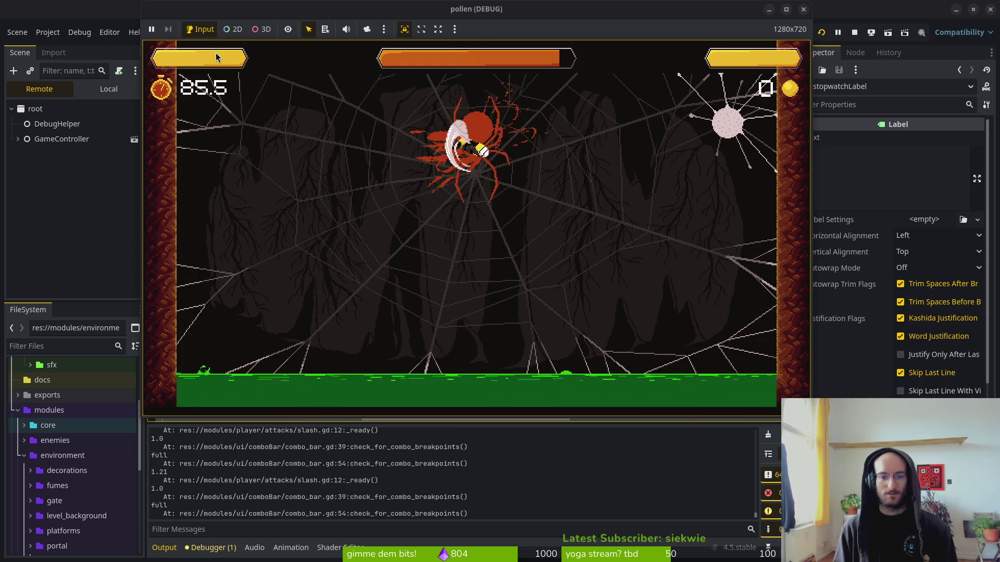
key("Right")
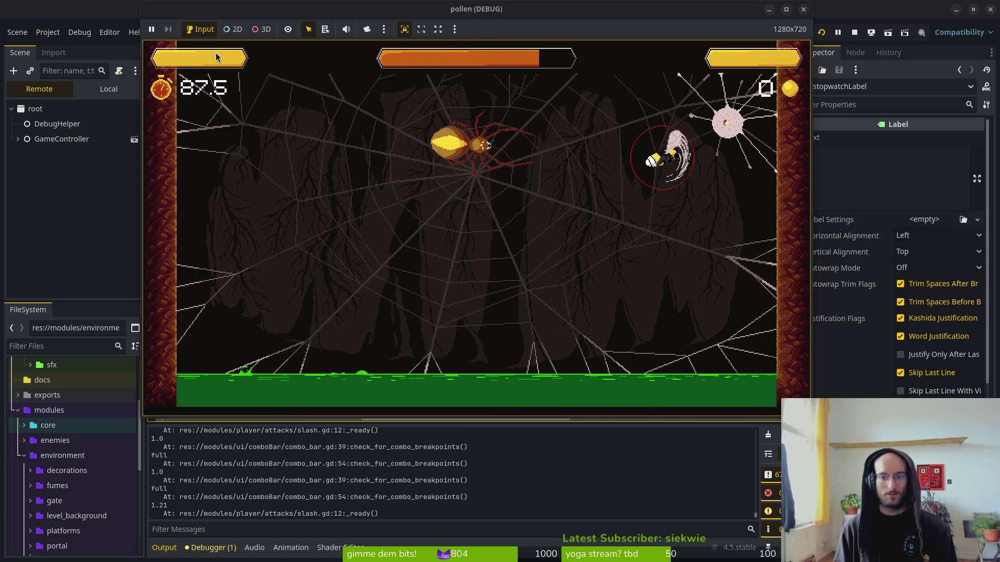
key("Down")
key("Left")
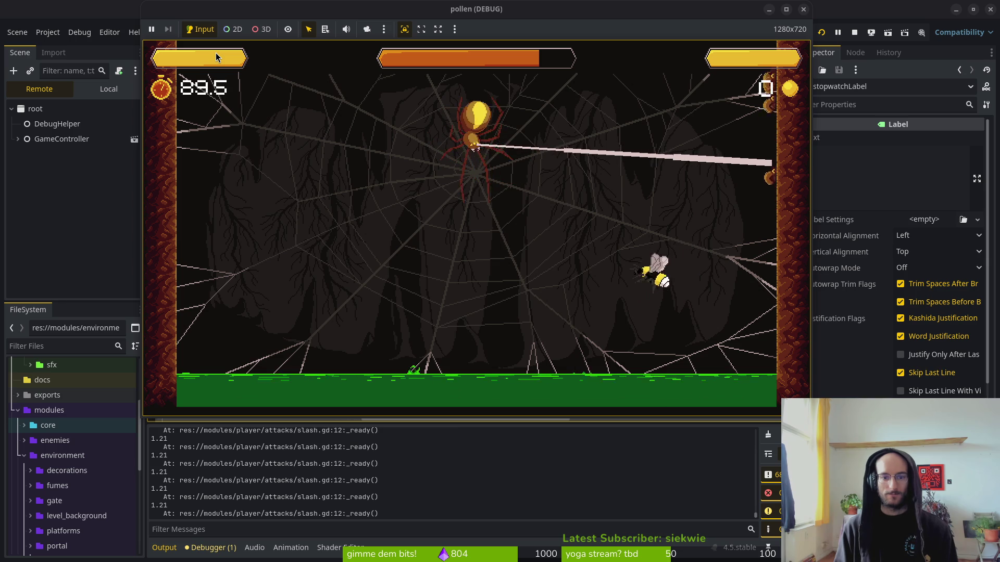
key("Down")
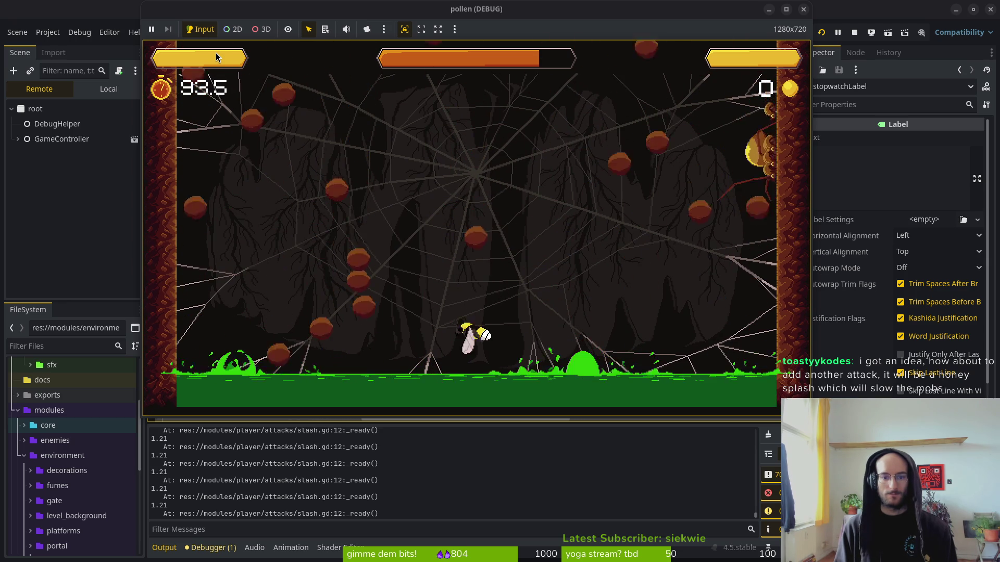
key("Right")
key("Right")
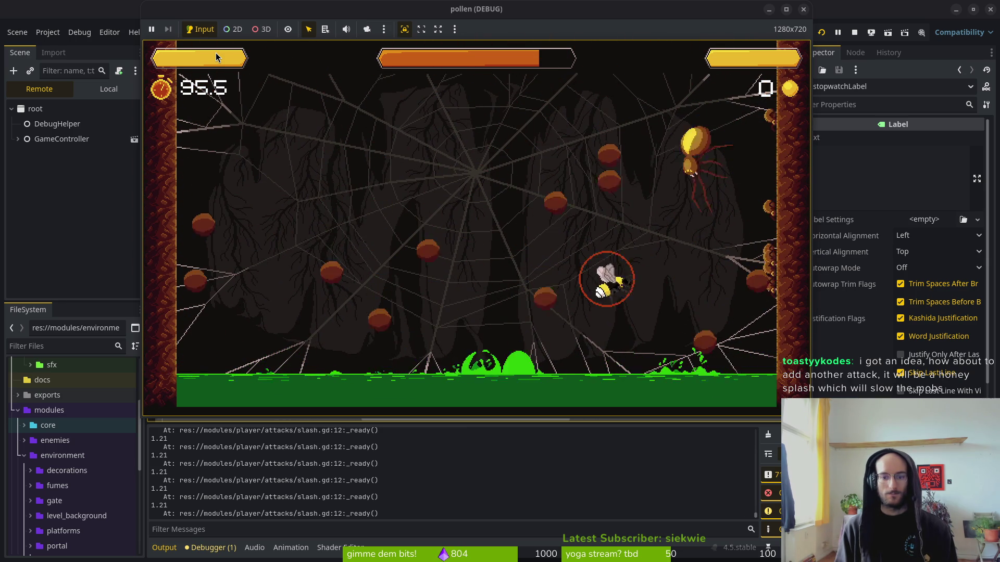
key("Left")
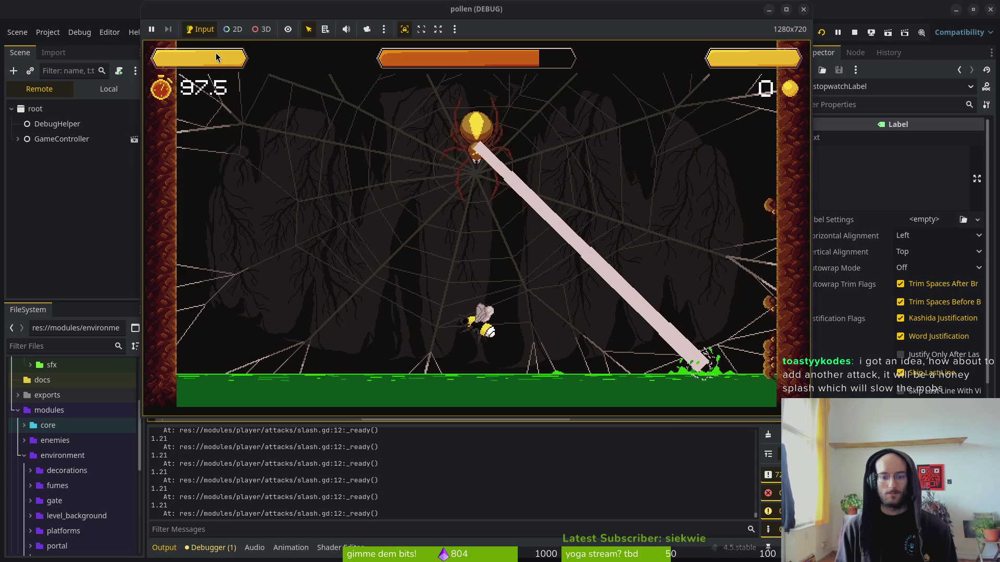
key("Up")
key("Up")
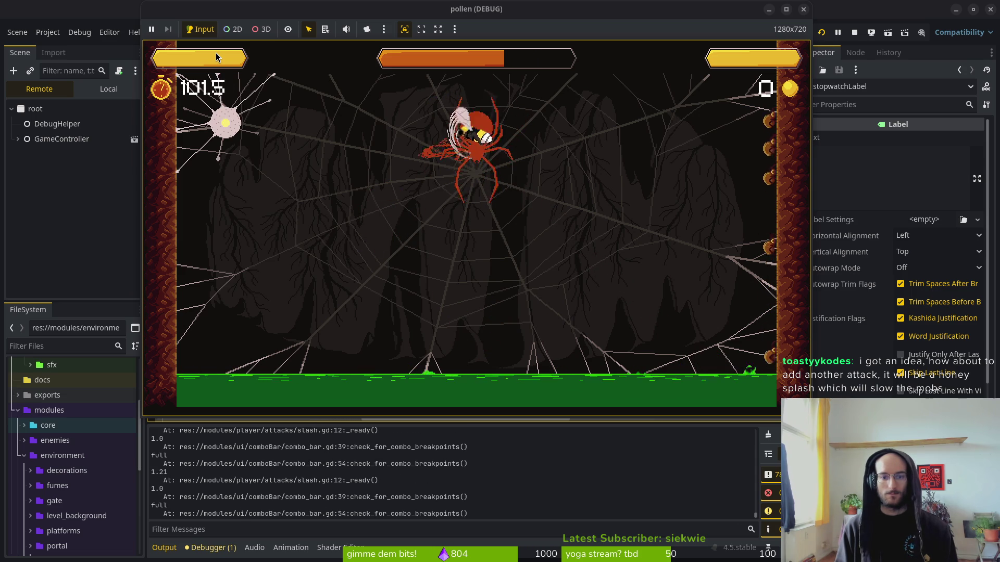
key("Left")
key("Right")
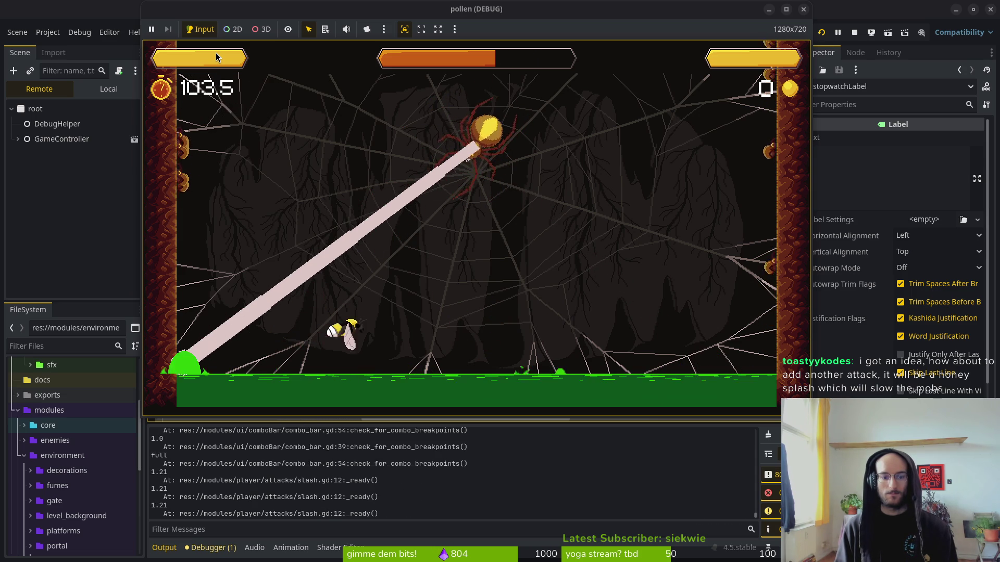
key("Up")
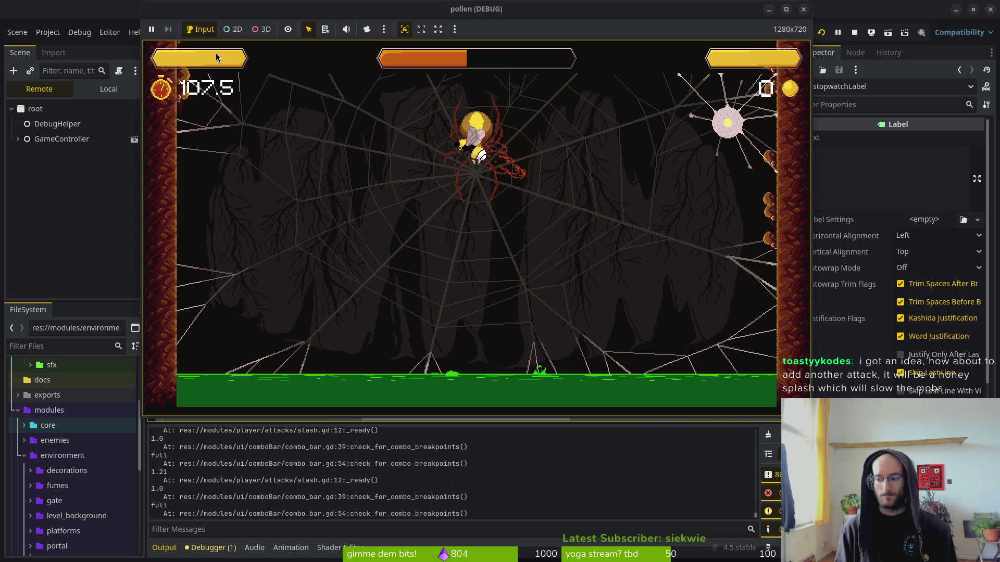
key("Left")
key("Up")
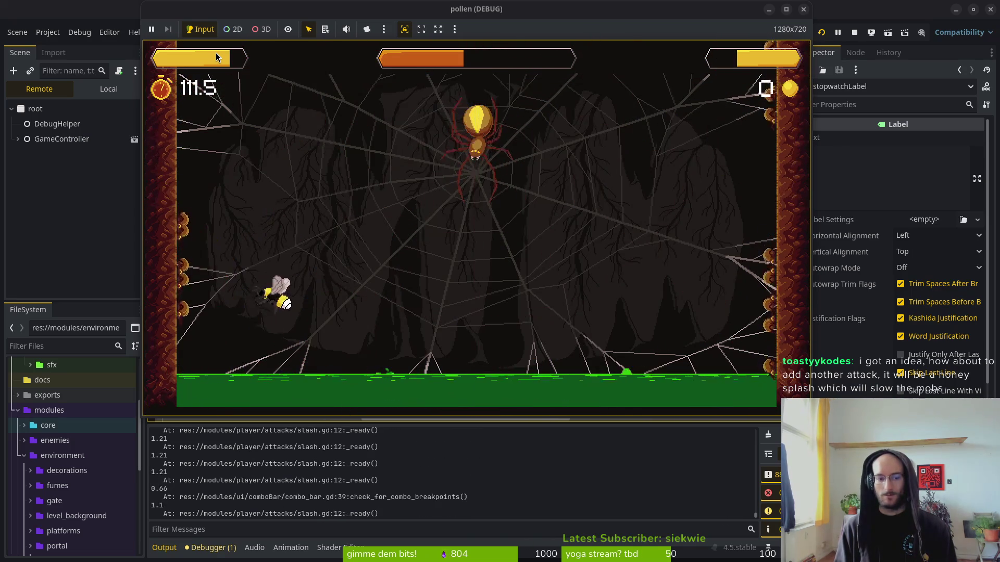
- Dodge eggs and web beams while striking the spider until it is defeated
key("Right")
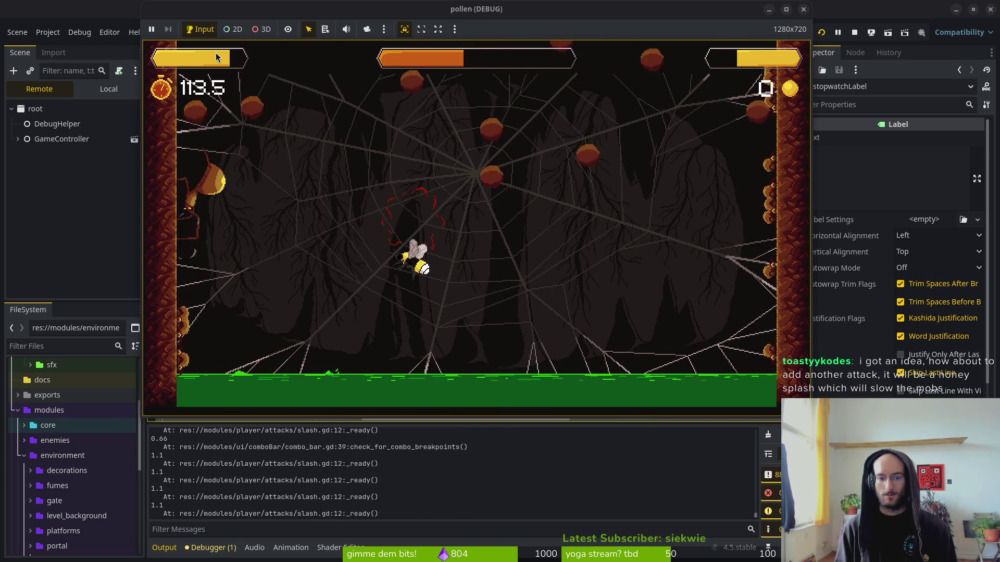
key("Left")
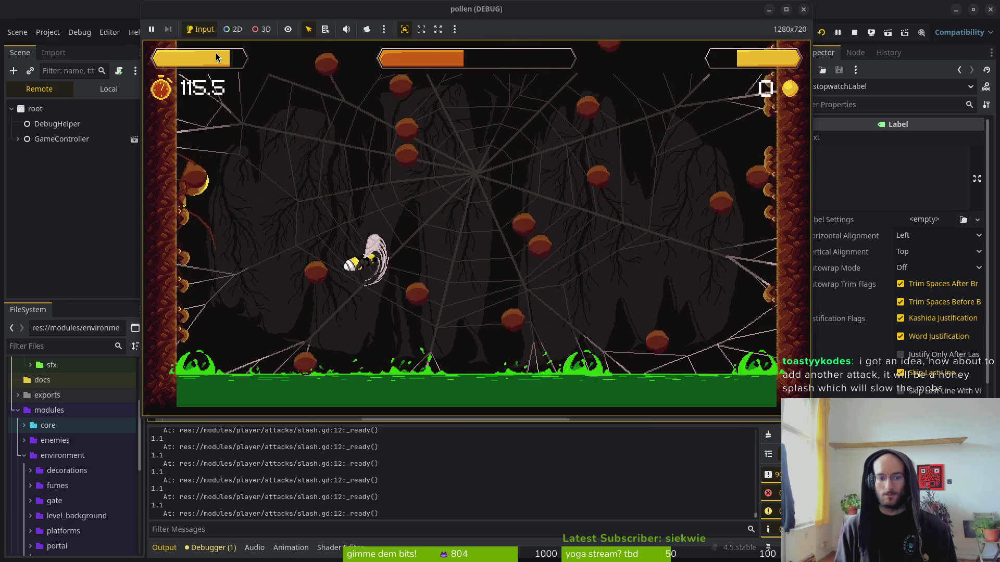
key("Up")
key("Right")
key("Left")
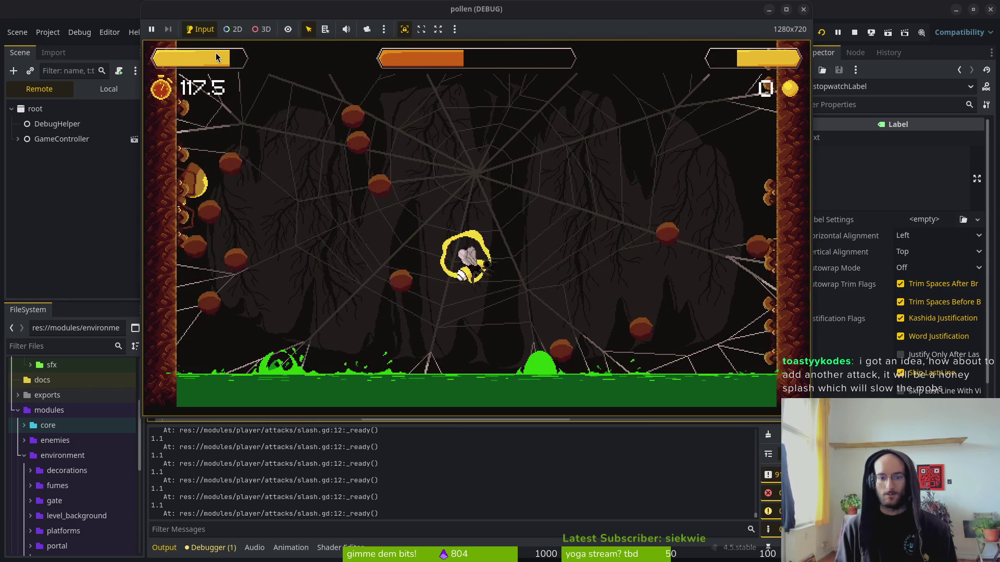
key("Left")
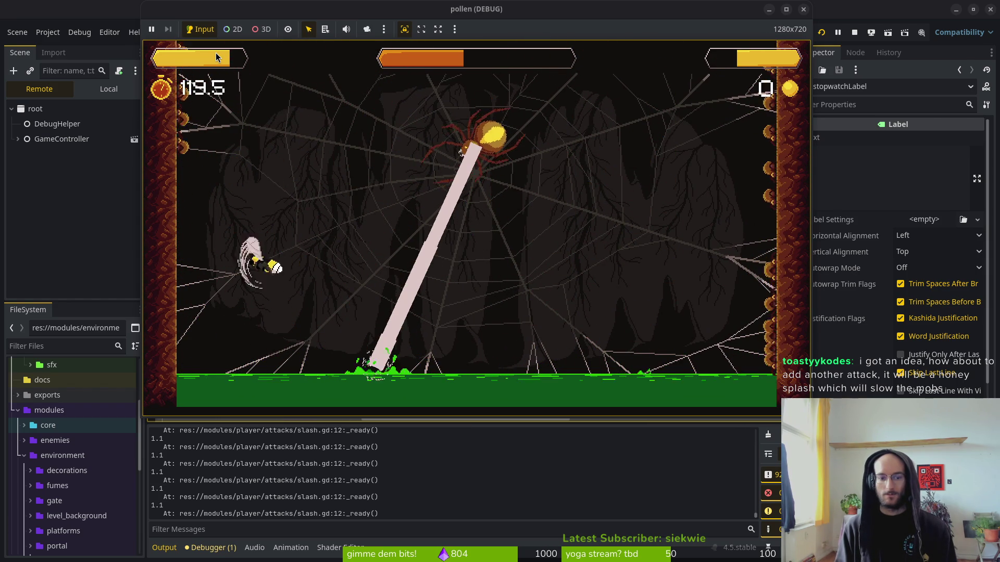
key("Right")
key("Up")
key("Right")
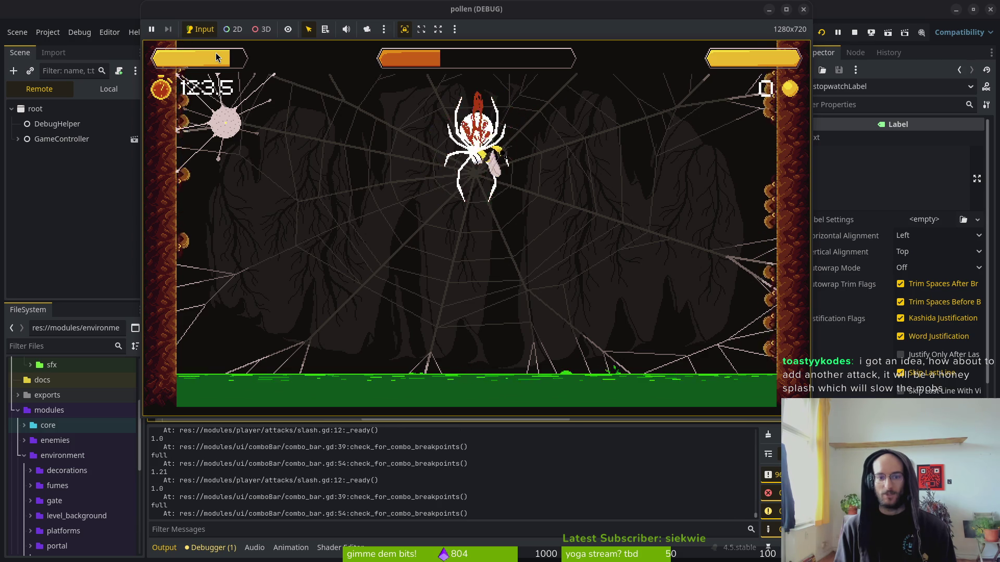
key("Left")
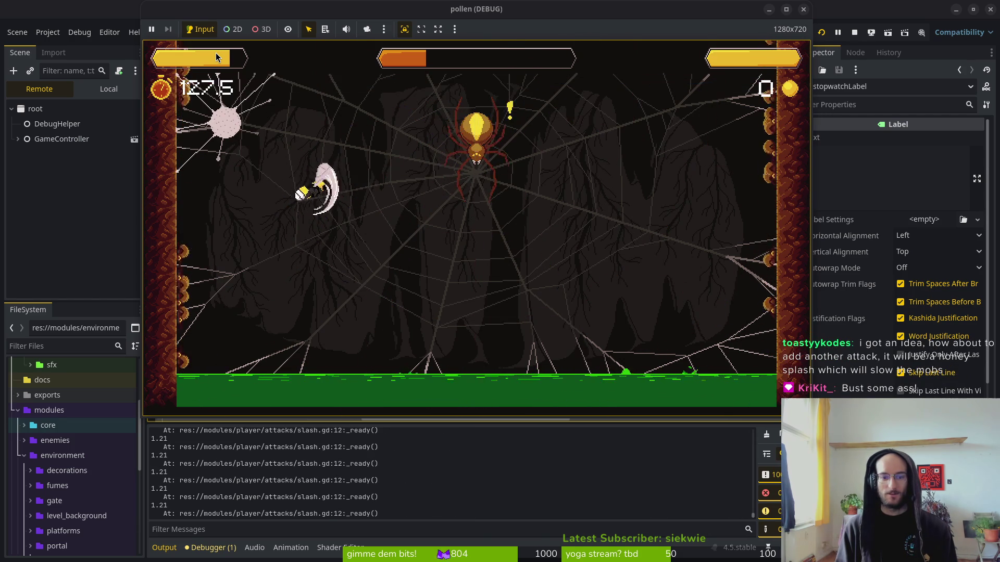
key("Up")
key("Right")
key("x")
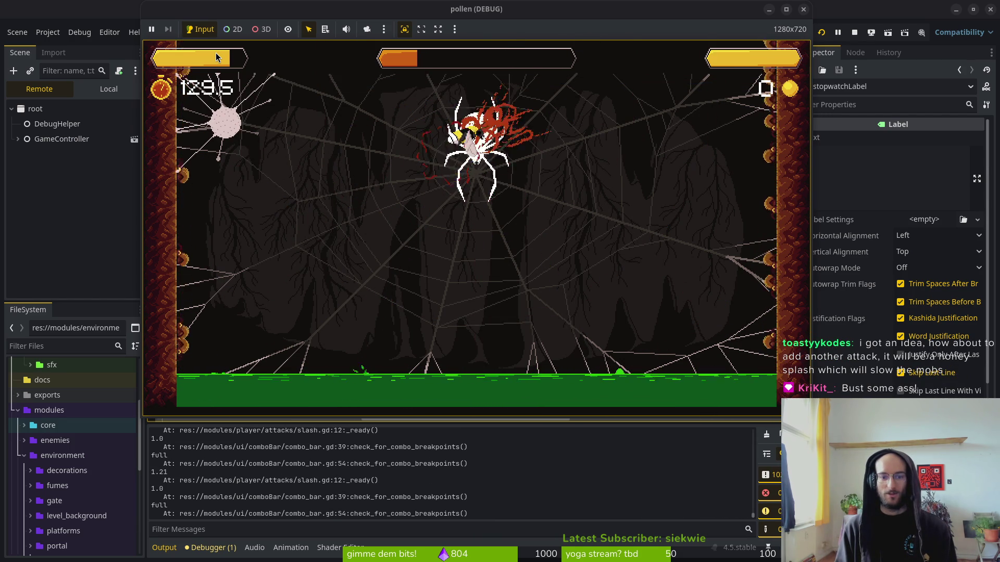
key("x")
key("Right")
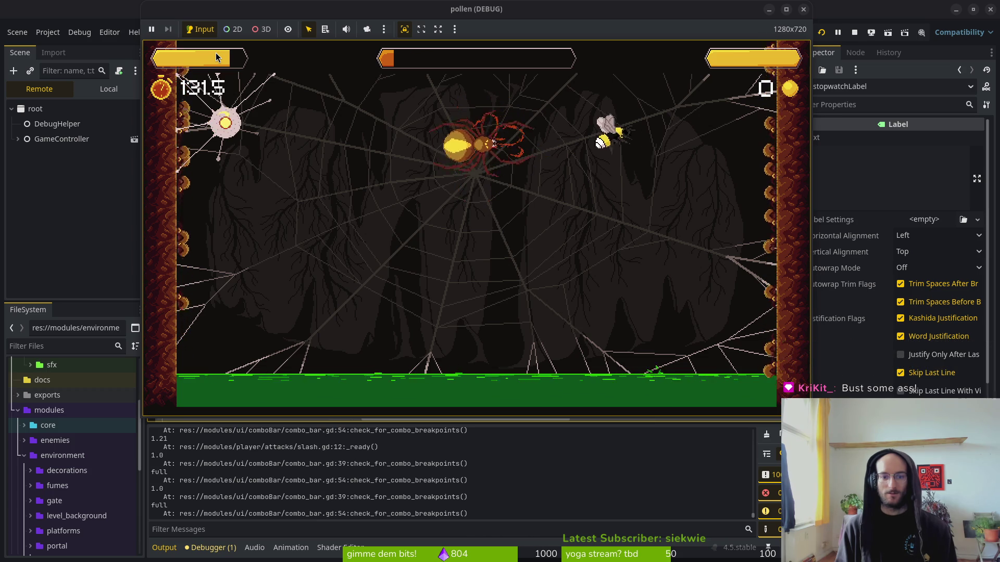
key("Down")
key("x")
key("x")
key("x")
key("Left")
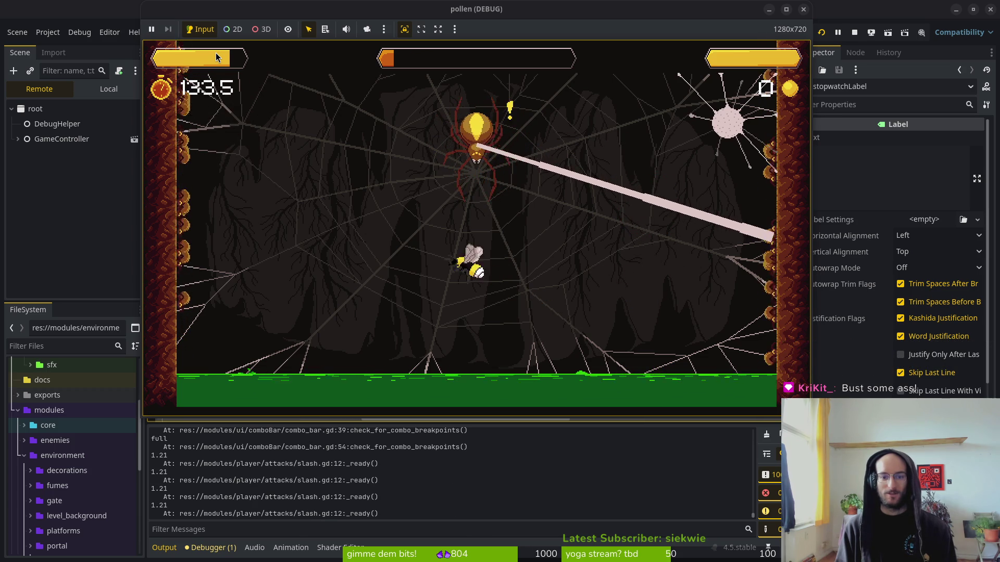
key("x")
key("Up")
key("x")
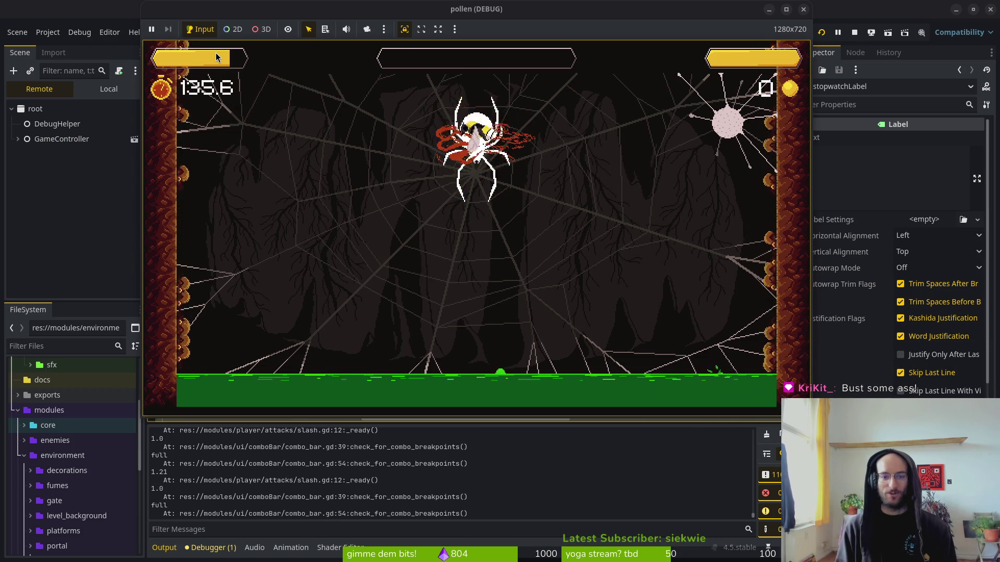
key("Left")
key("x")
key("Left")
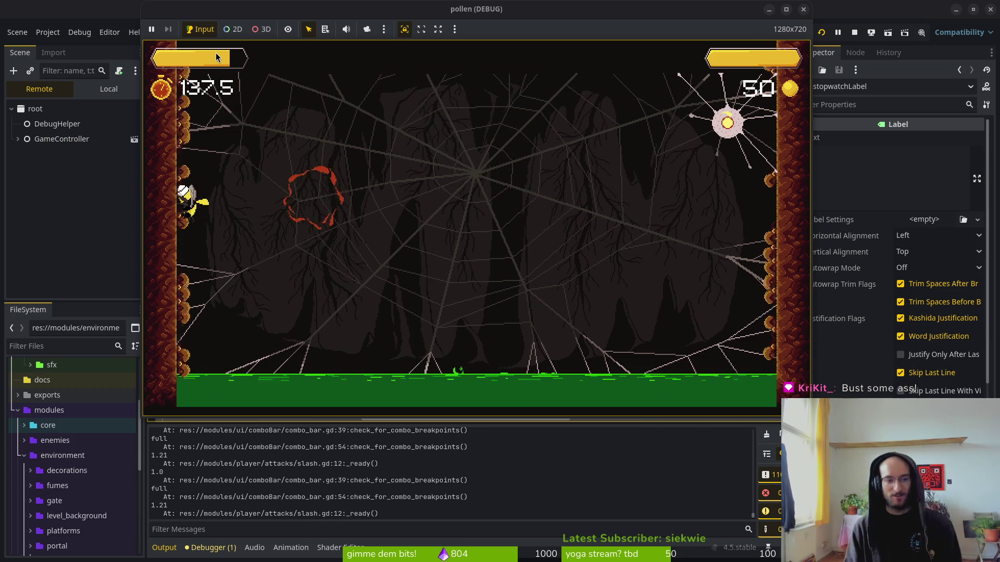
- Stop the game and collapse the timer and pollen groups in hud_overlay
key("x")
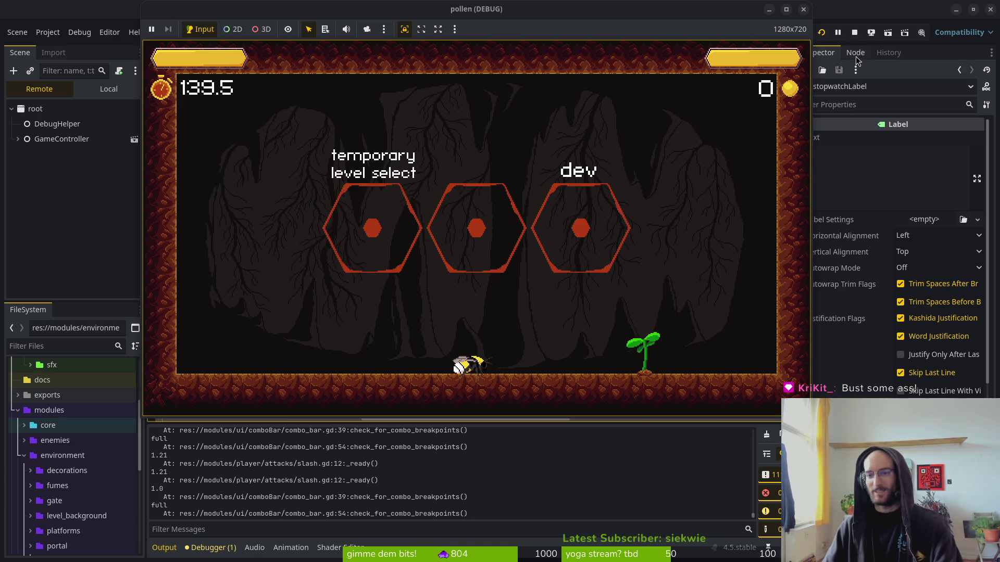
left_click(854, 33)
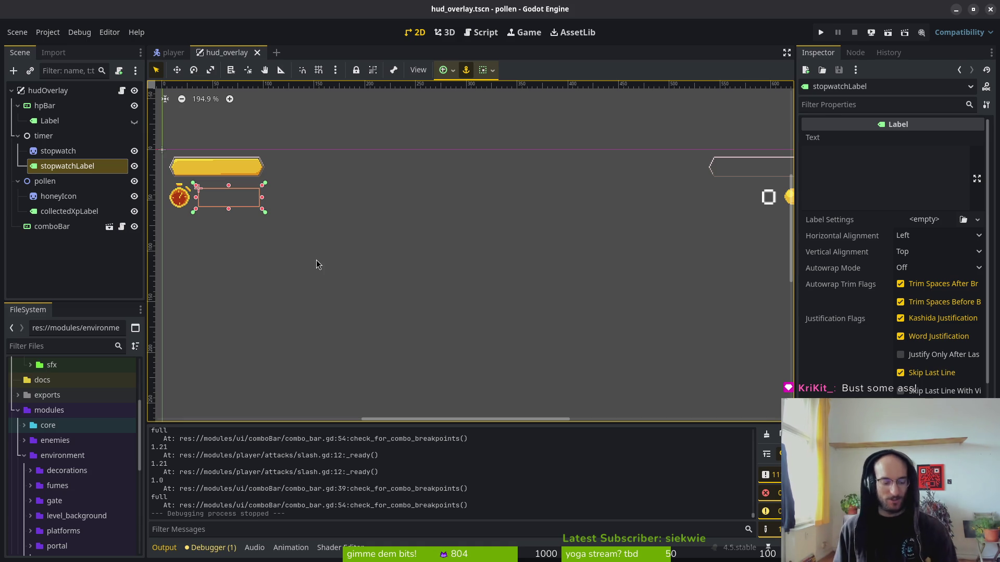
left_click(18, 136)
left_click(18, 151)
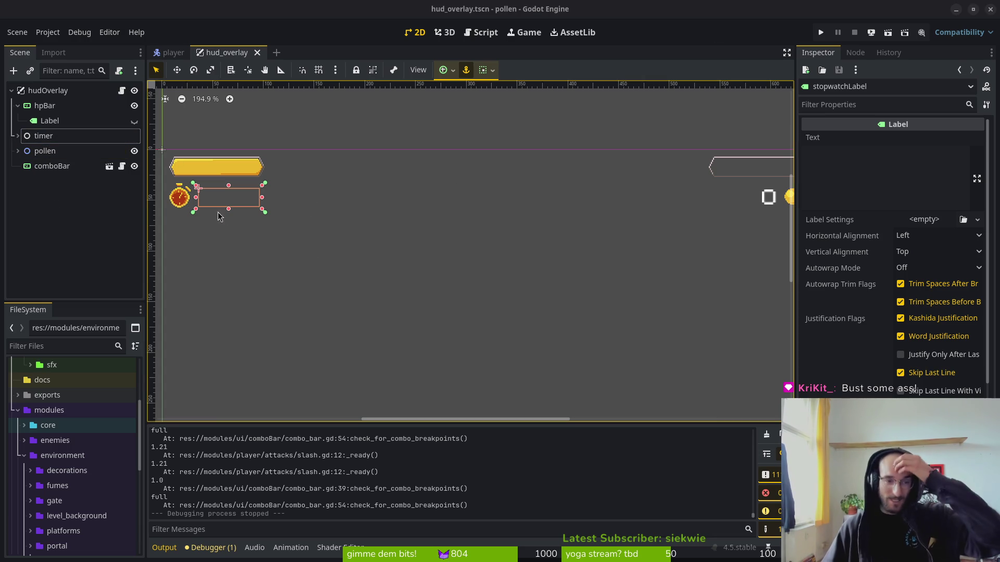
left_click(96, 230)
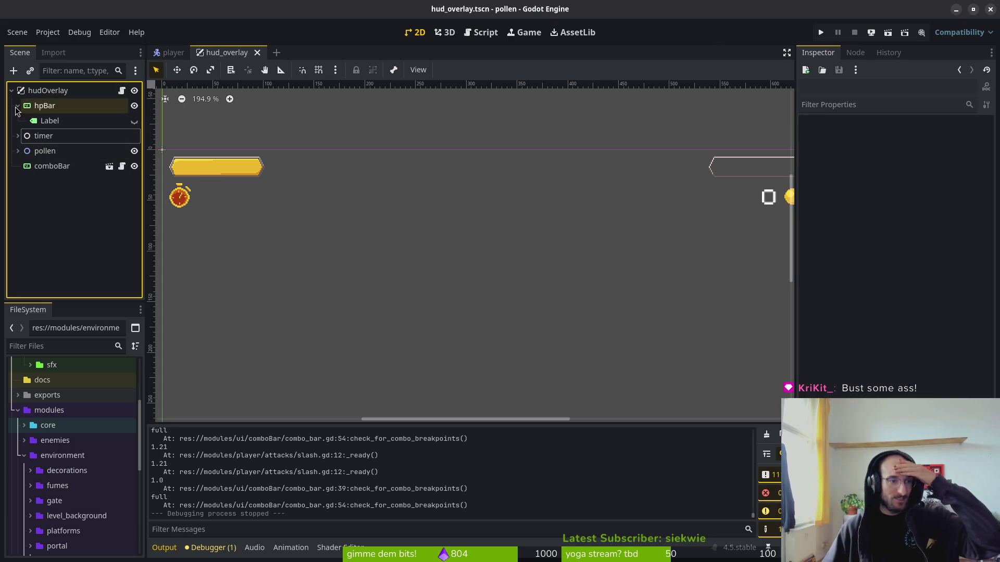
- Collapse the sprite node's children in the player scene, then return to hud_overlay
left_click(175, 52)
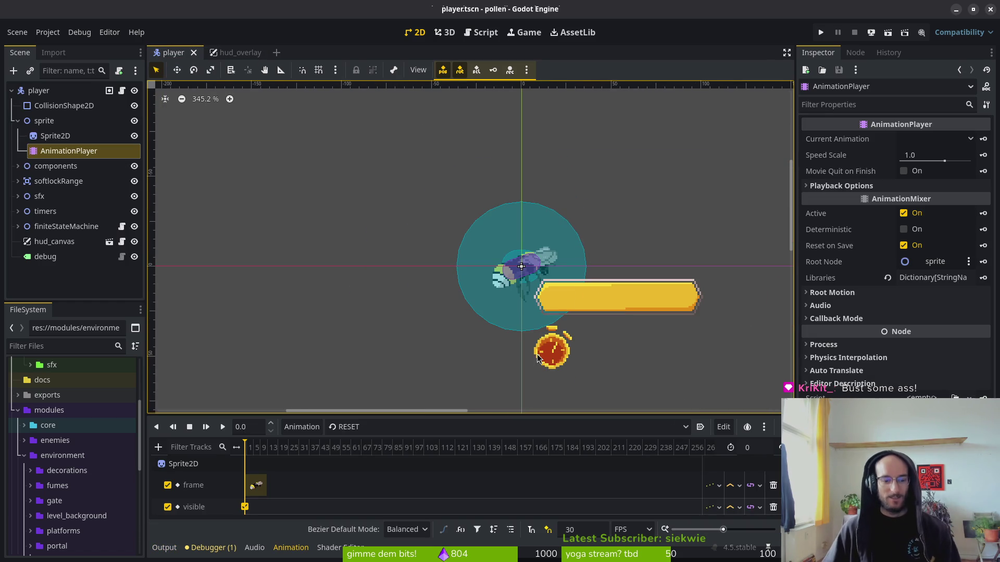
scroll(435, 216, "down", 3)
scroll(446, 206, "down", 2)
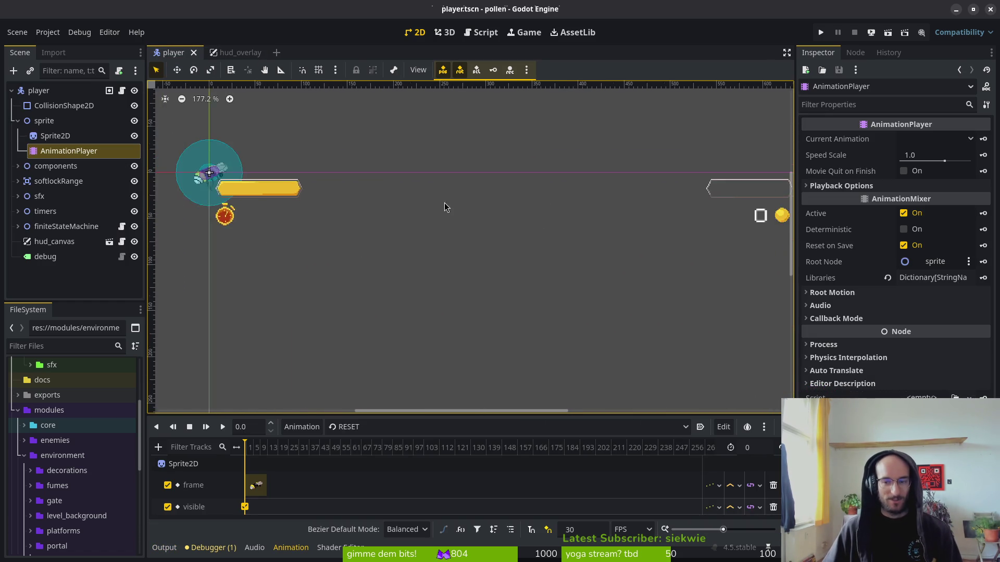
scroll(470, 233, "right", 3)
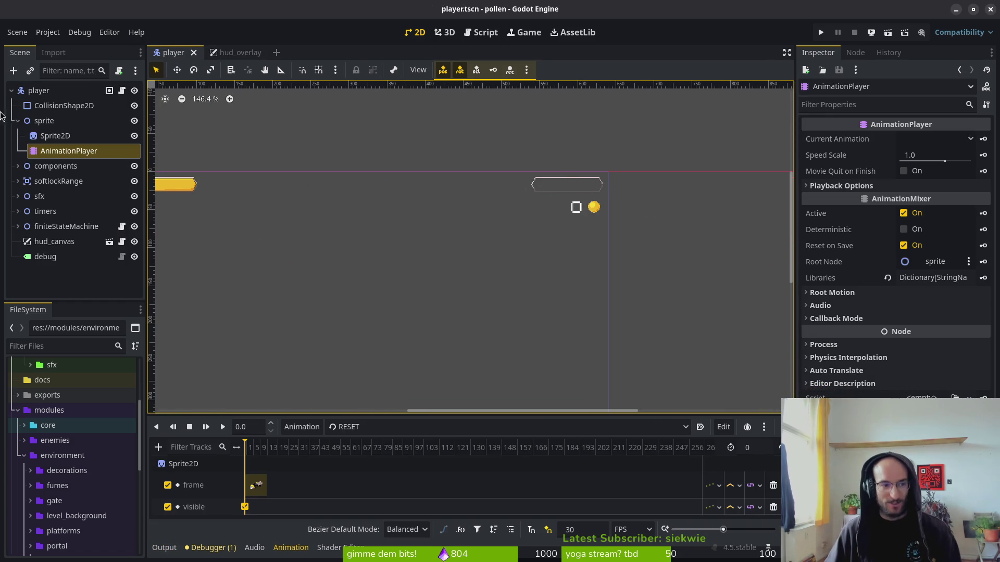
left_click(17, 121)
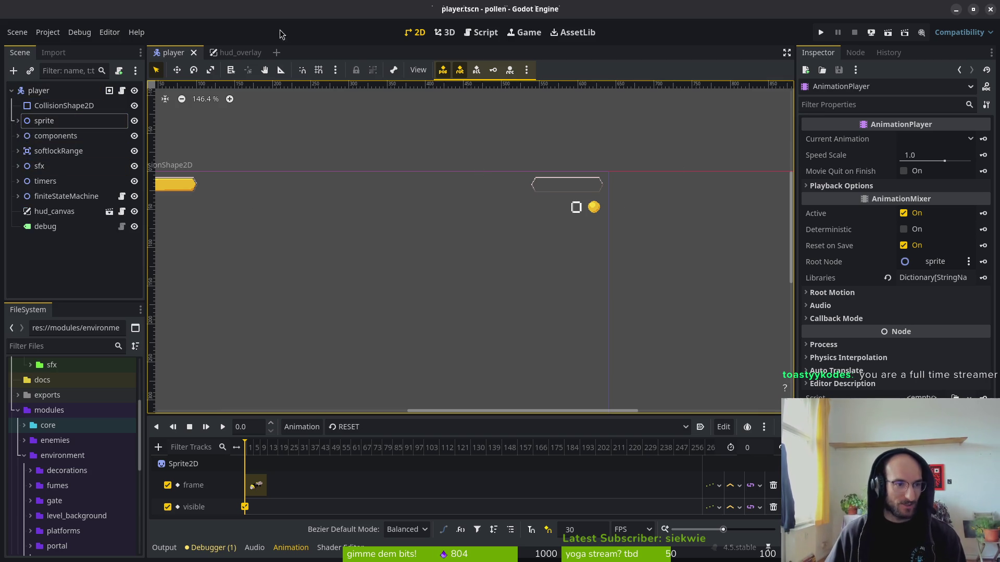
left_click(242, 54)
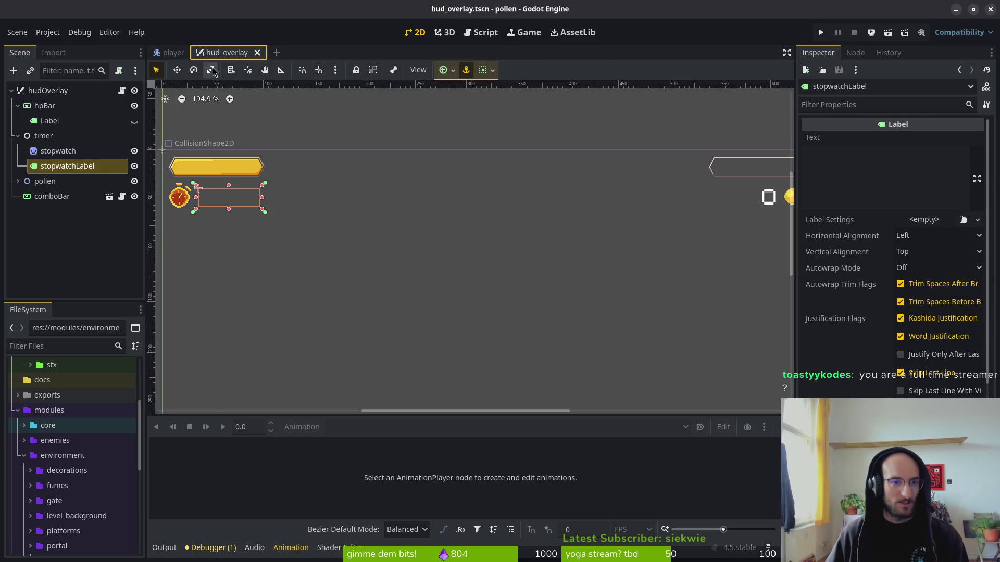
left_click(174, 52)
- Switch from Neovim to the browser showing the pollinate-or-die GitLab issues list
key("alt+Tab")
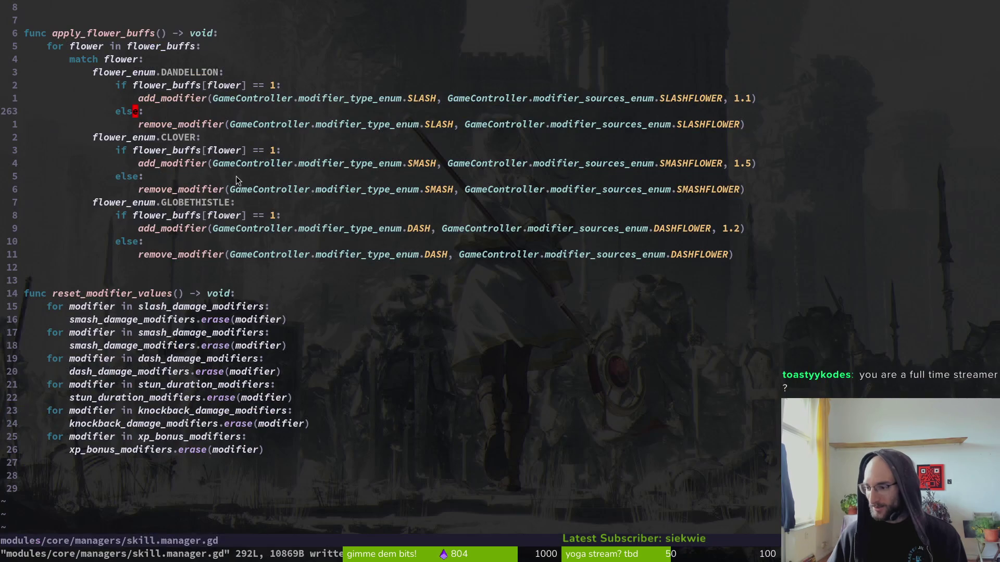
key("alt+Tab")
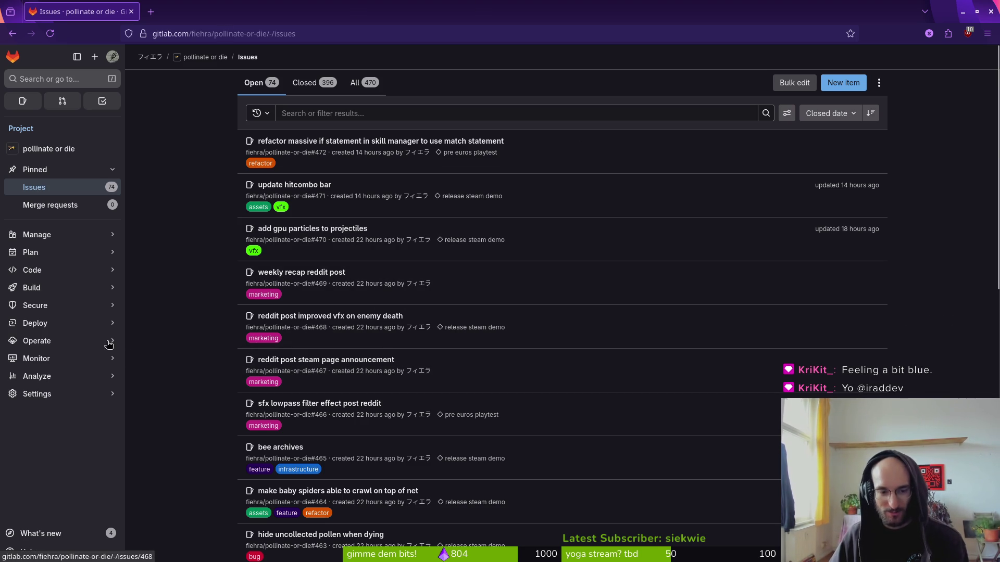
- Scroll to the last open GitLab issue, then go back to skill.manager.gd in Neovim
scroll(182, 286, "down", 4)
scroll(225, 261, "down", 6)
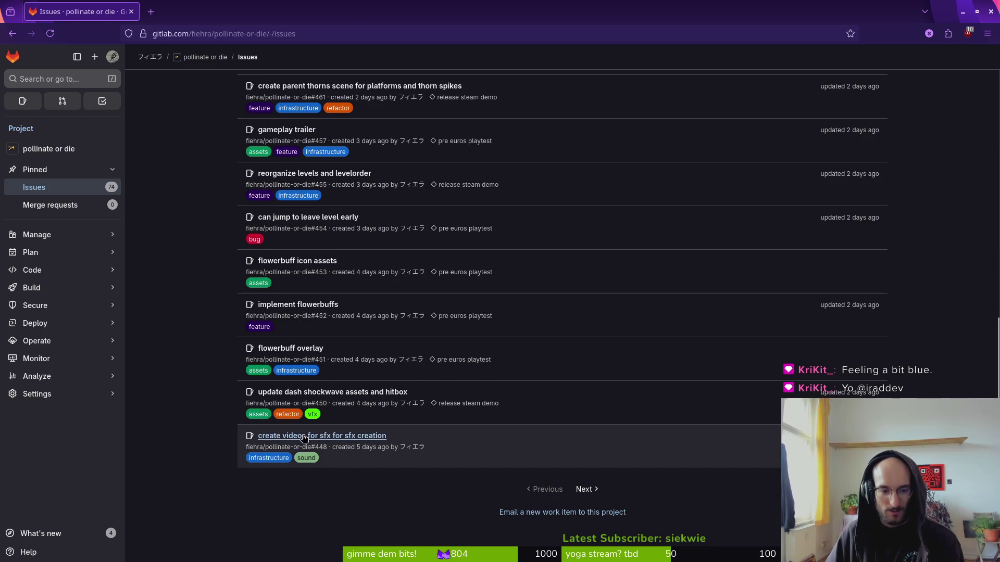
scroll(266, 382, "up", 9)
scroll(230, 284, "down", 10)
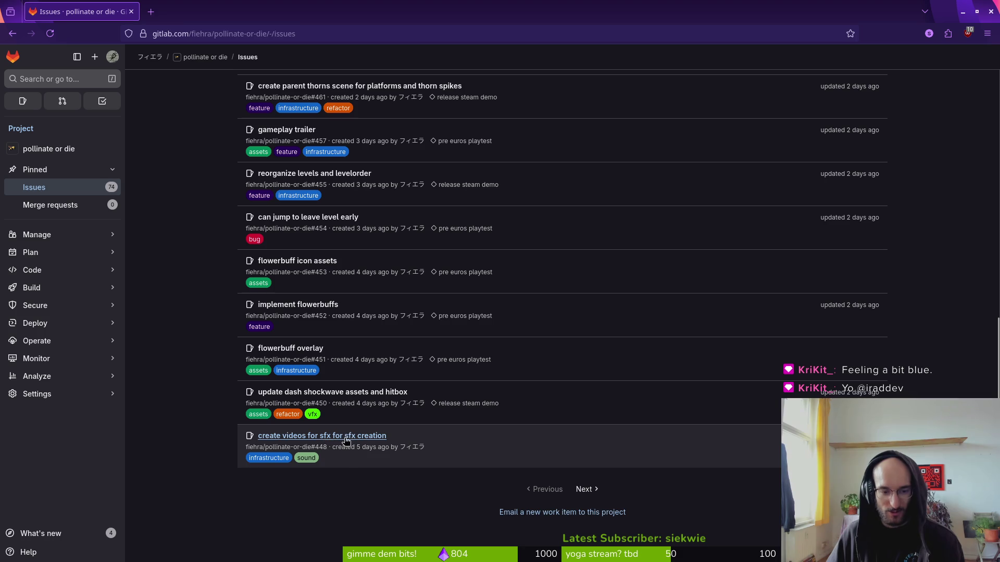
key("alt+Tab")
key("alt+Tab")
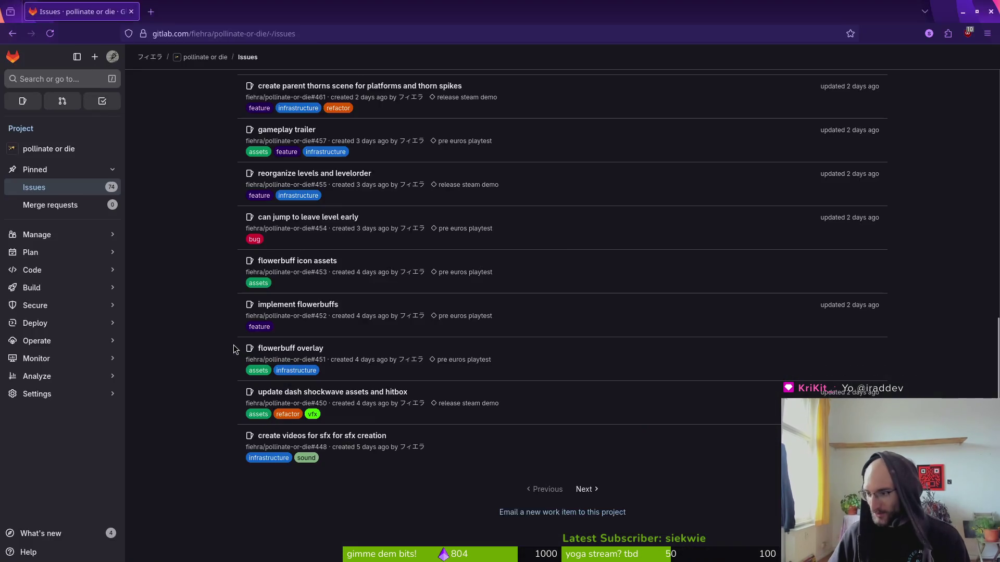
key("alt+Tab")
scroll(330, 342, "up", 4)
- Delete the six commented #var modifier lines starting at xp_bonus_modifier and save with :w
scroll(229, 339, "up", 7)
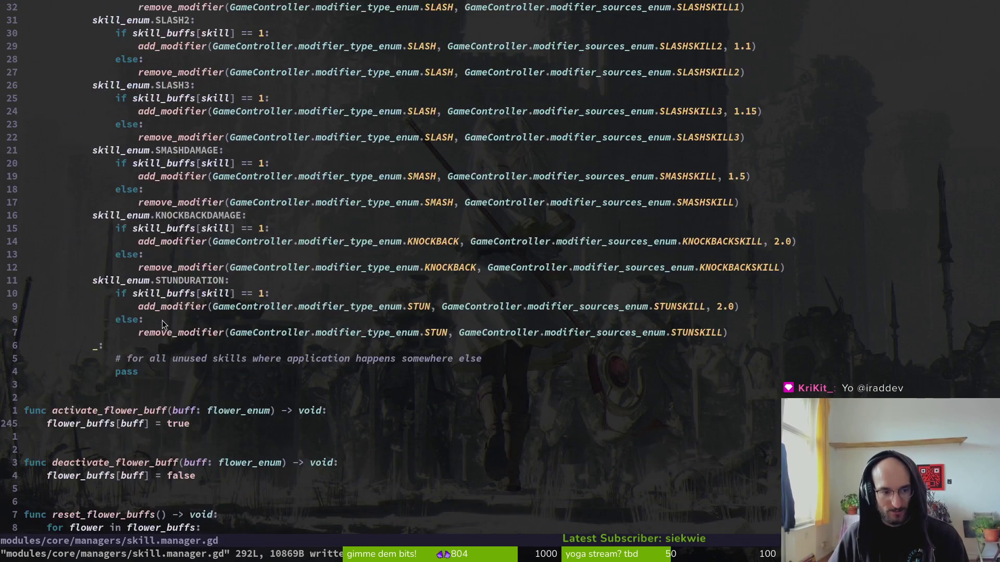
scroll(186, 433, "up", 20)
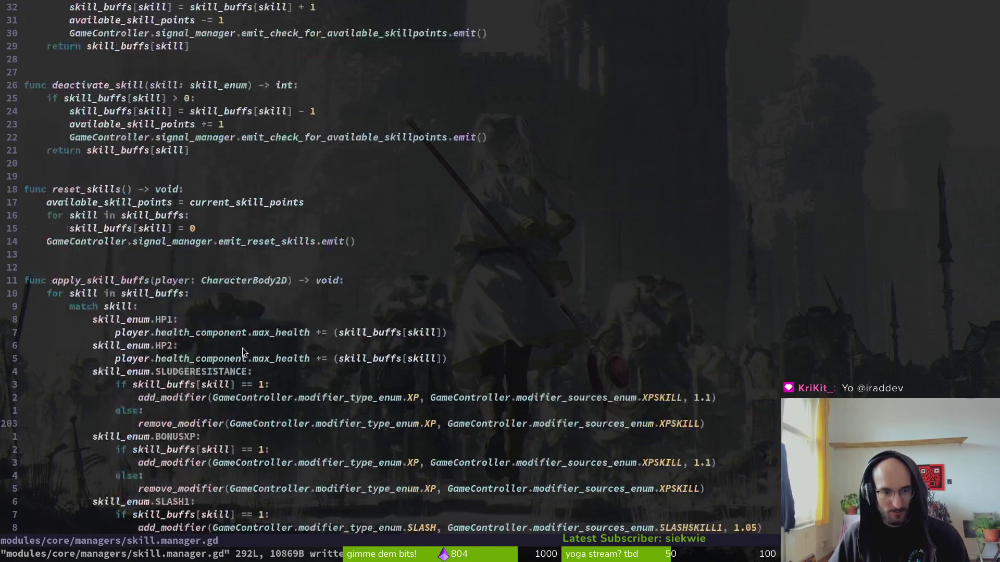
scroll(228, 312, "up", 5)
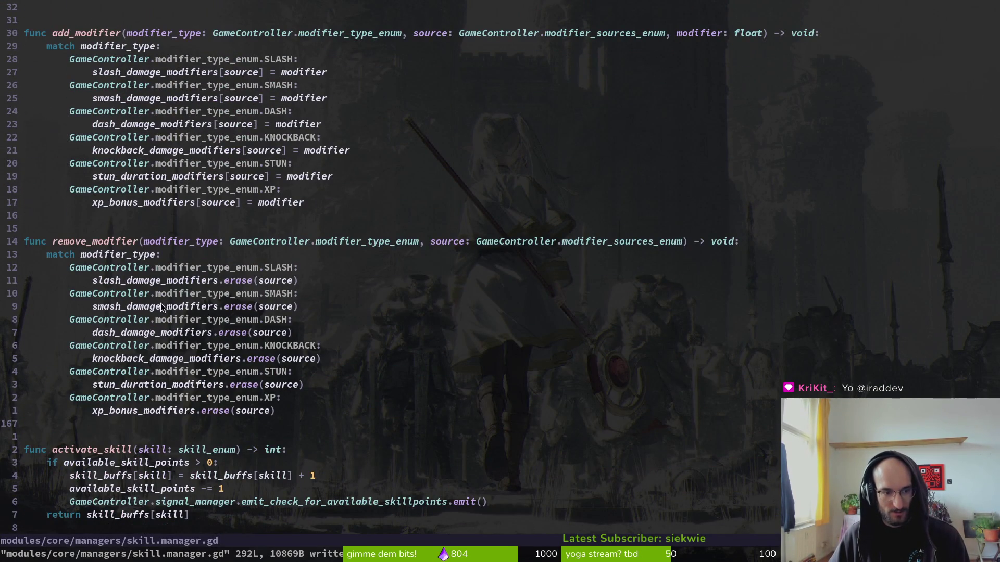
scroll(187, 281, "up", 6)
scroll(214, 261, "up", 6)
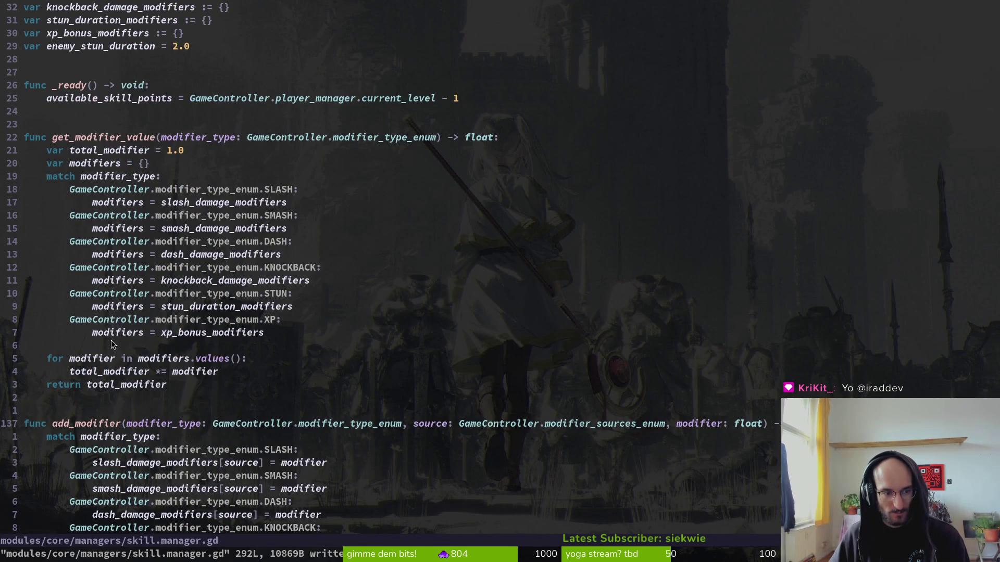
scroll(141, 307, "up", 5)
left_click(90, 125)
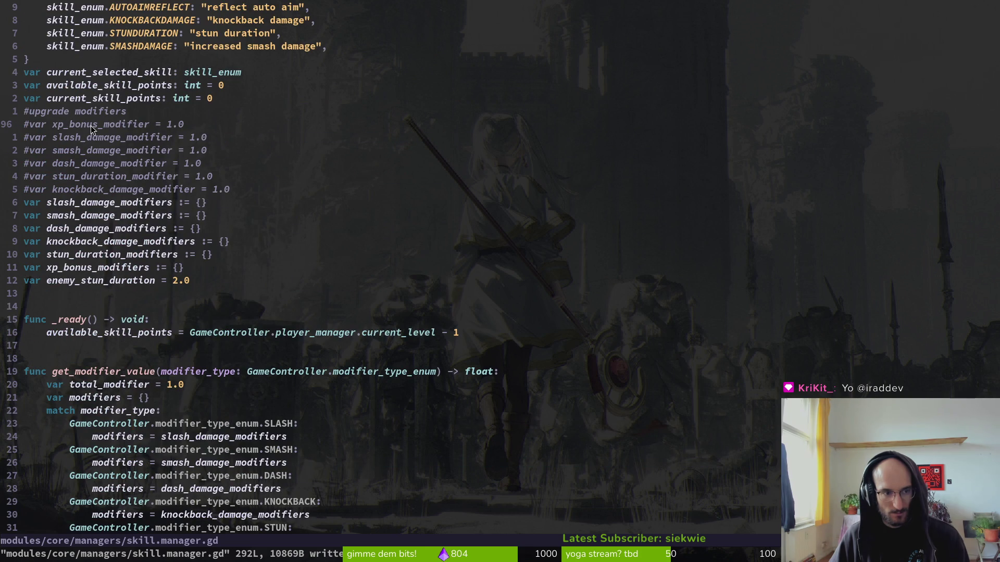
key("d")
key("d")
key("d")
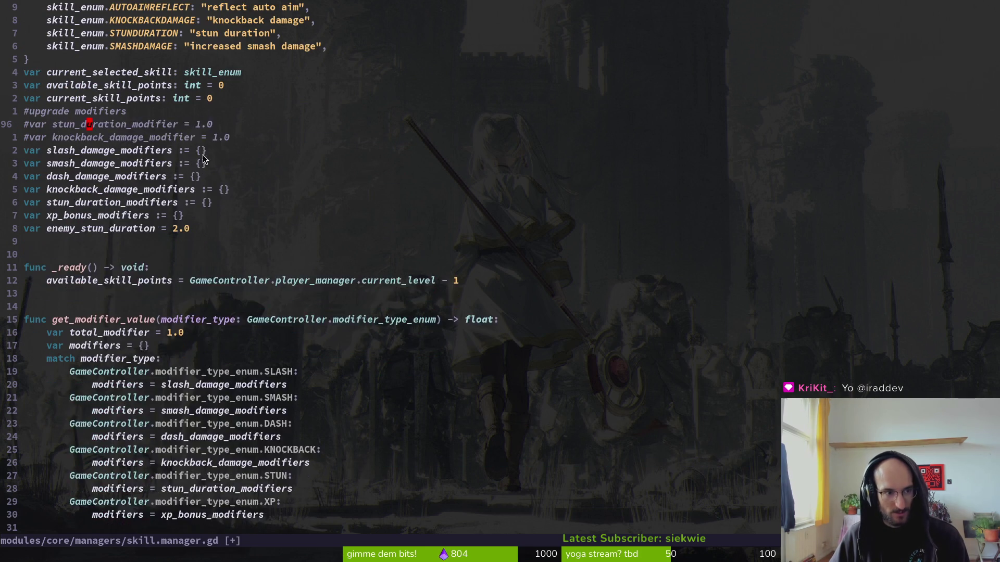
type(":write")
key("Return")
- Move up to the flower_buffs dictionary and put the cursor on its declaration line
scroll(150, 168, "up", 3)
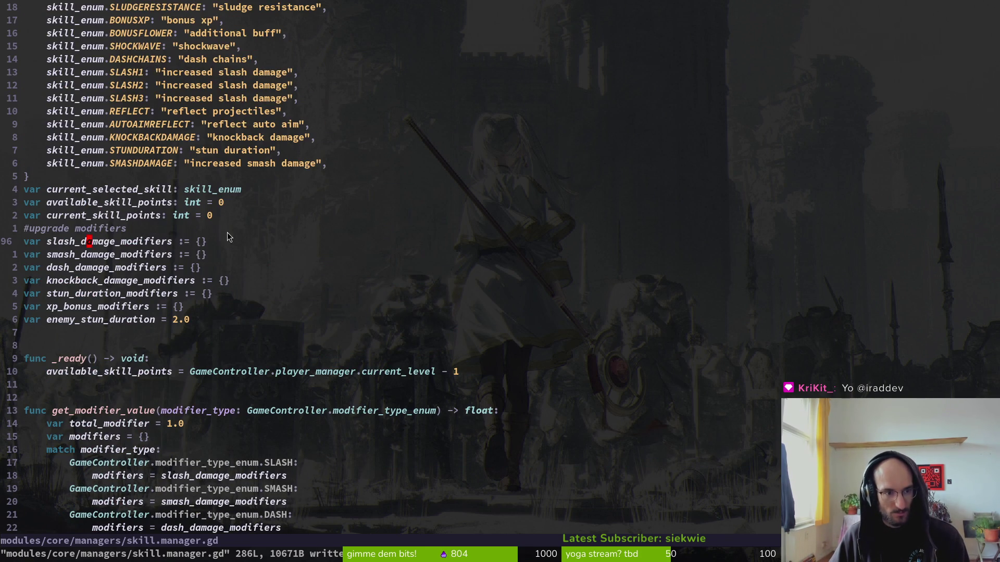
scroll(219, 226, "up", 5)
scroll(219, 229, "up", 6)
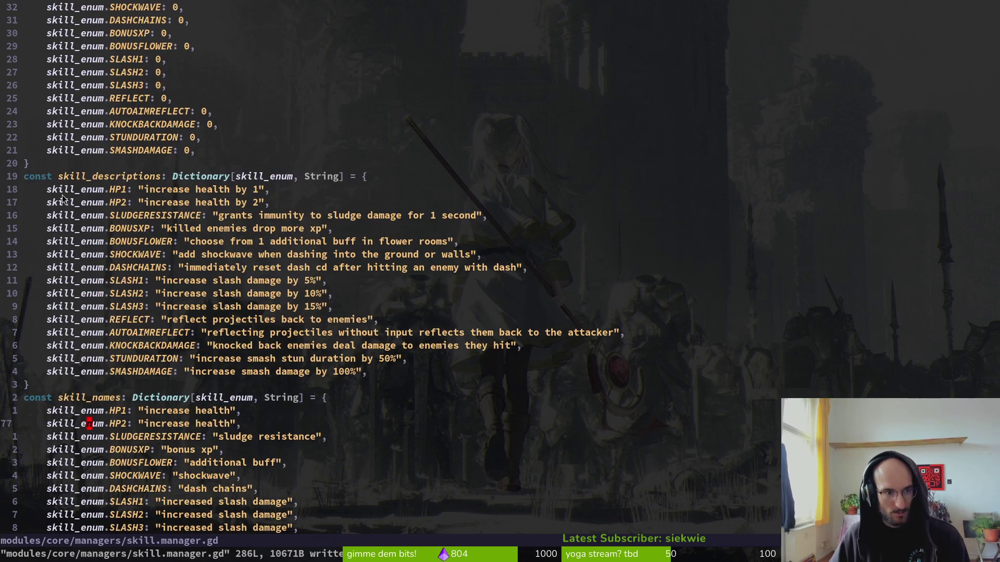
scroll(218, 193, "up", 3)
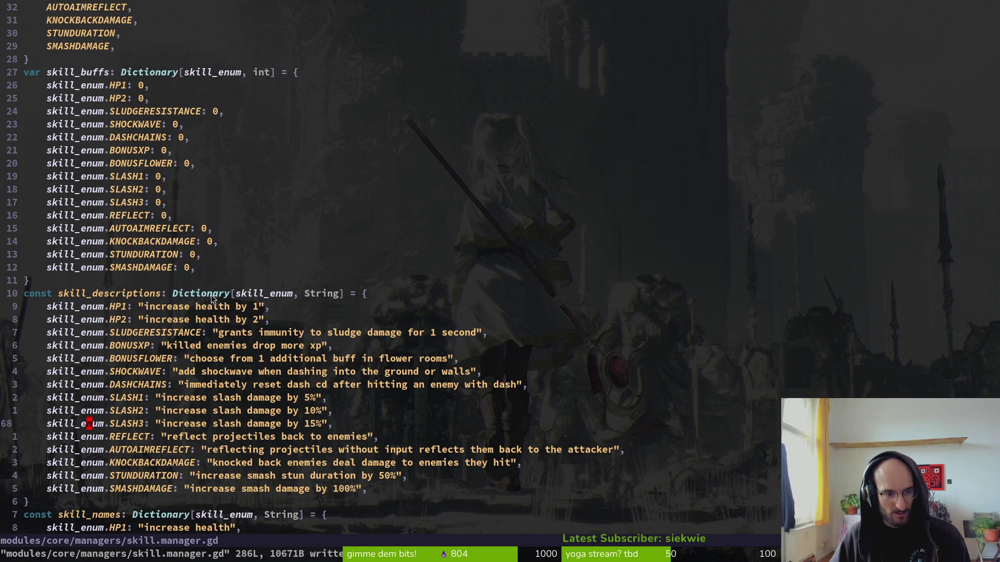
scroll(179, 297, "up", 10)
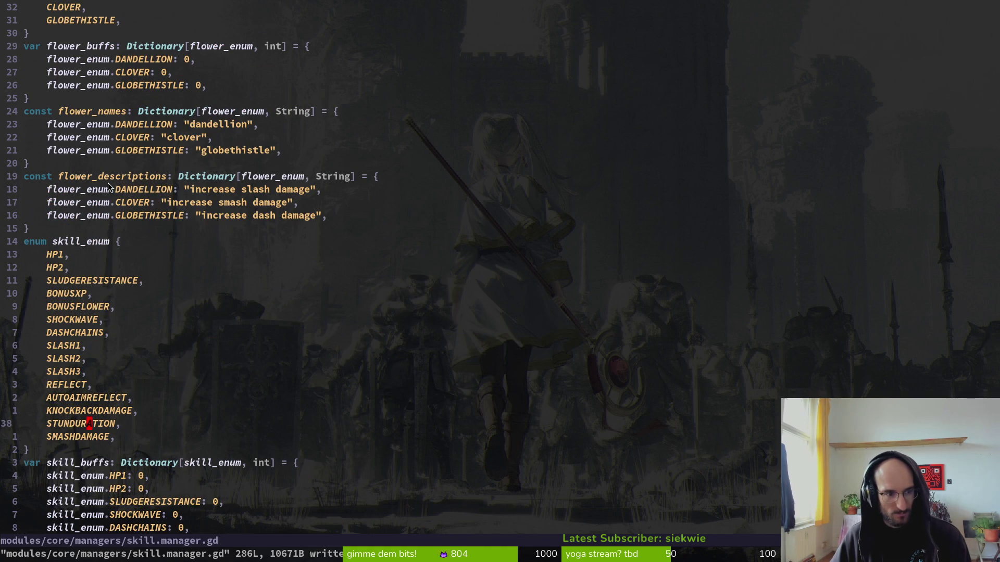
scroll(241, 190, "up", 2)
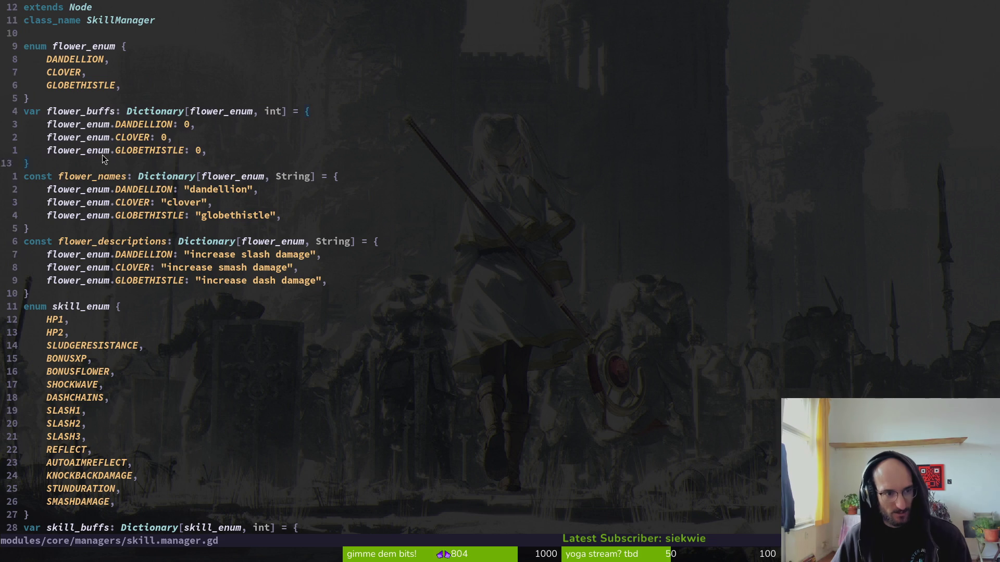
left_click(104, 137)
left_click(71, 106)
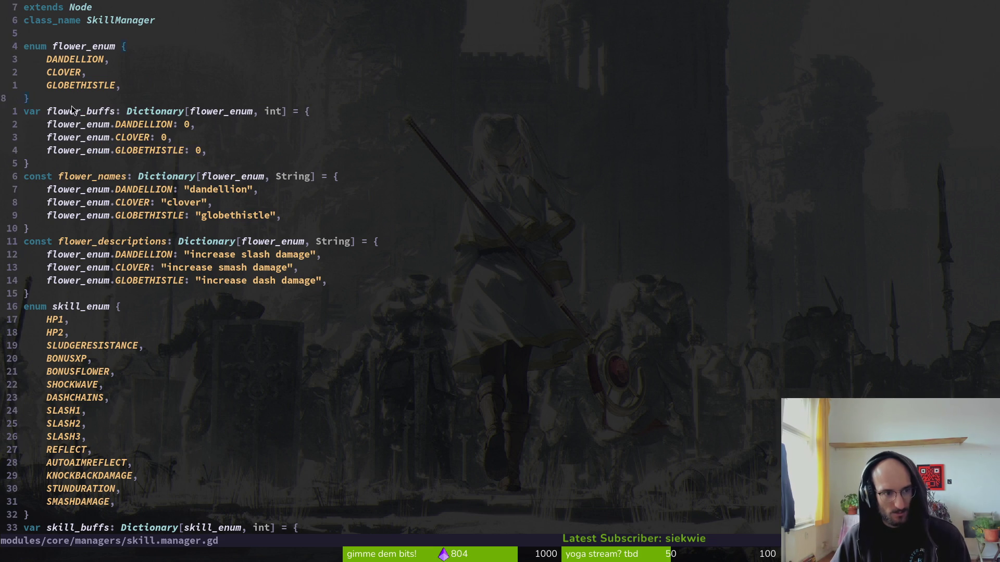
scroll(190, 173, "down", 20)
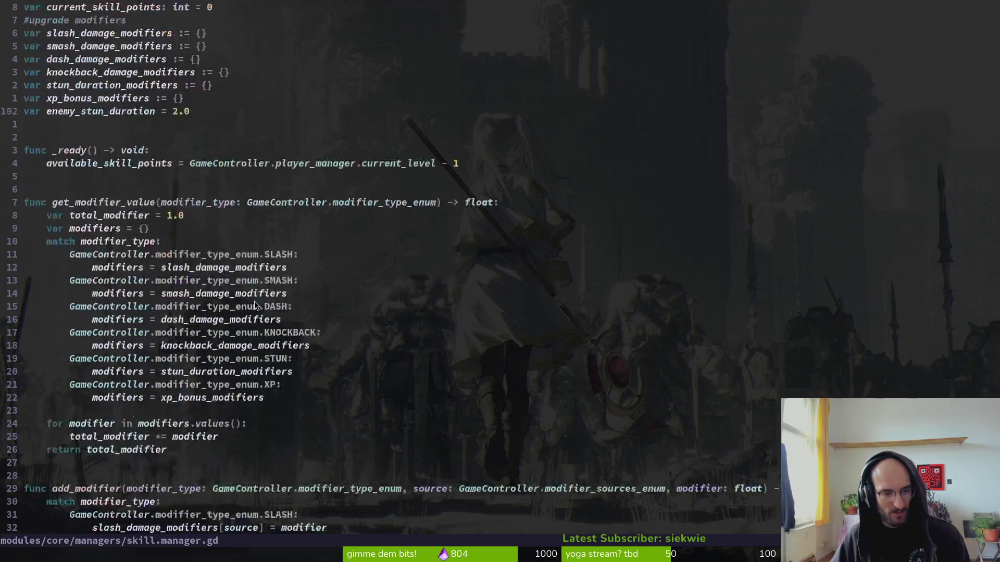
scroll(225, 281, "down", 20)
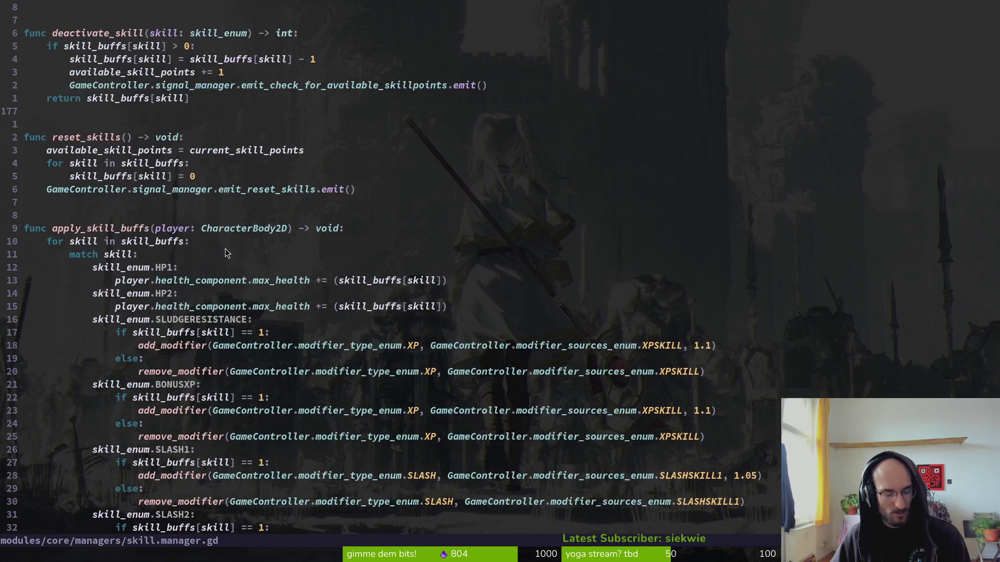
scroll(274, 279, "down", 13)
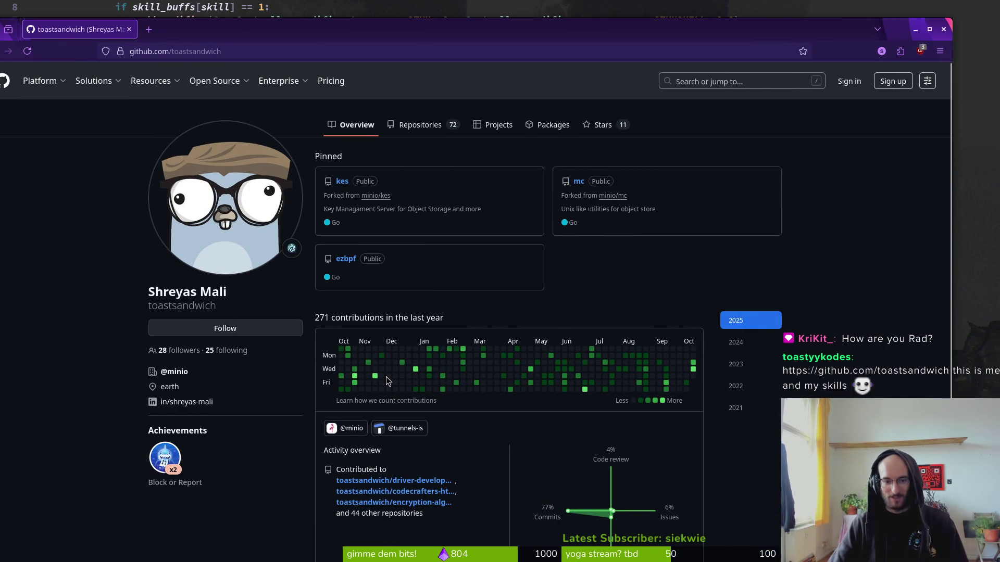
- Open the driver-development repository from the viewer's GitHub profile, then close the browser
scroll(599, 300, "down", 3)
scroll(573, 307, "down", 2)
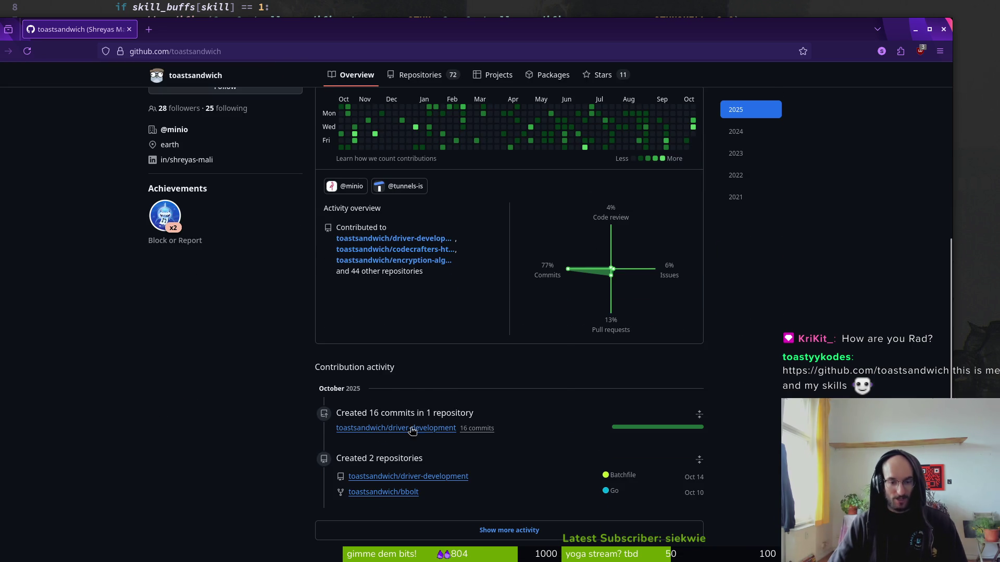
mouse_move(417, 430)
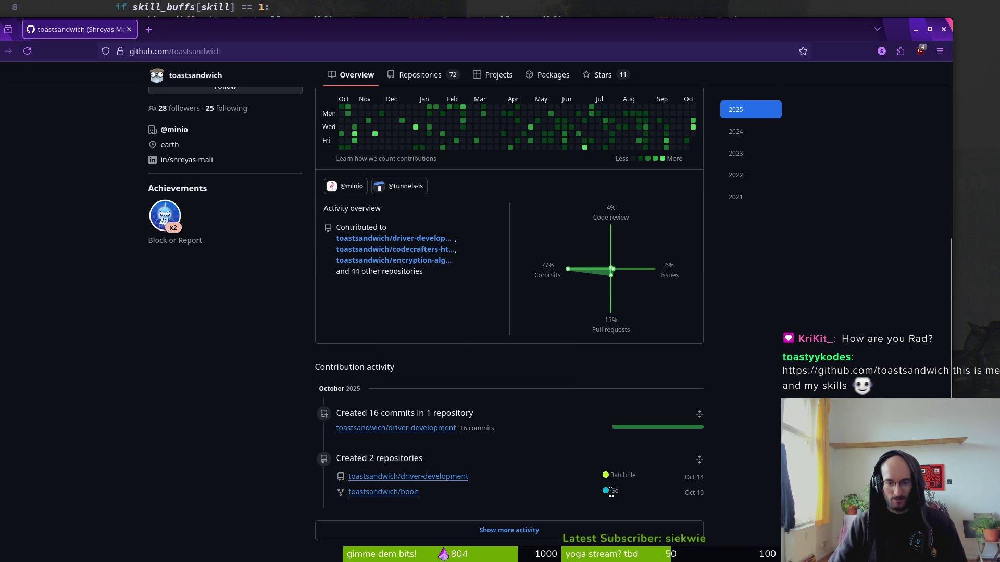
scroll(547, 416, "up", 5)
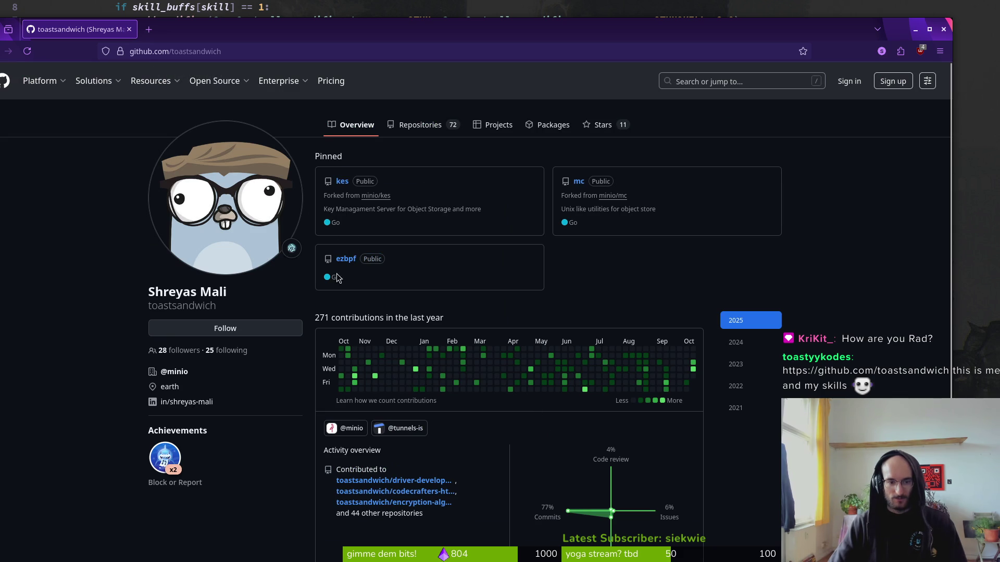
scroll(438, 331, "down", 5)
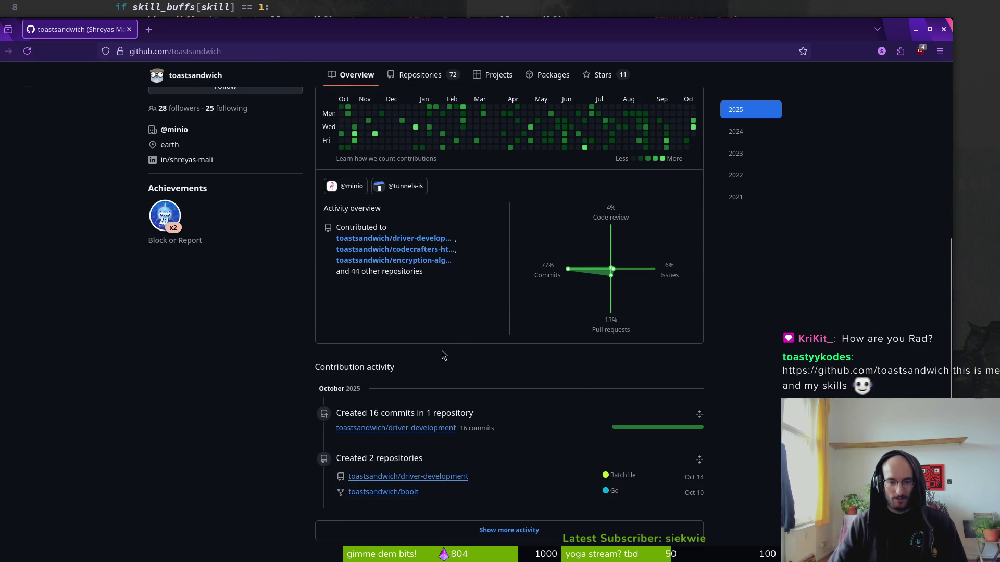
left_click(433, 429)
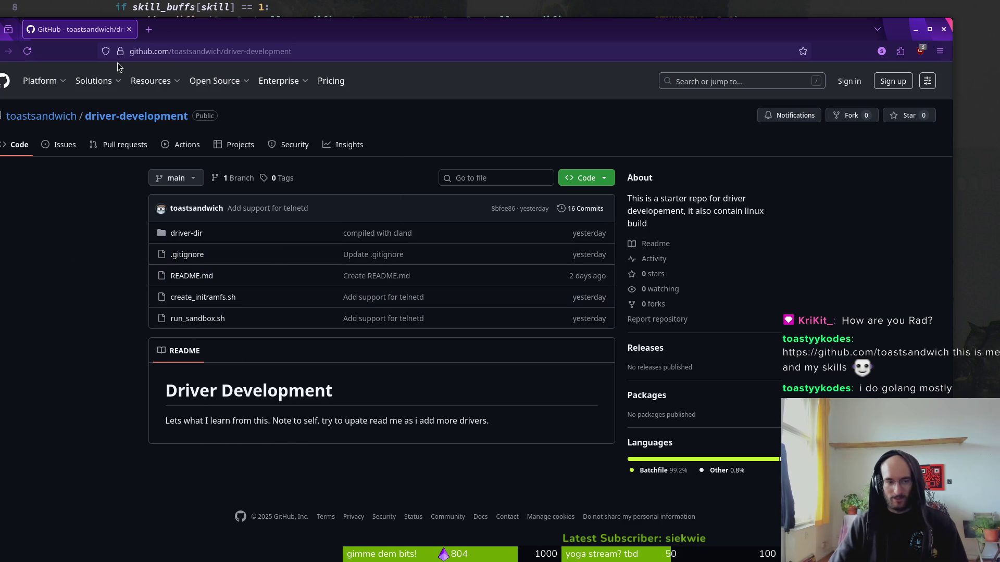
left_click_drag(193, 37, 235, 33)
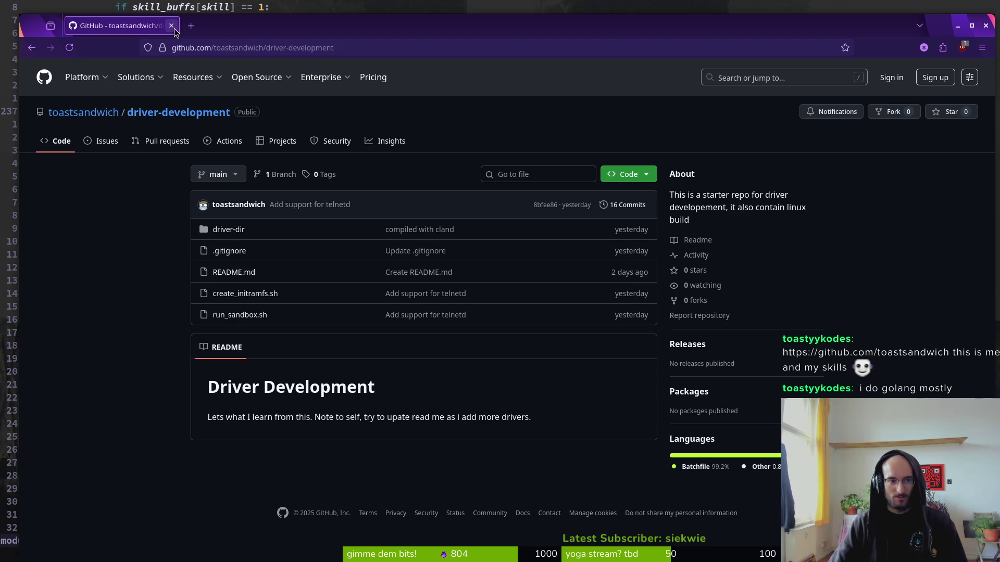
left_click(174, 31)
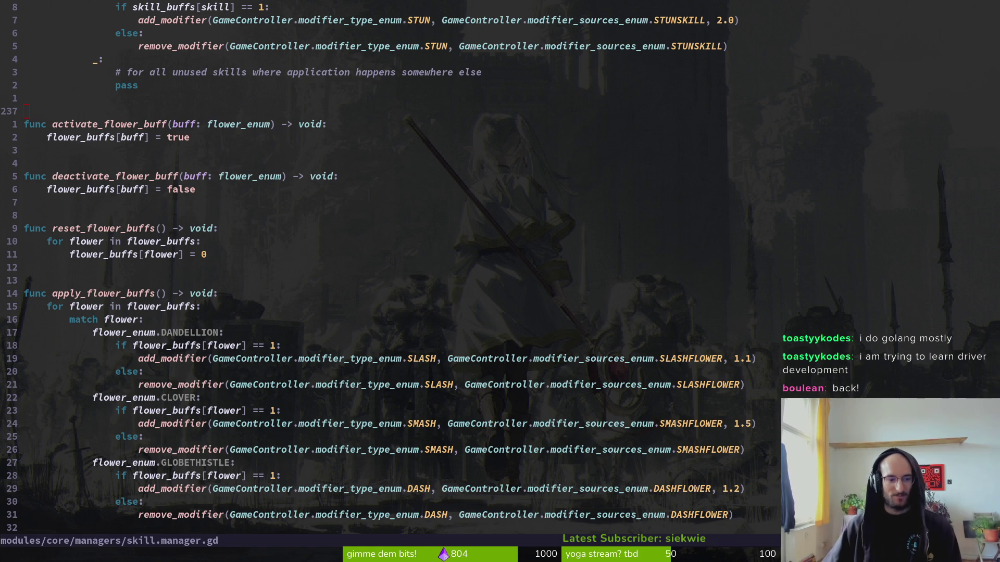
- Show the top of skill.manager.gd with flower_buffs, flower_names and flower_descriptions dictionaries
scroll(301, 299, "down", 7)
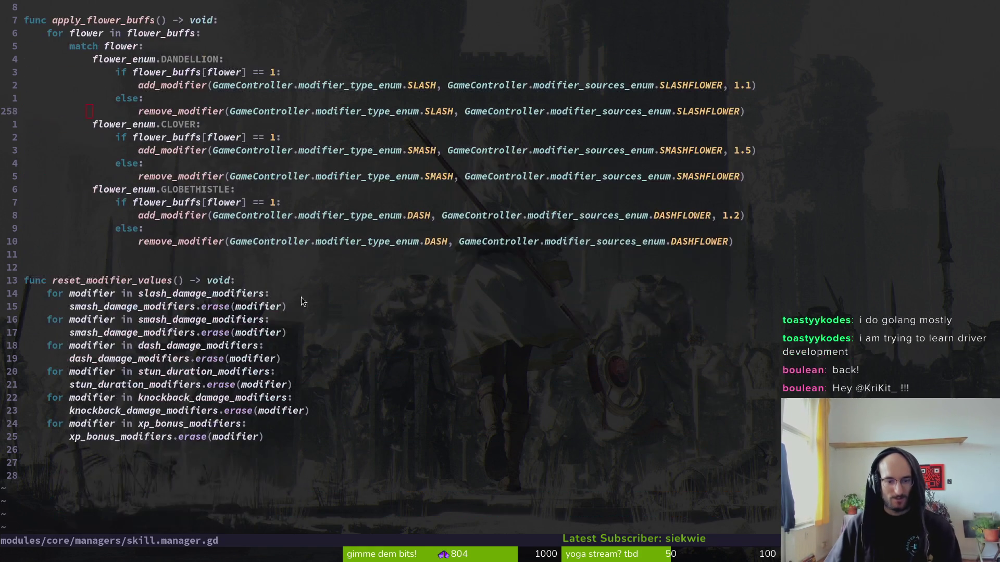
scroll(237, 363, "up", 20)
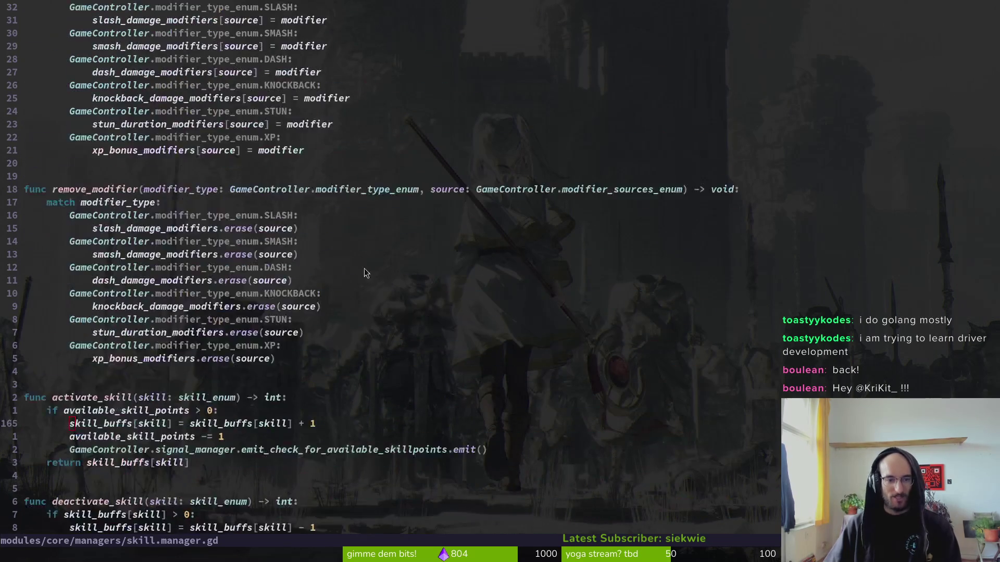
scroll(341, 283, "up", 20)
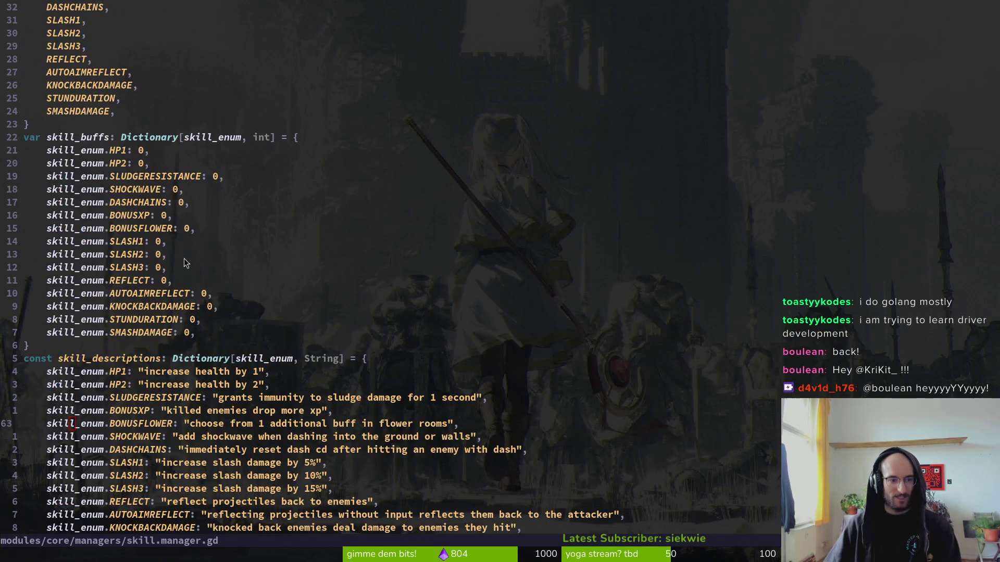
scroll(156, 257, "up", 4)
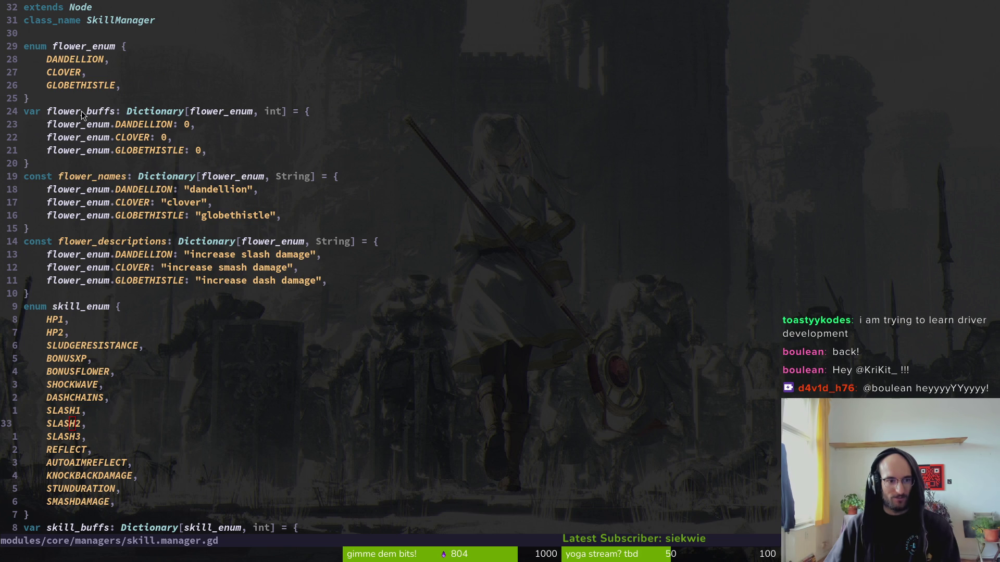
left_click_drag(70, 115, 93, 159)
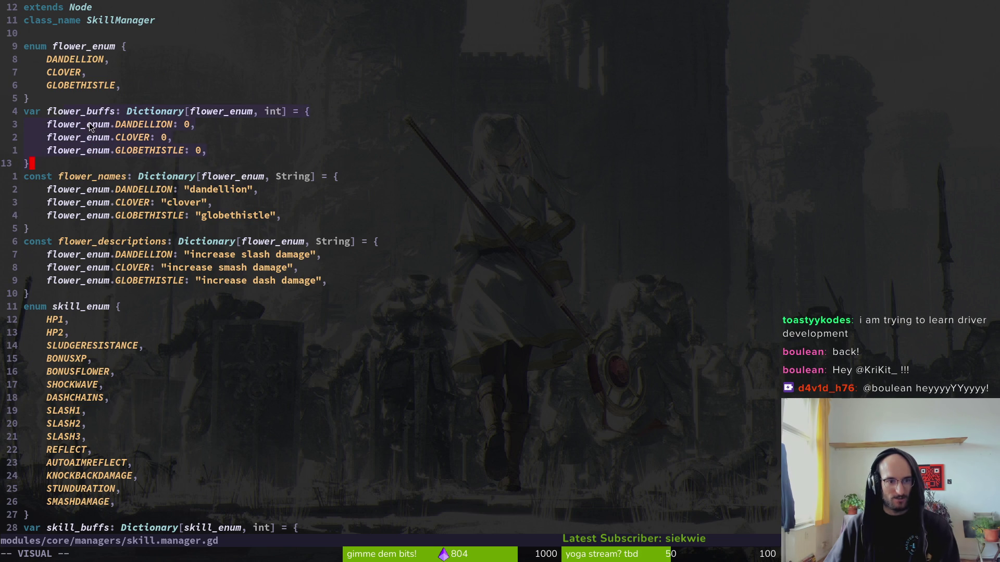
type("d:w")
key("Return")
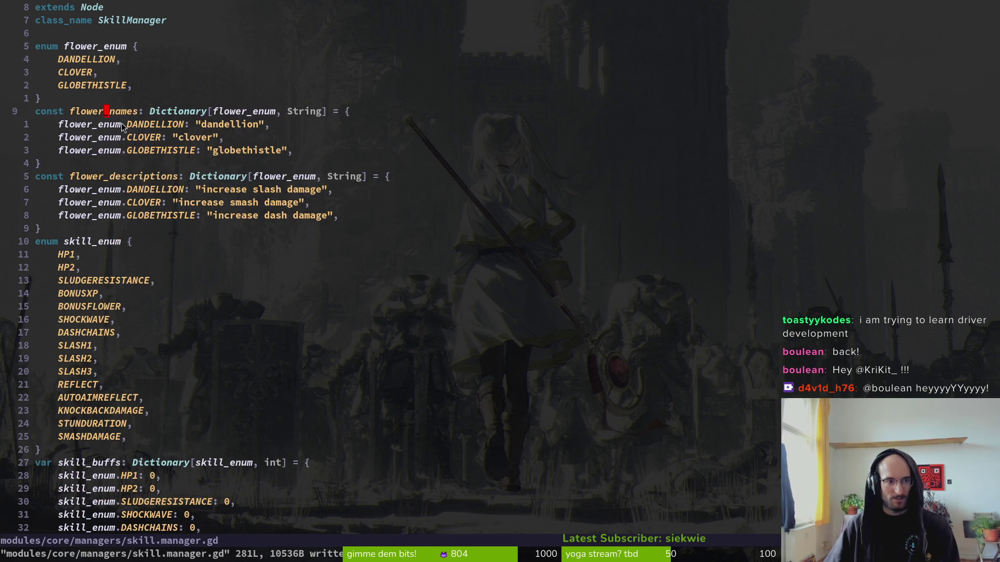
scroll(121, 122, "down", 20)
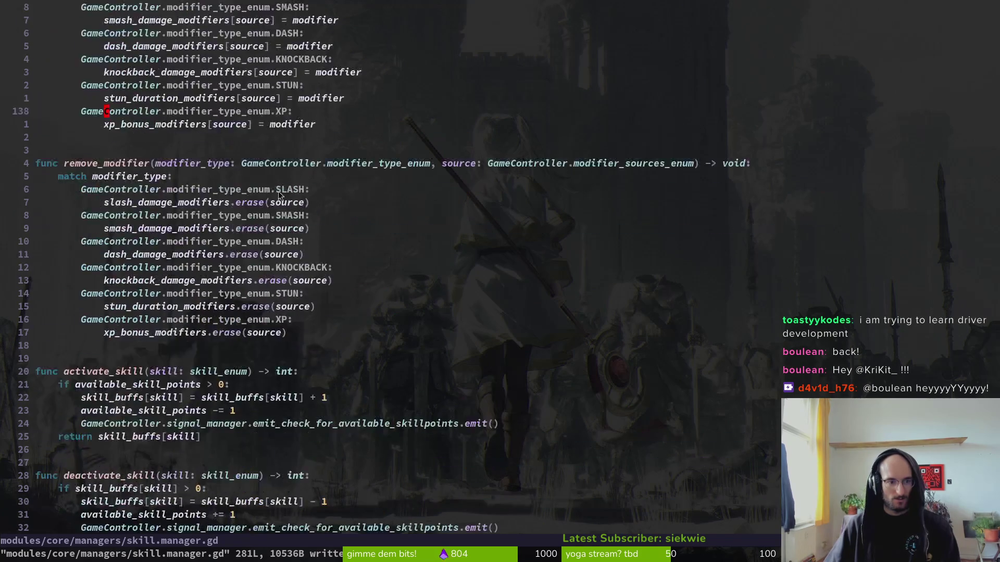
scroll(278, 192, "down", 20)
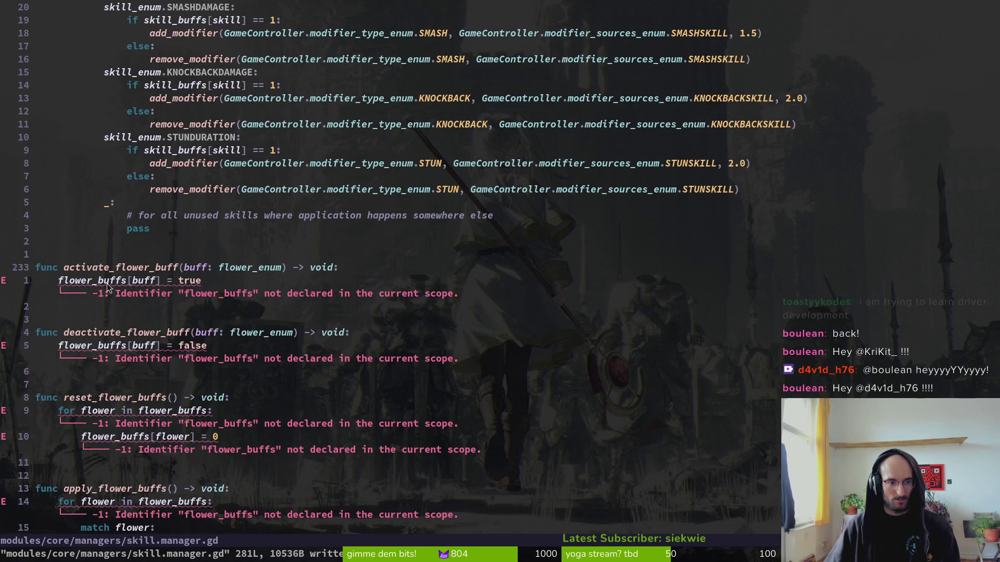
type("jciw")
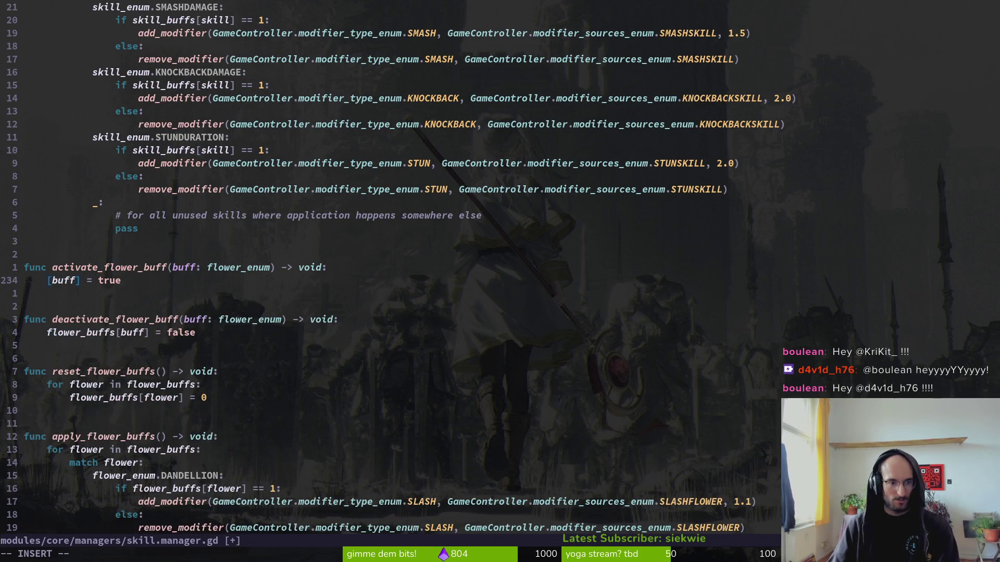
type("flower_enum")
key("Escape")
type(":w")
key("Return")
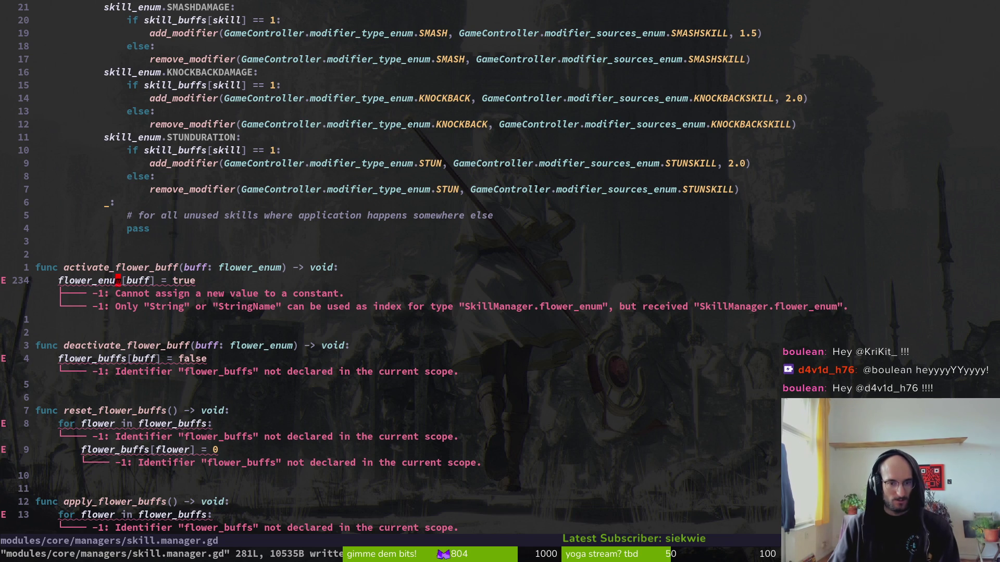
key("u")
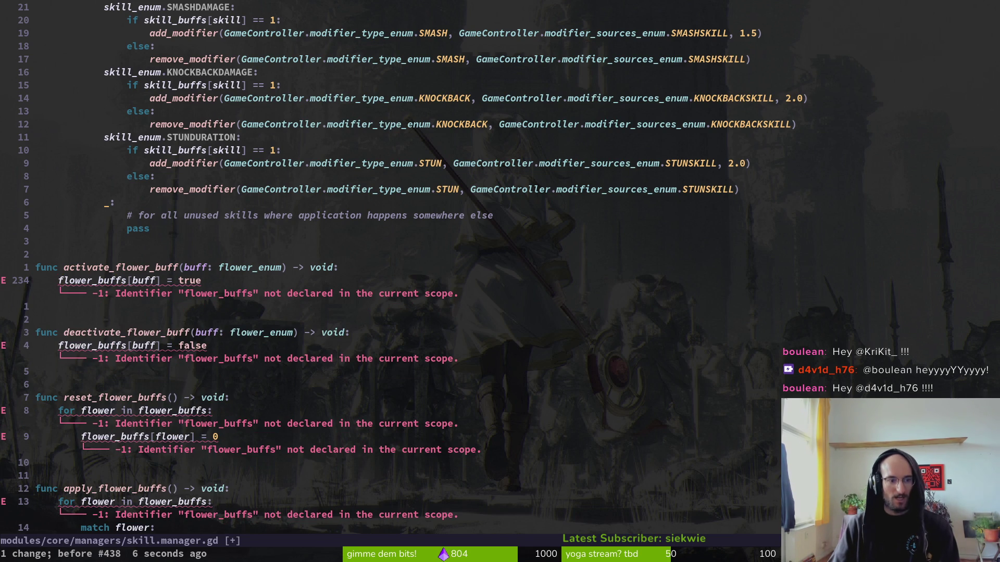
key("u")
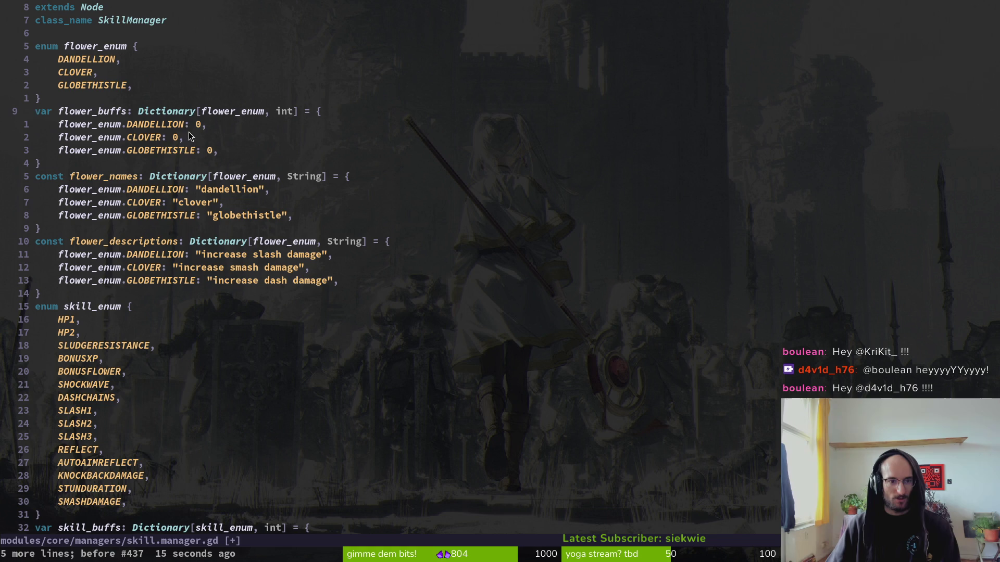
type("4j:w")
key("Return")
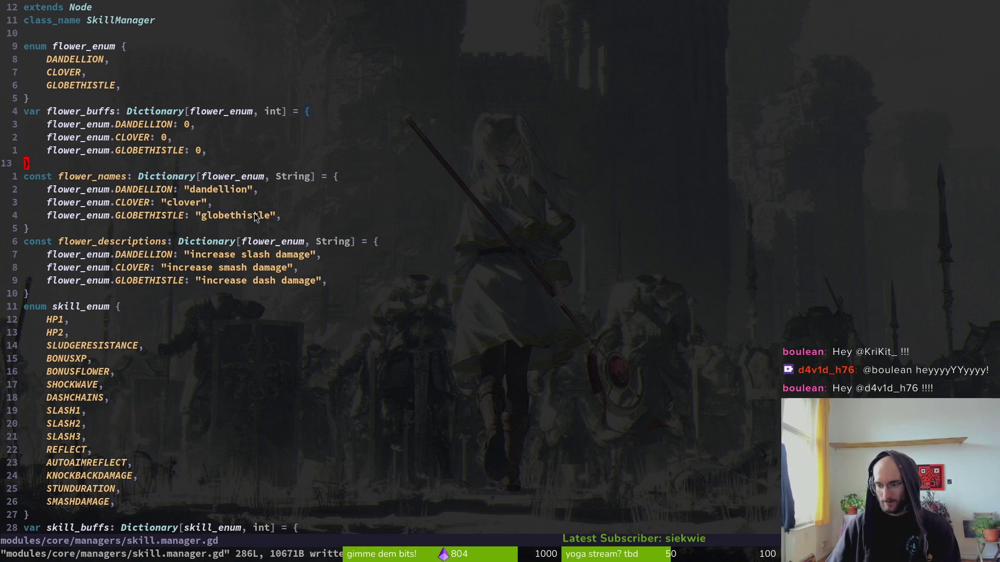
scroll(243, 261, "down", 20)
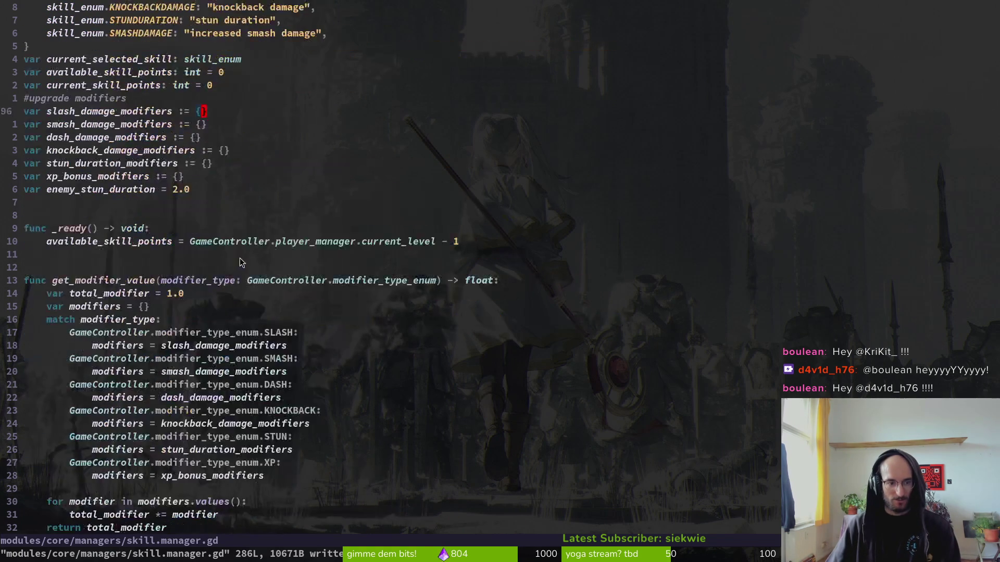
scroll(249, 254, "up", 20)
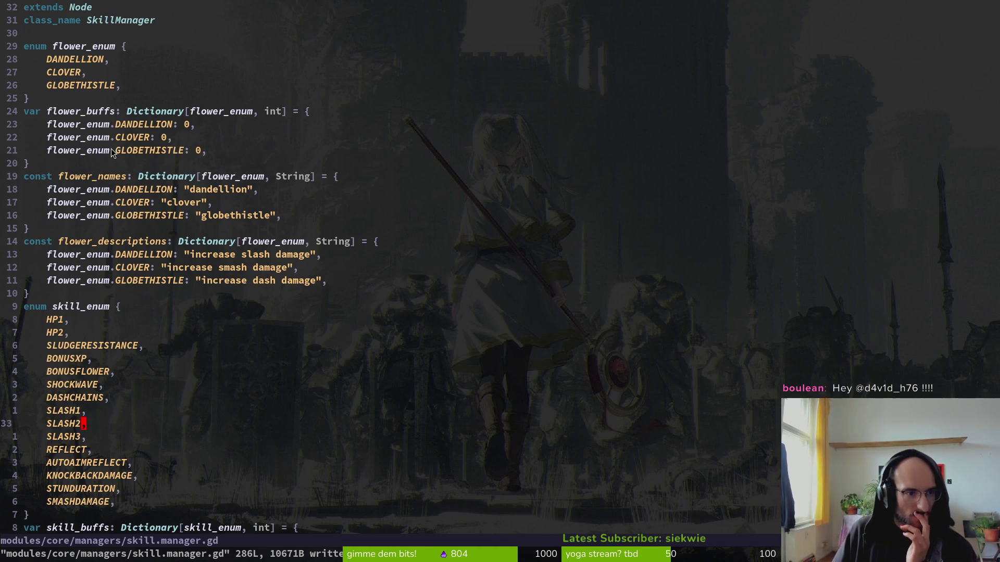
key("z")
key("t")
scroll(167, 229, "down", 19)
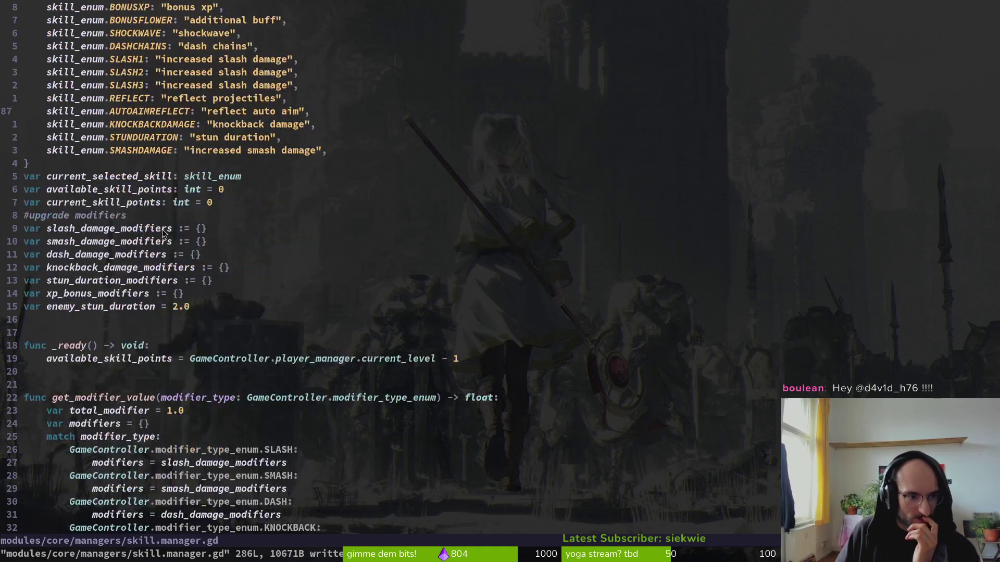
scroll(167, 197, "up", 16)
- Find game.controller.gd with Telescope and open it in a vertical split
key("space")
key("f")
key("f")
type("game")
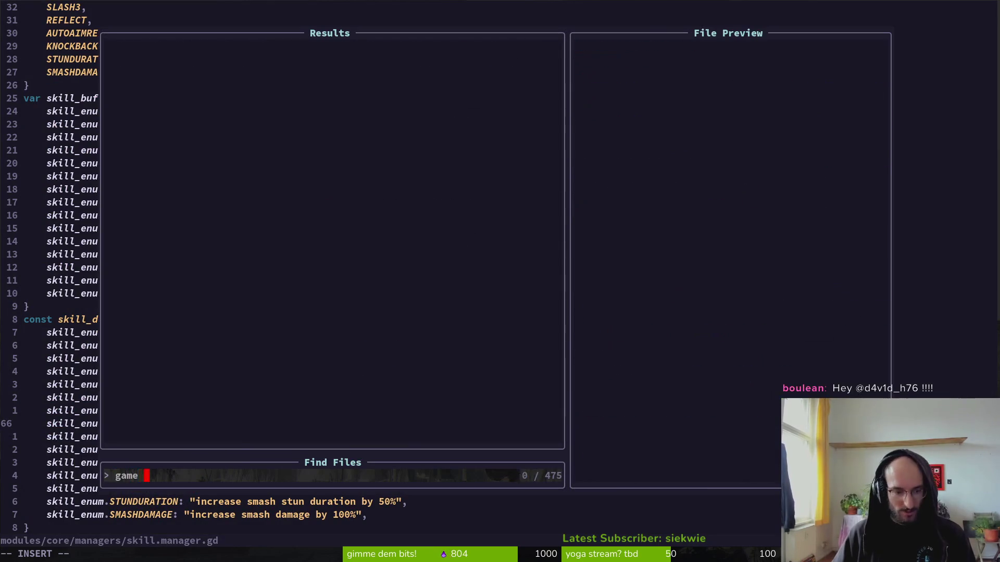
type(".contro")
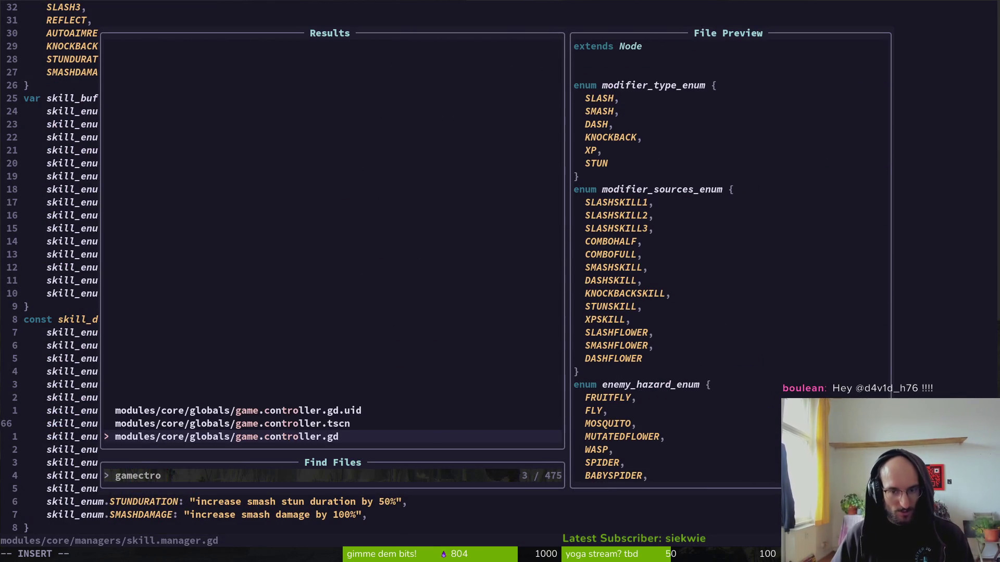
key("ctrl+v")
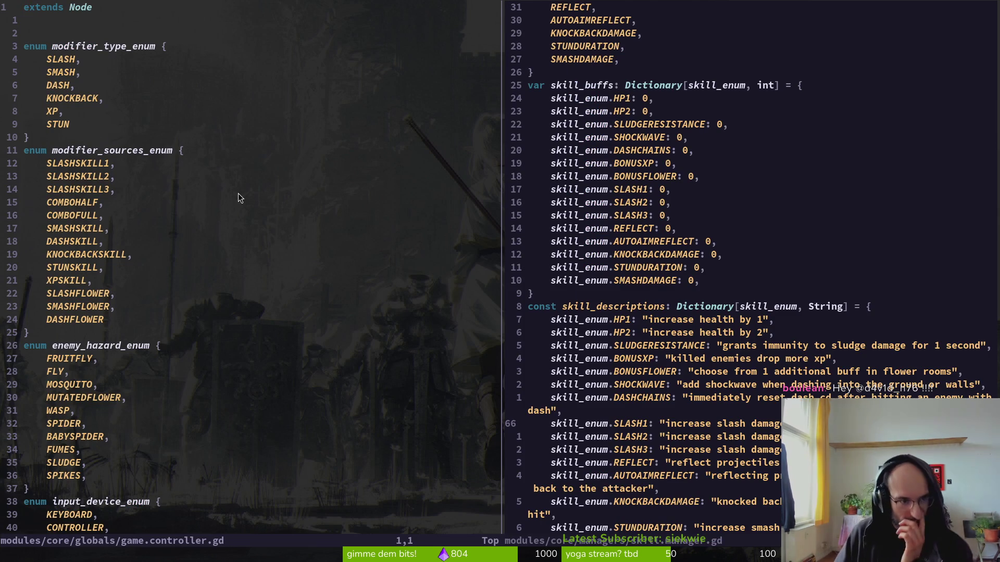
scroll(598, 141, "up", 11)
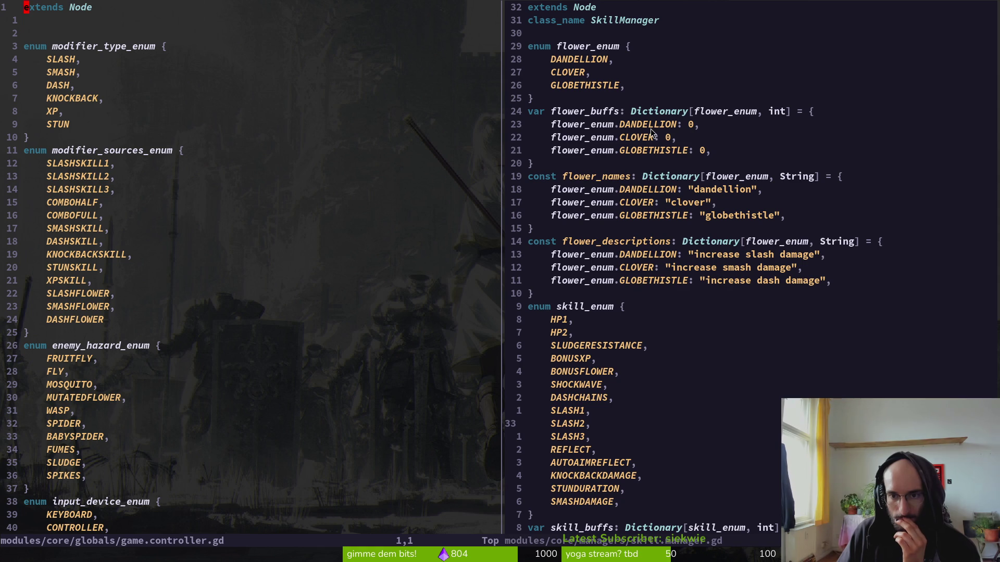
- Highlight flower_buffs, then visually select the SLASHFLOWER to DASHFLOWER modifier sources in game.controller.gd
left_click_drag(564, 170, 482, 111)
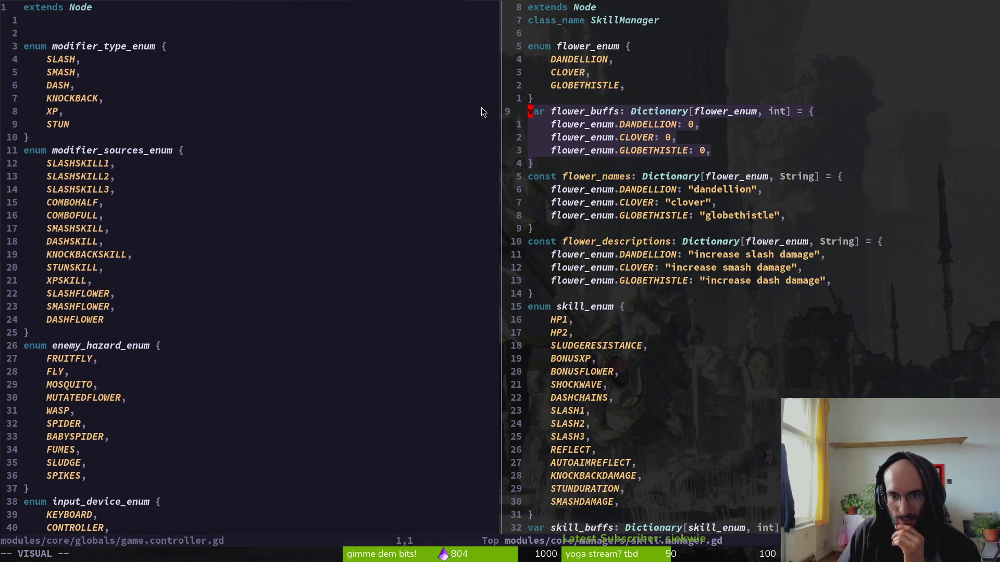
left_click(640, 158)
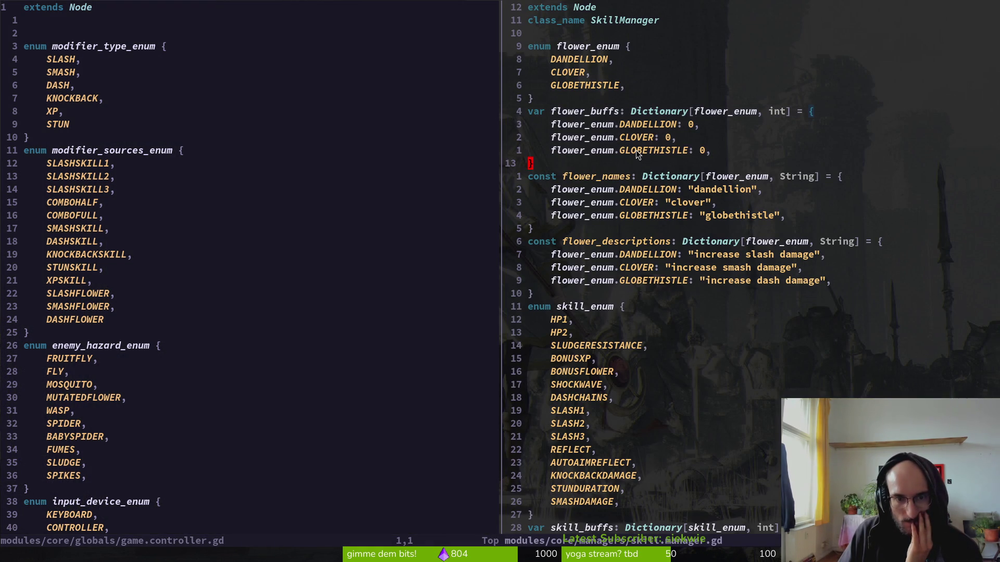
left_click(120, 322)
key("k")
key("k")
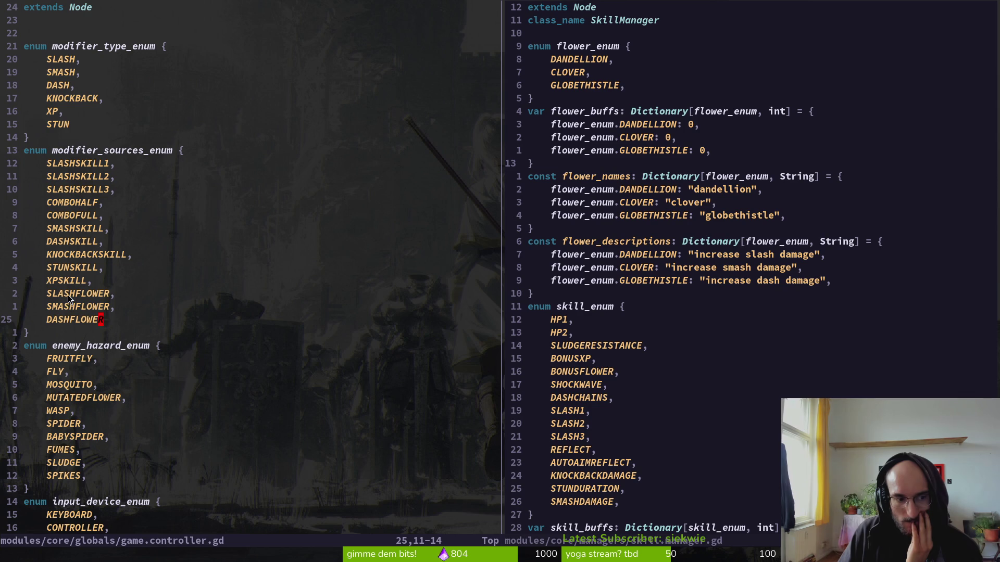
key("0")
key("v")
key("j")
key("j")
key("dollar")
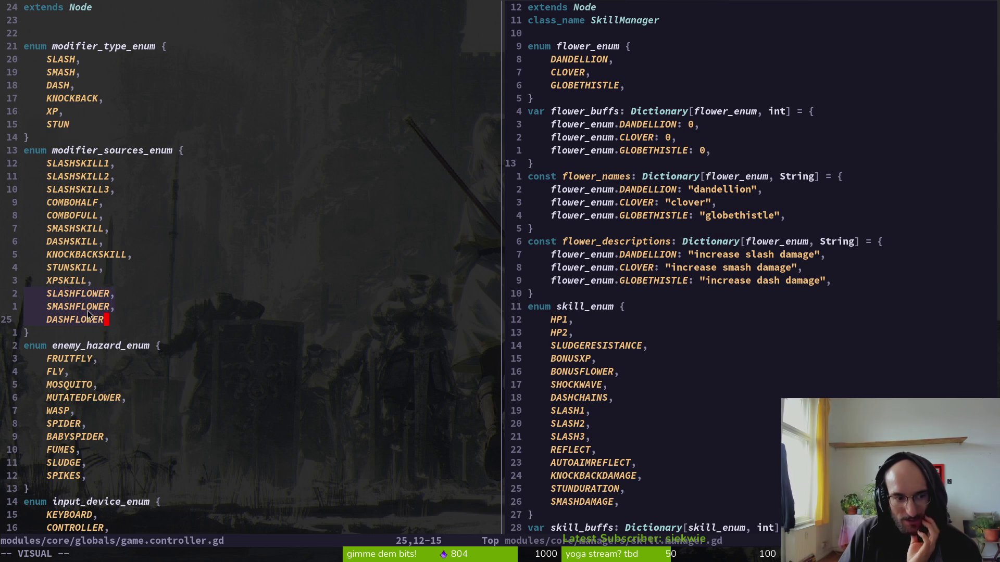
- Browse the flower buff code in the skill.manager.gd pane
left_click(672, 291)
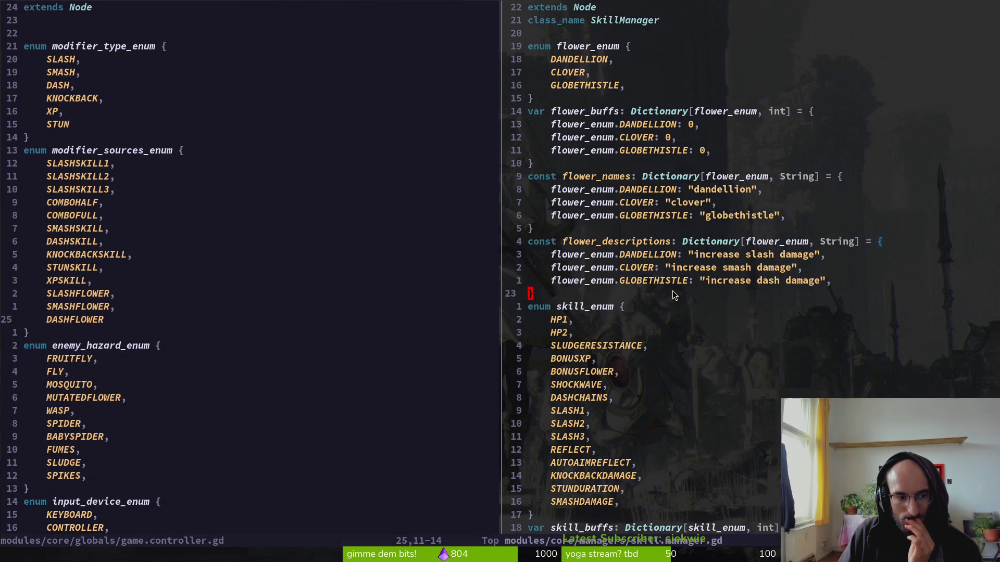
scroll(698, 285, "down", 20)
scroll(698, 295, "down", 20)
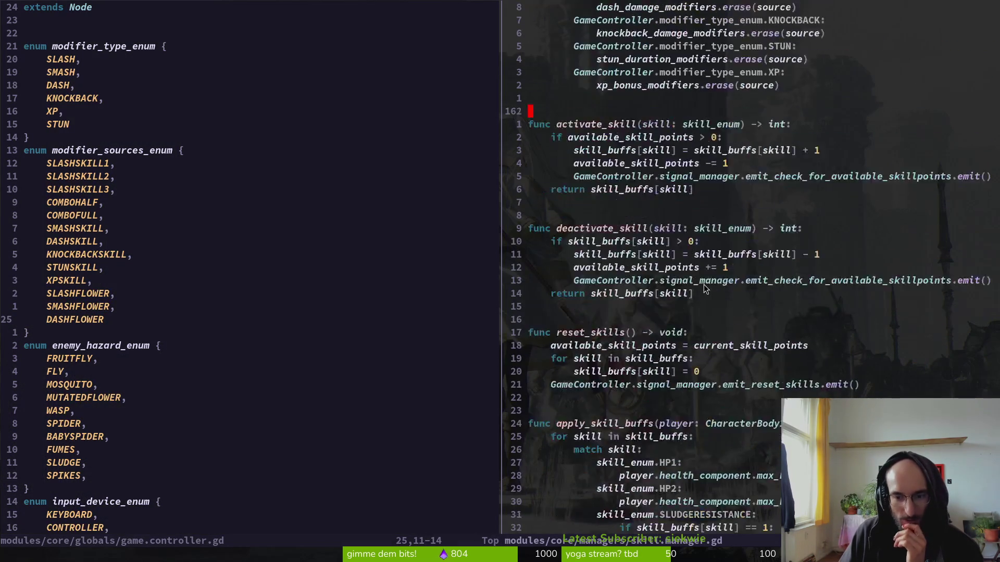
scroll(702, 284, "down", 11)
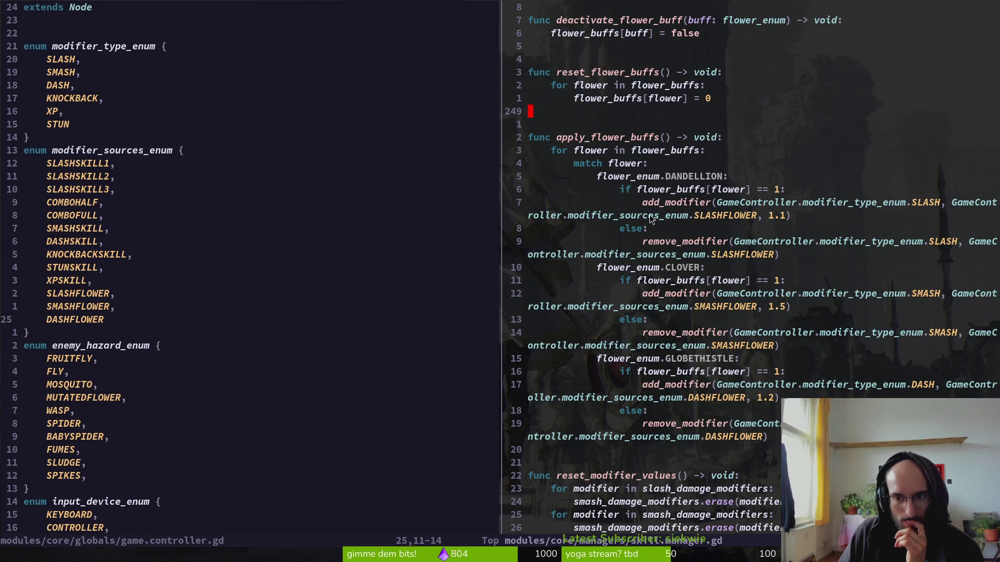
scroll(657, 221, "down", 8)
scroll(660, 221, "up", 8)
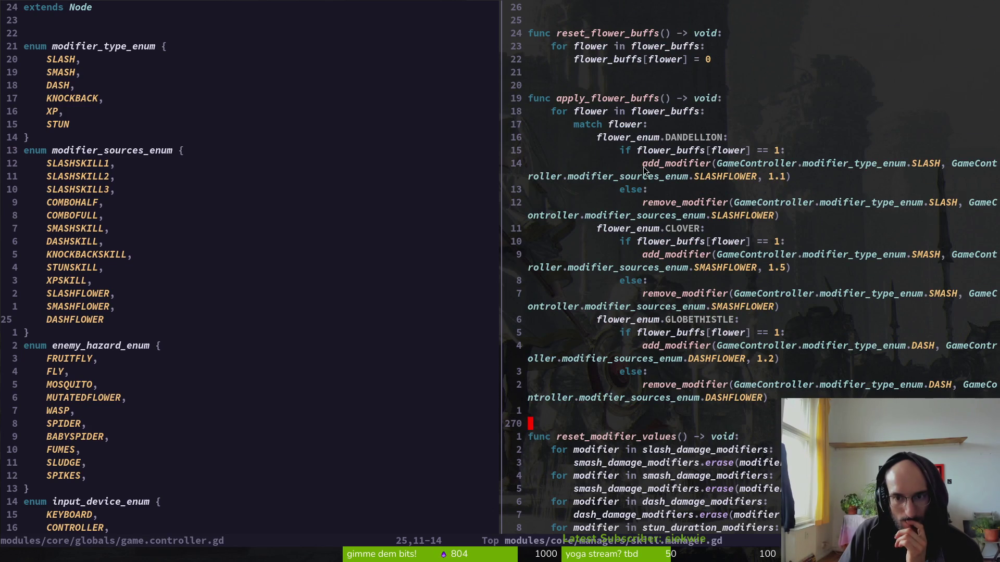
scroll(536, 104, "up", 1)
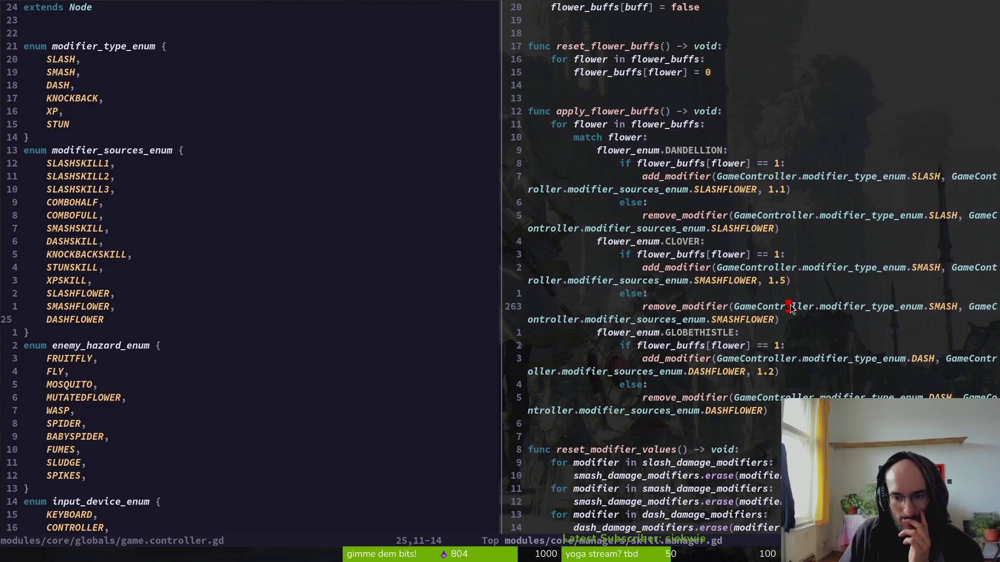
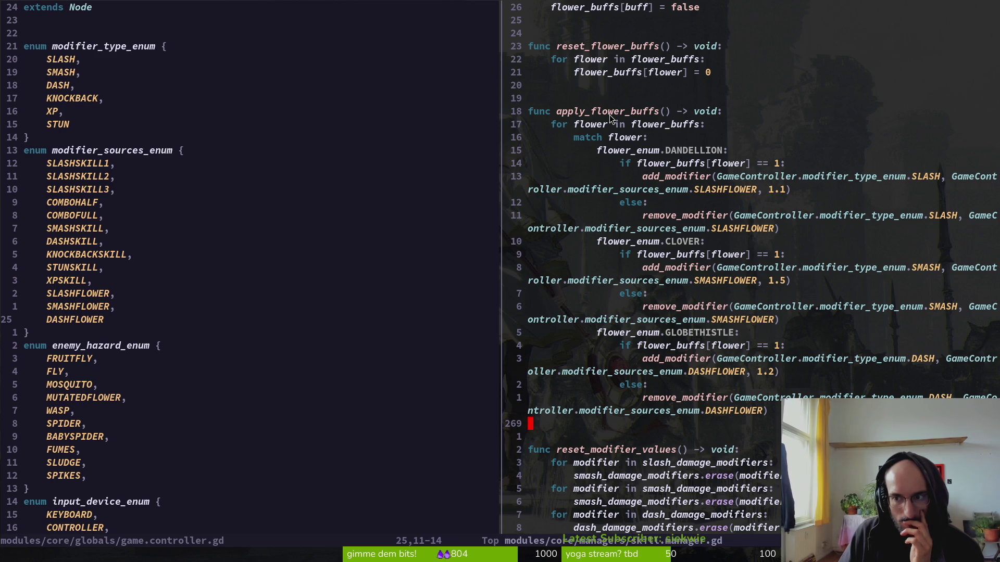
- Save and close game.controller.gd with :wq so skill.manager.gd fills the window
key("1")
key("4")
key("k")
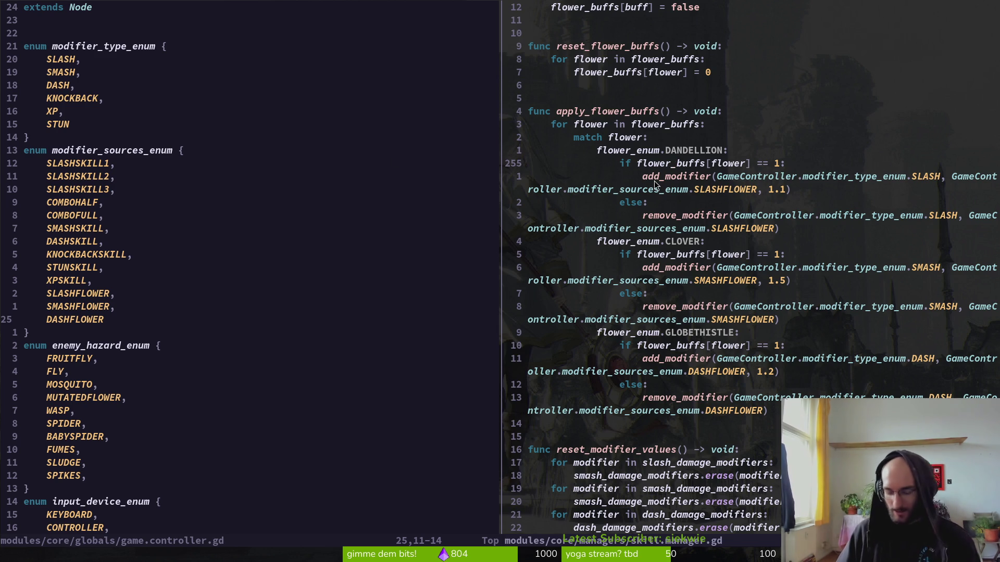
key("ctrl+w")
type("h")
type(":")
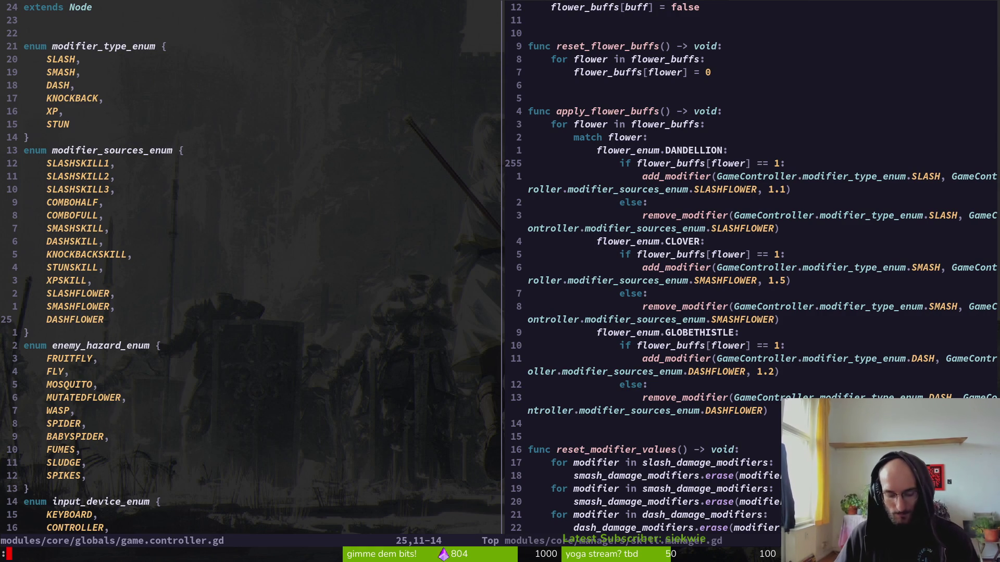
type("wq")
key("Return")
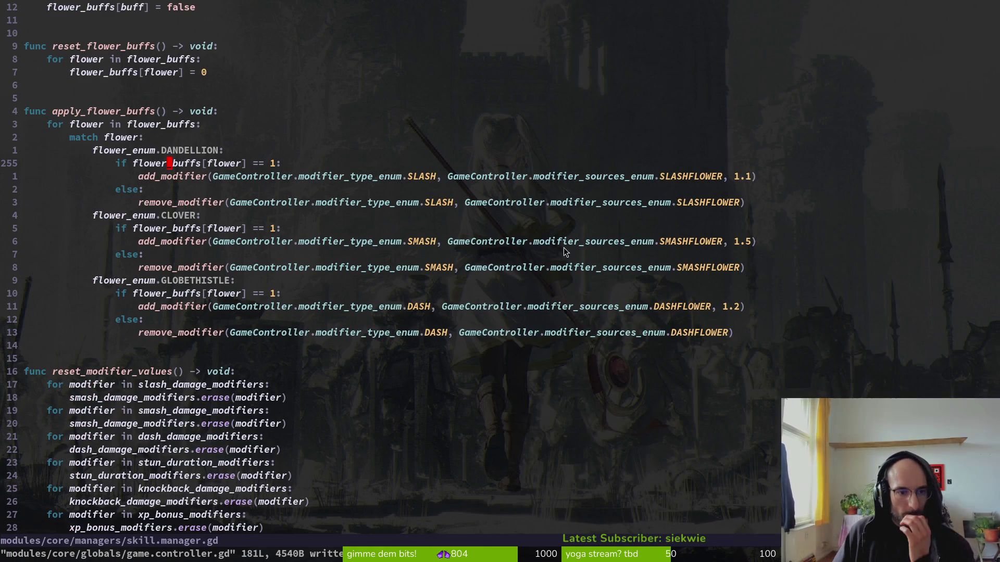
- Select and yank activate_flower_buff in skill.manager.gd to begin a project-wide search
scroll(238, 315, "up", 7)
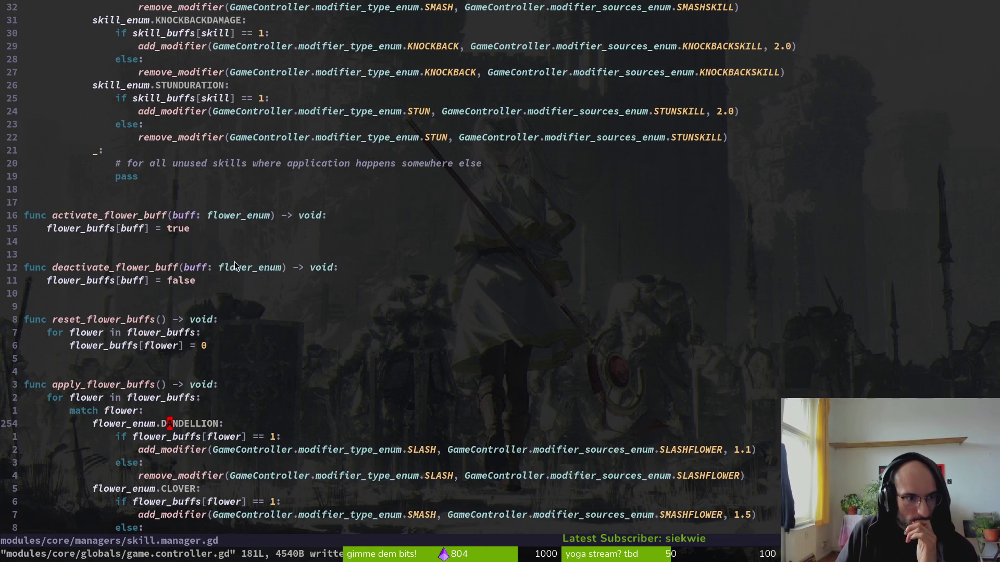
scroll(235, 266, "up", 19)
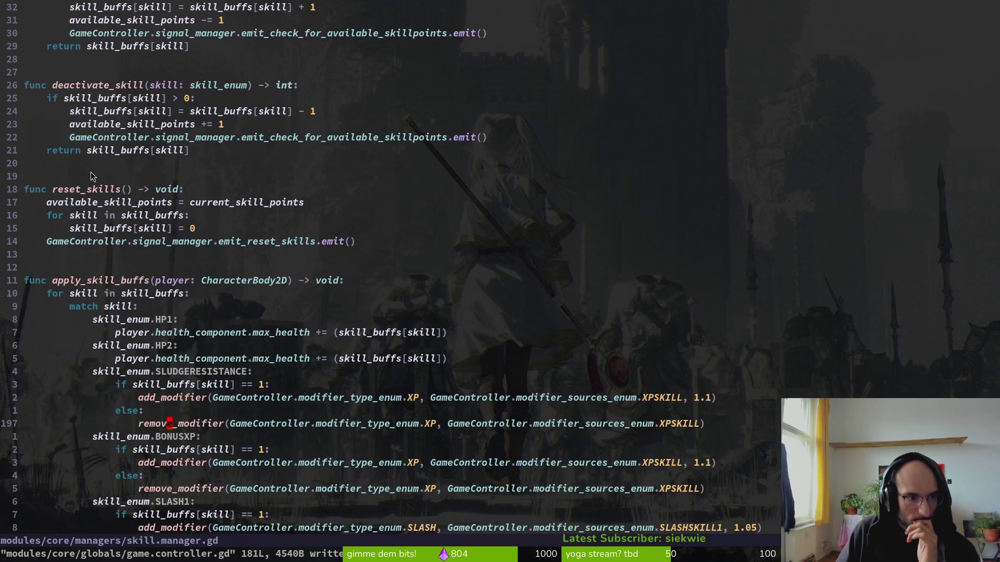
scroll(91, 176, "down", 14)
left_click(129, 177)
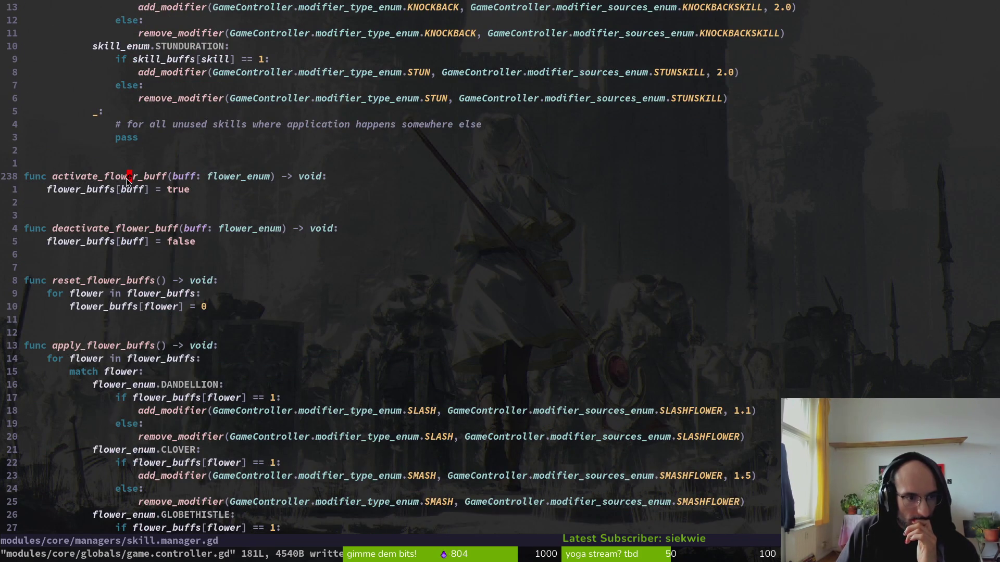
key("v")
key("e")
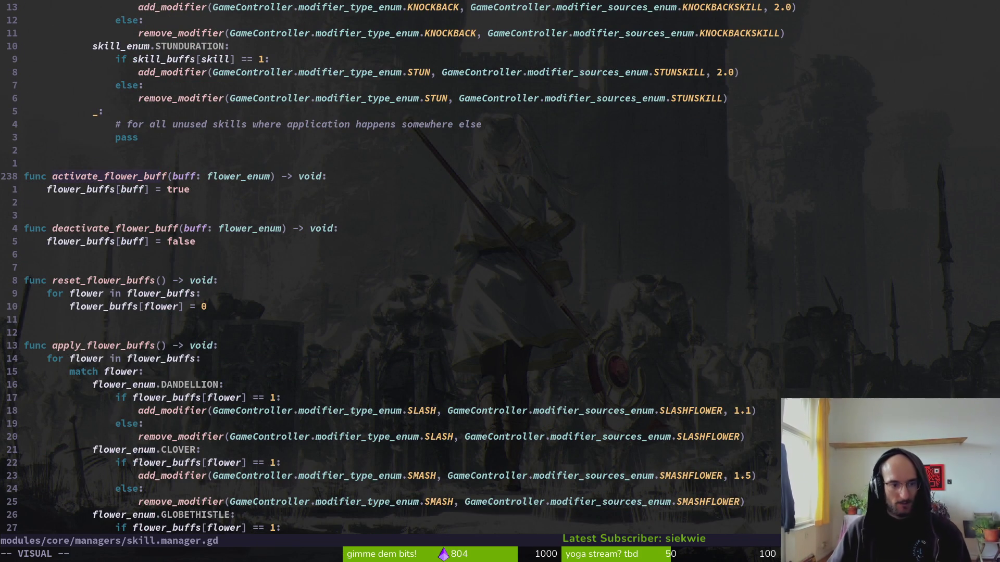
key("y")
key("space")
- Grep the project for activate_flower_buff and step through its three matches, including flower_buff.gd's release_pollen
key("p")
key("s")
key("ctrl+r")
key("quotedbl")
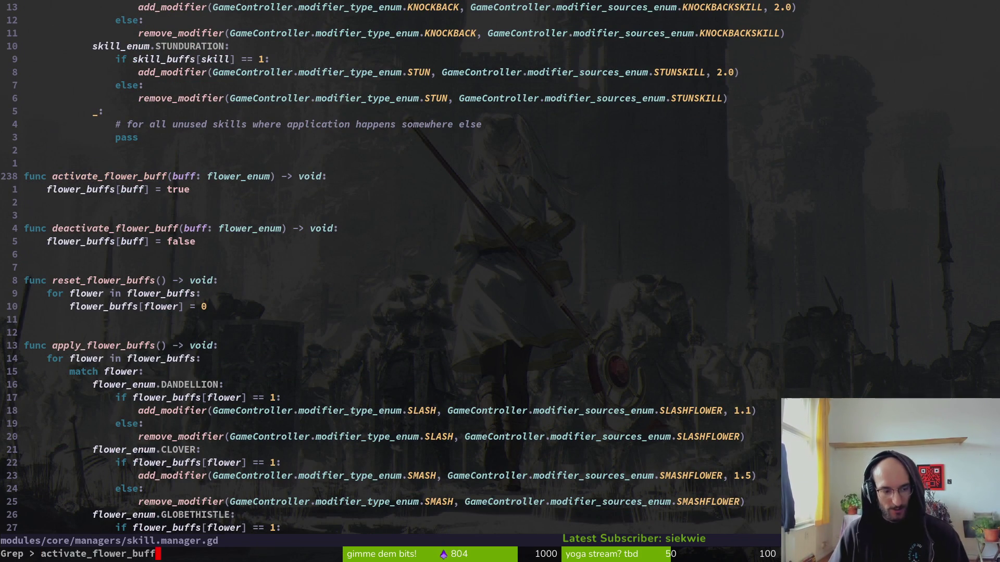
key("Return")
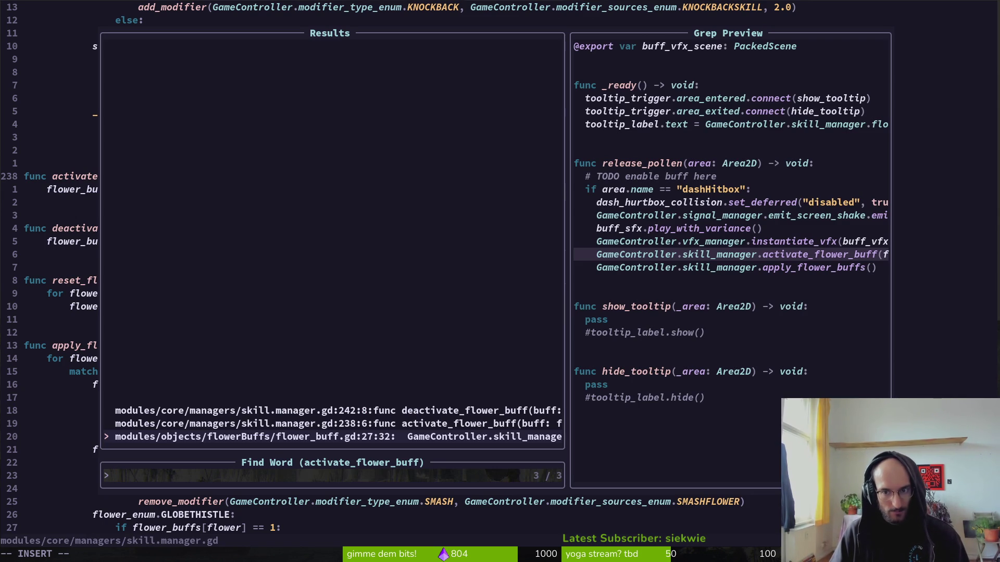
key("Up")
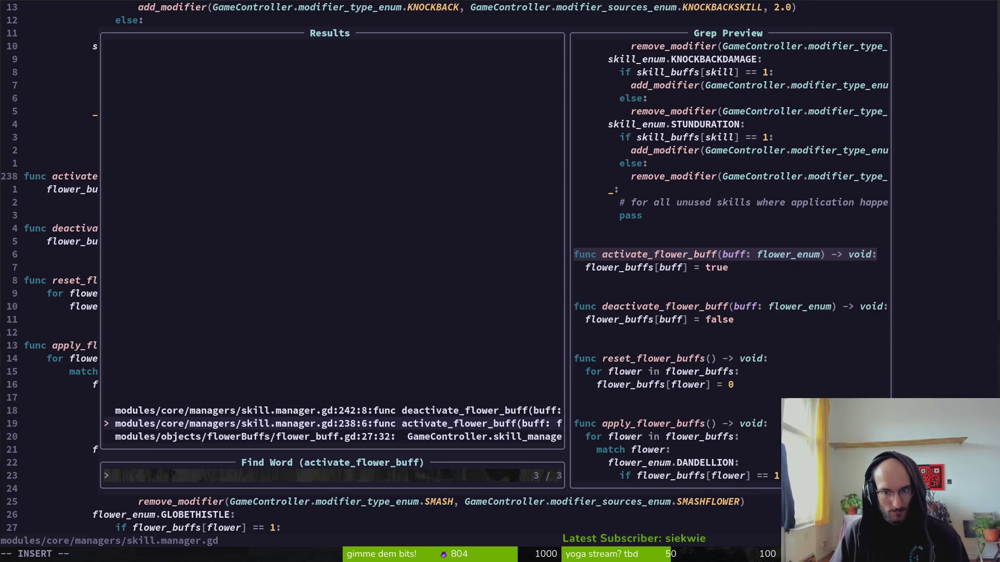
key("Up")
key("Down")
key("Down")
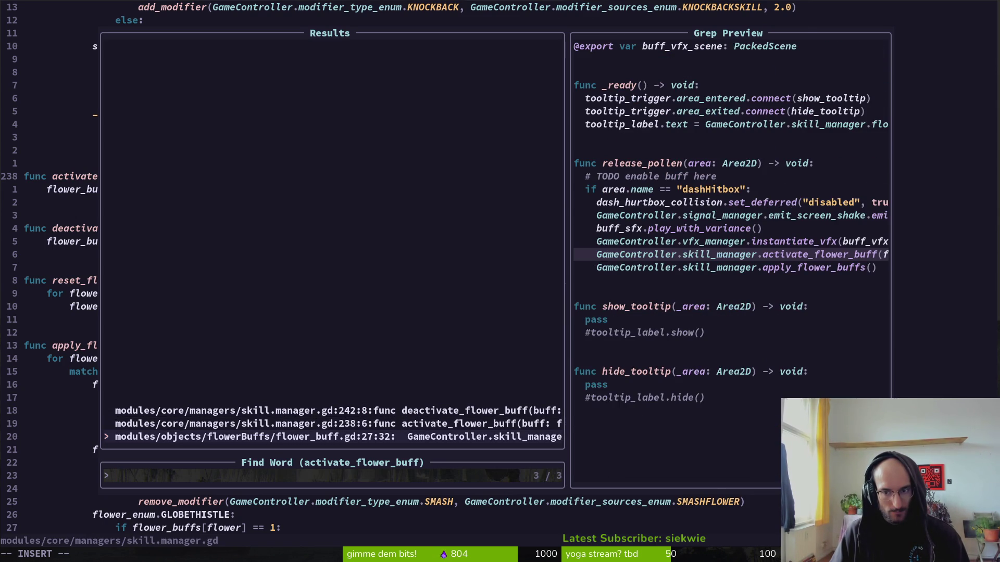
key("Escape")
key("Escape")
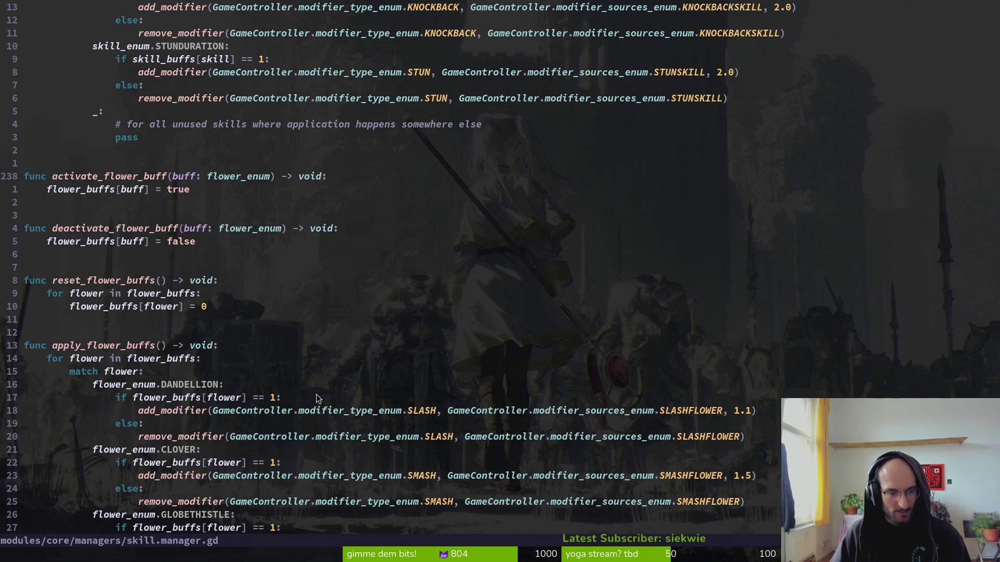
scroll(291, 385, "up", 19)
scroll(97, 104, "up", 7)
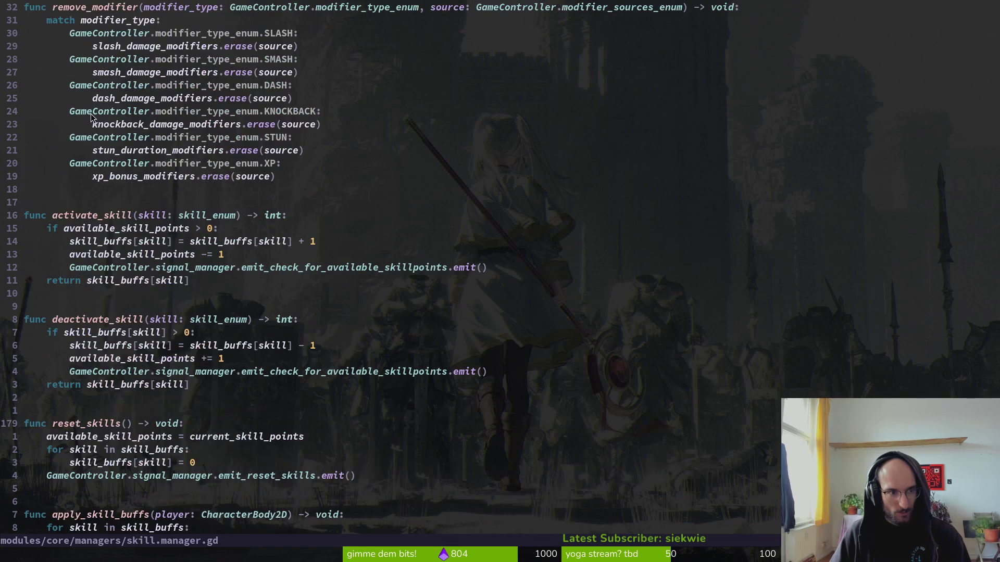
scroll(158, 255, "up", 13)
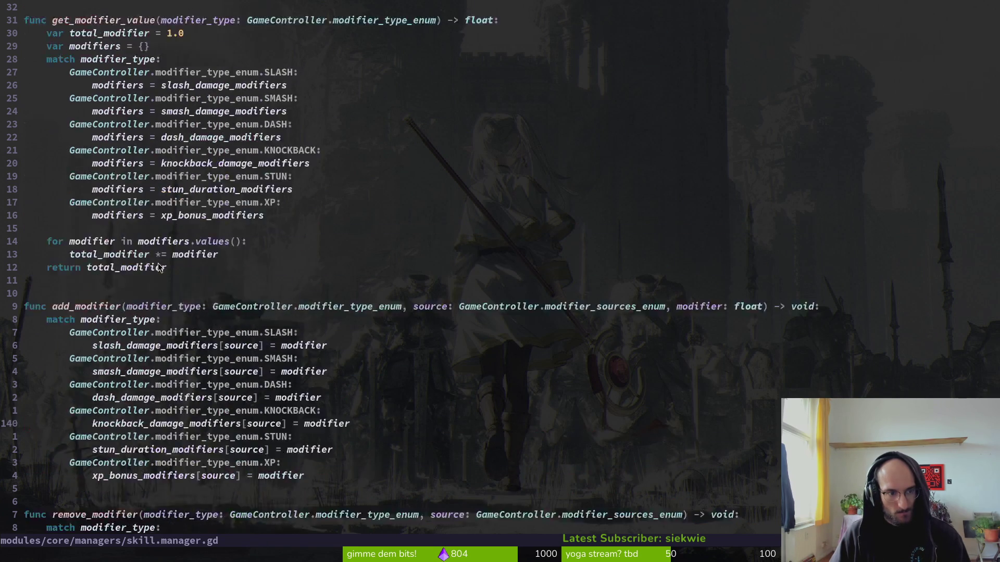
scroll(159, 265, "up", 1)
scroll(159, 262, "down", 3)
left_click(334, 387)
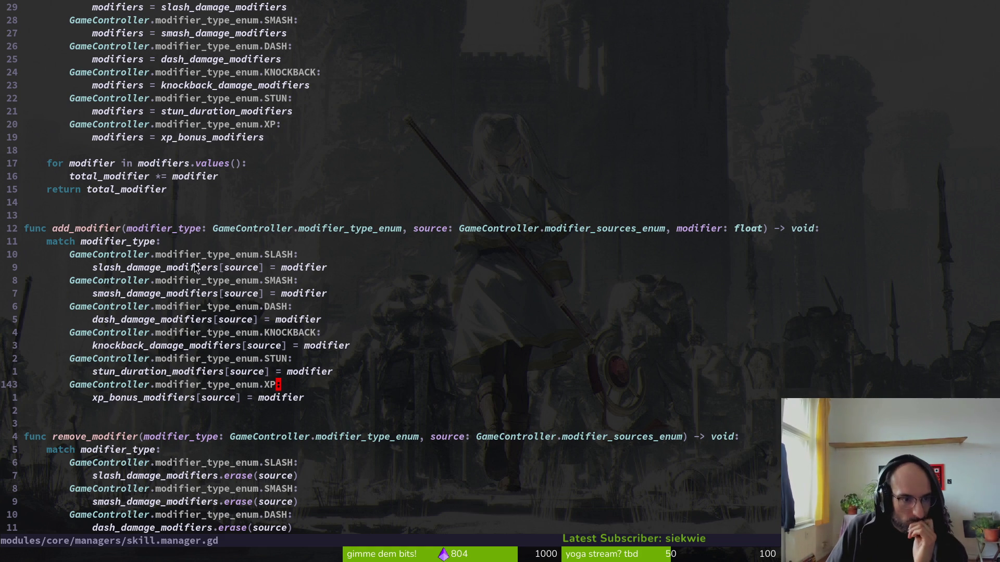
scroll(221, 251, "up", 5)
scroll(185, 270, "up", 6)
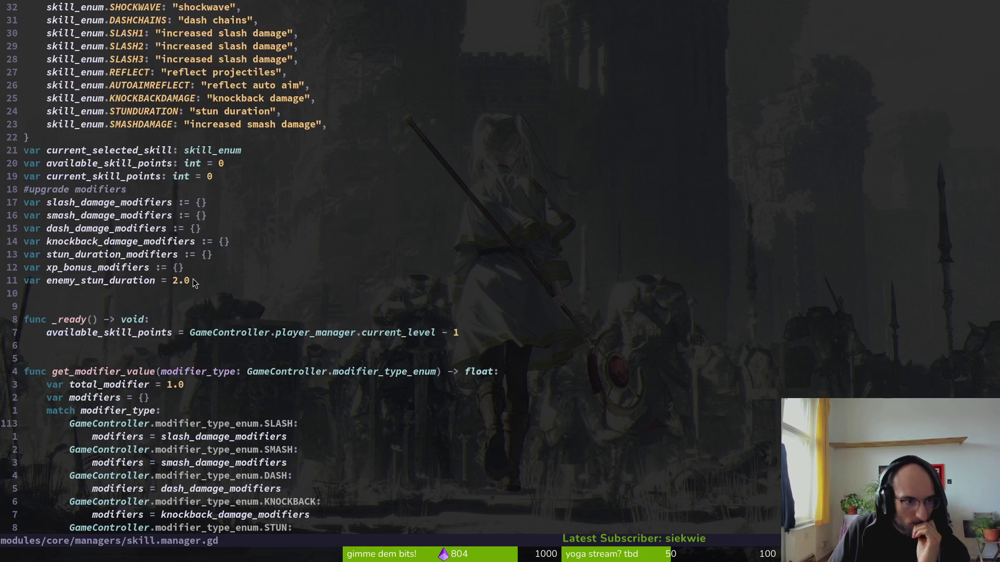
scroll(196, 274, "down", 15)
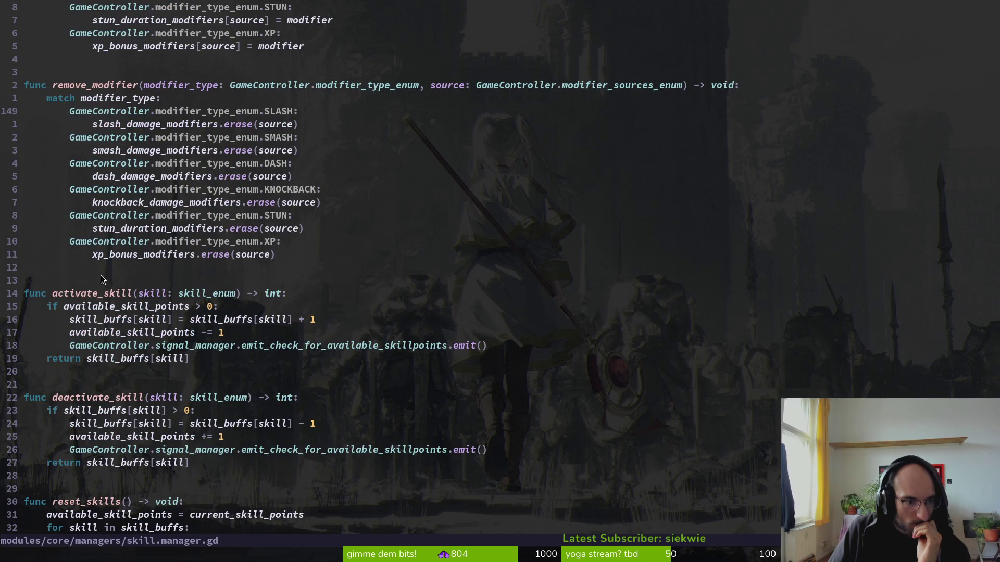
scroll(230, 343, "down", 20)
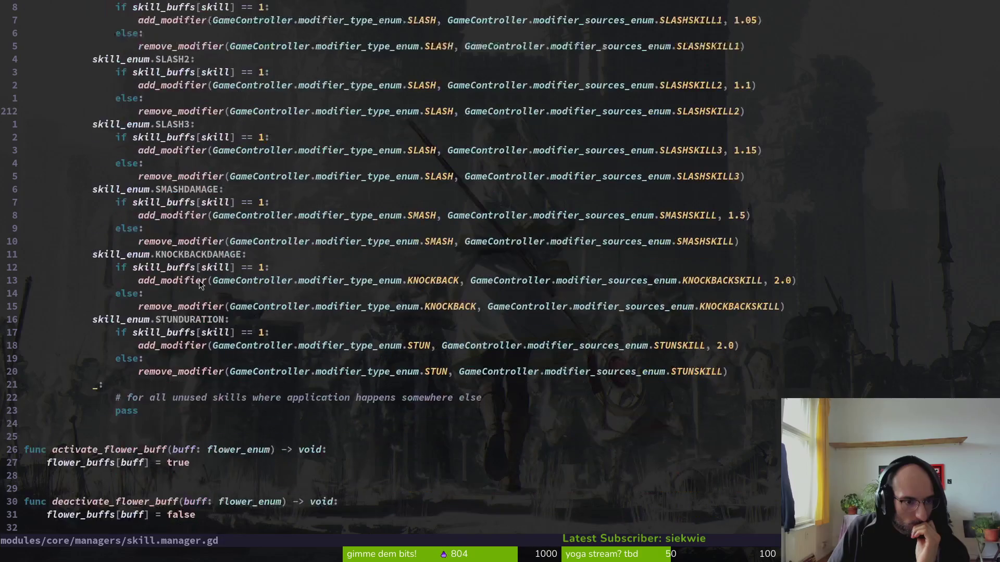
- Delete the activate, deactivate and reset_flower_buffs functions, then undo to restore them
scroll(120, 172, "down", 3)
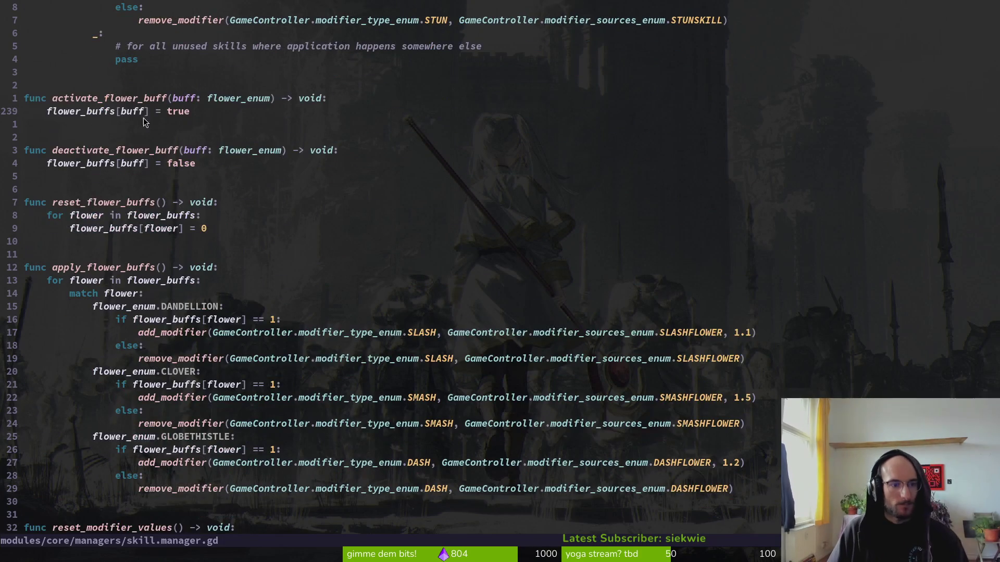
left_click(133, 99)
key("shift+v")
key("j")
key("j")
key("j")
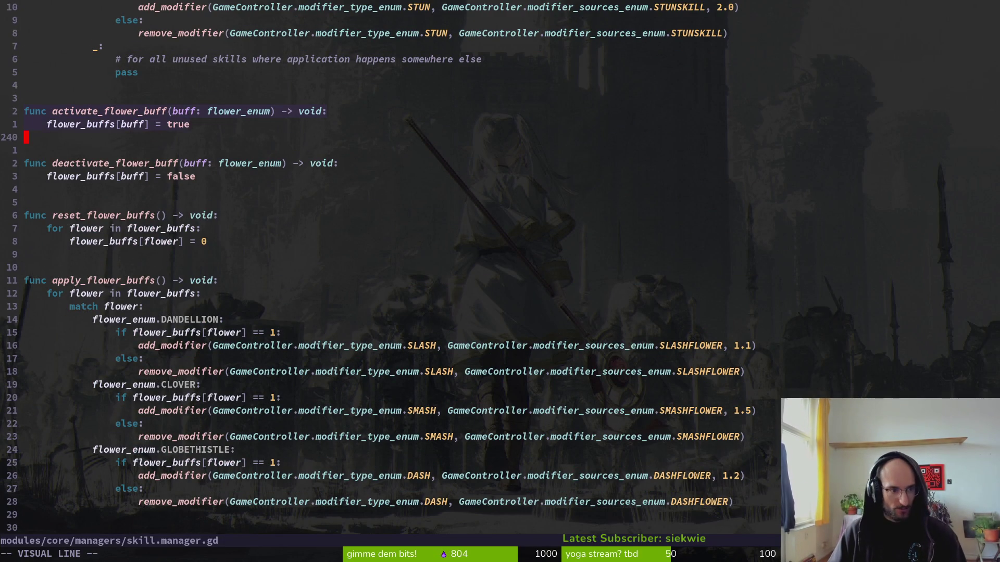
key("j")
key("j")
key("j")
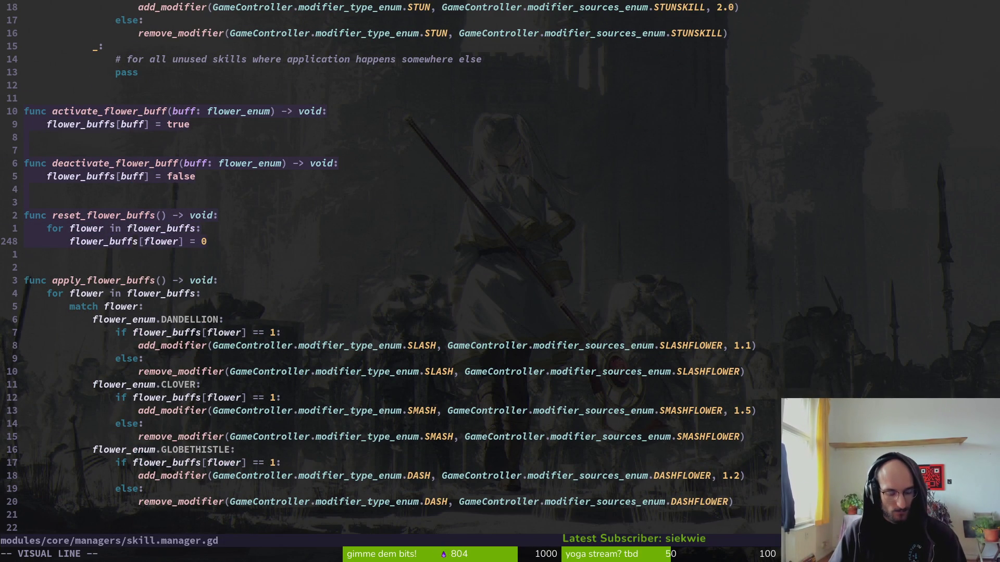
key("j")
key("j")
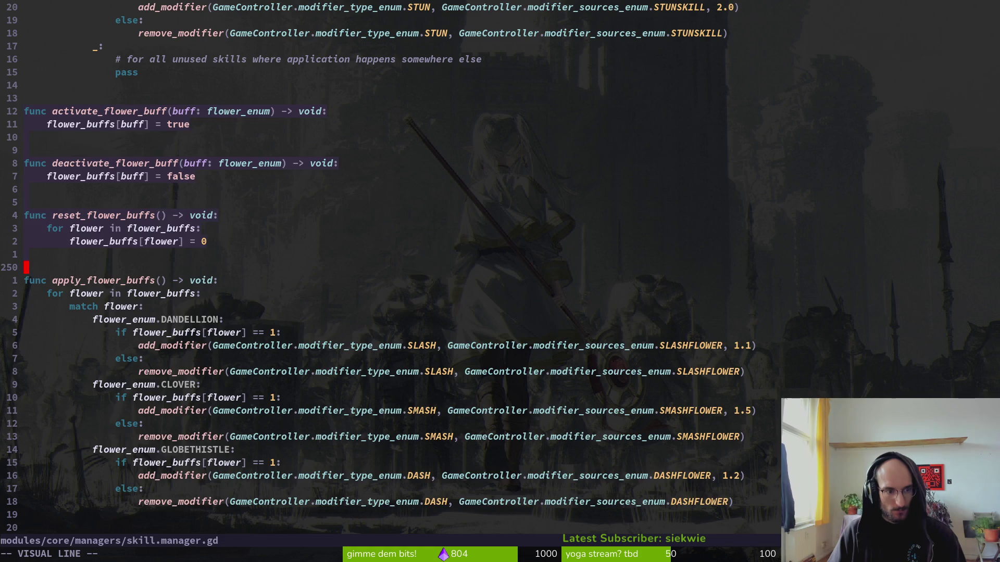
key("d")
key("k")
key("k")
key("j")
key("j")
key("j")
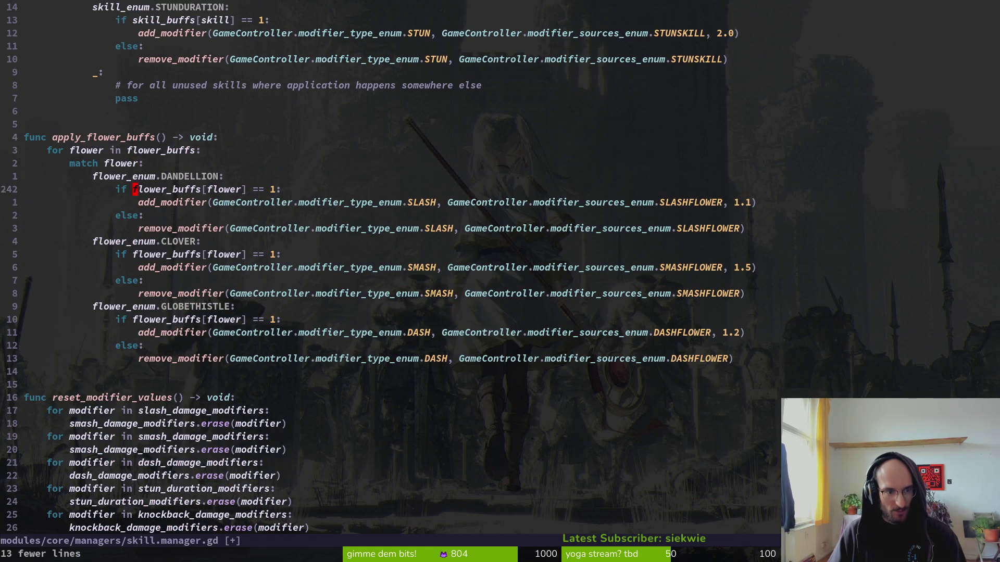
key("k")
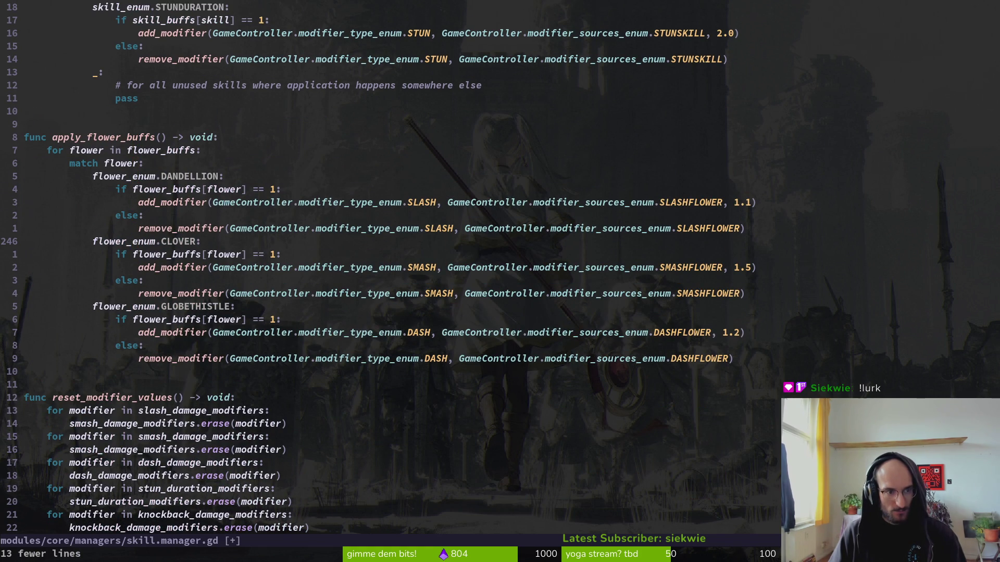
key("u")
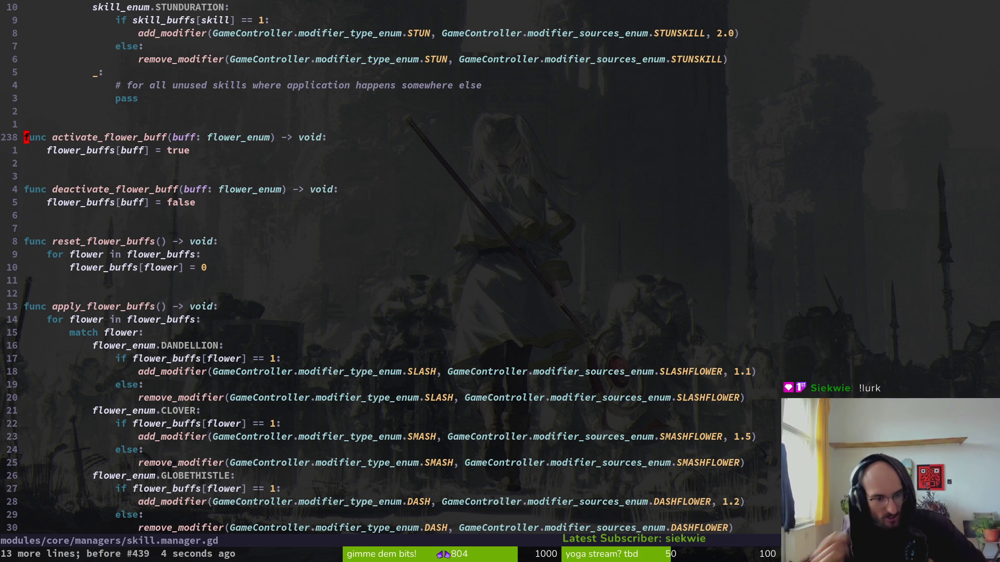
- Inspect the DANDELLION spelling further down, then switch to the GitLab issues page
scroll(385, 458, "down", 4)
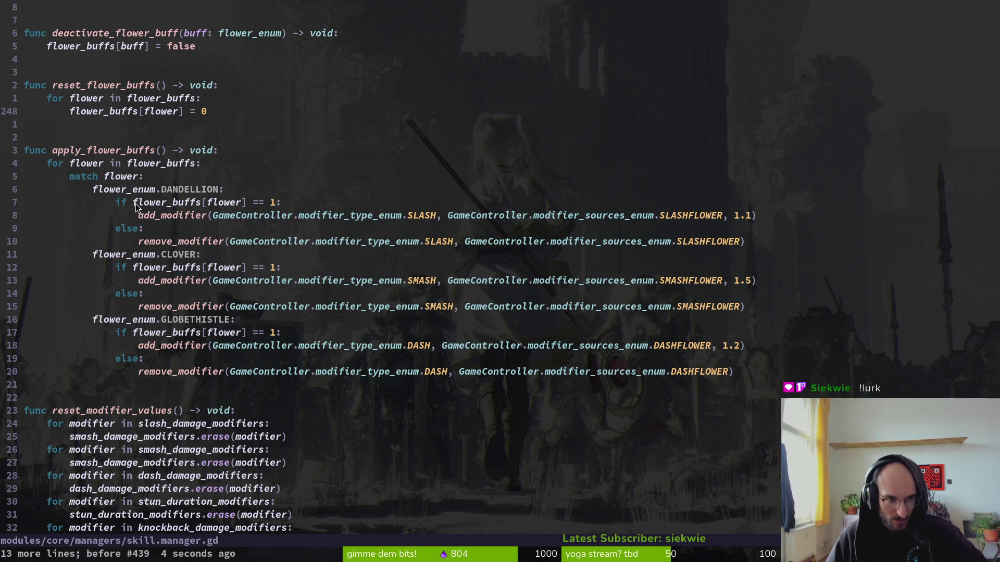
mouse_move(93, 189)
left_mouse_down()
mouse_move(208, 193)
mouse_move(161, 193)
left_mouse_up()
left_click(206, 192)
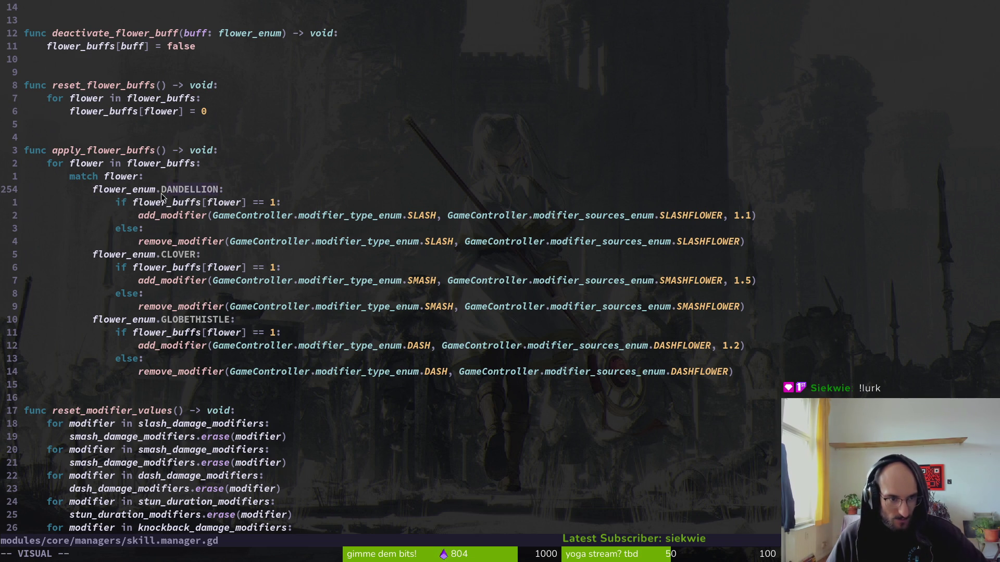
left_click(161, 193)
left_click(189, 196)
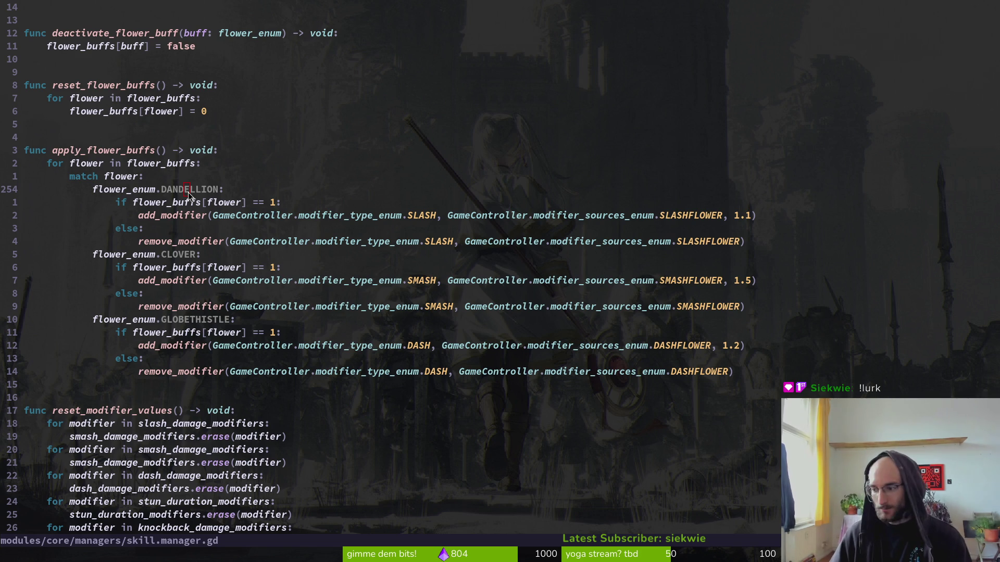
key("alt+Tab")
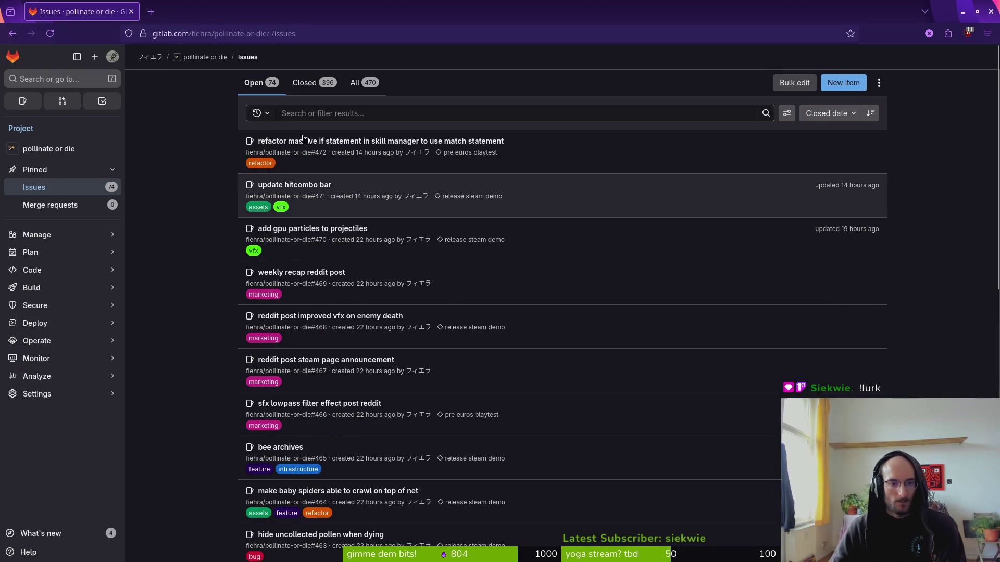
- Open issue #472 in a new tab, return to the issues list and discard the new-issue draft
middle_click(305, 140)
key("ctrl+Tab")
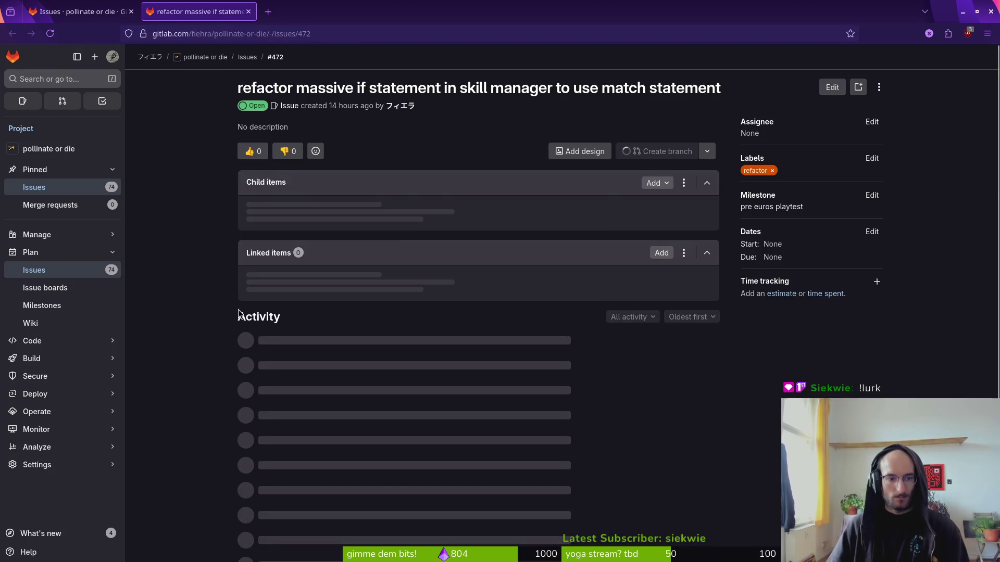
key("ctrl+shift+Tab")
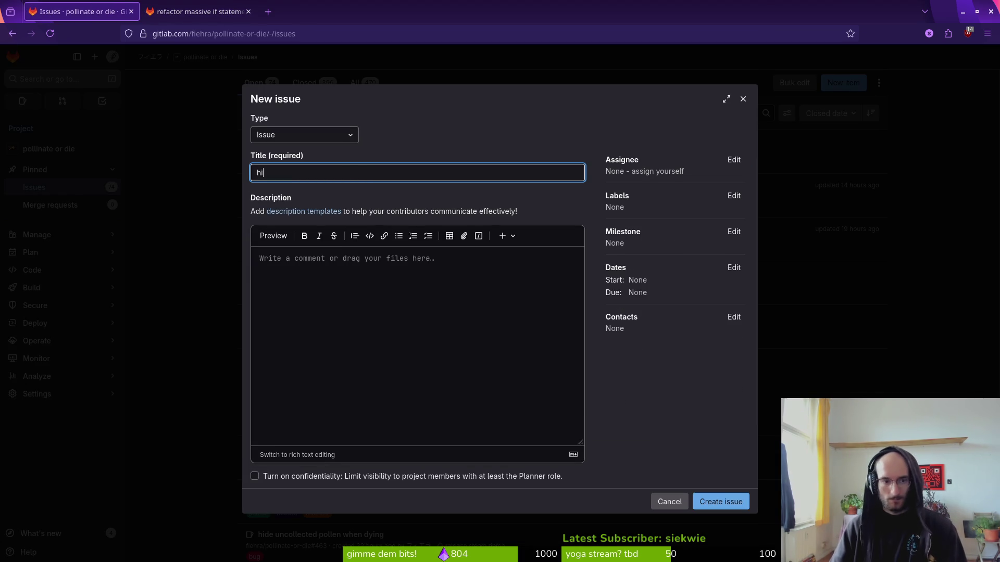
key("Escape")
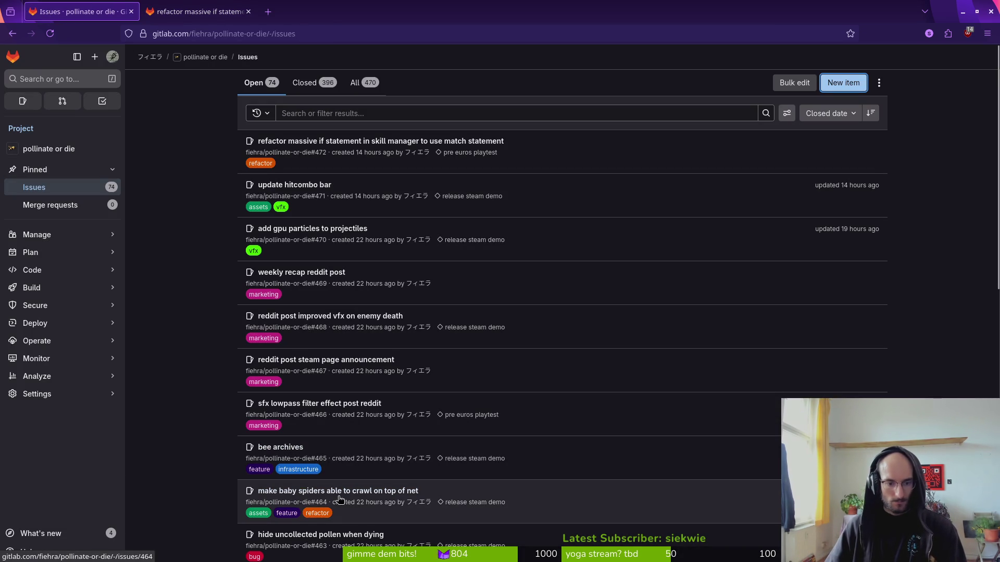
- Open dying.gd in Neovim through the file finder, then go back to the browser
key("alt+Tab")
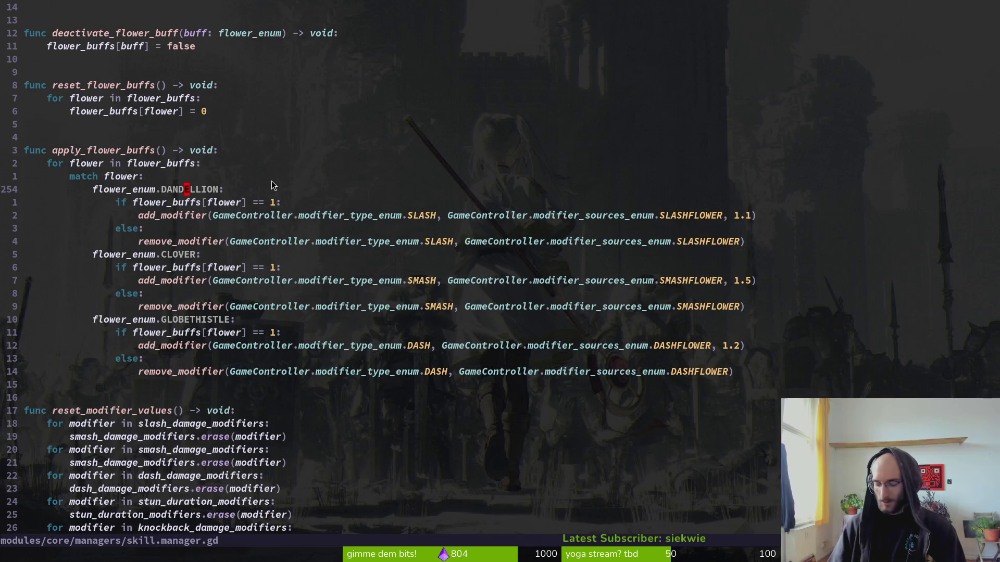
key("space")
key("f")
key("f")
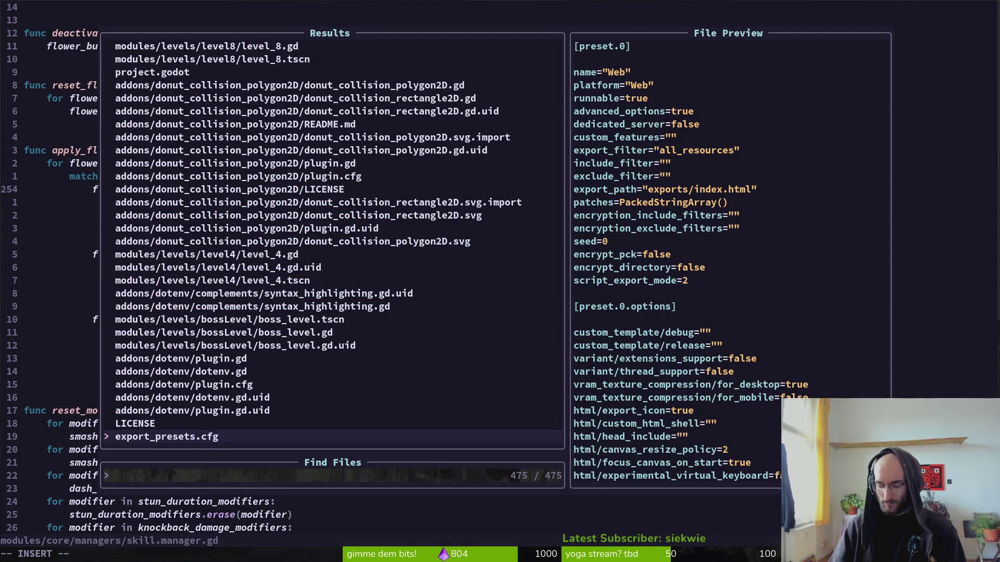
type("dying")
key("Return")
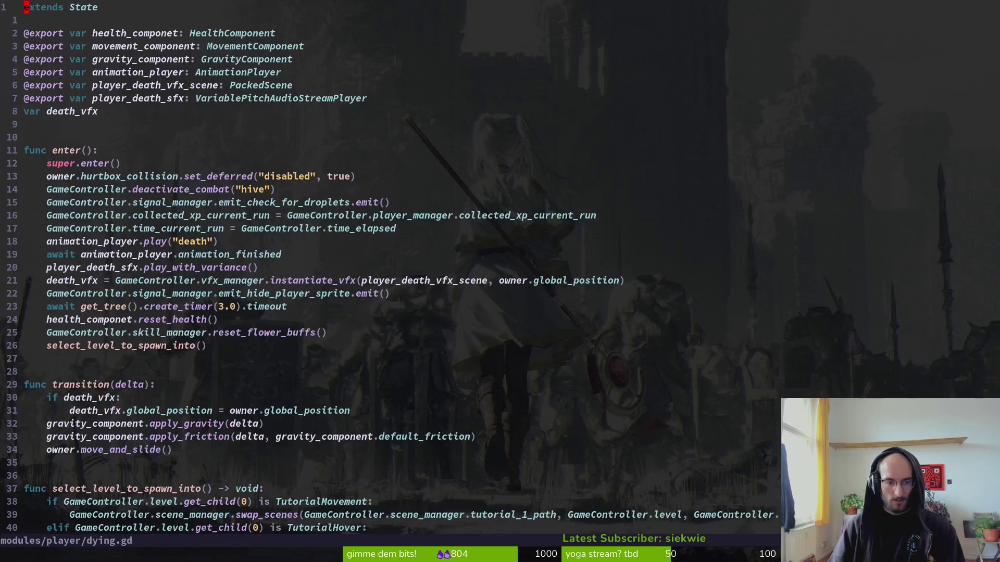
key("alt+Tab")
key("alt+Tab")
- Run the project, start from the title menu and fly into the cave level
left_click(820, 34)
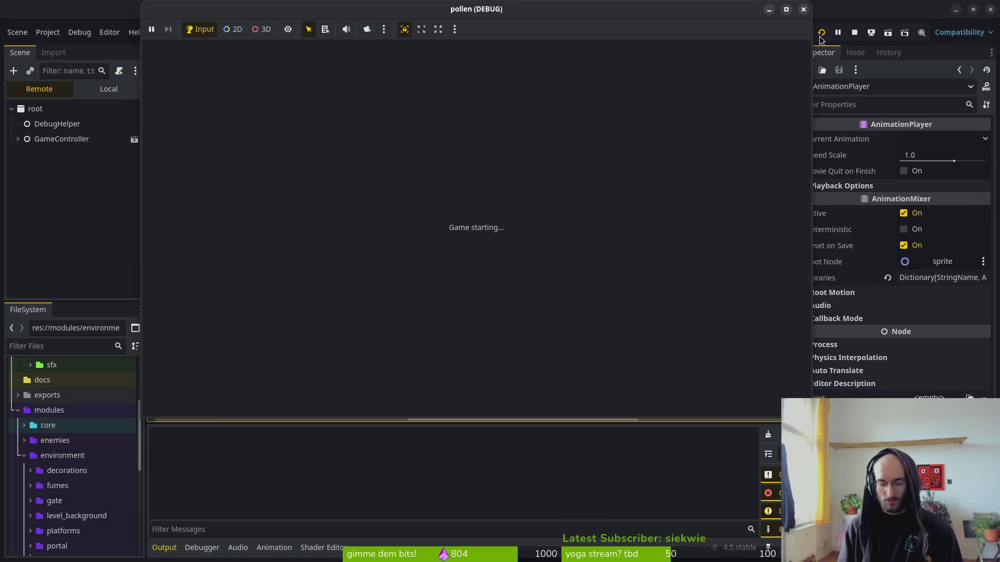
key("Return")
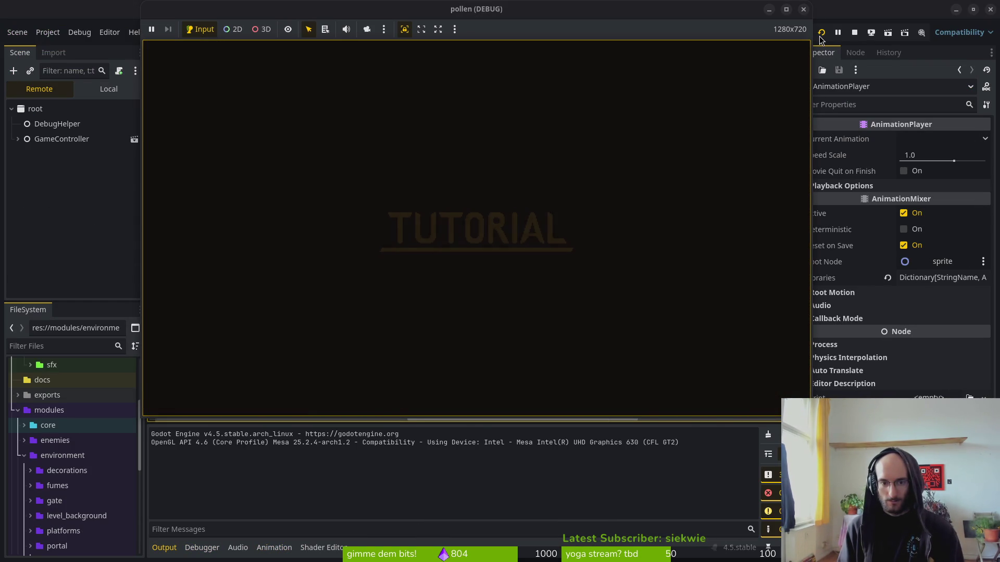
key("Up")
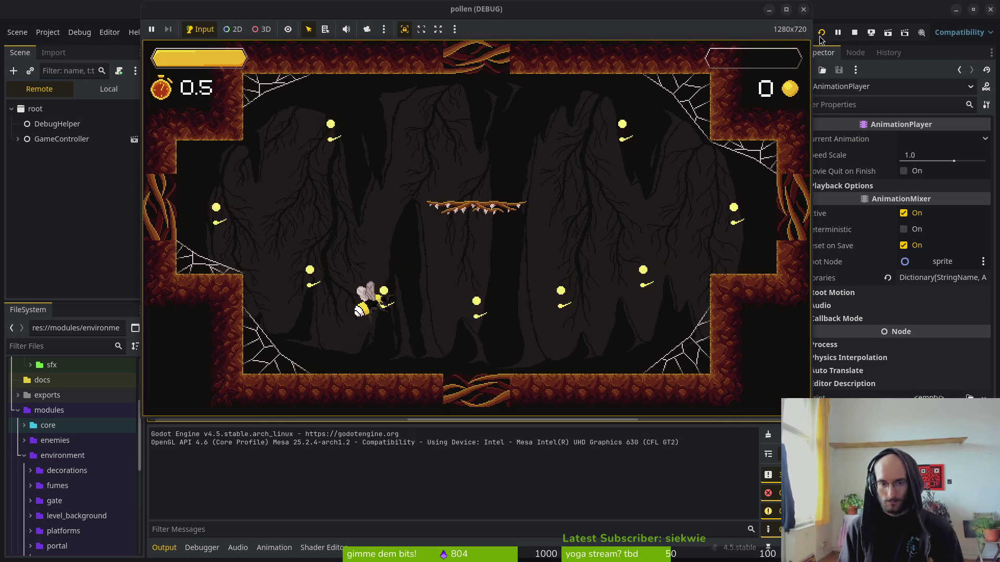
key("Up")
- Slash the cave flies and collect their pollen until the bee dies and returns to the hub
key("Up")
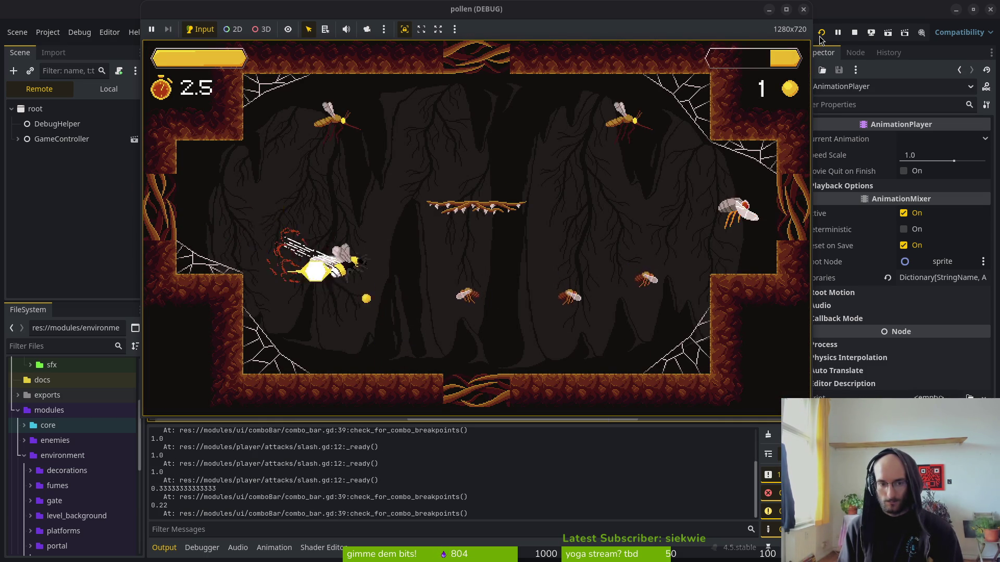
key("Up")
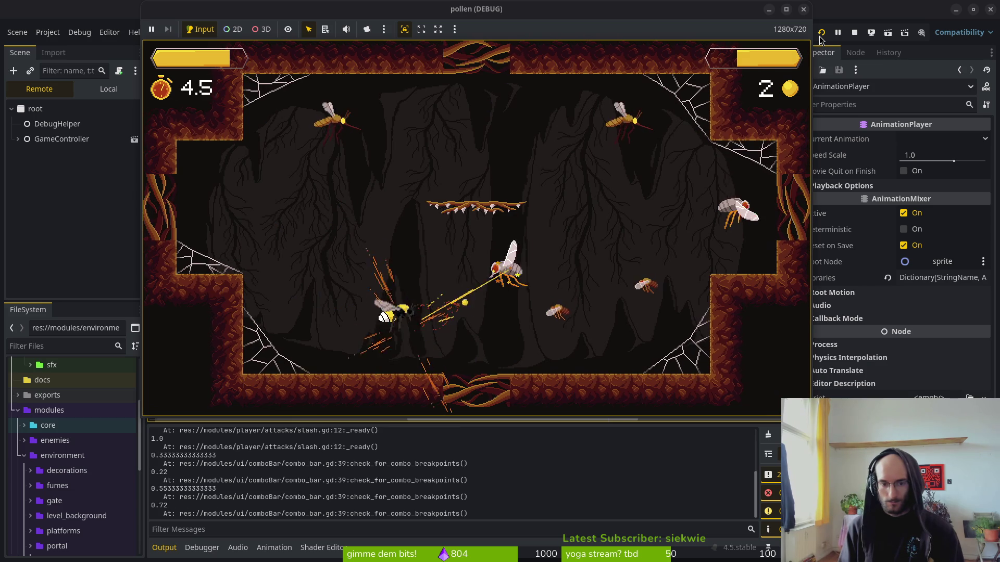
key("Up")
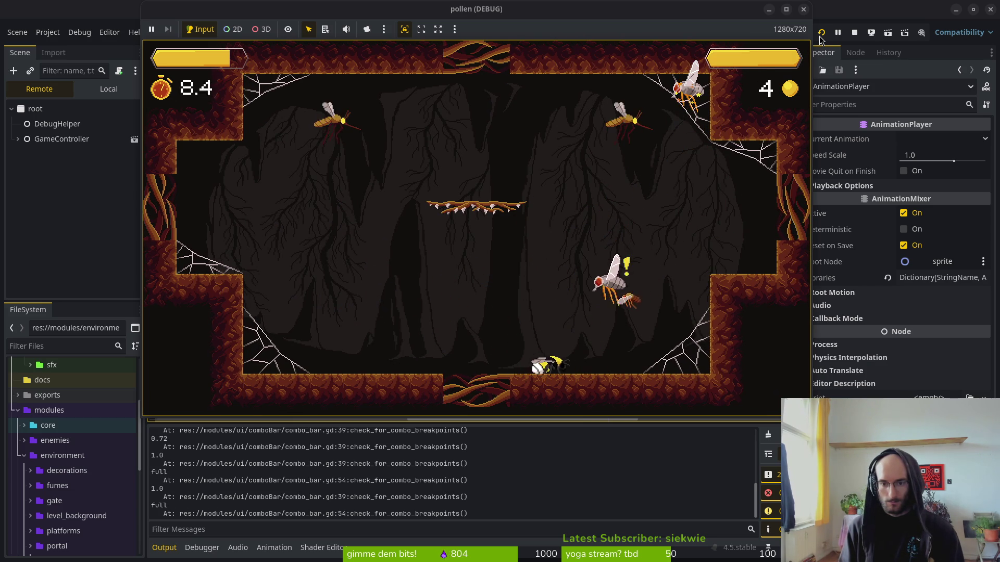
key("Up")
key("Up")
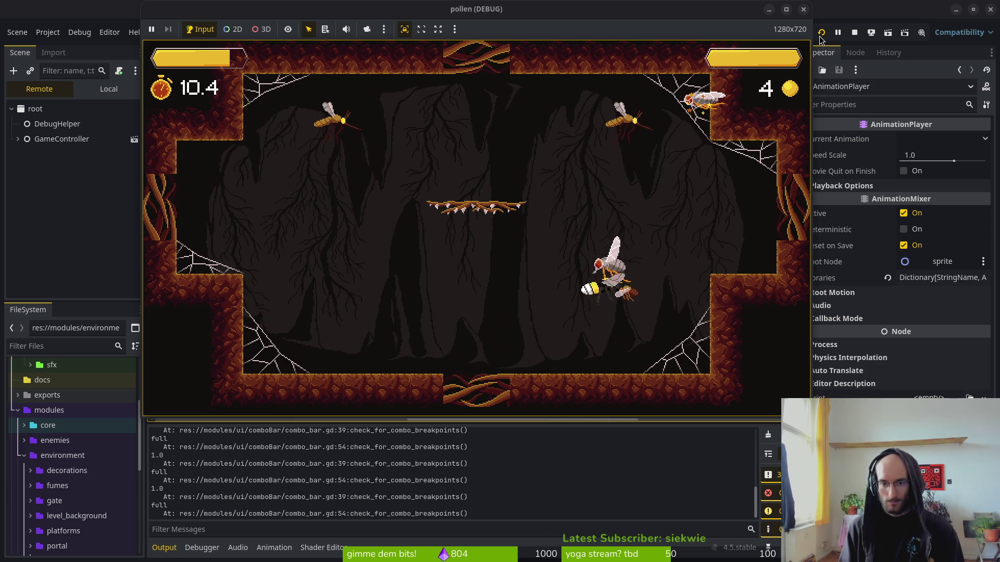
key("Up")
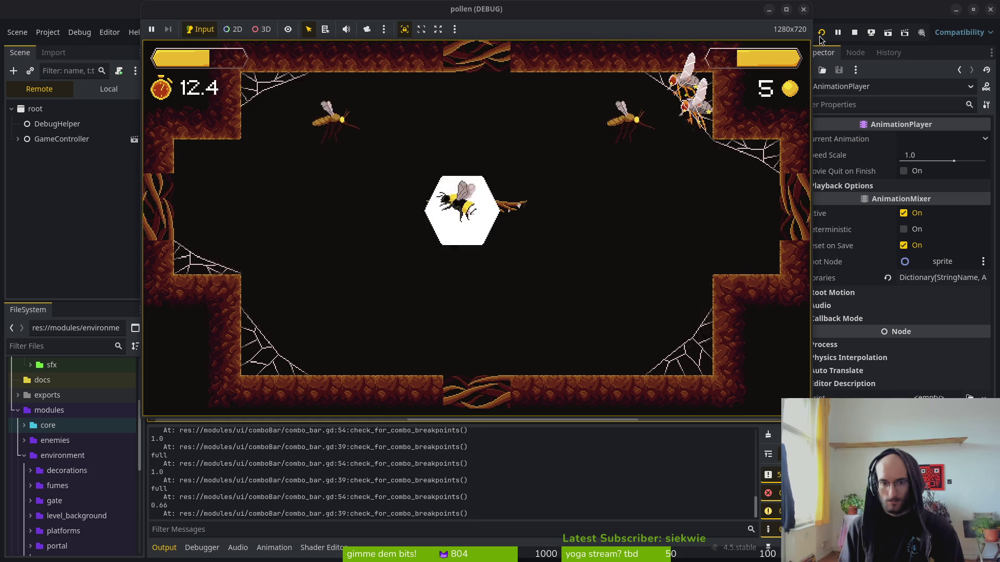
key("Up")
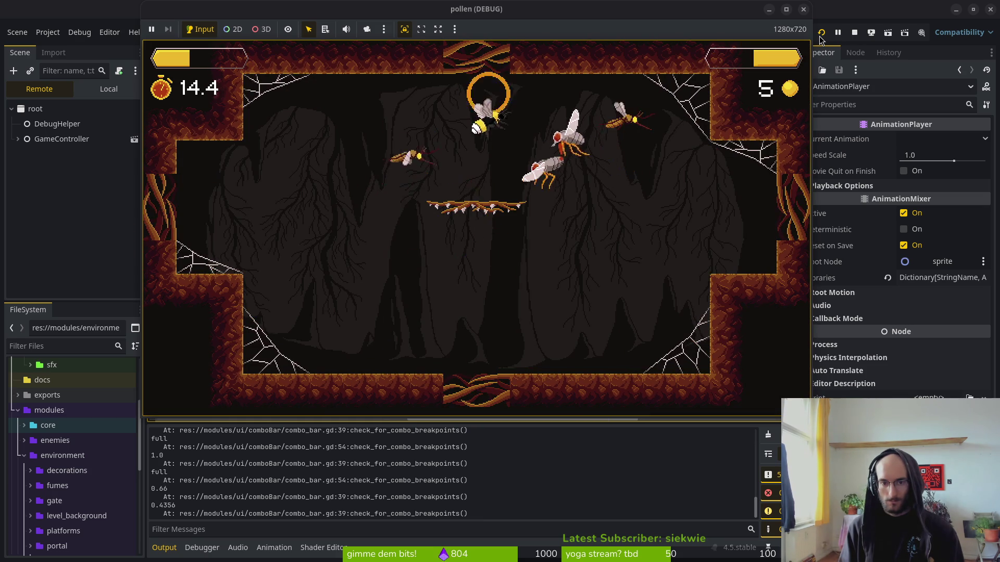
key("Up")
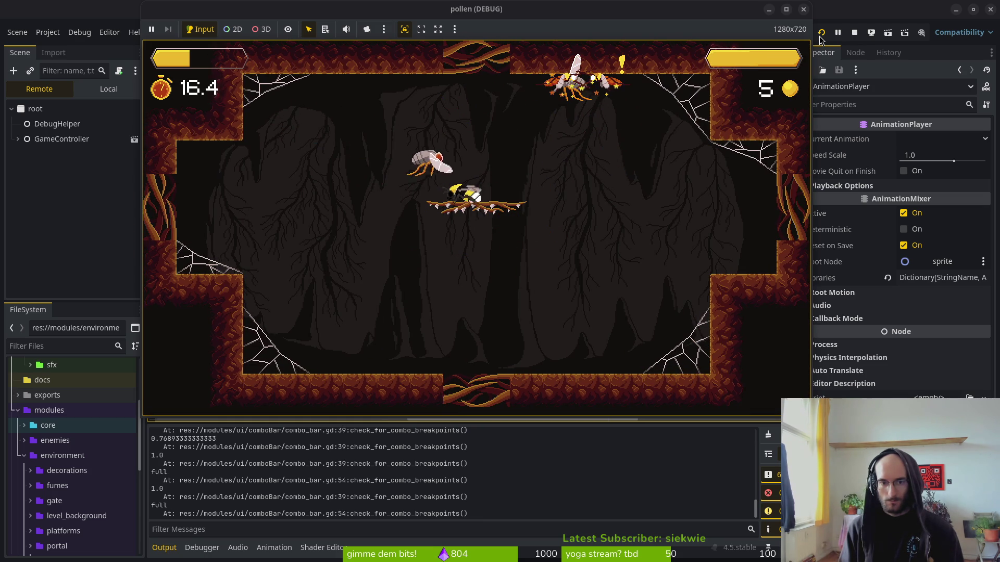
key("Up")
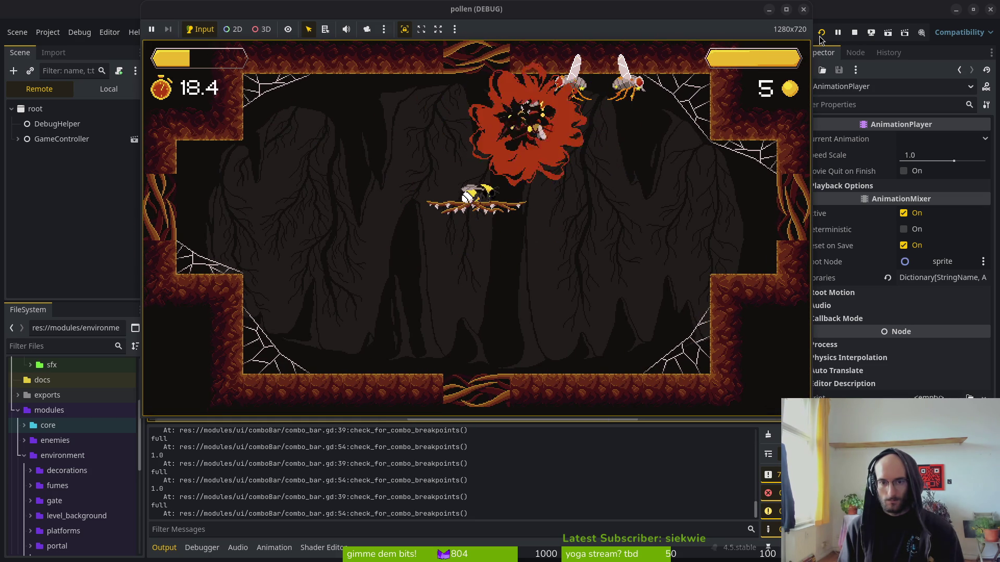
key("Up")
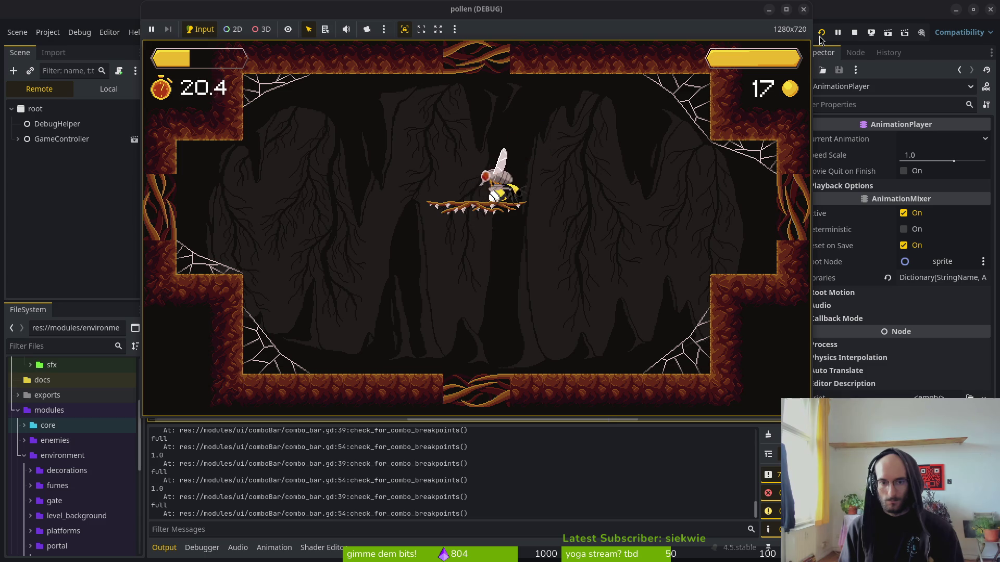
key("Up")
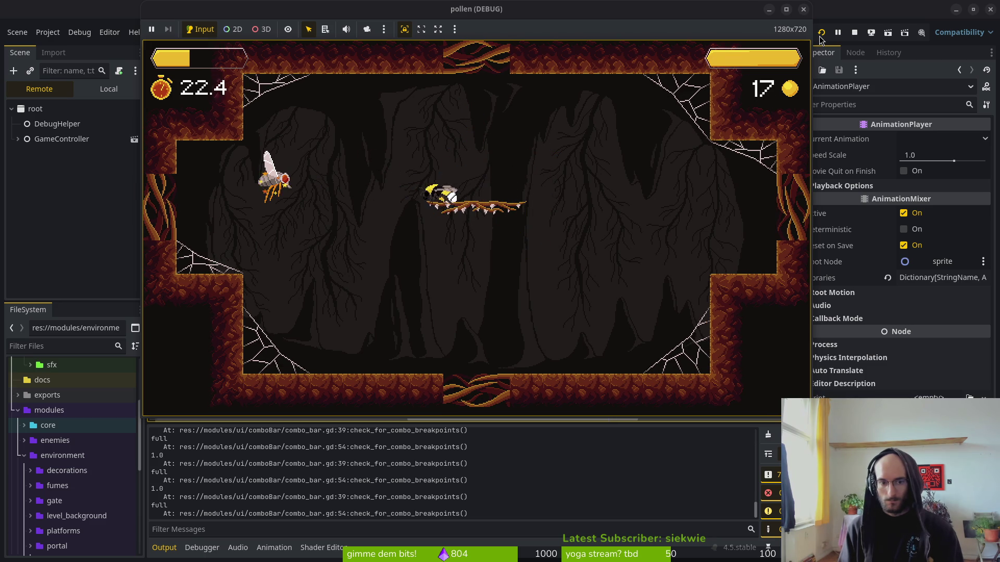
key("Up")
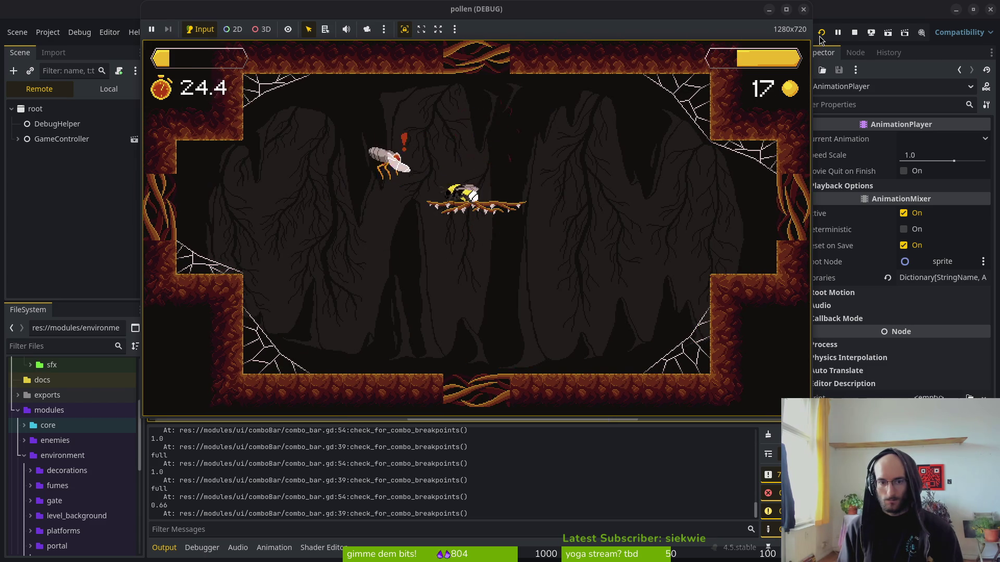
key("Up")
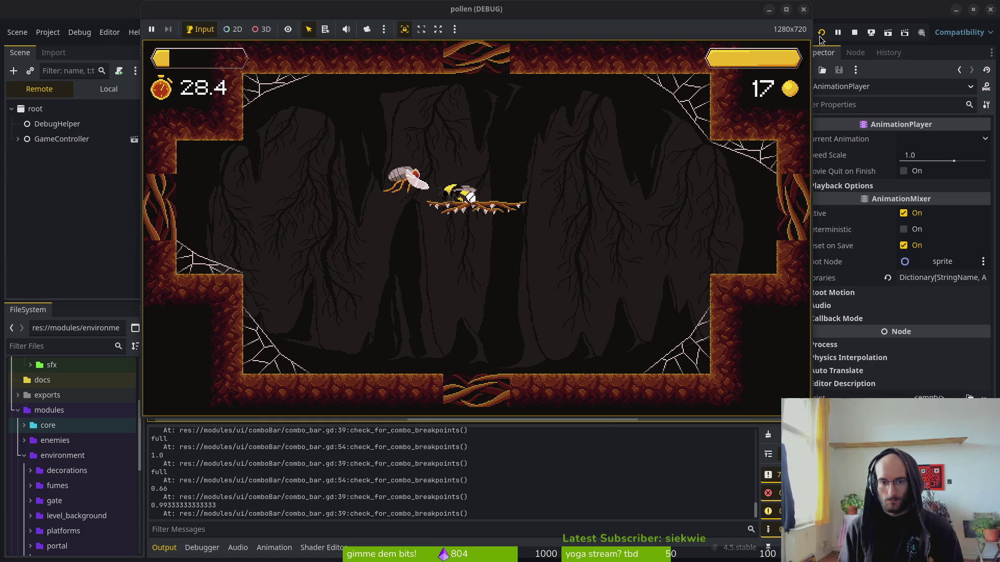
key("Up")
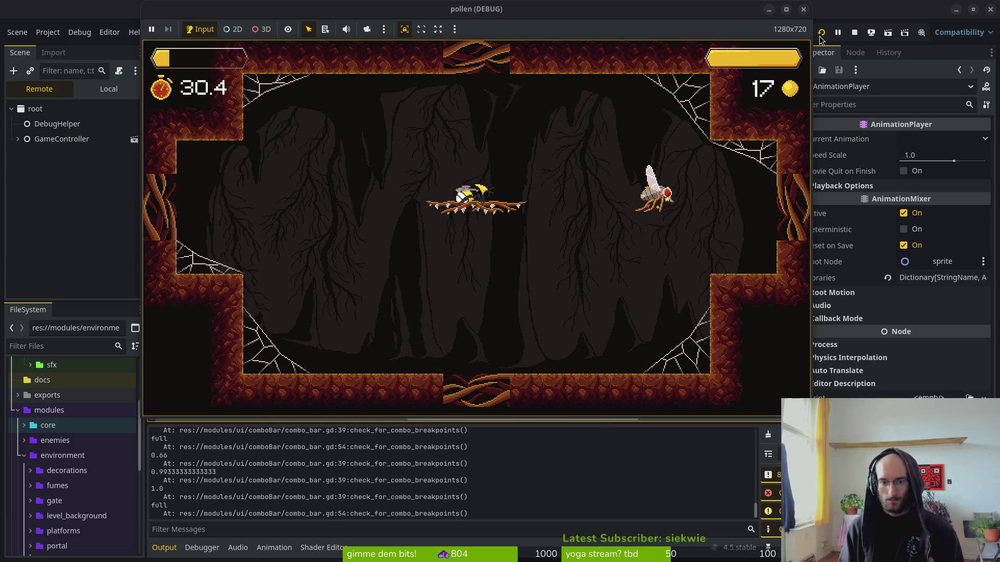
key("Up")
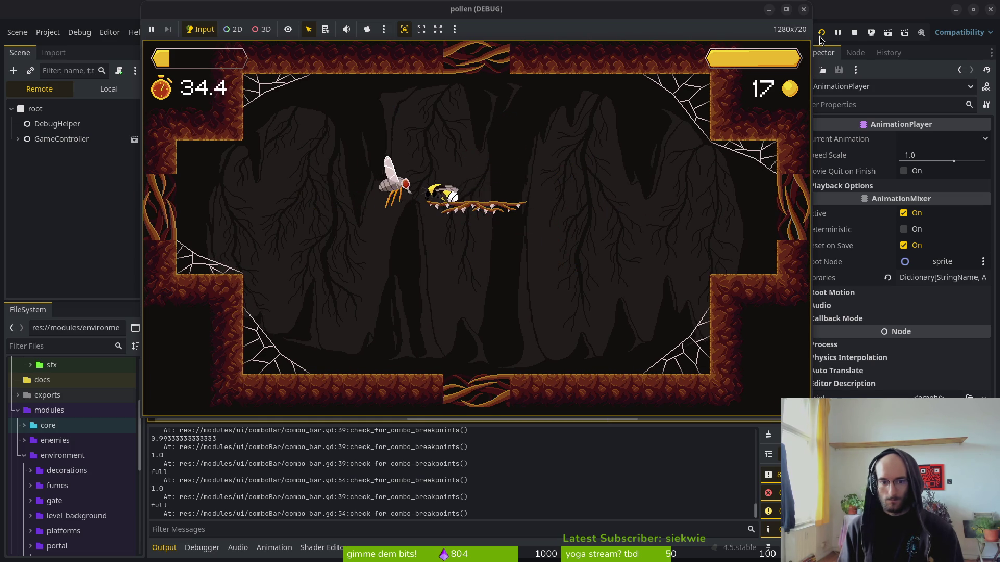
key("Up")
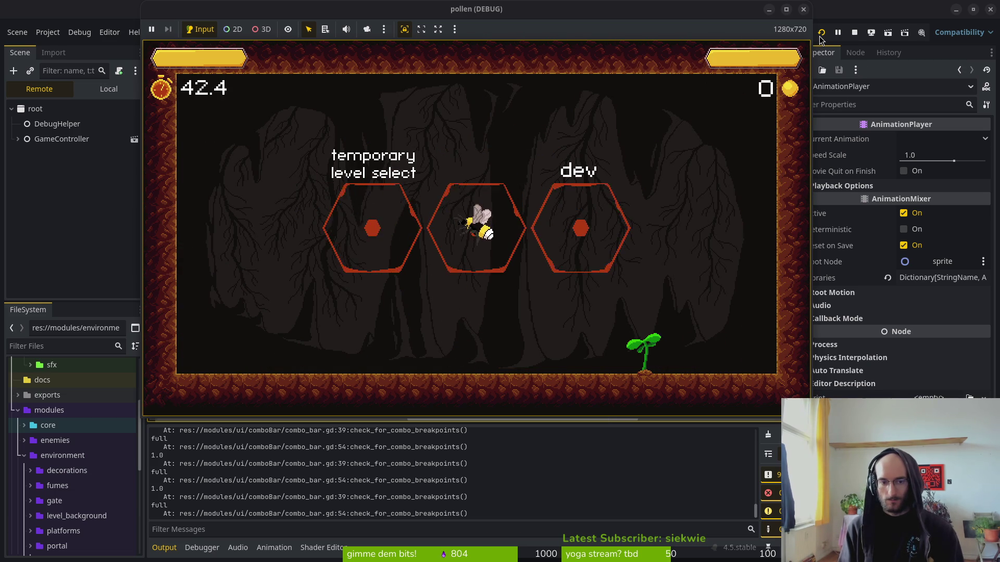
- Pick level 4 from the level selection menu and start it
key("Left")
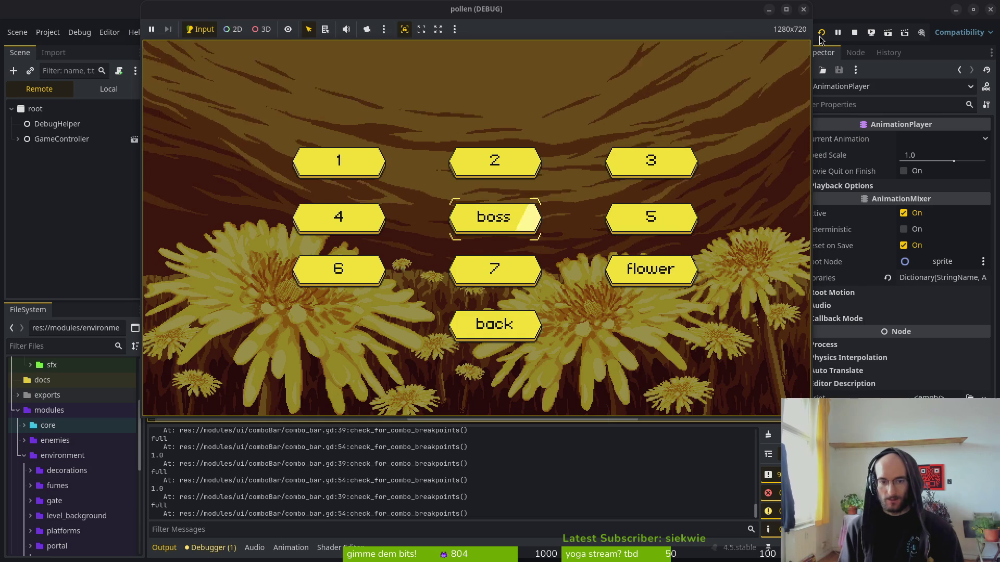
key("Up")
key("Down")
key("Left")
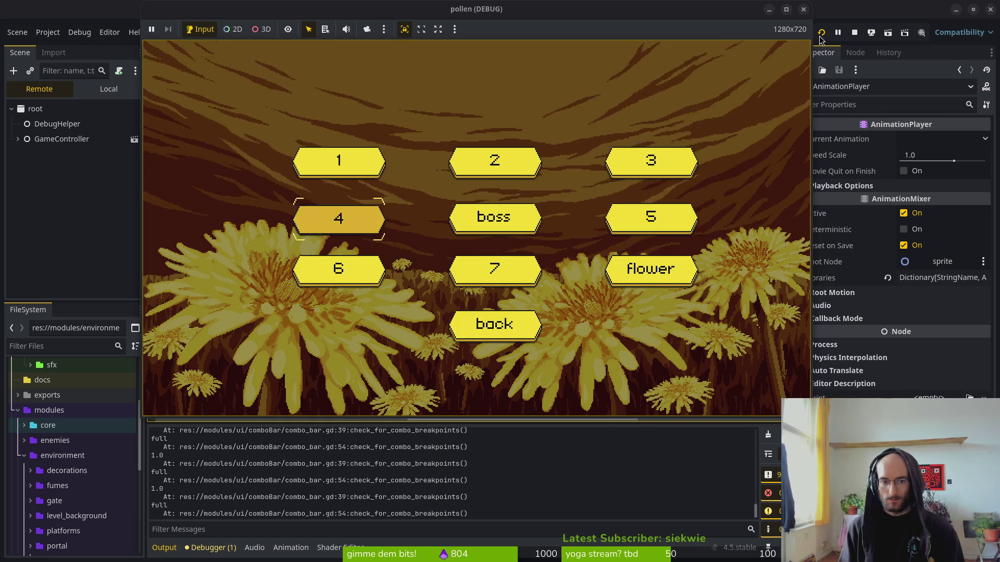
key("Return")
- Fight through level 4 slashing enemies, then pause the game
key("Left")
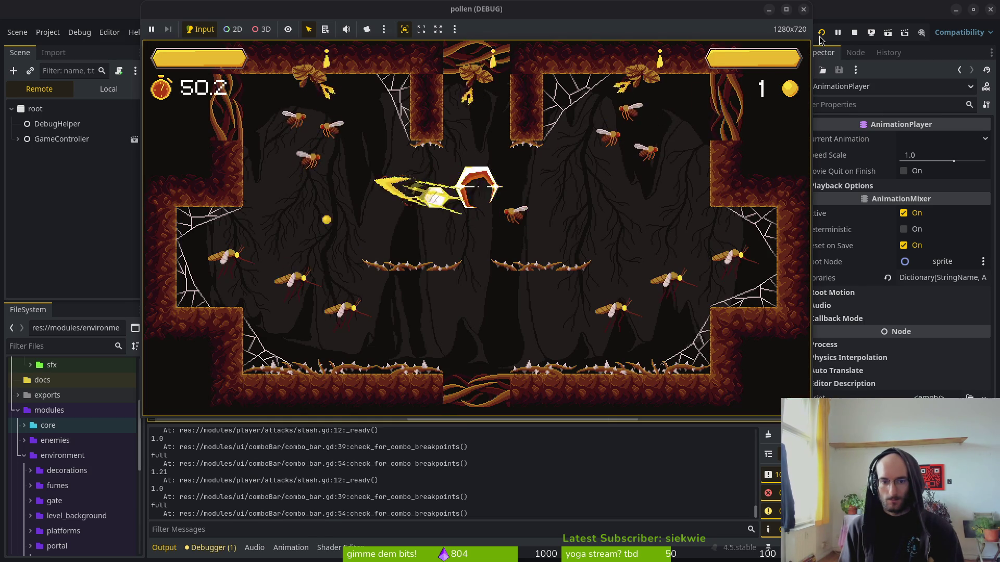
key("Right")
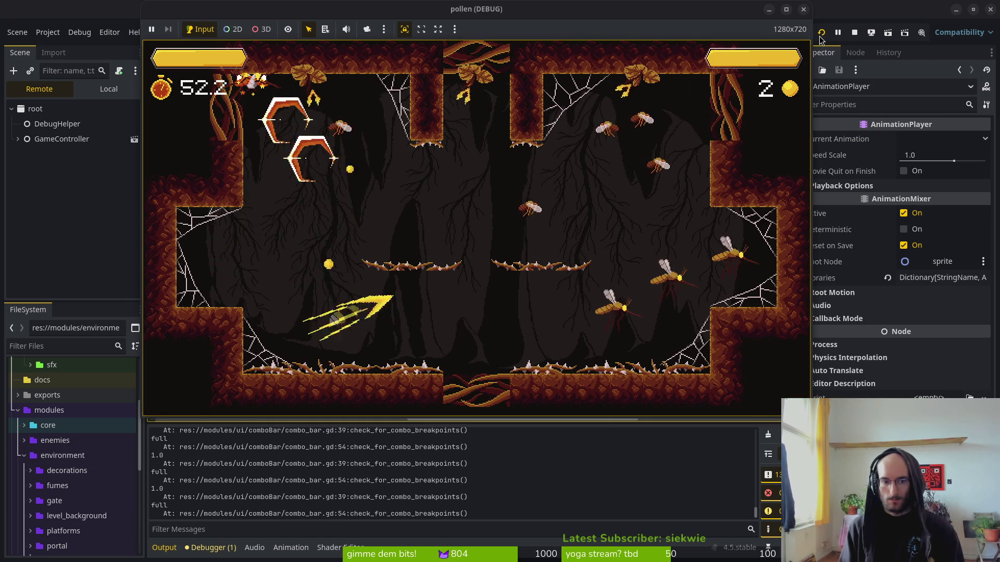
key("Up")
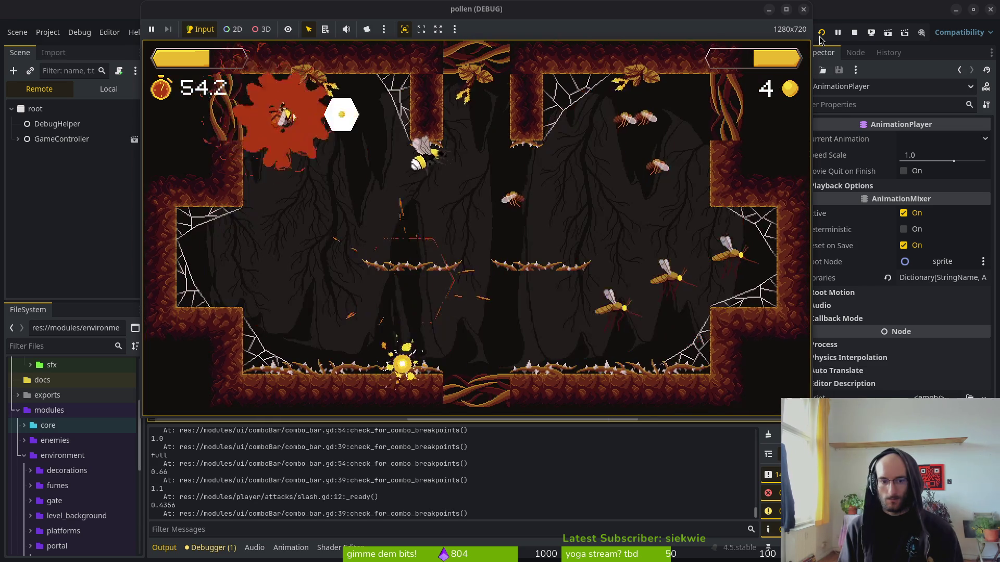
key("Up")
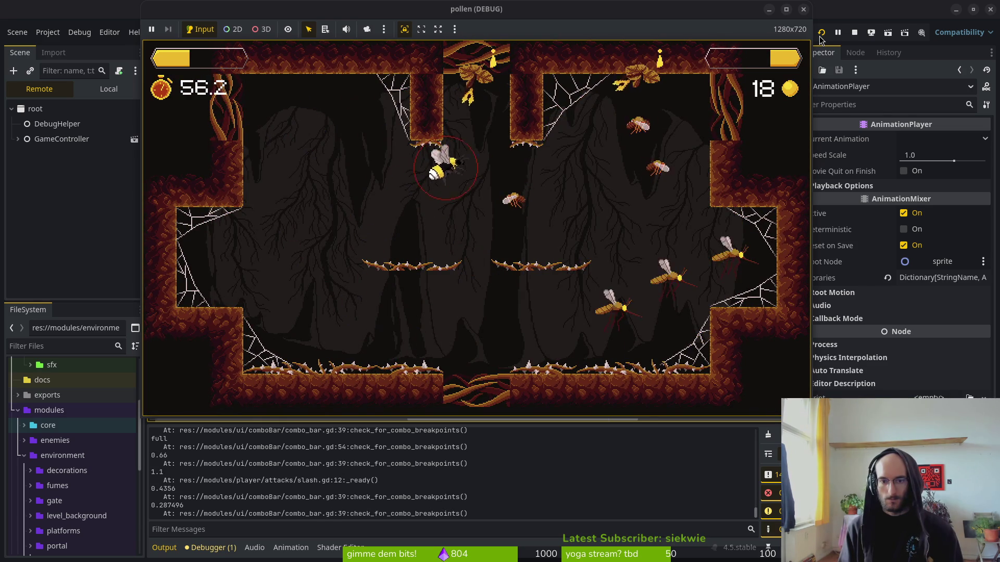
key("Right")
key("Right")
key("Down")
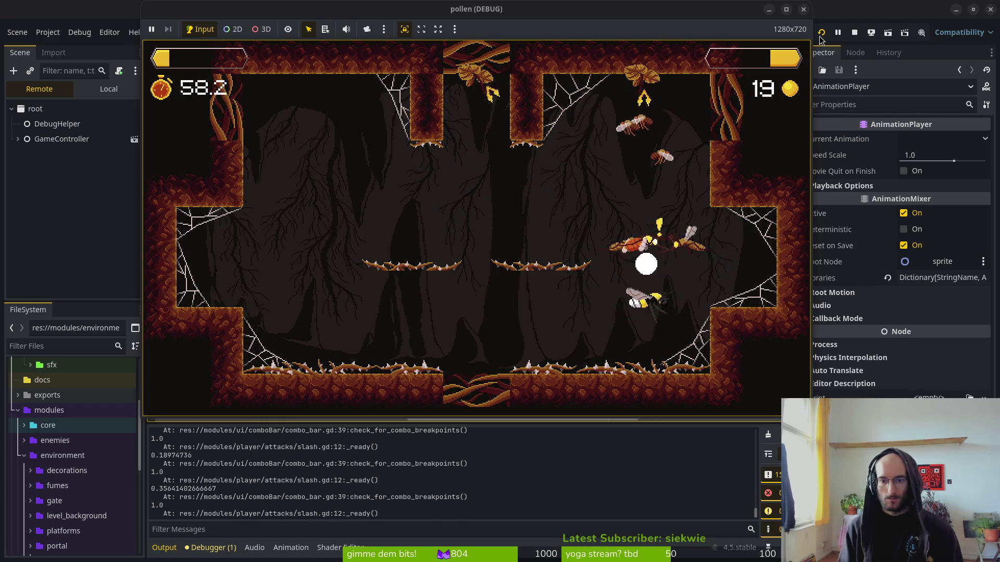
key("Up")
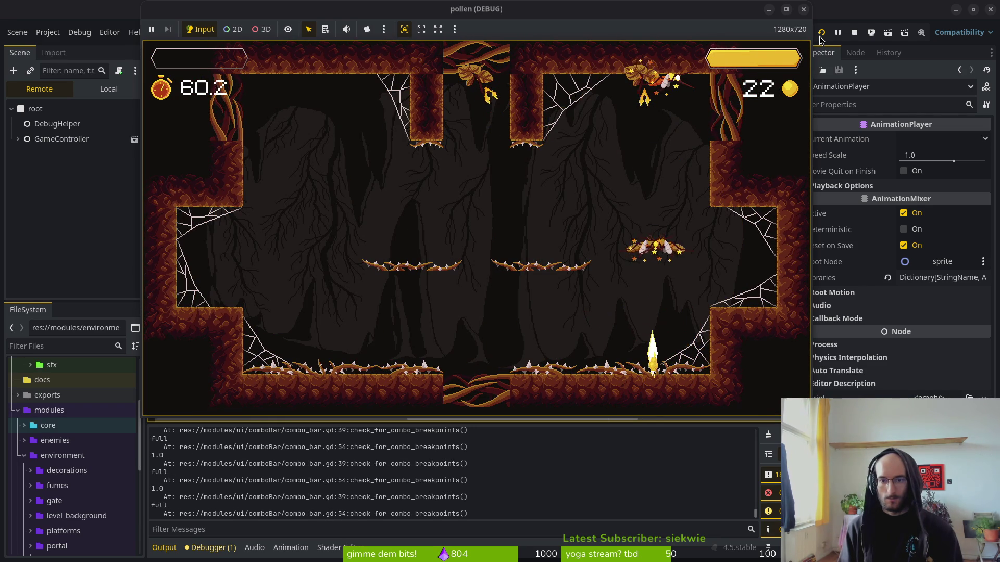
key("Escape")
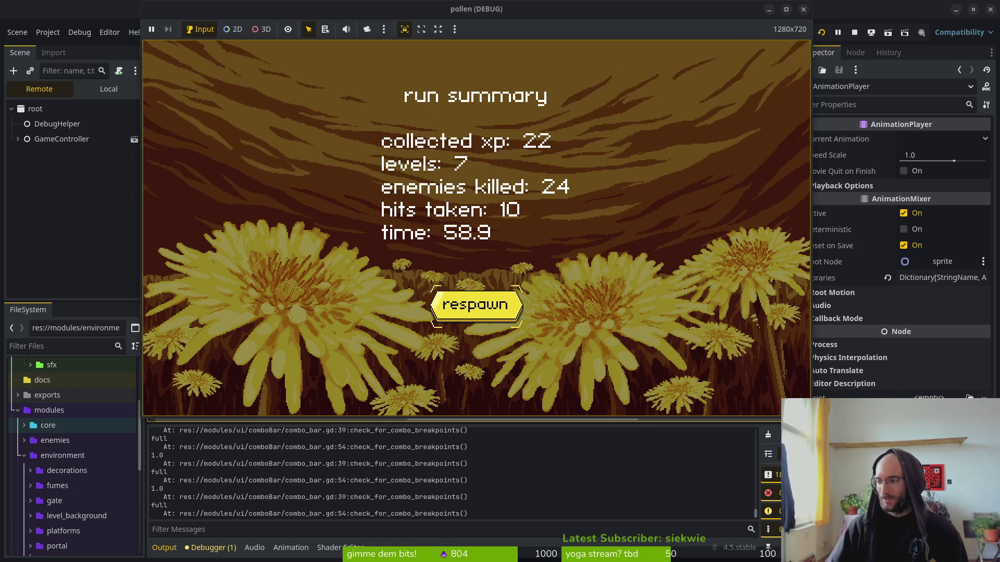
- Stop the game and start a new GitLab issue titled 'stop input when in loading screen to prevent blackscreen'
key("F8")
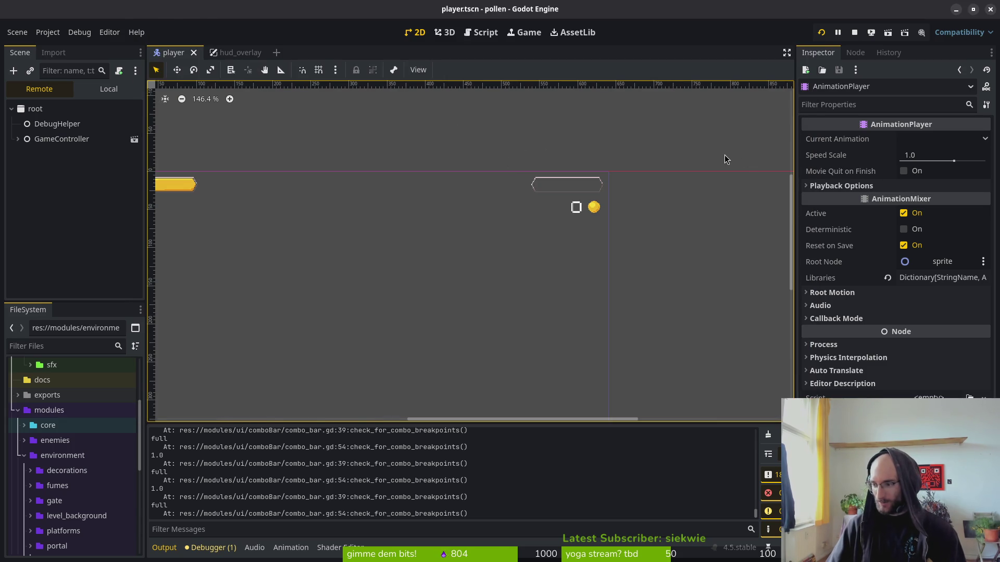
key("alt+Tab")
left_click(843, 82)
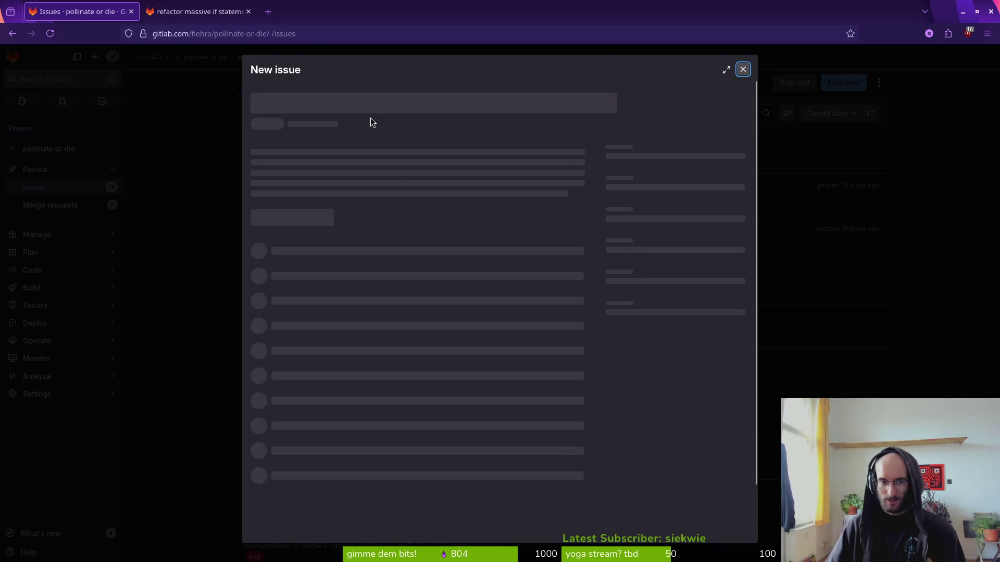
type("hi")
key("BackSpace")
key("BackSpace")
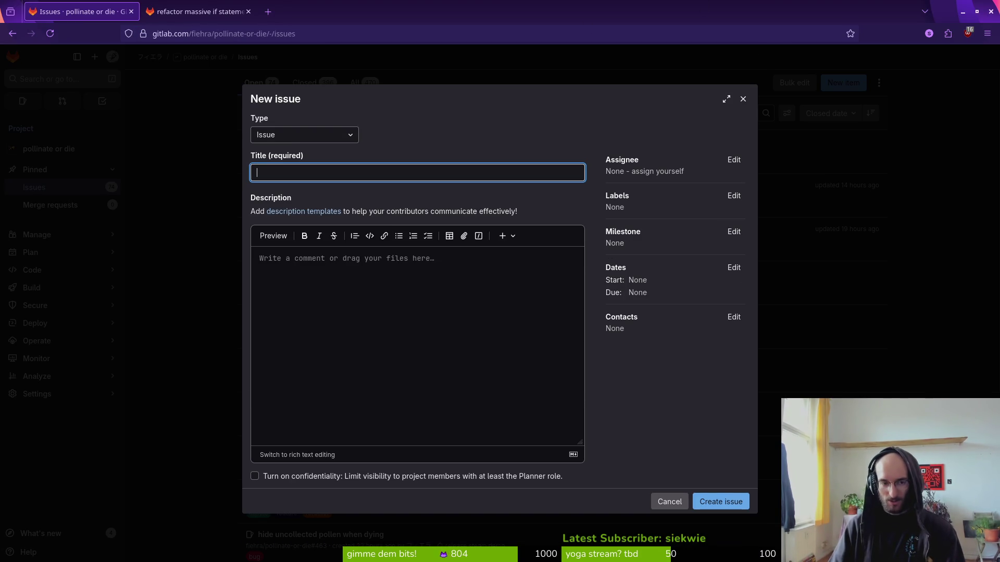
type("stpo")
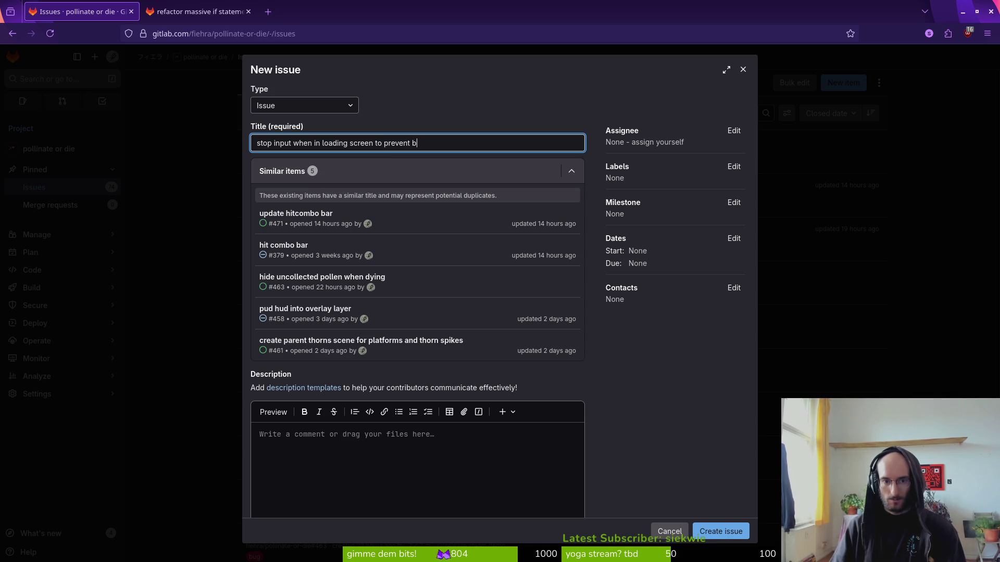
type("creen")
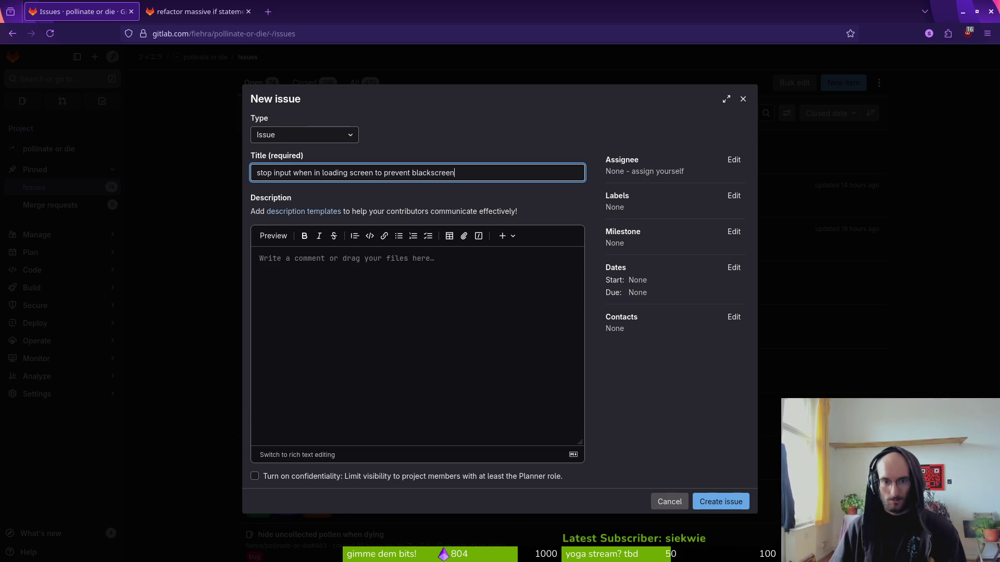
- Label the issue bug, set milestone release steam demo, create it and close the #472 tab
left_click(739, 196)
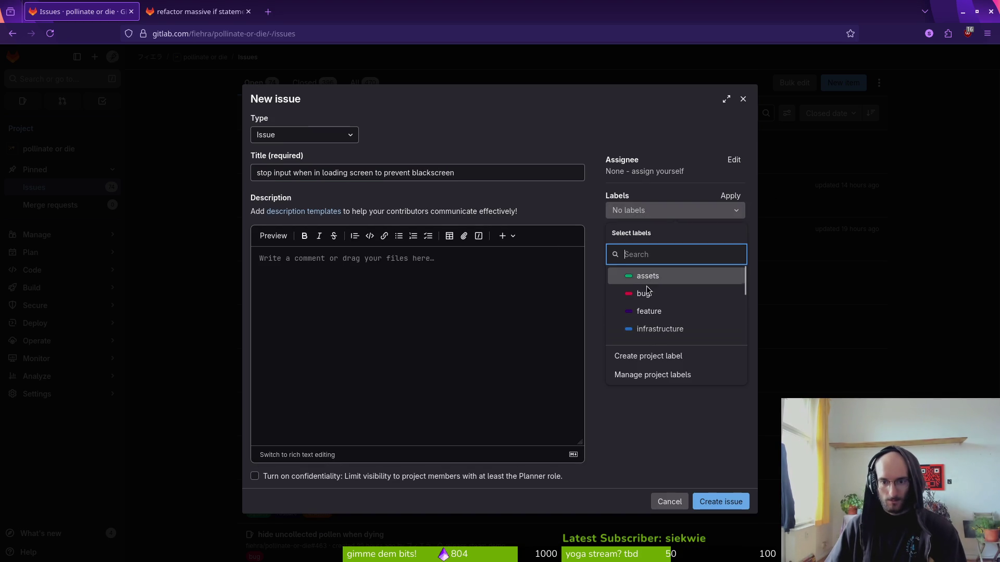
left_click(641, 290)
left_click(671, 420)
left_click(733, 233)
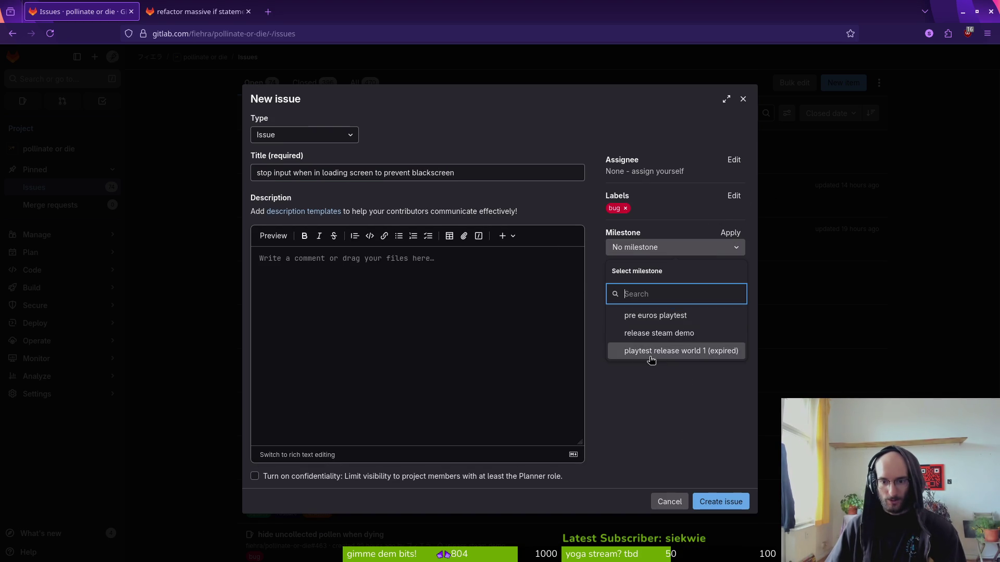
left_click(651, 350)
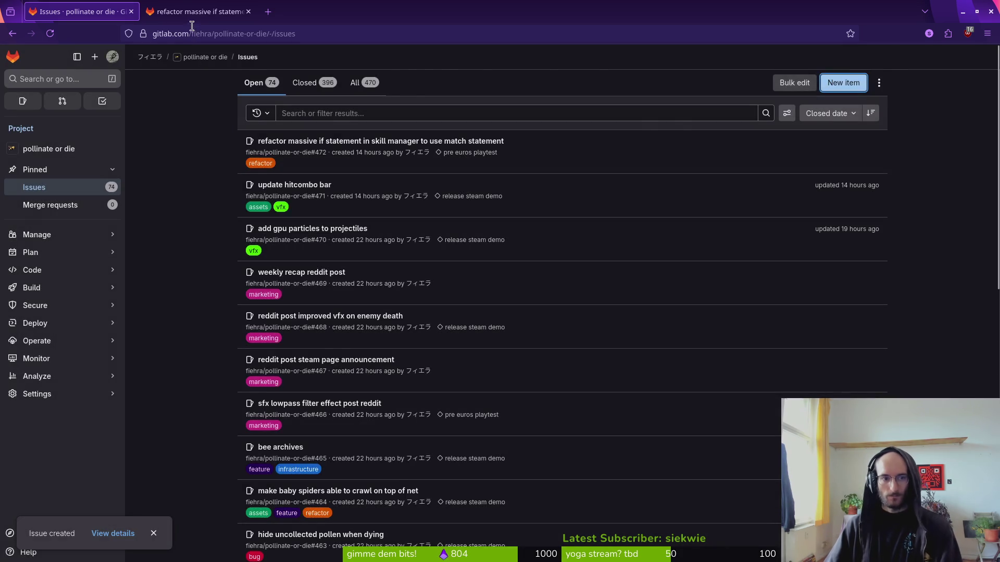
left_click(198, 11)
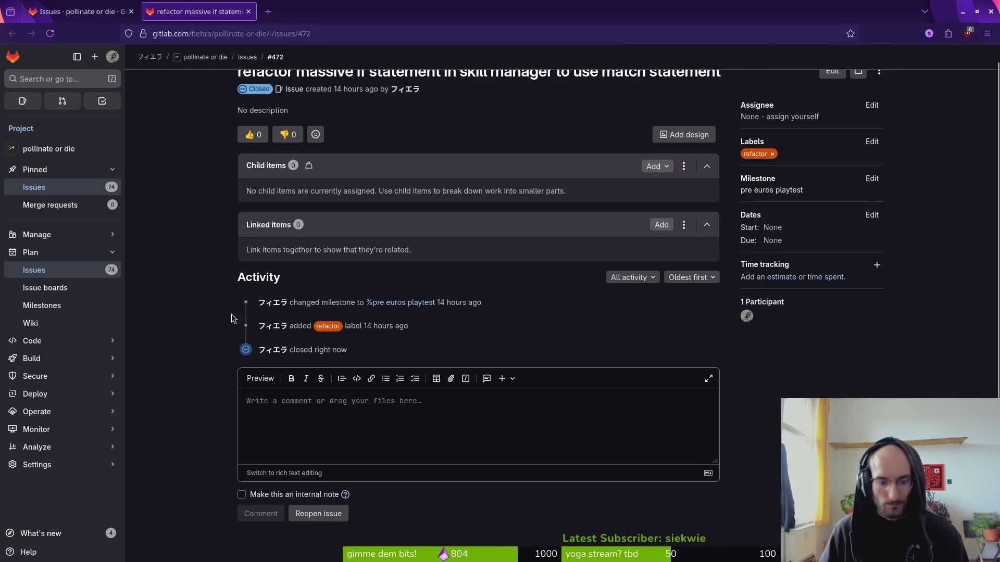
left_click(249, 11)
key("alt+Tab")
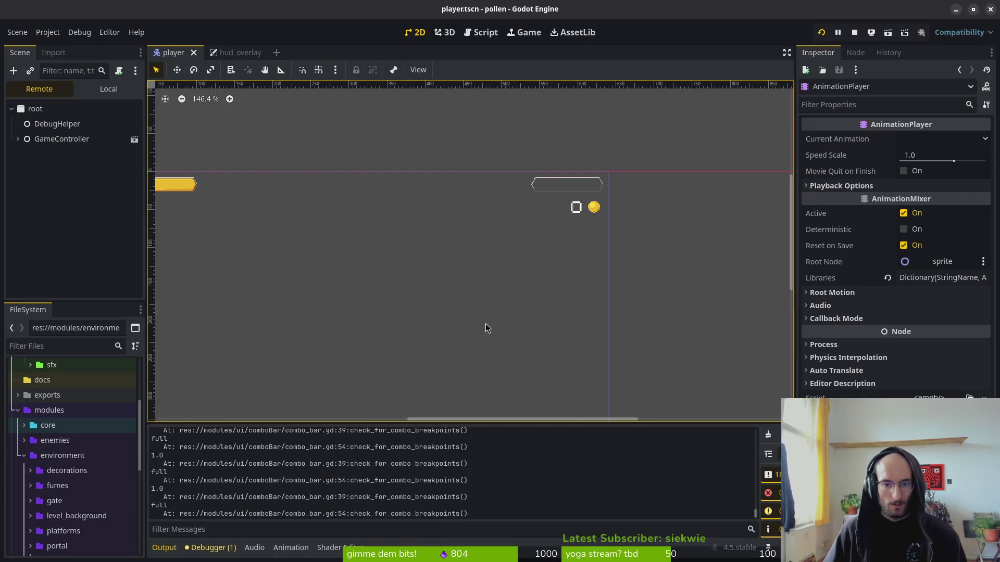
- Relaunch the game and start a cave level from the temporary level select
scroll(576, 286, "down", 1)
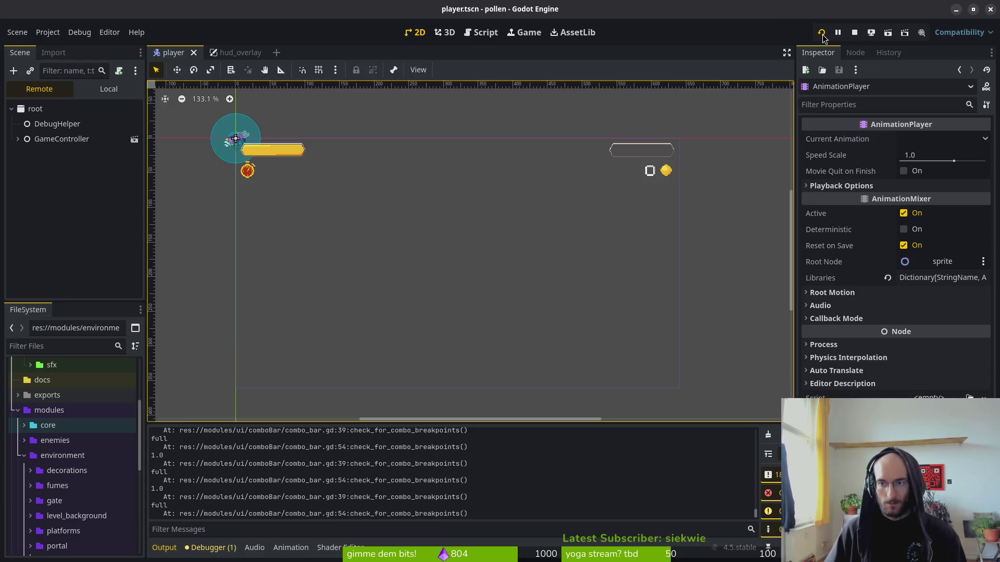
left_click(821, 33)
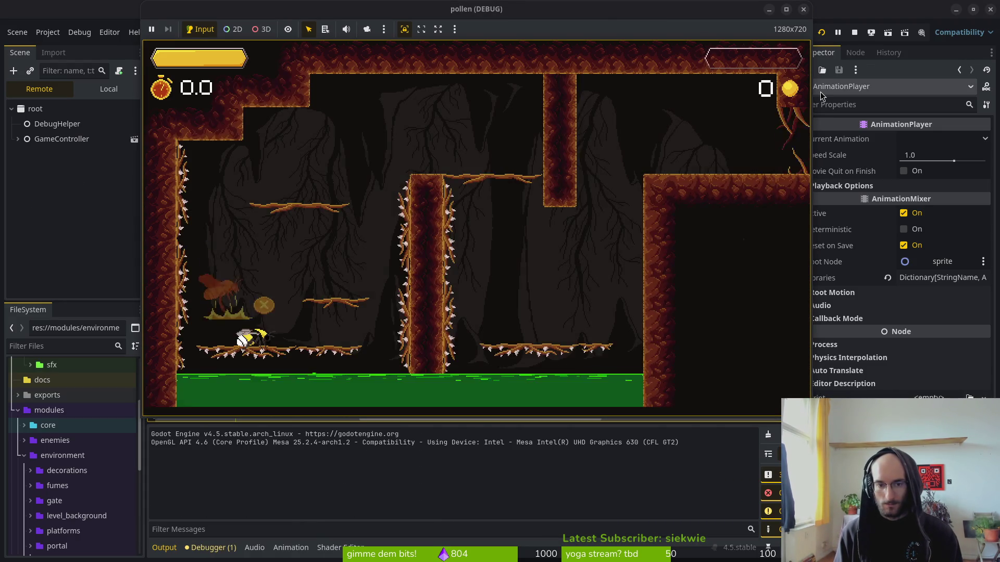
key("Up")
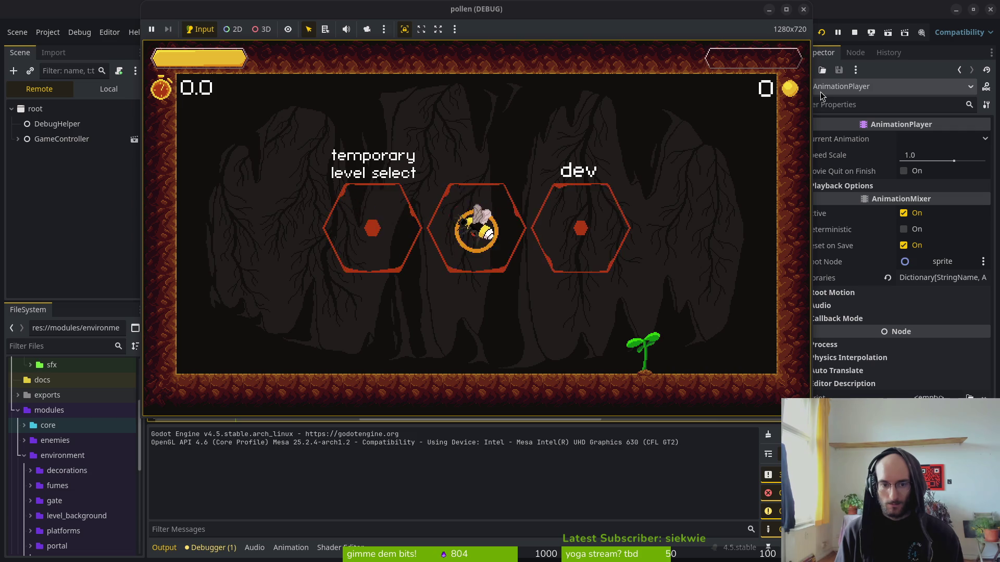
key("Left")
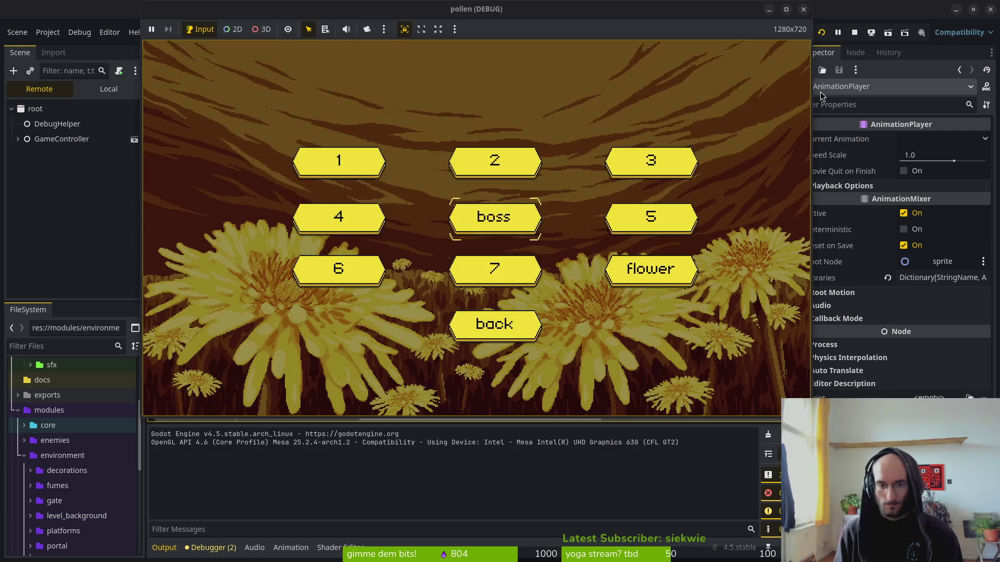
key("Left")
key("Return")
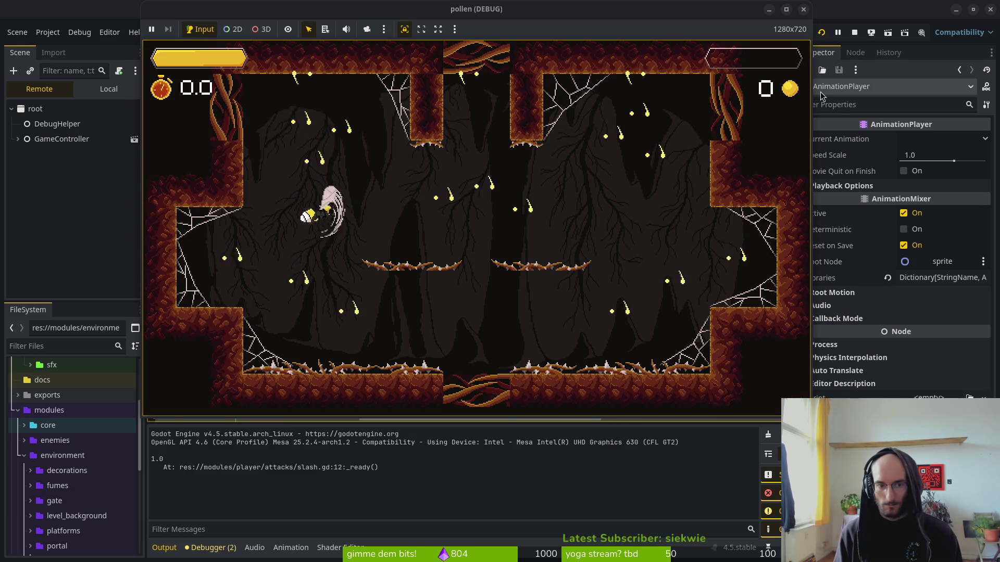
- Fight enemies around the cave level, then pause the game
key("Up")
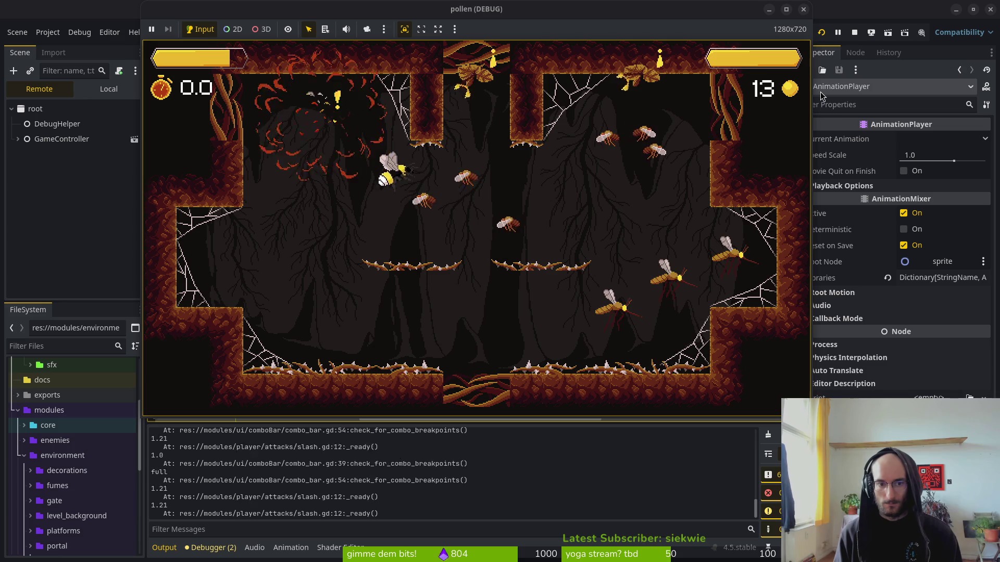
key("Right")
key("Down")
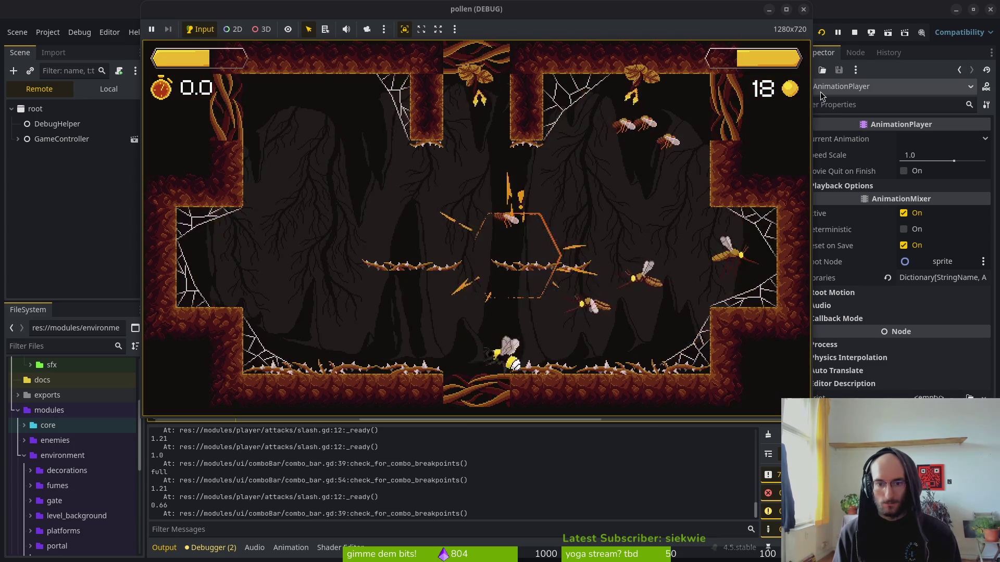
key("Up")
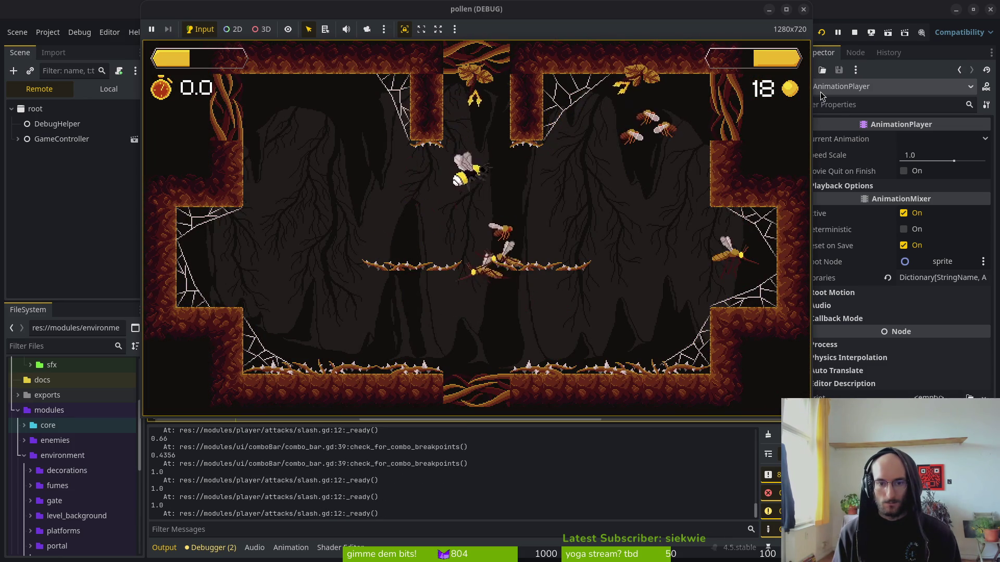
key("Right")
key("Down")
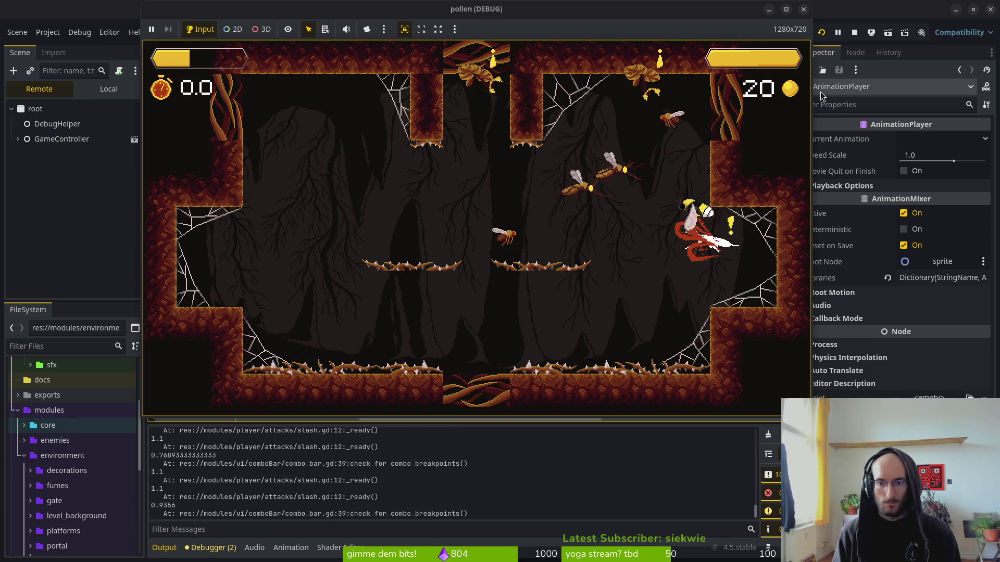
key("Down")
key("Left")
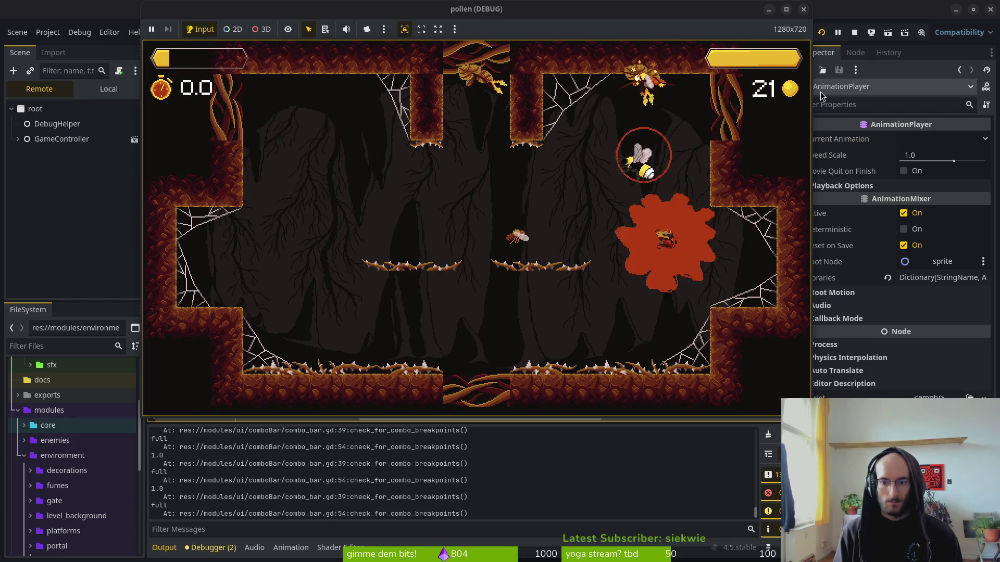
key("Escape")
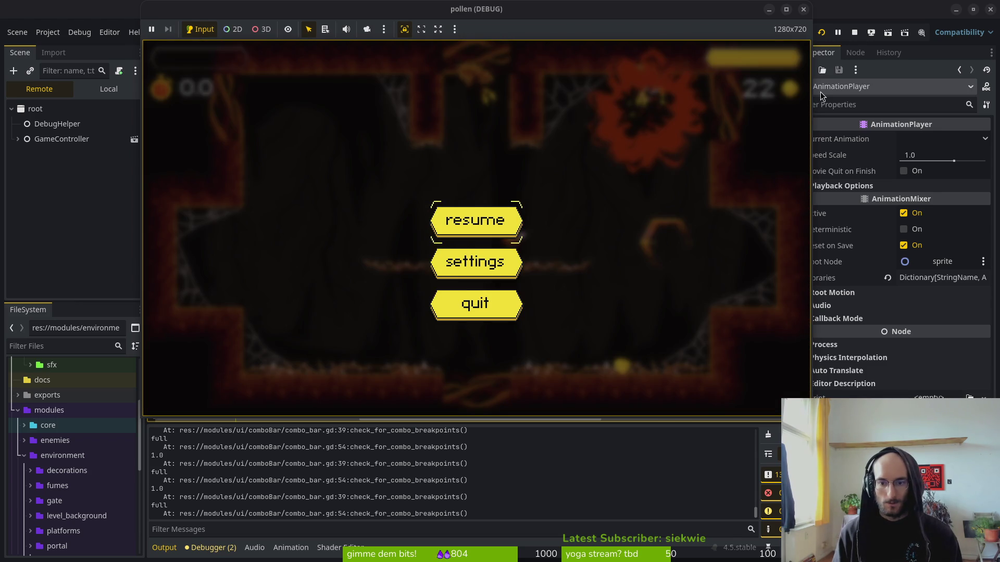
left_click(45, 256)
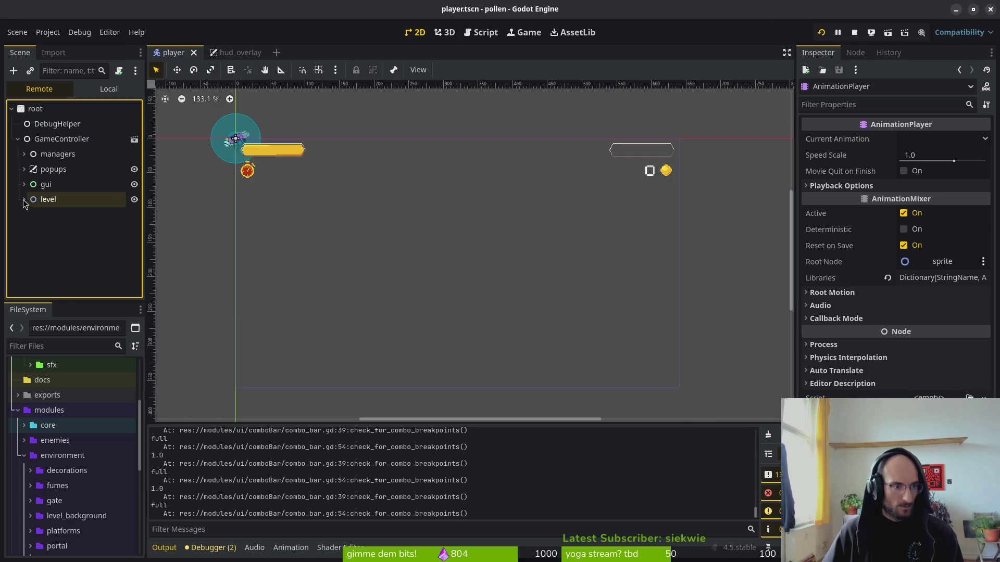
left_click(30, 214)
scroll(44, 260, "down", 3)
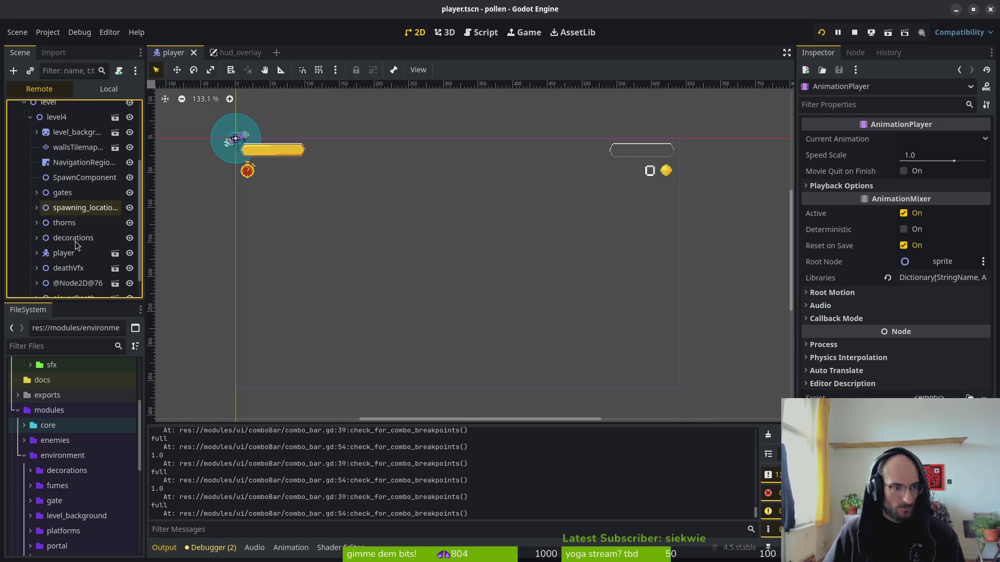
scroll(76, 247, "down", 2)
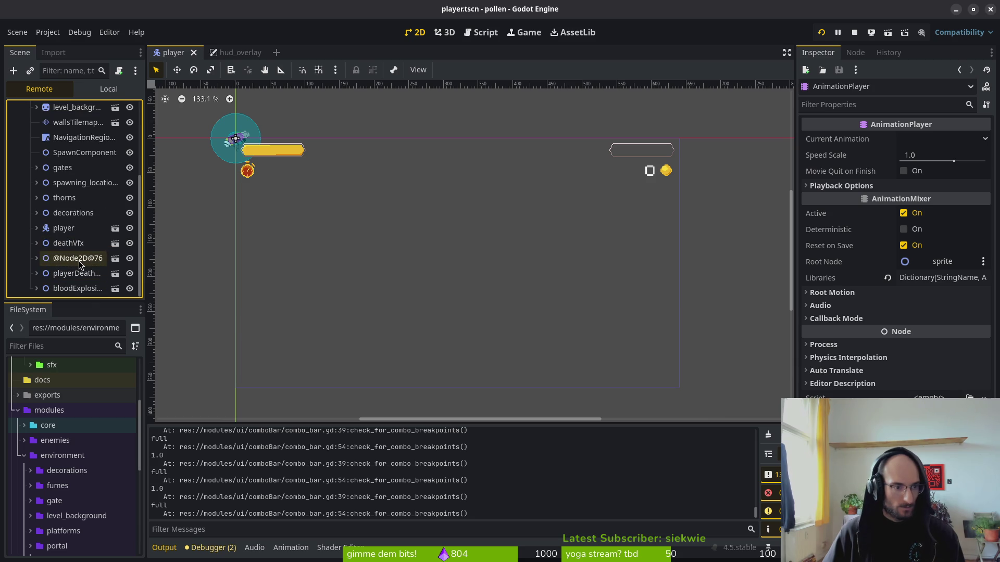
left_click(42, 260)
left_click(37, 258)
scroll(83, 251, "down", 2)
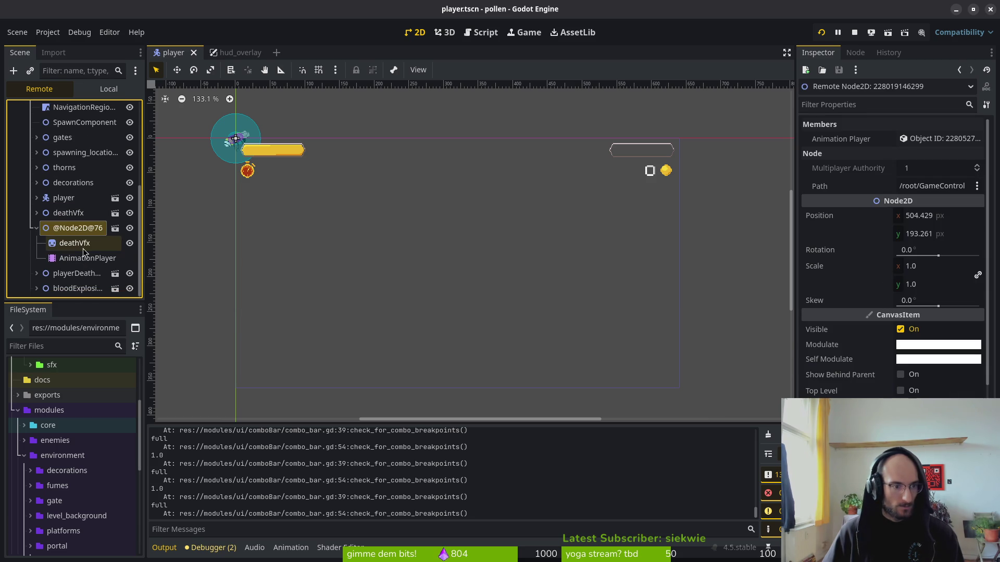
left_click(36, 229)
- Expand player > components > RewardComponent to see which honeyDroplet children remain
left_click(36, 227)
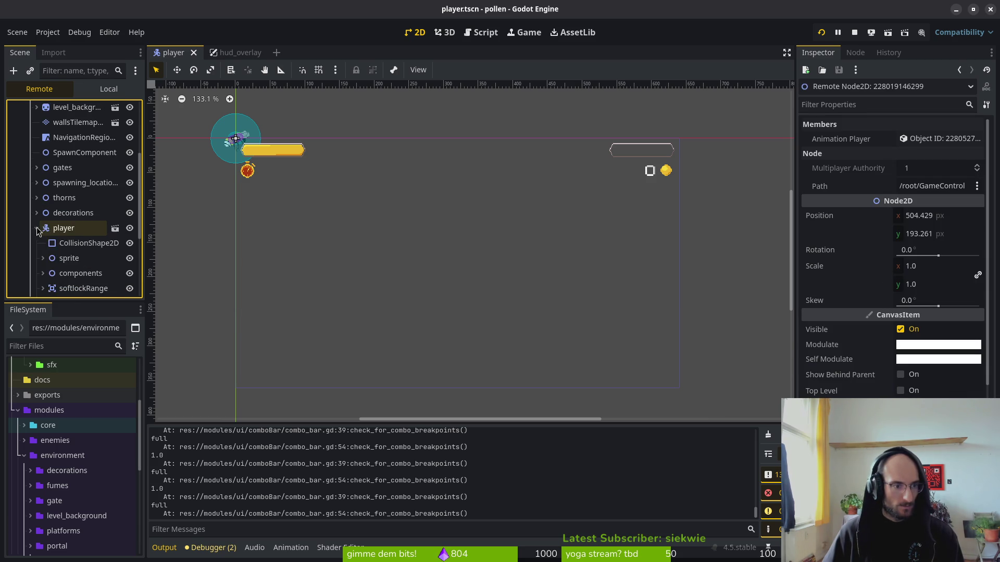
scroll(73, 252, "down", 4)
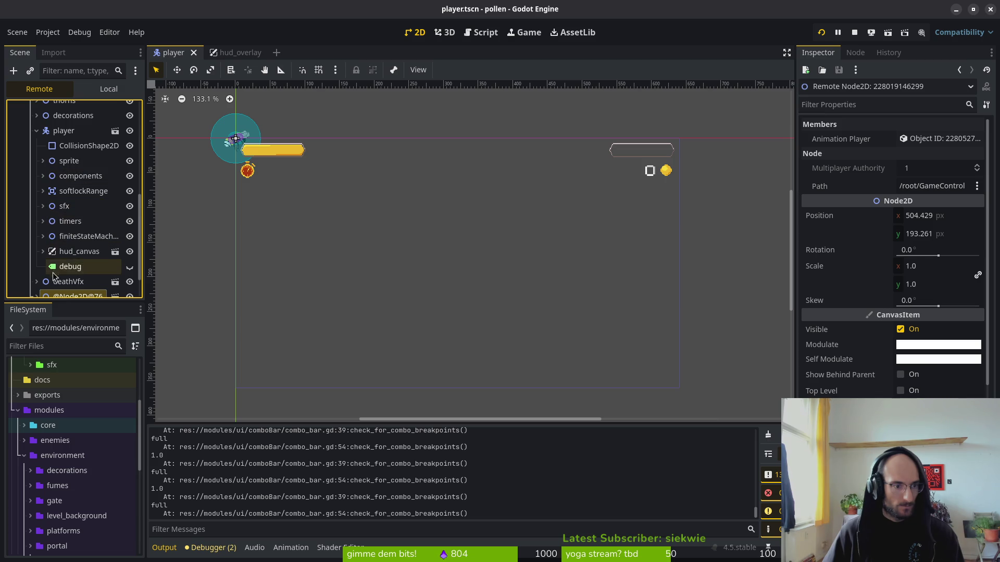
scroll(54, 275, "down", 2)
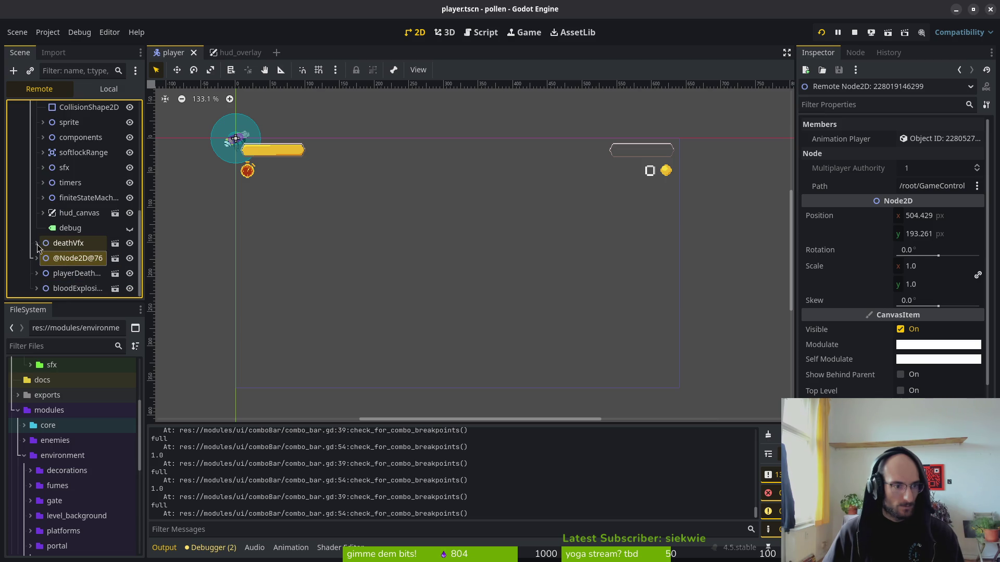
left_click(43, 137)
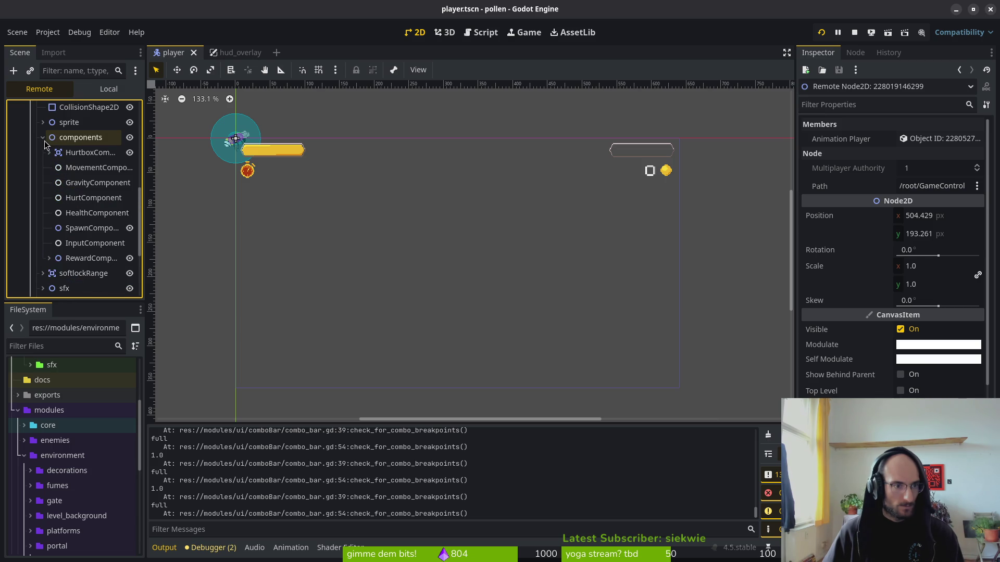
left_click(49, 258)
scroll(115, 273, "down", 4)
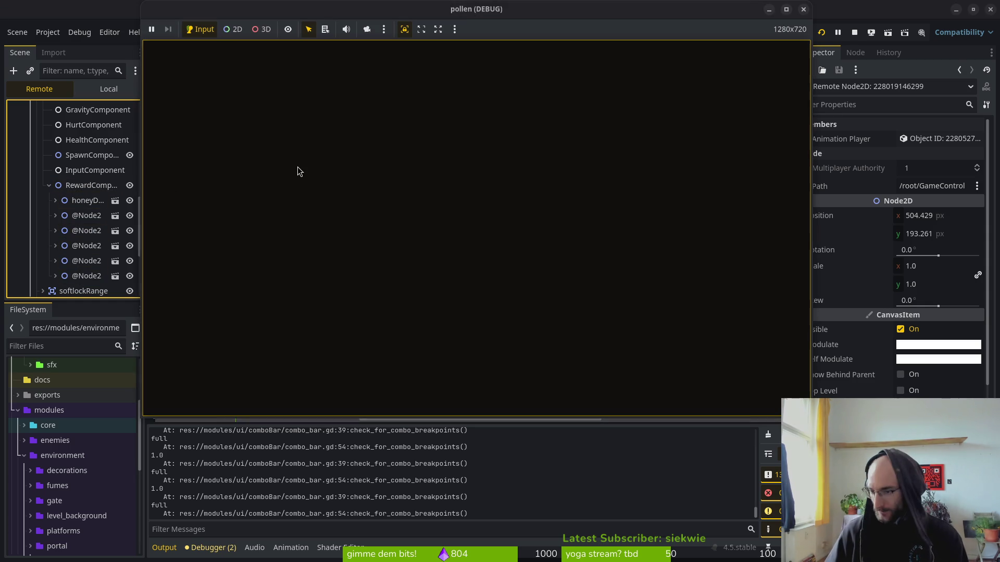
- Check the GitLab page and game window, then stop the running game
key("alt+Tab")
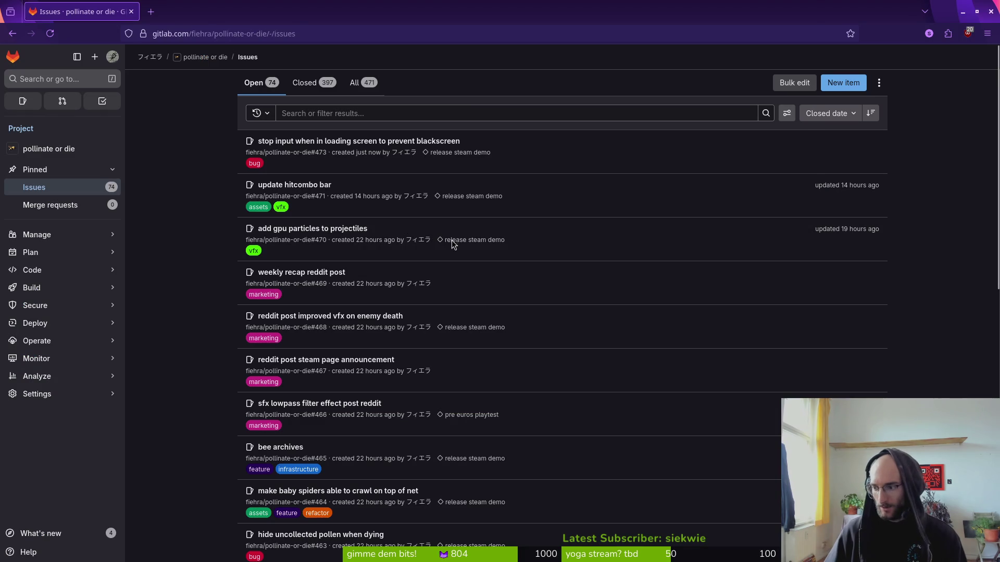
key("alt+Tab")
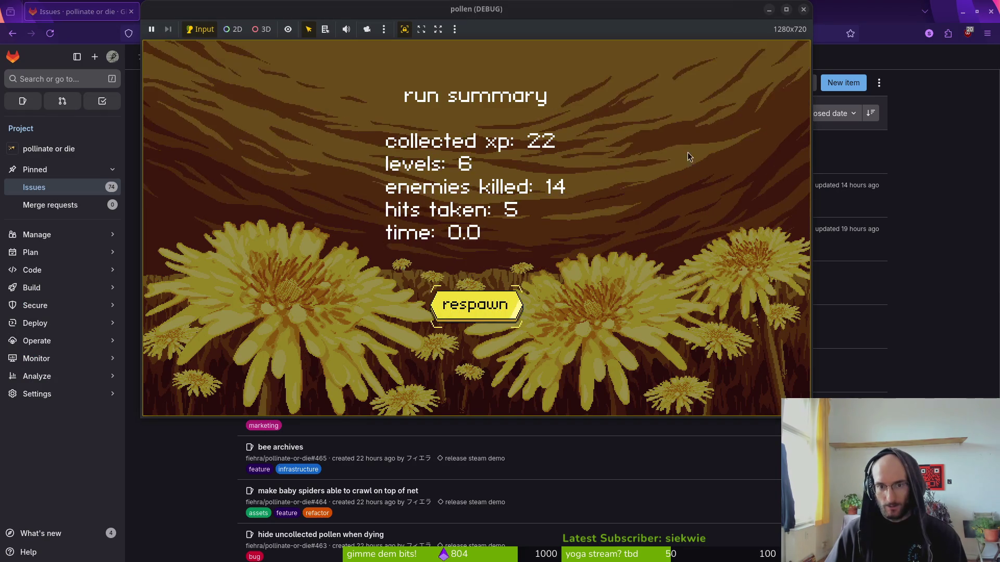
key("alt+Tab")
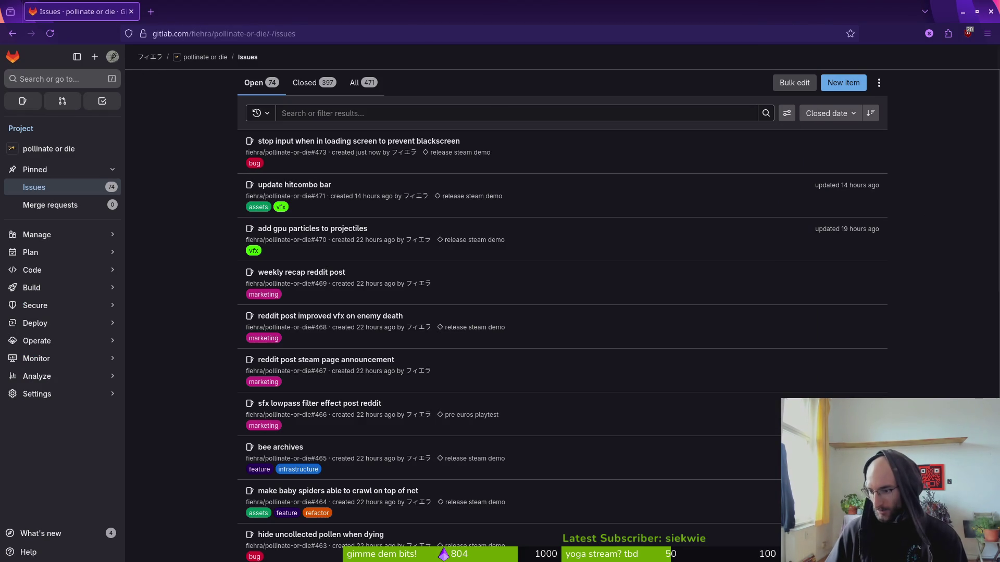
key("alt+Tab")
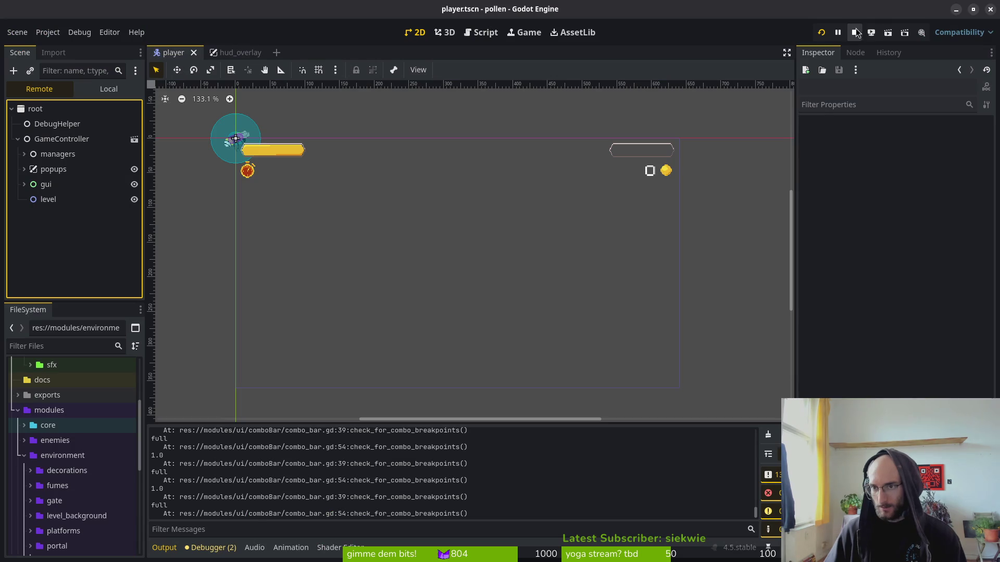
left_click(854, 32)
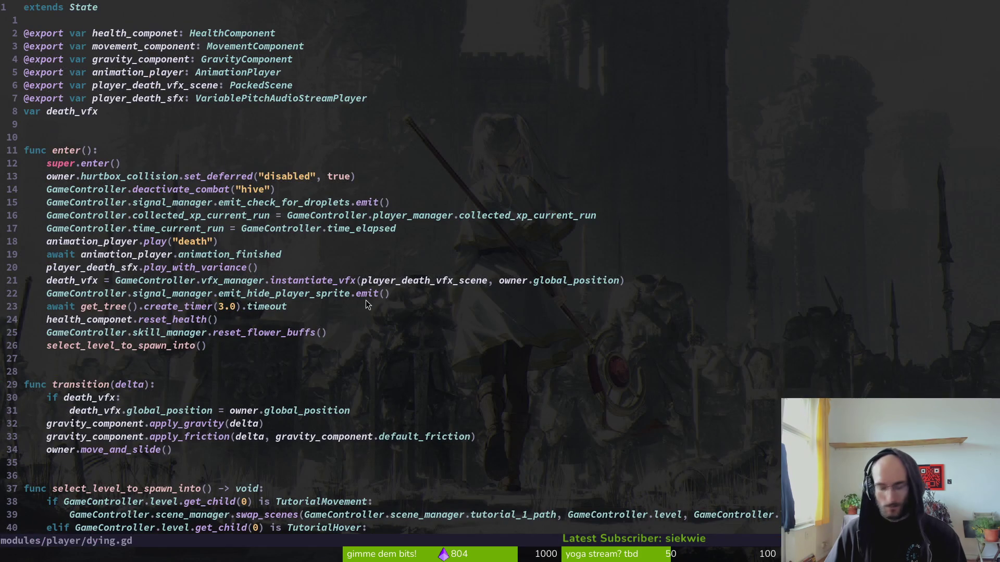
- Open dying.gd, go to the droplet check on line 16, and undo a stray edit there
key("space")
key("f")
key("f")
type("dying")
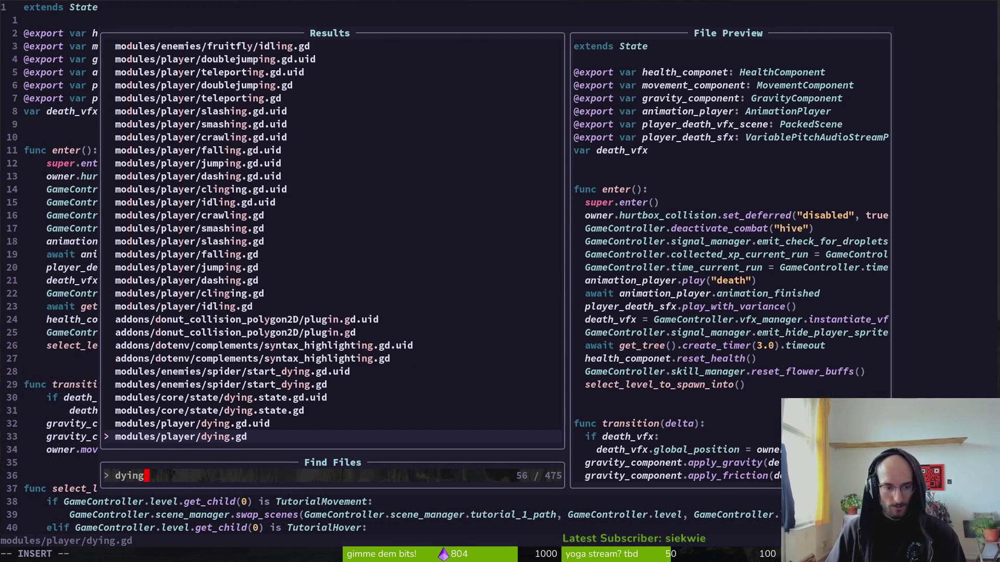
key("Return")
key("1")
key("4")
key("j")
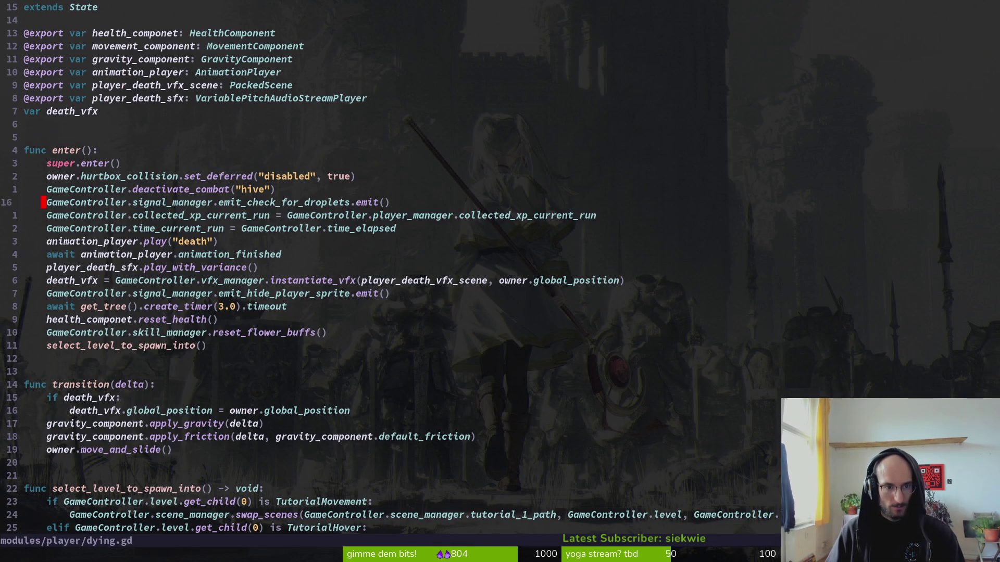
key("space")
key("f")
key("f")
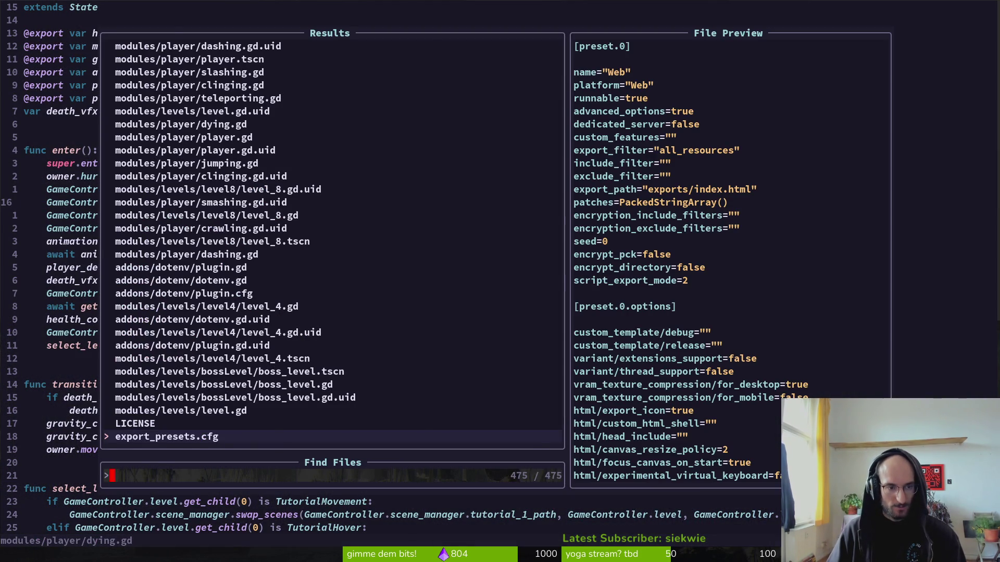
key("Escape")
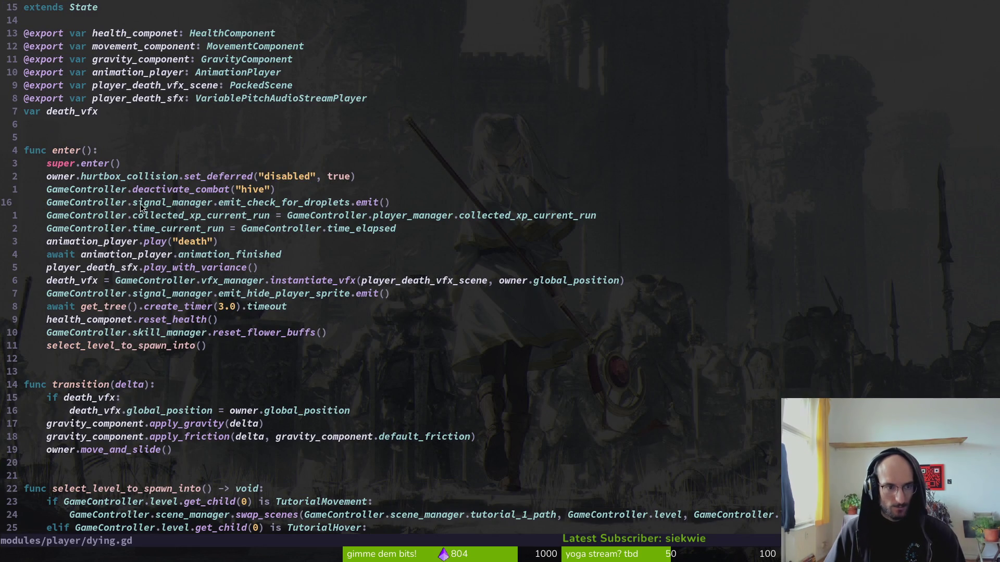
left_click(307, 203)
type("e")
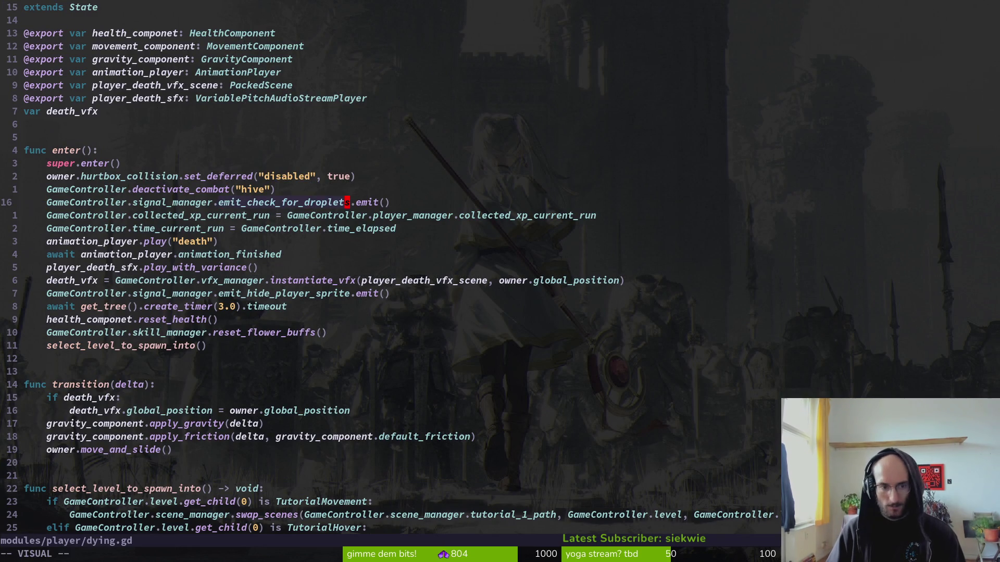
type("b")
type("laemit_check_for_droplet")
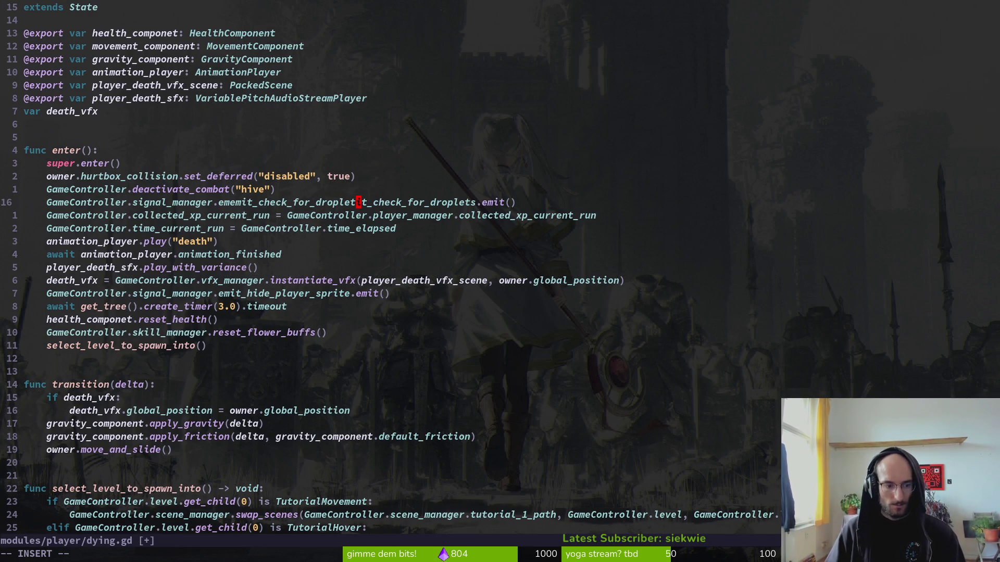
key("Escape")
key("u")
key("u")
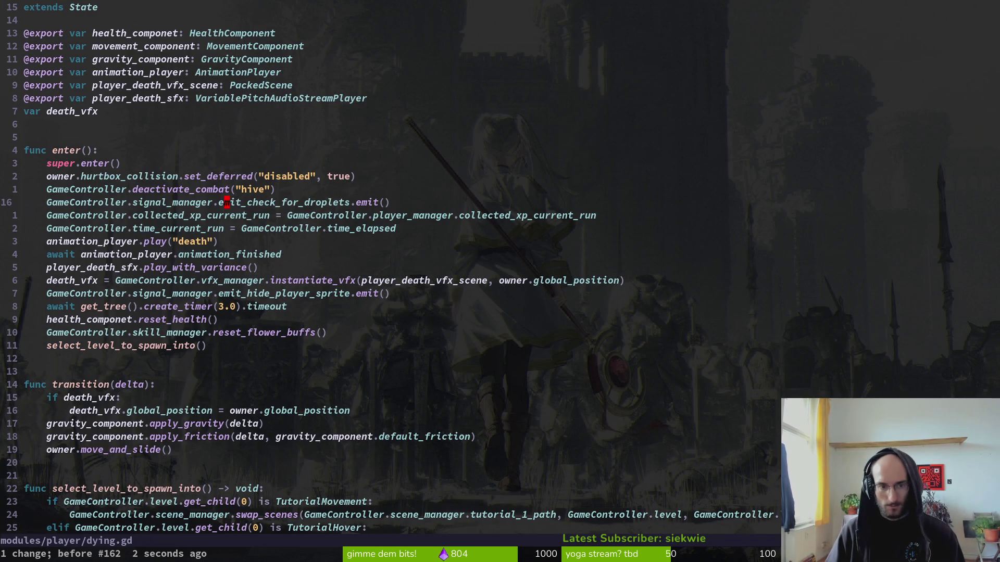
- Grep the project for emit_check_for and open the matching connect line in player.gd
key("space")
type("ps")
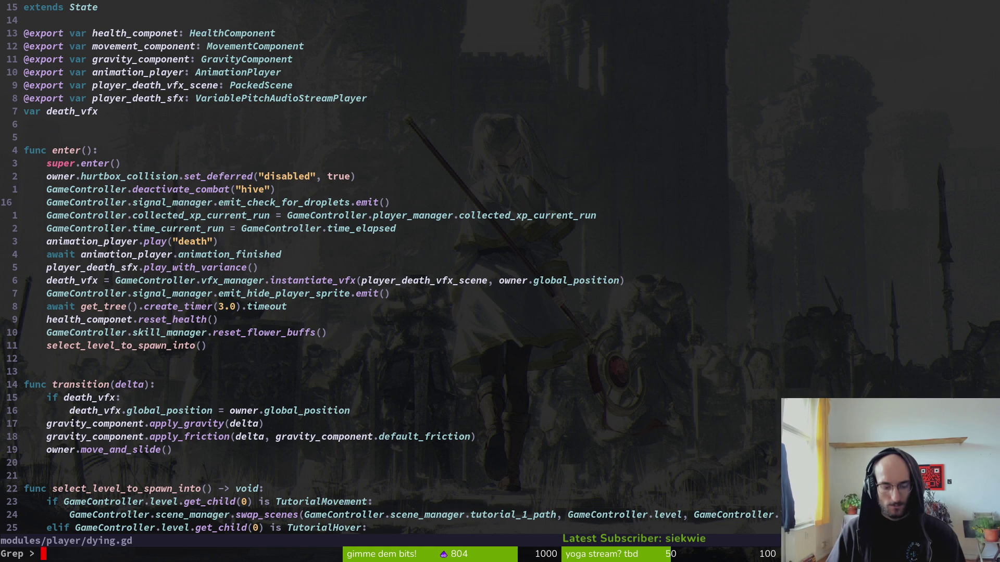
type("s")
type("emit:")
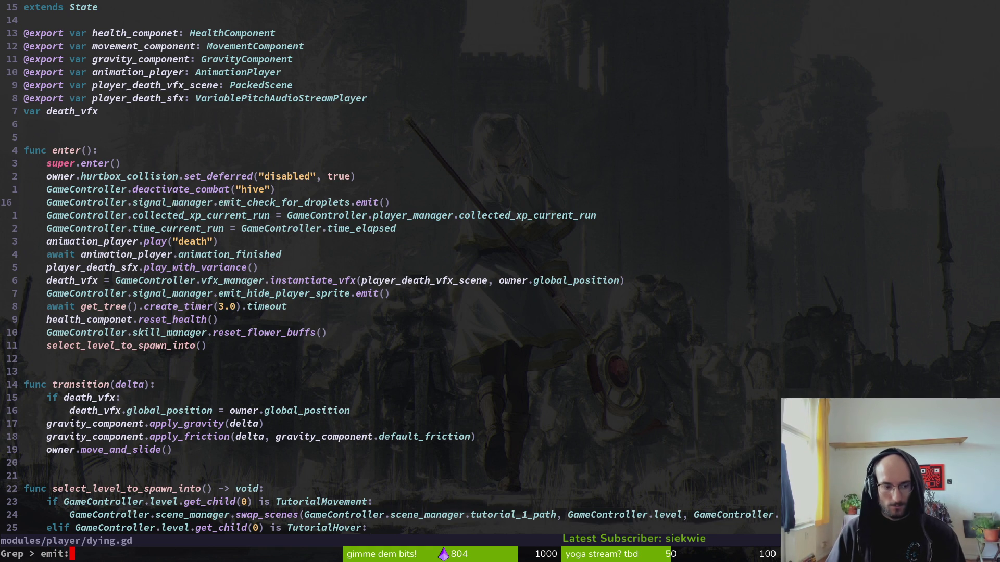
key("BackSpace")
type("_check")
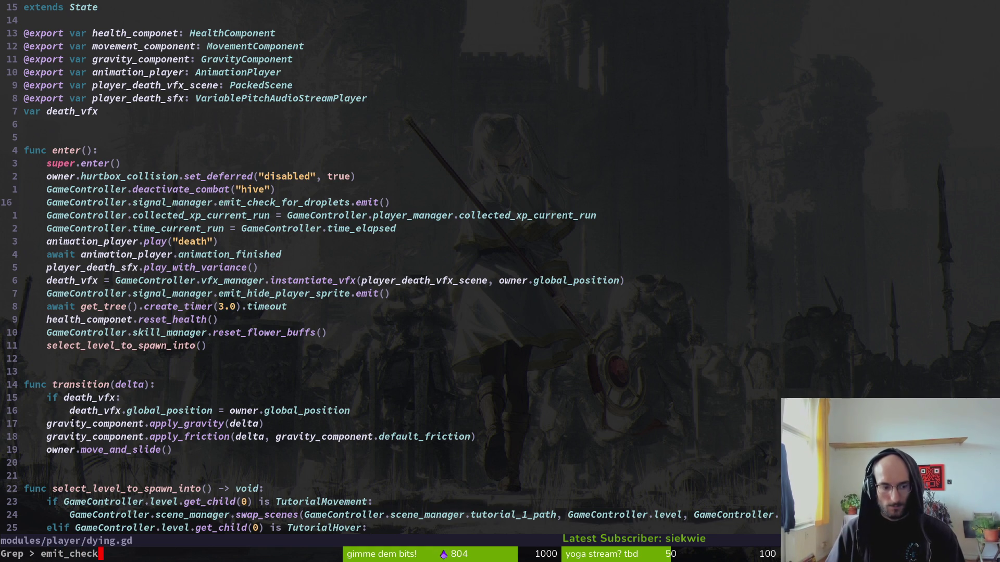
type("for")
key("Return")
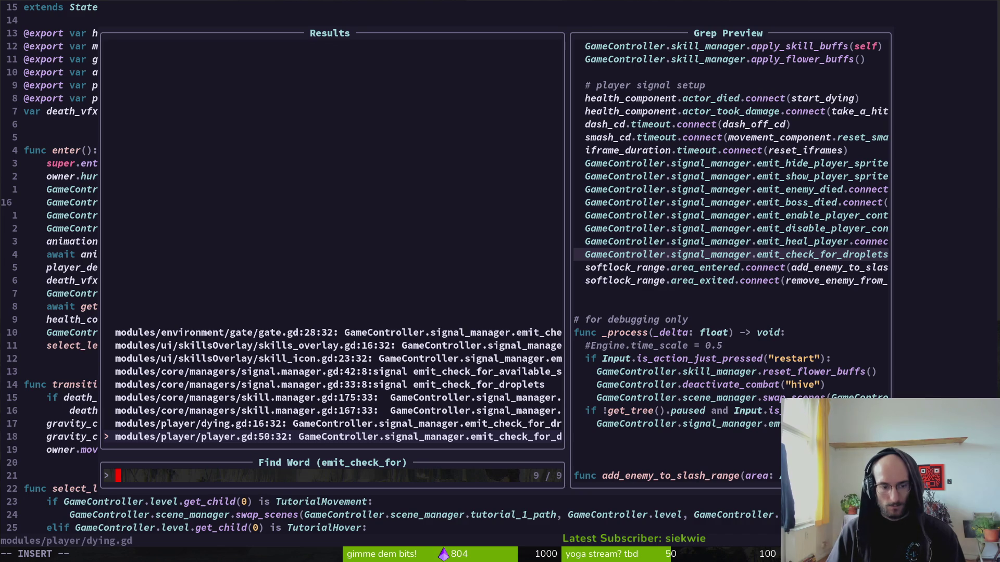
key("Return")
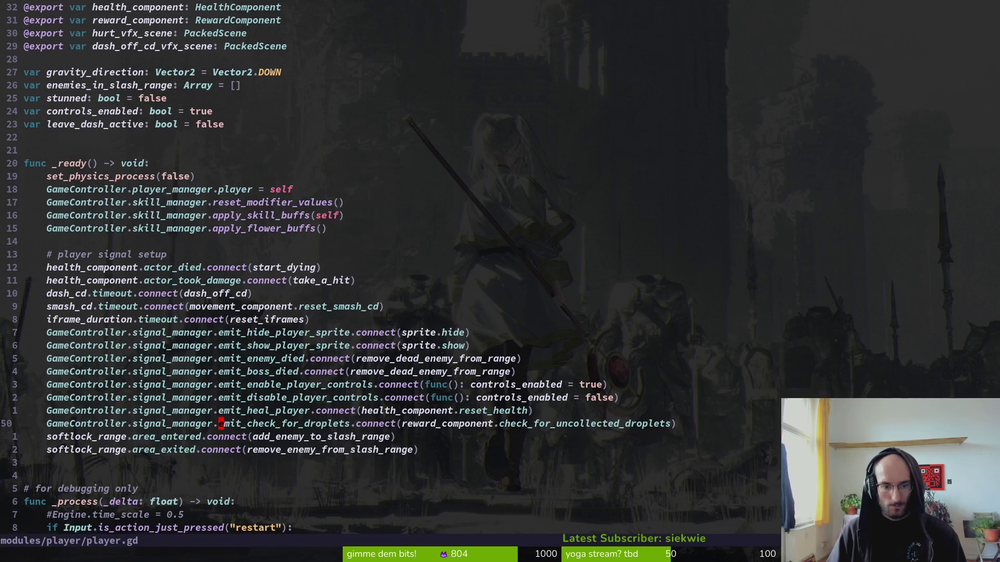
key("w")
key("w")
key("w")
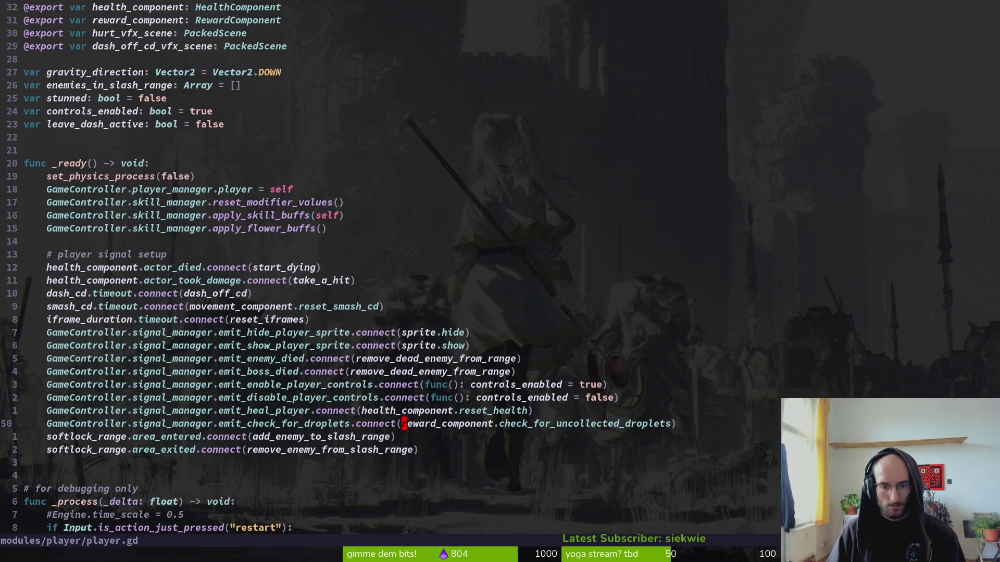
- In reward_component.gd, add droplet.hide() inside the droplet loop and save the file
key("space")
key("f")
key("f")
type("rew")
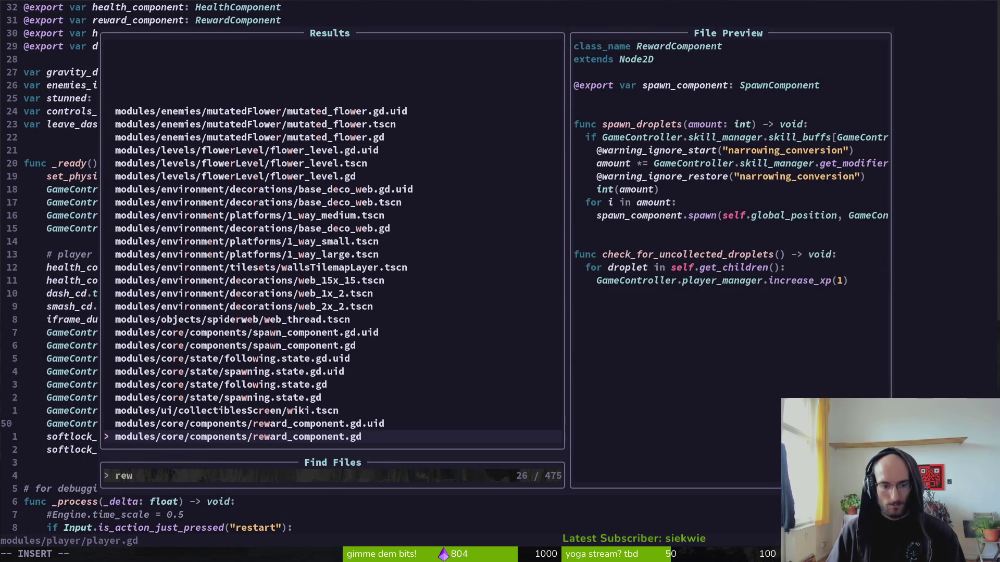
key("Return")
key("1")
key("4")
key("j")
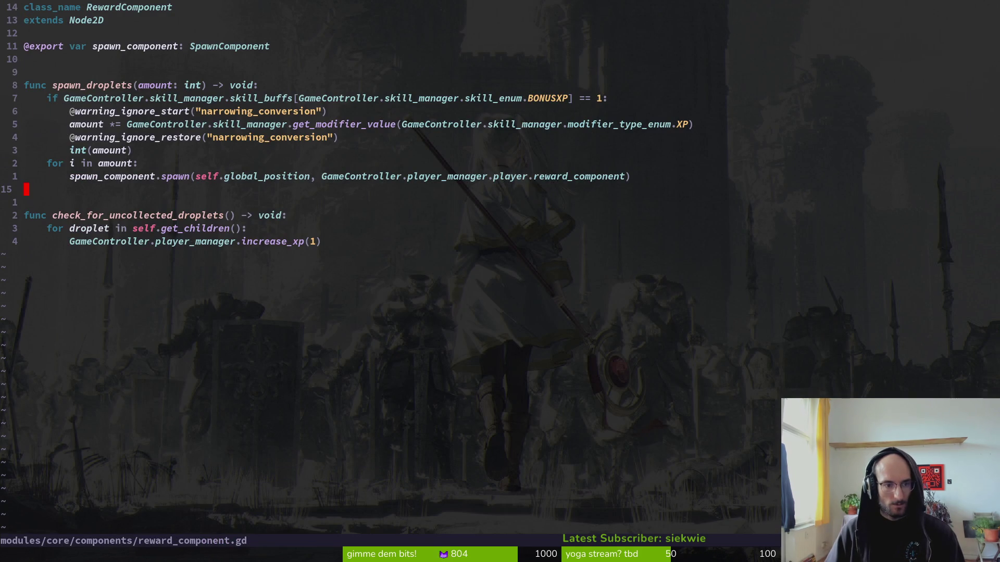
type("3jodrpo")
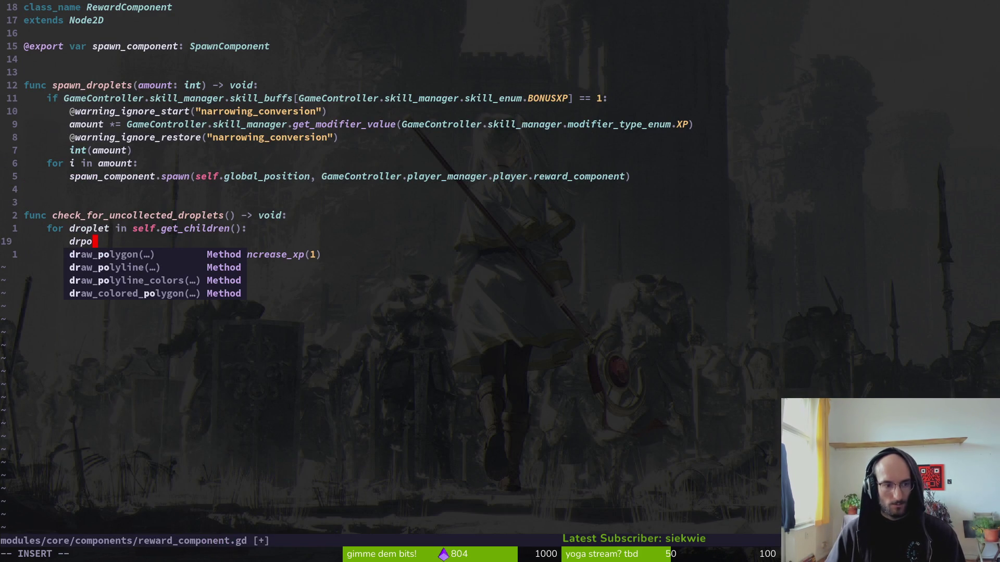
key("BackSpace")
key("BackSpace")
type("ople")
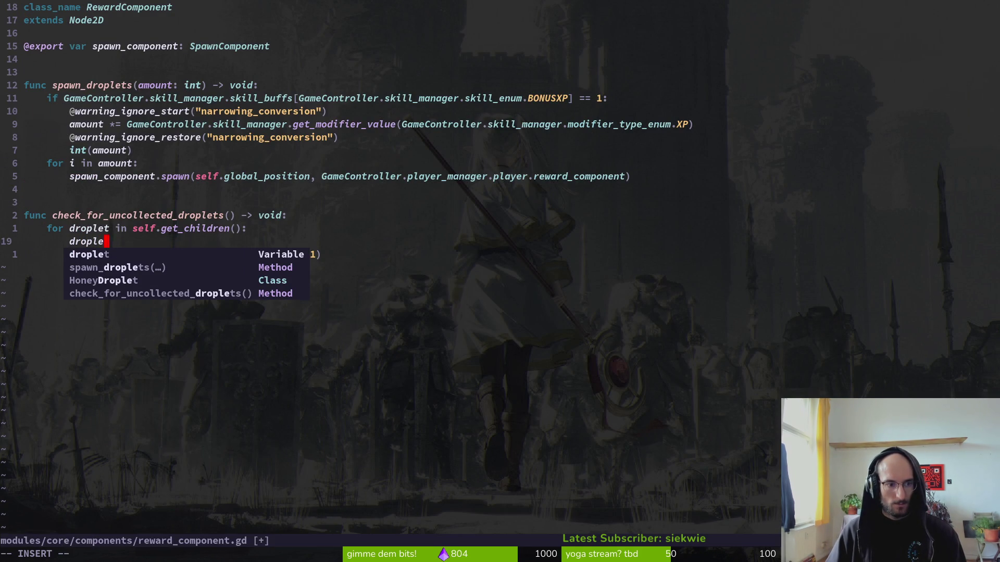
type("t.hide()")
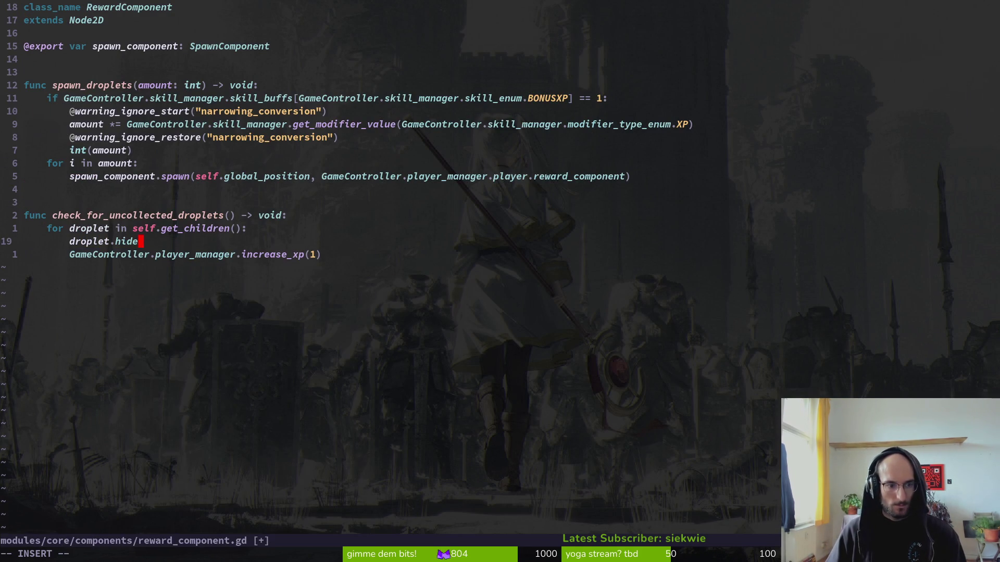
key("Escape")
type(":w")
key("Return")
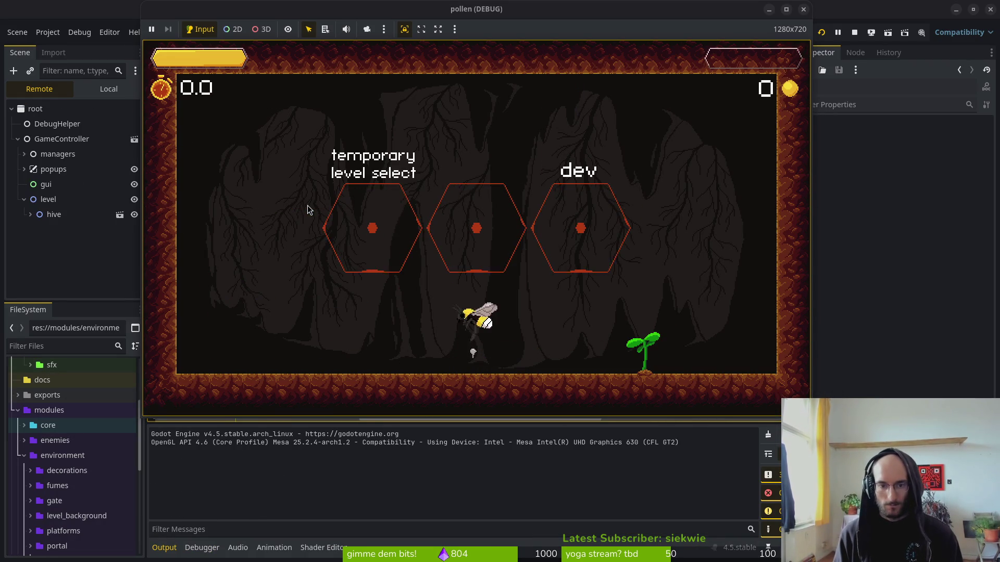
- Fly into the level-select hexagon, start level 4, and slash through enemies until the bee dies
key("Right")
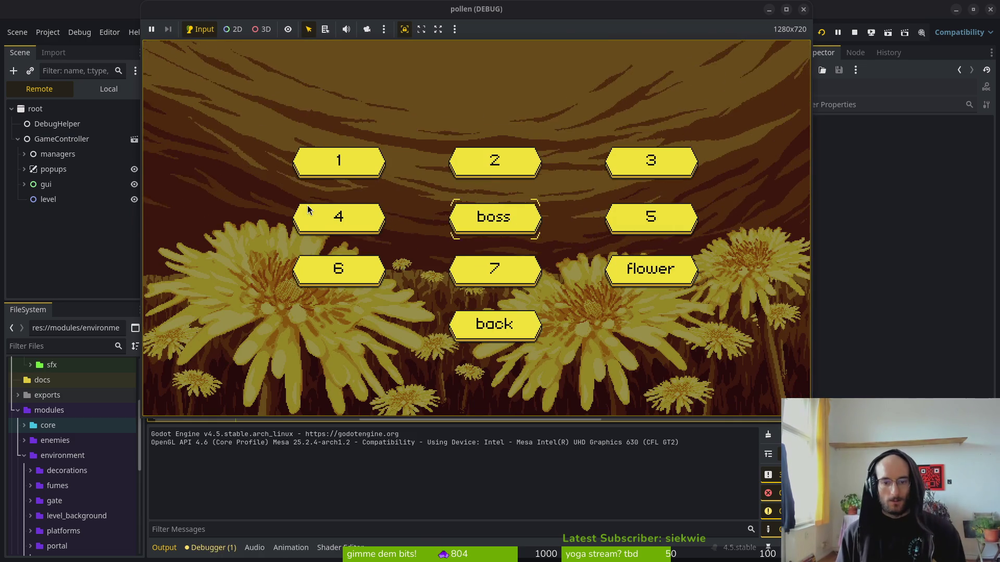
left_click(307, 208)
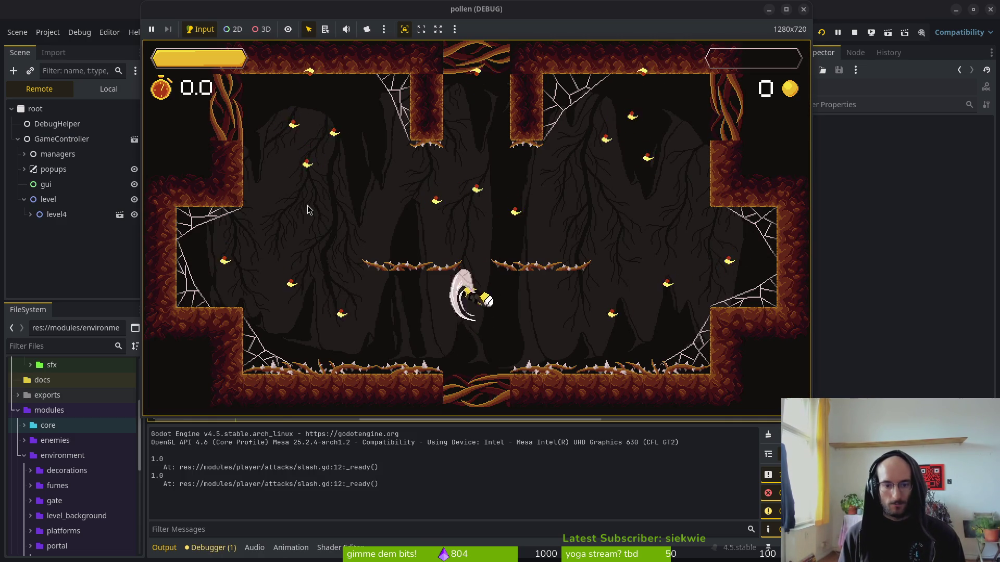
key("Up")
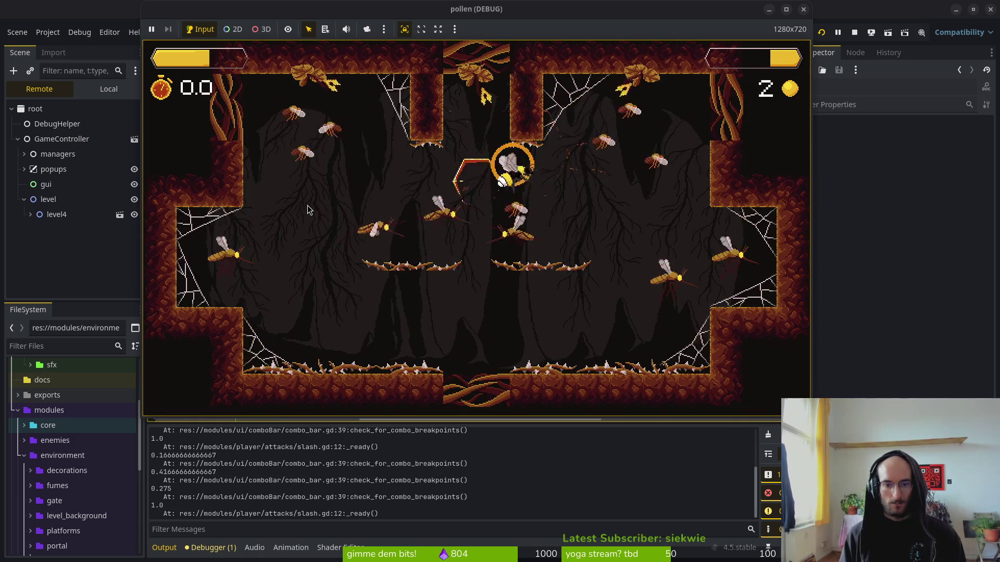
key("Down")
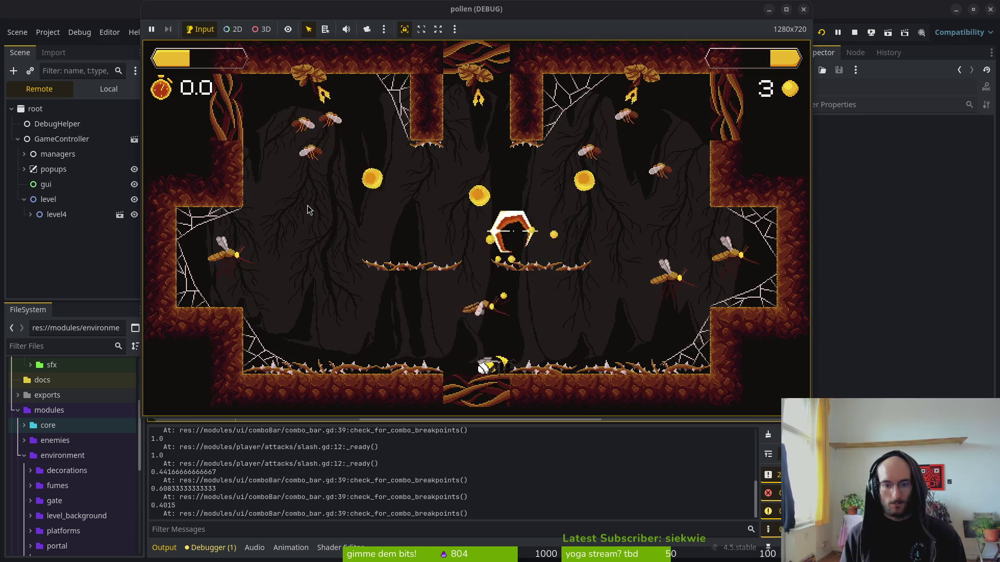
key("Up")
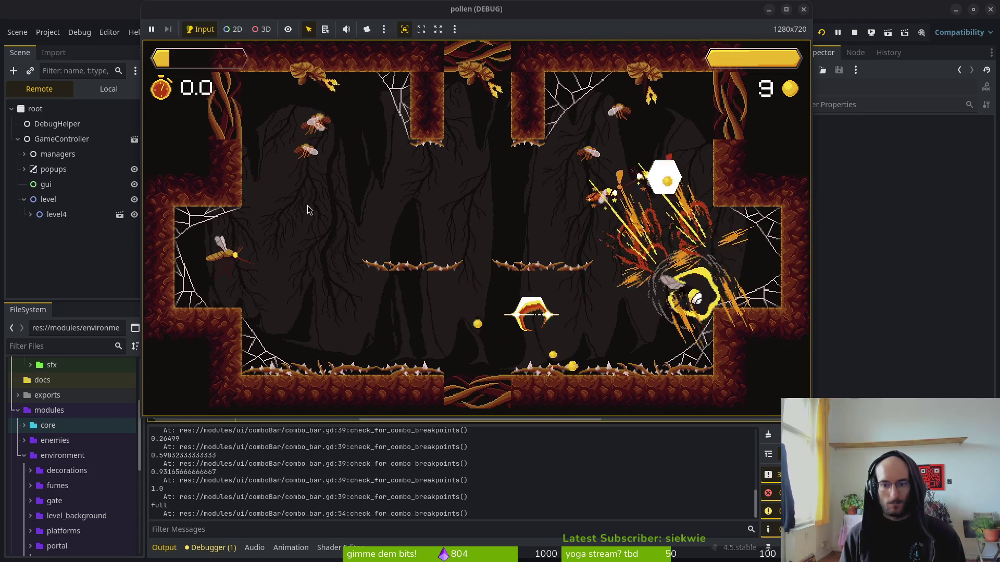
key("Right")
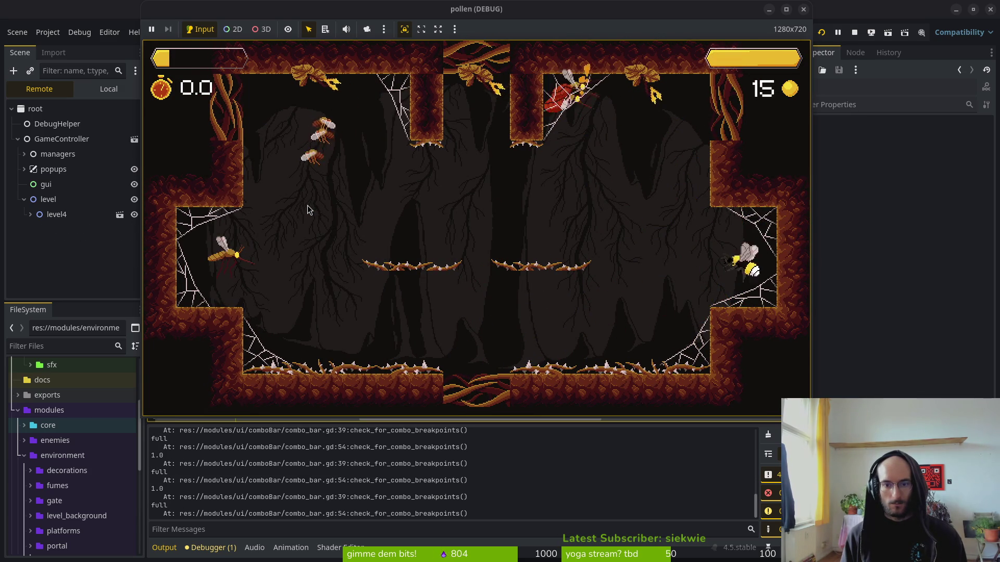
key("Down")
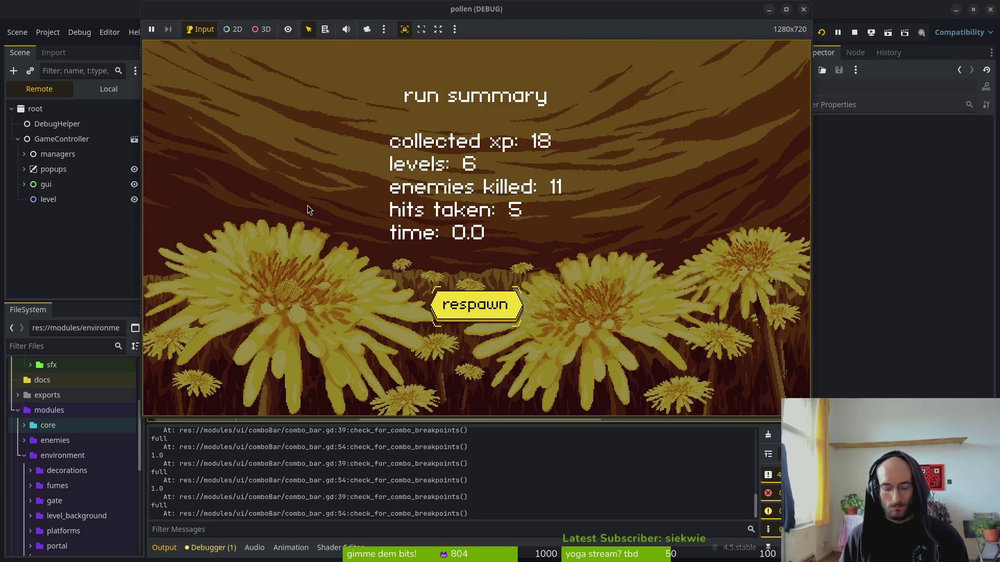
key("alt+Tab")
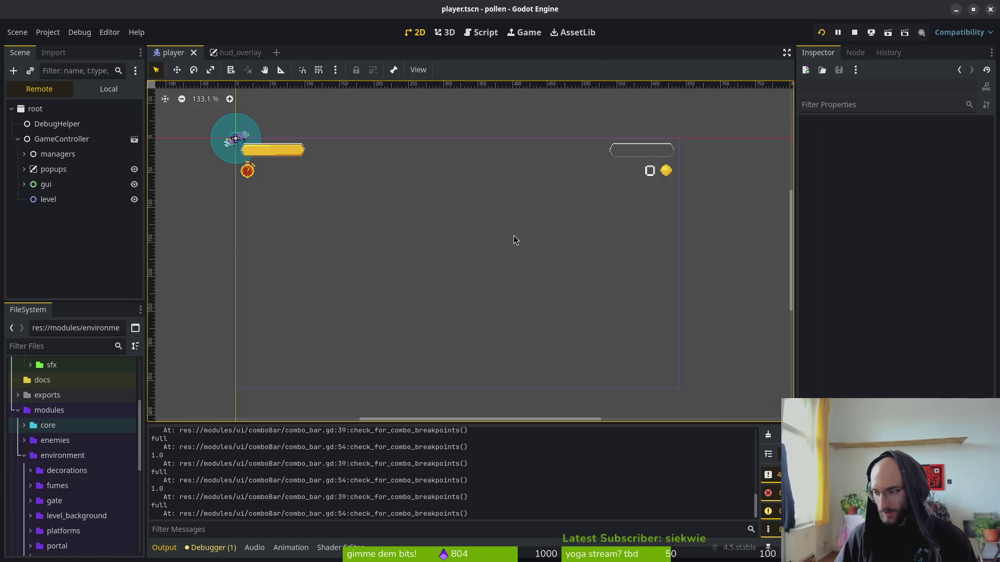
- Return to Neovim and open modules/player/dying.gd with the file finder
key("alt+Tab")
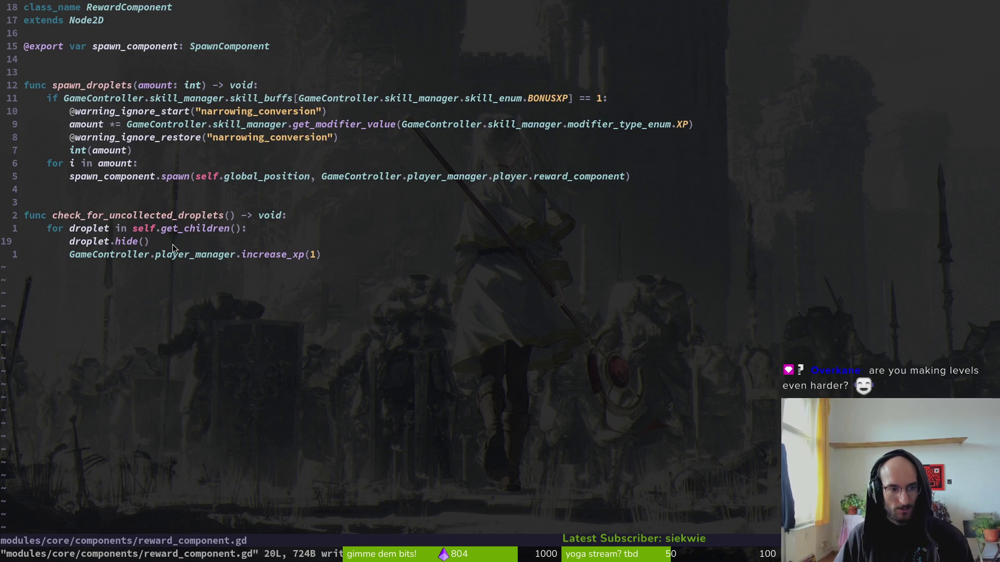
key("j")
key("ctrl+o")
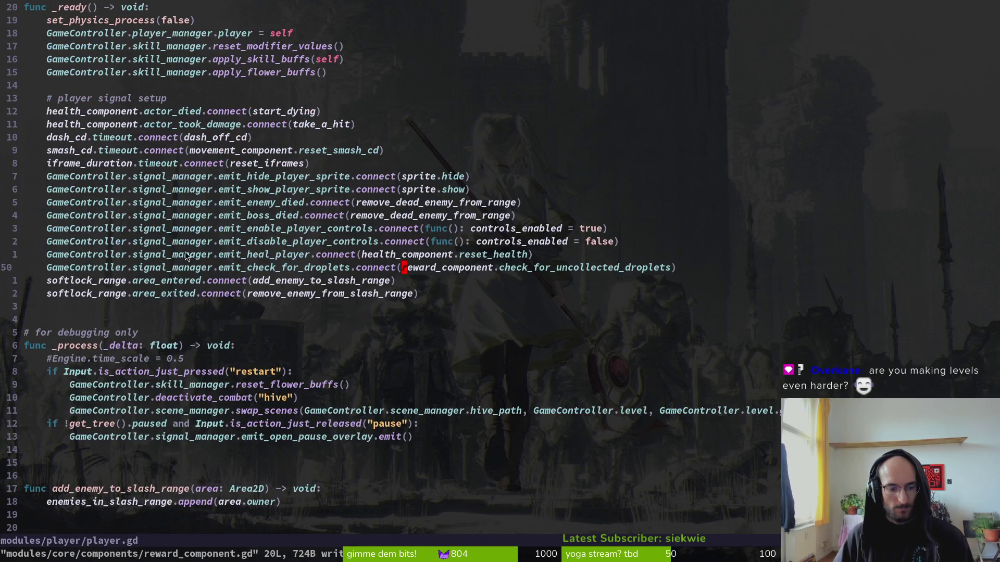
key("ctrl+i")
key("space")
key("f")
key("f")
type("dyi")
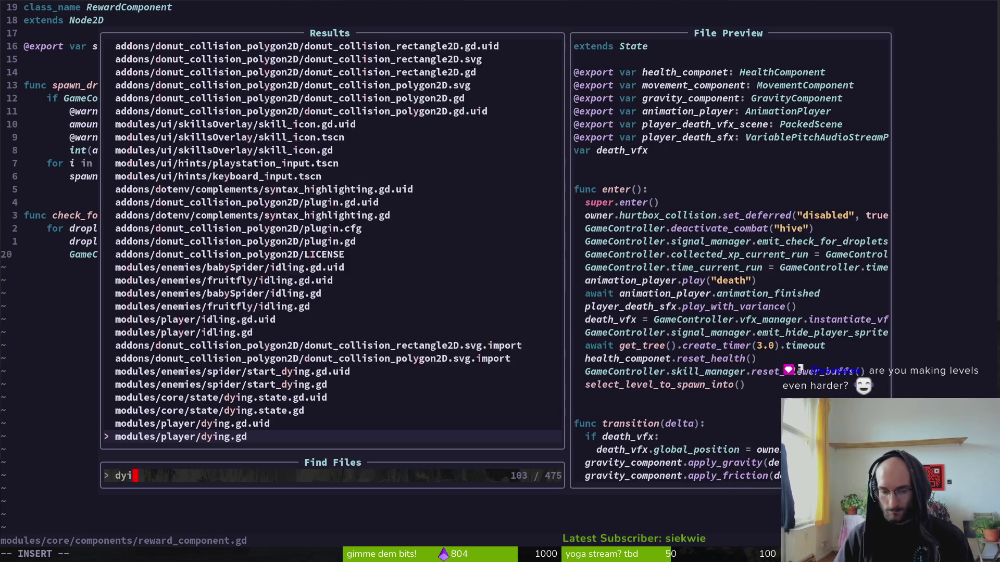
type("ng")
key("Return")
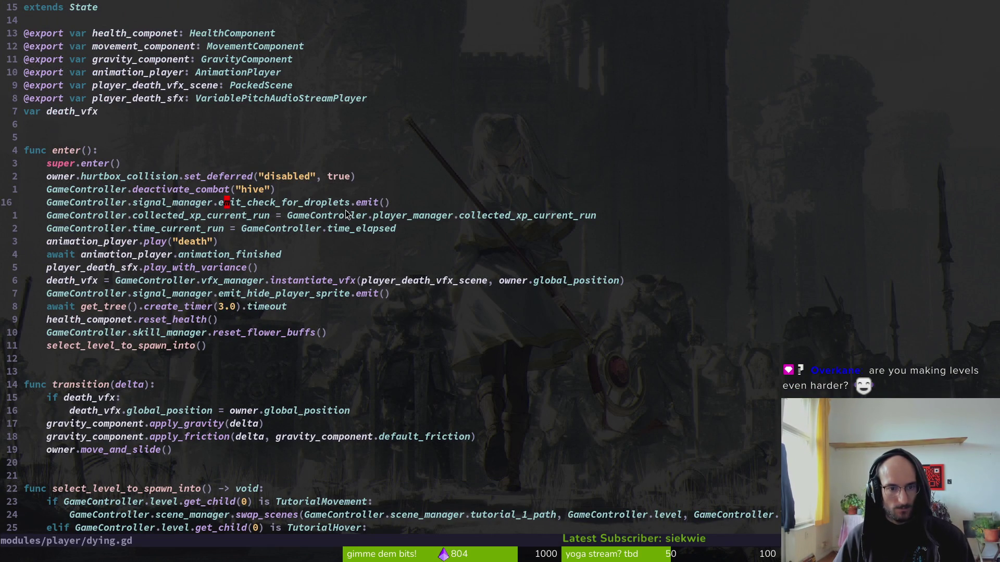
- Go to the definition of check_for_uncollected_droplets in reward_component.gd and save the file
left_click(285, 204)
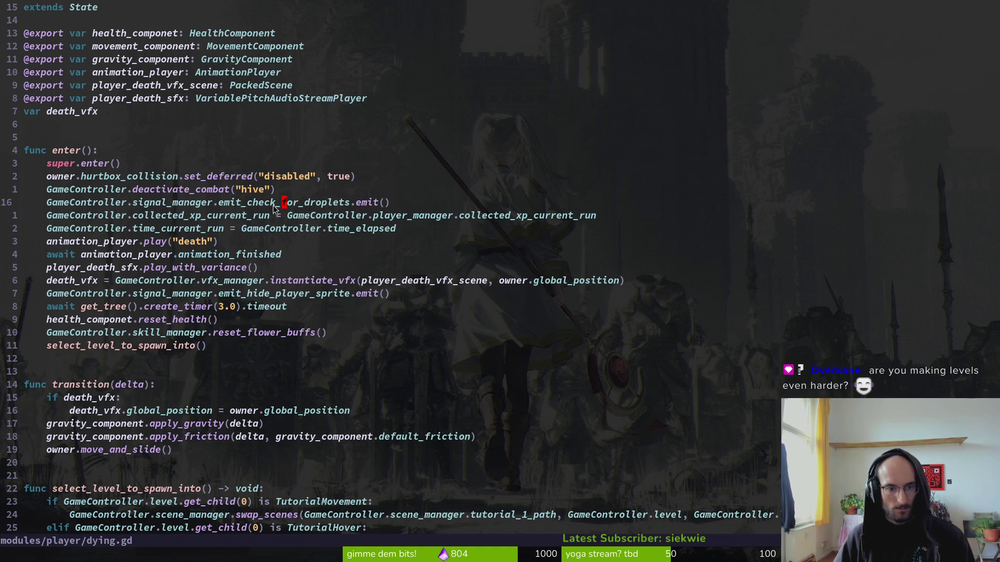
key("g")
key("d")
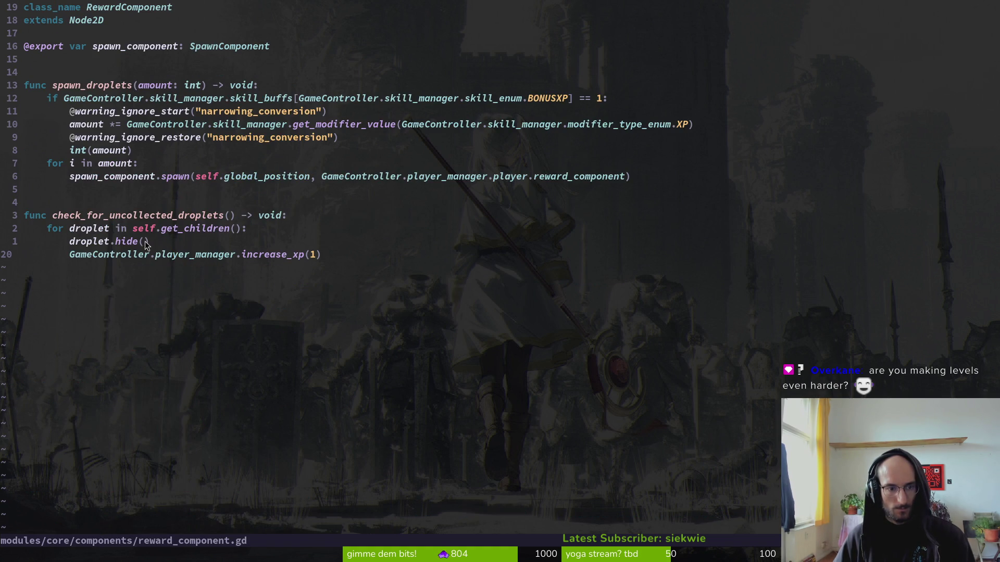
key("ctrl+o")
key("ctrl+i")
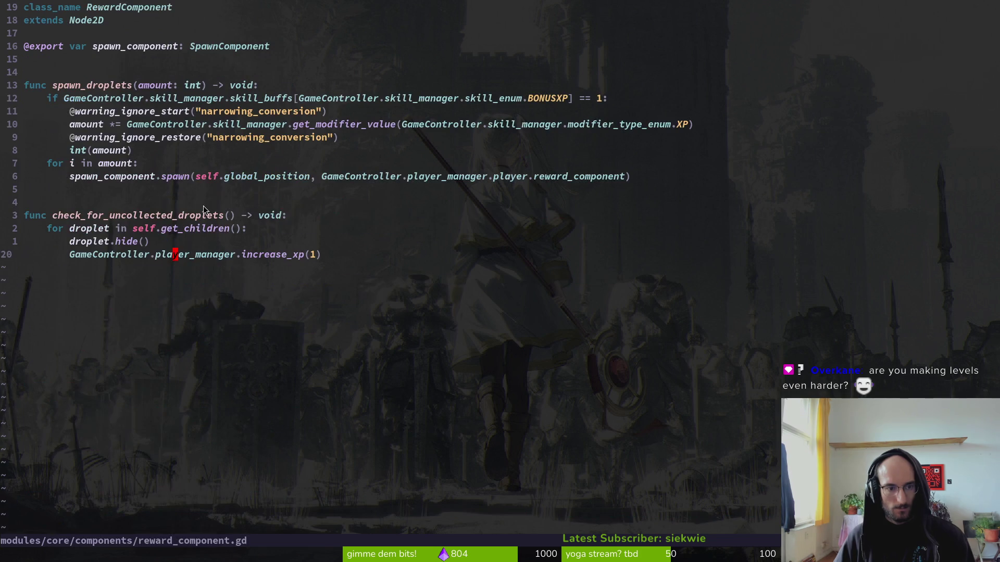
left_click(130, 217)
left_click(140, 241)
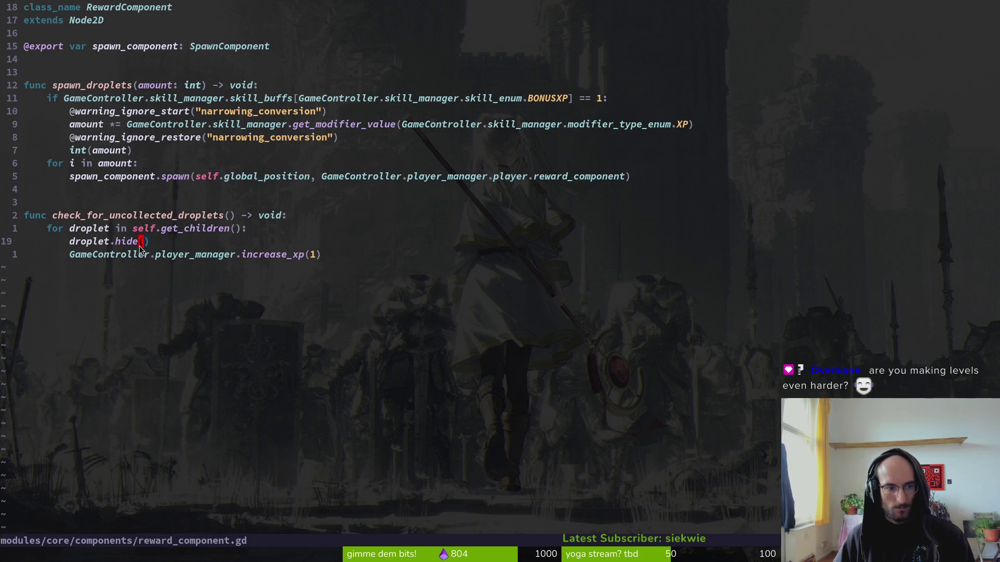
type(":w")
key("Return")
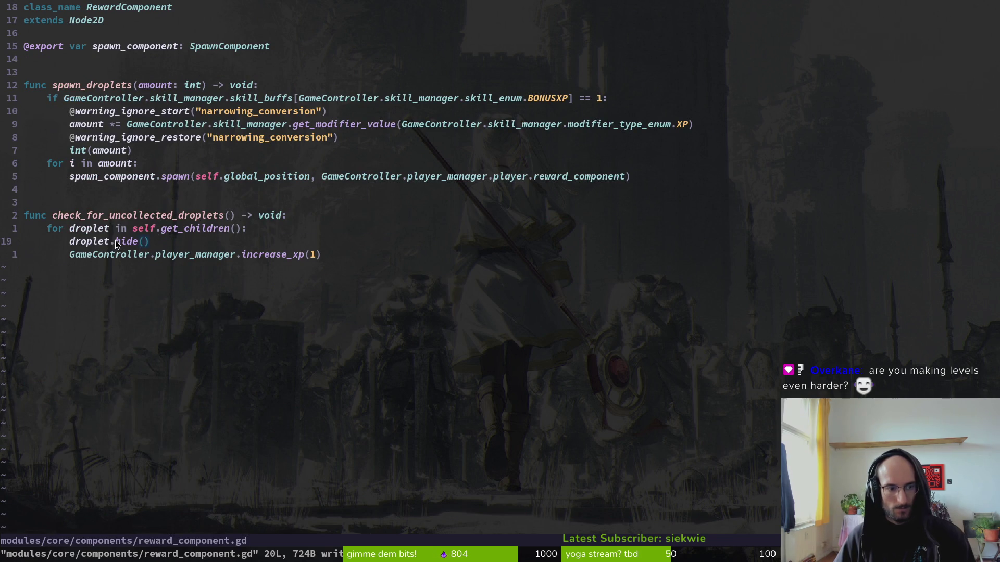
- Check honey_droplet.gd's sprite variable, change the line to droplet.sprite.hide(), save, and rerun the game
key("ctrl+p")
type("drop")
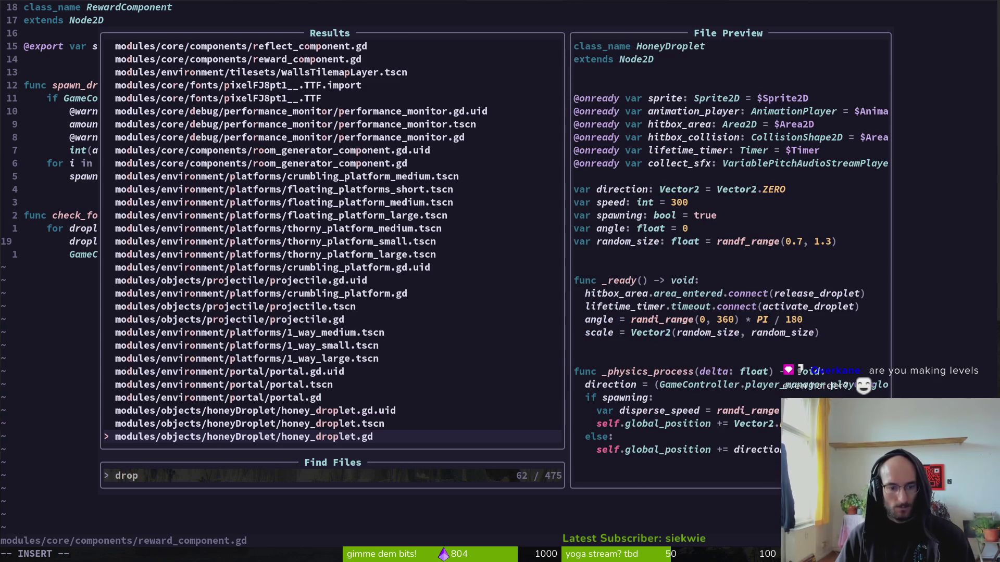
key("Return")
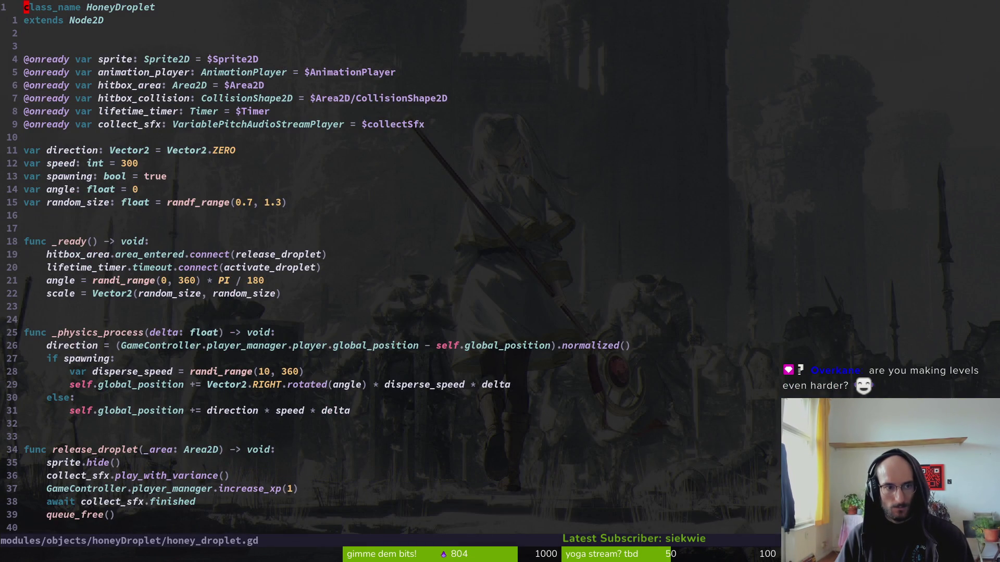
key("ctrl+o")
type("b")
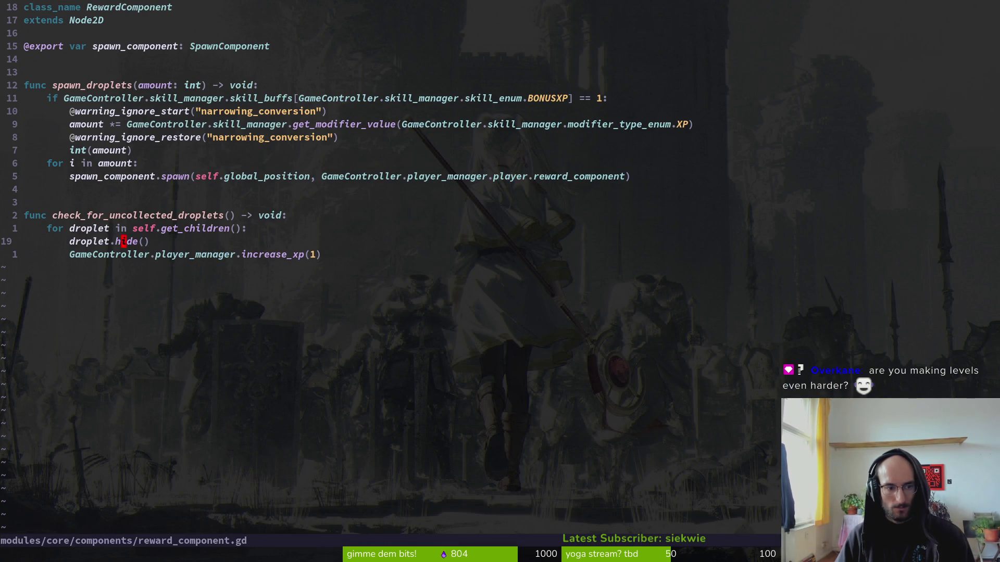
type("si")
key("BackSpace")
type("sprite.")
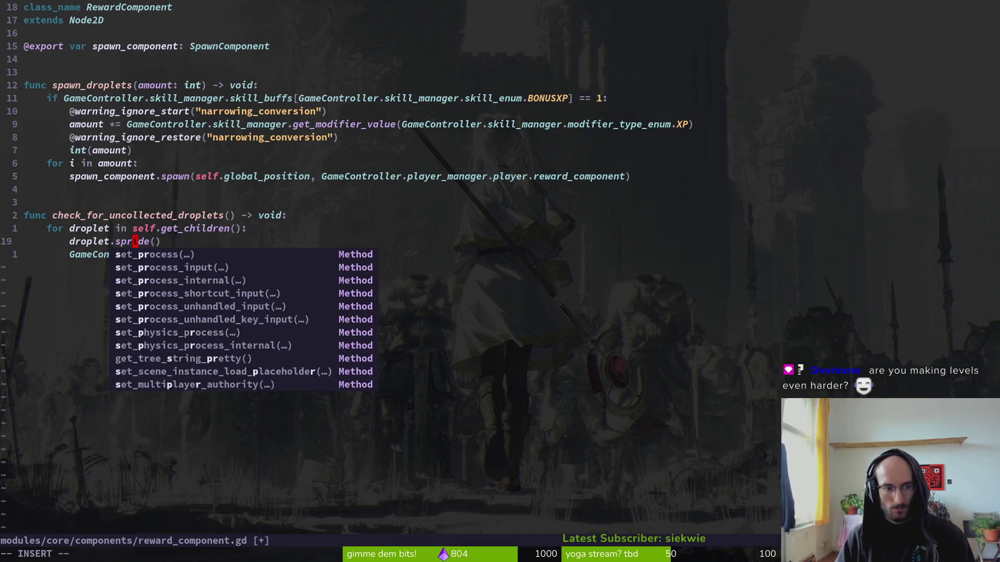
type("hi")
key("Escape")
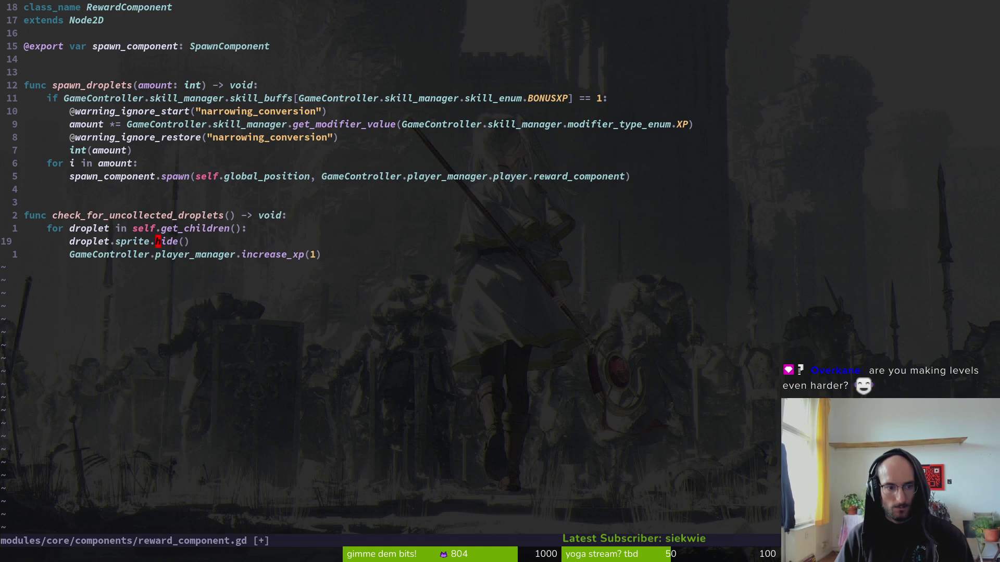
type(":w")
key("Return")
key("alt+Tab")
key("F5")
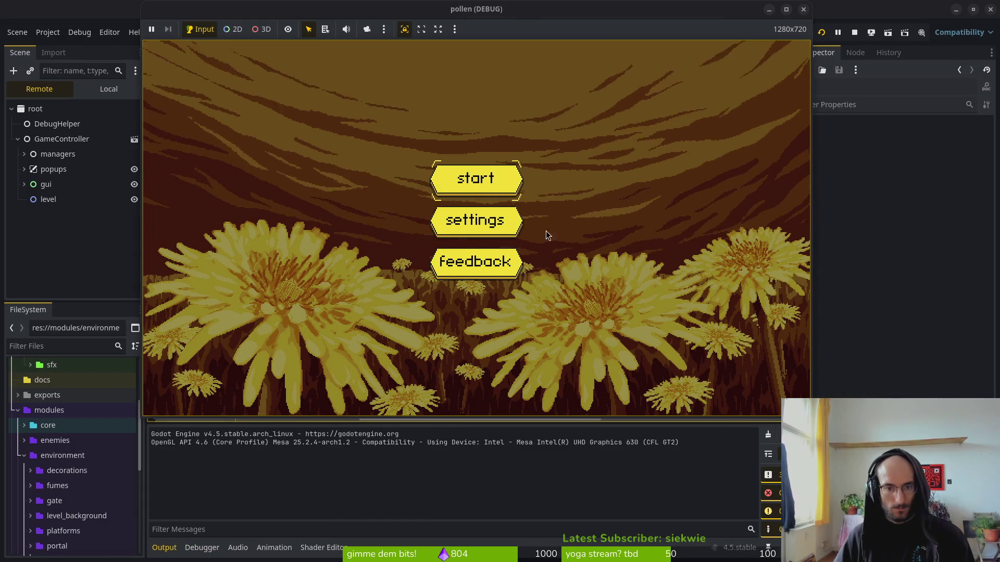
- Turn the game's music volume down to zero, start the game, and skip the tutorial
left_click(473, 225)
left_click_drag(515, 234, 300, 232)
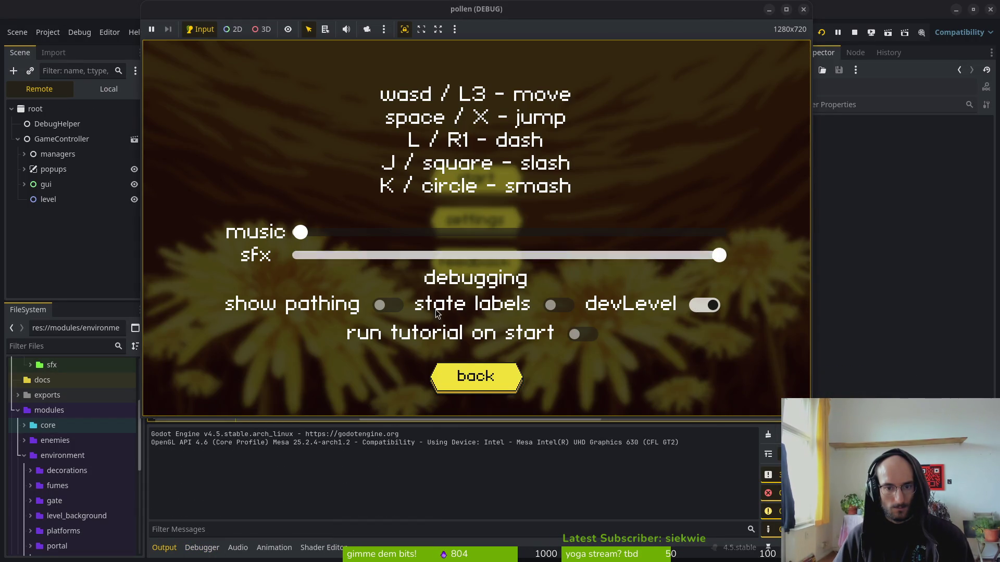
left_click(471, 369)
left_click(466, 188)
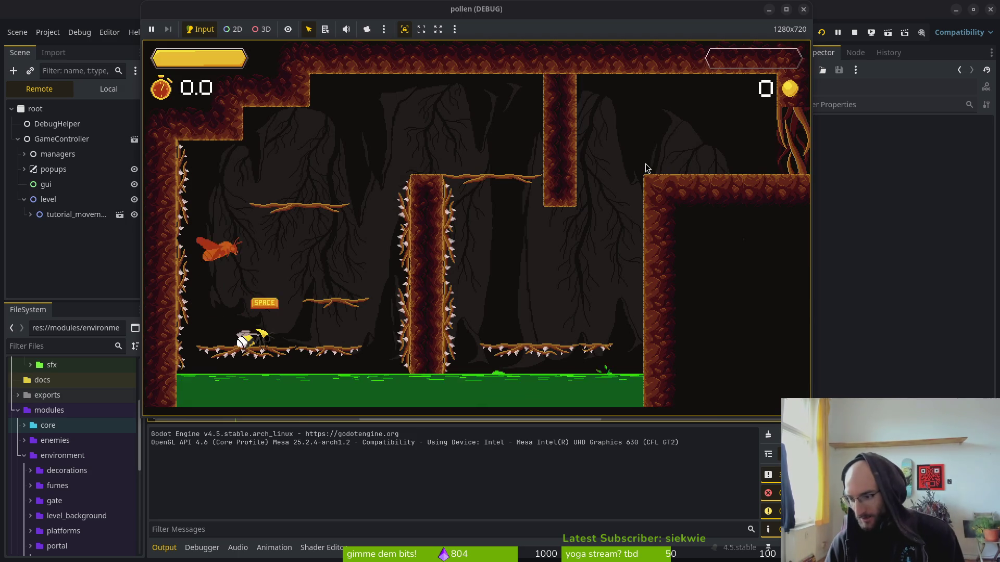
key("Escape")
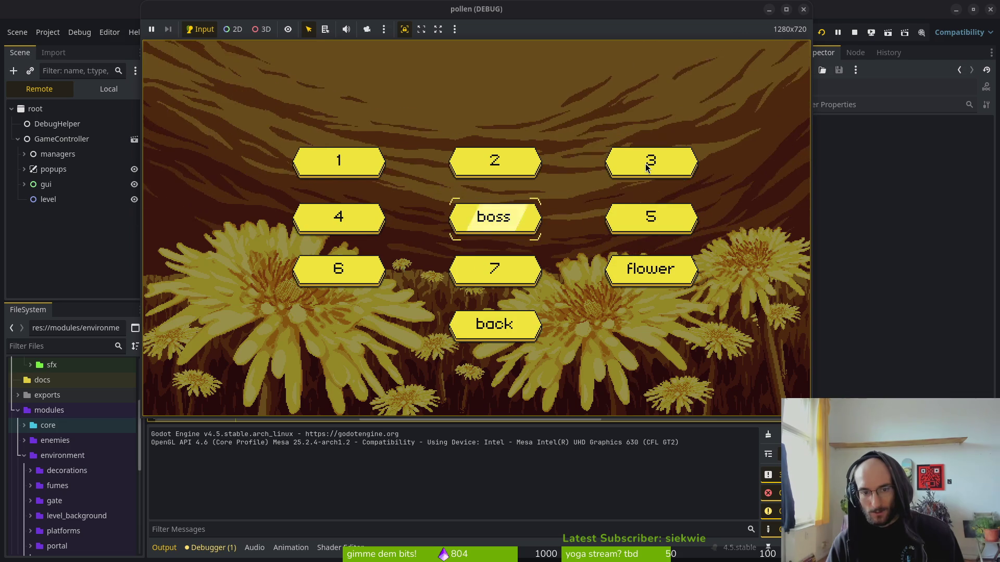
- Play level 3, slashing through the cave wasps, destroying the hive and collecting coins
left_click(645, 163)
left_click(645, 167)
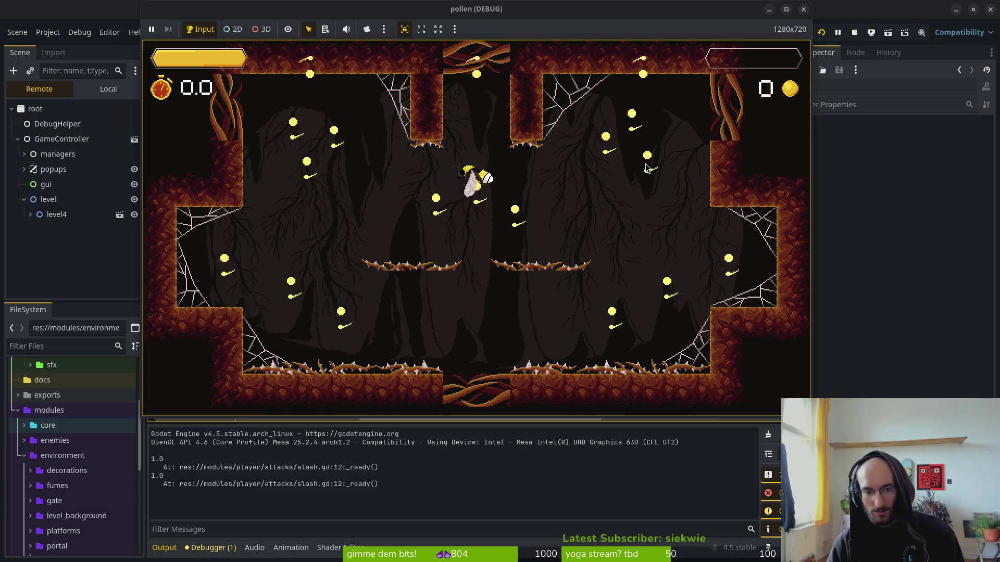
left_click(645, 167)
left_click(645, 168)
left_click(645, 168)
left_click(645, 168)
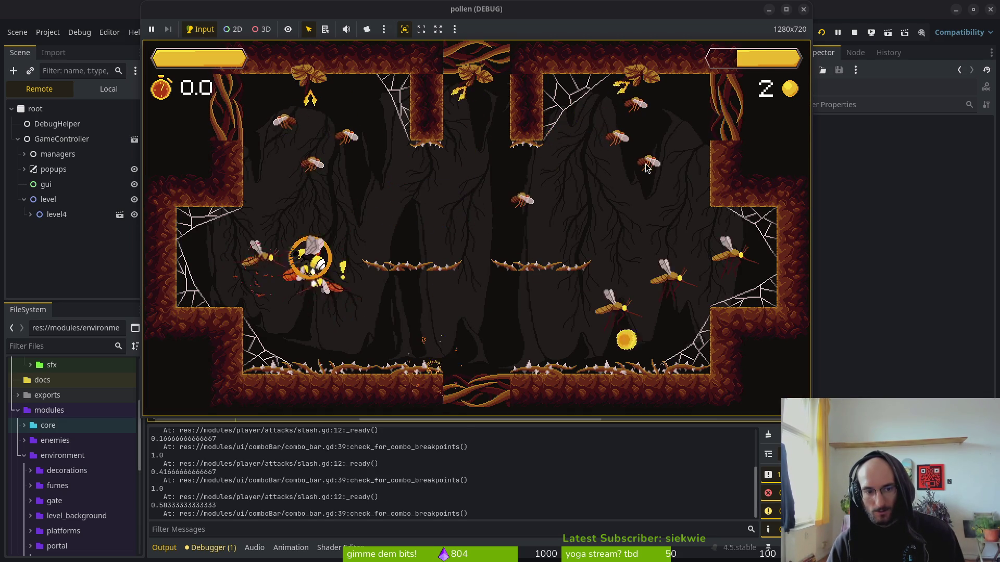
left_click(645, 167)
left_click(645, 168)
key("a")
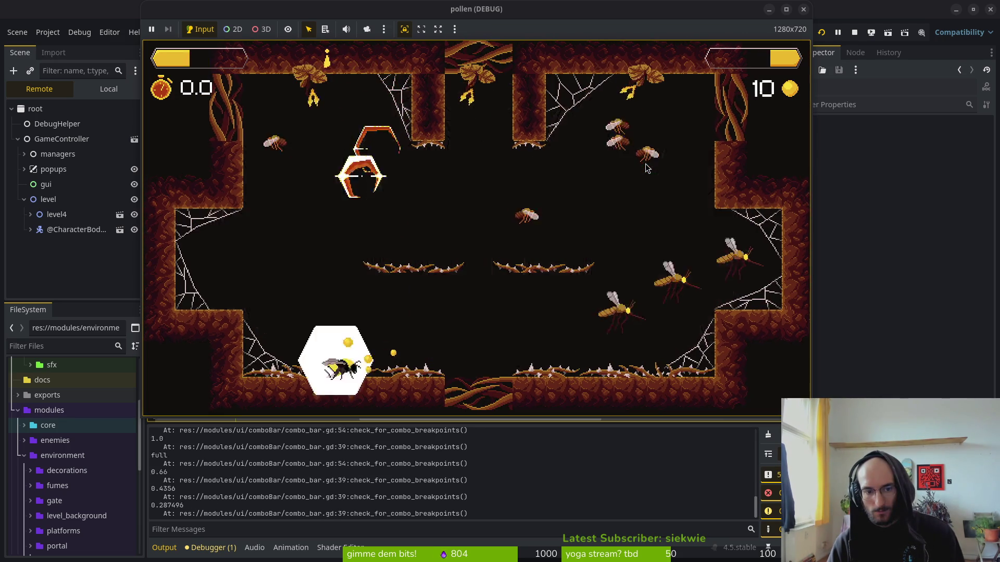
left_click(645, 165)
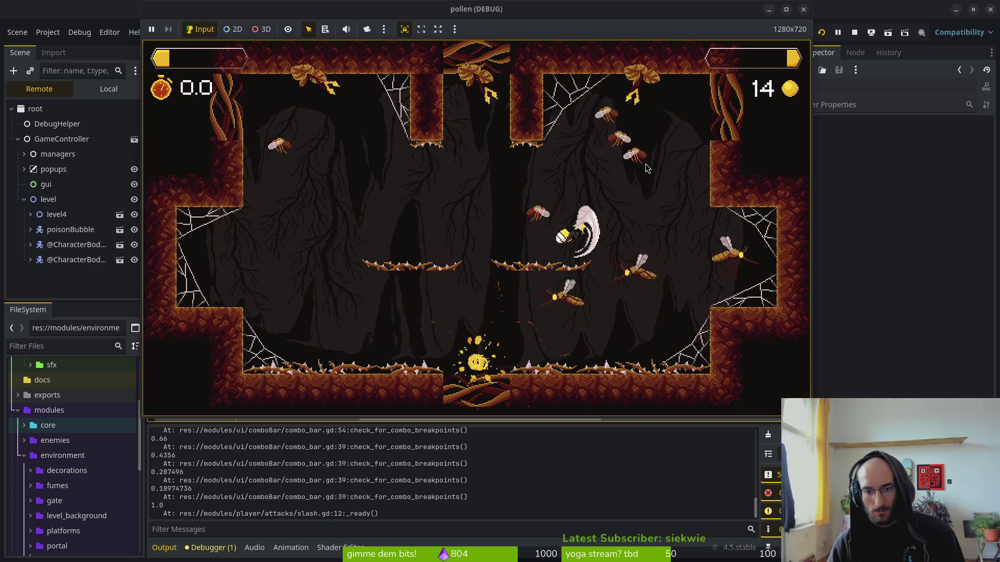
left_click(645, 166)
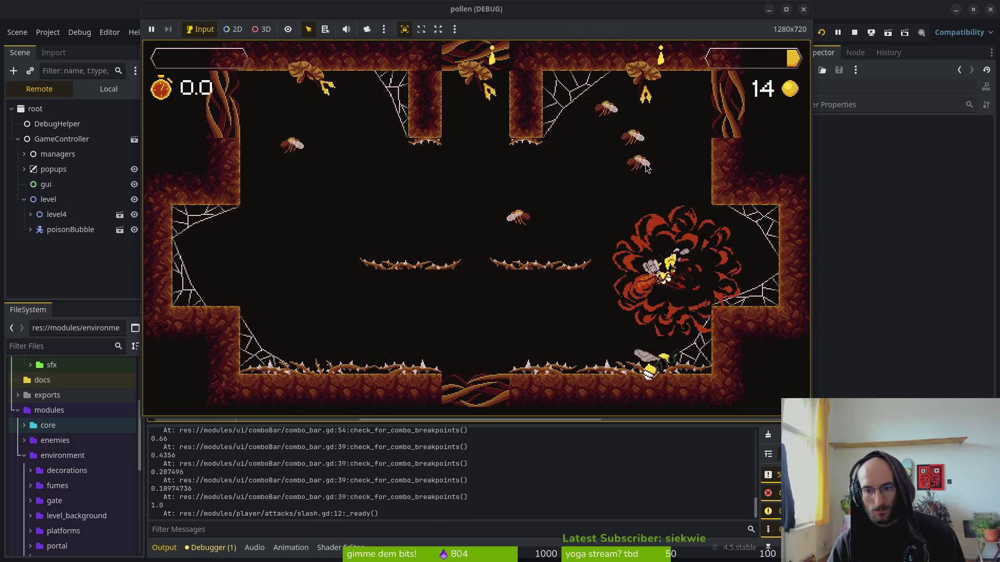
- Pause and resume, then close the running game and return to reward_component.gd in Neovim
key("Escape")
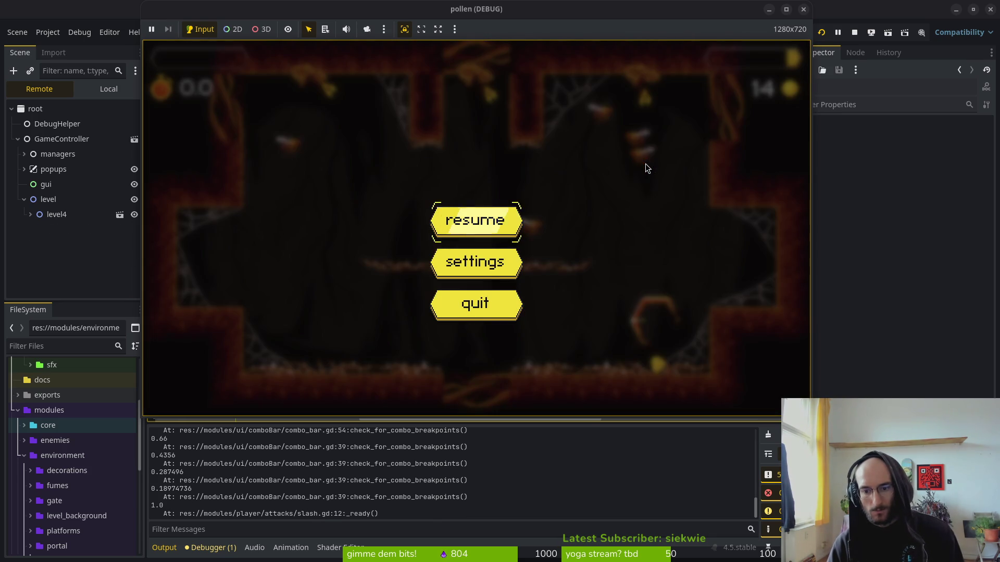
key("Return")
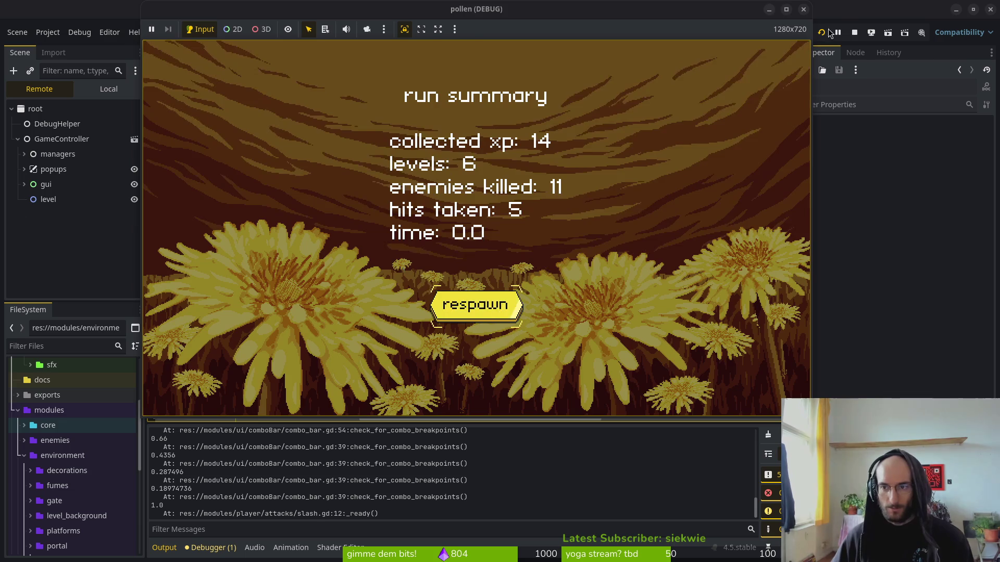
left_click(854, 33)
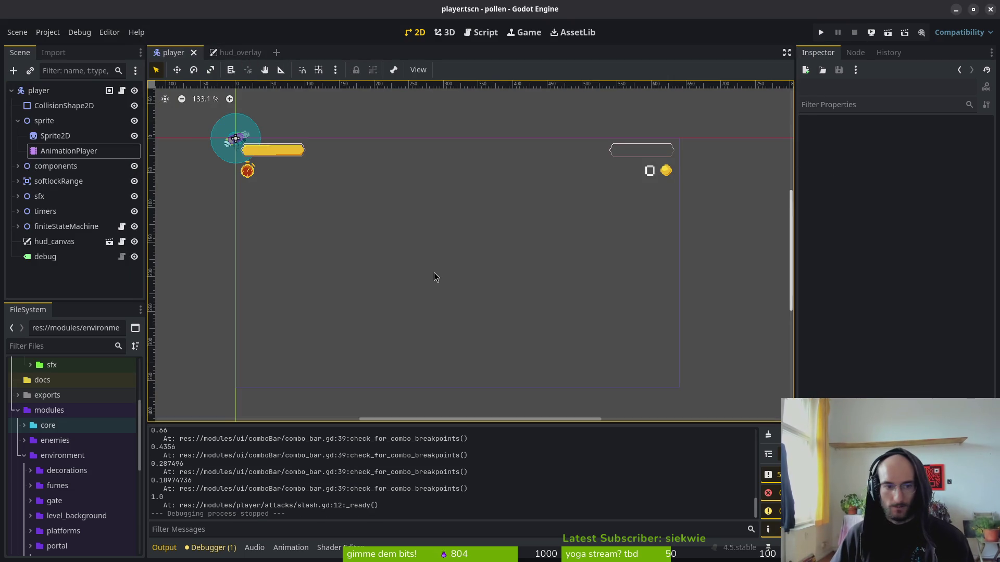
key("alt+Tab")
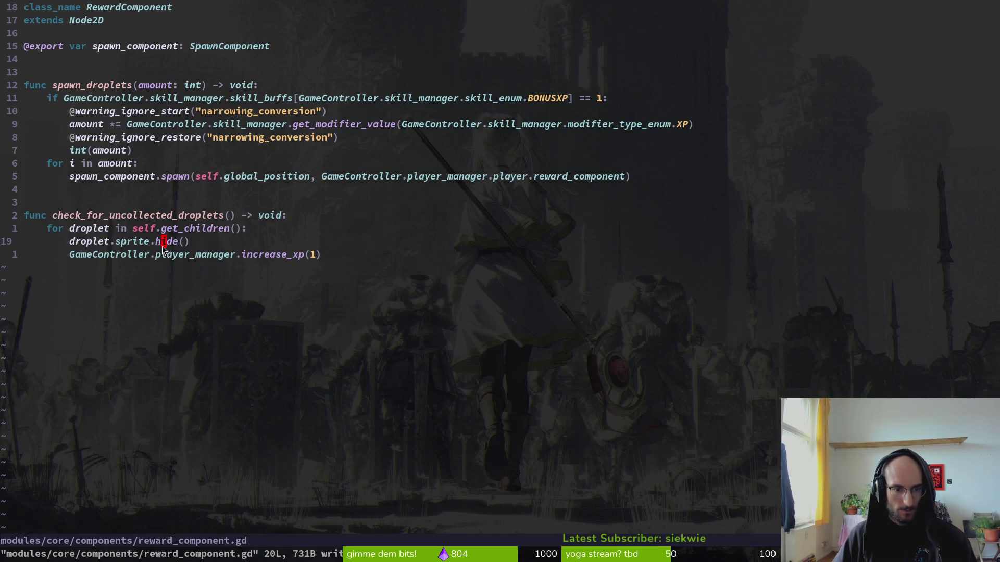
- Delete the droplet.sprite.hide() line and save reward_component.gd
key("d")
key("d")
type(":w")
key("Return")
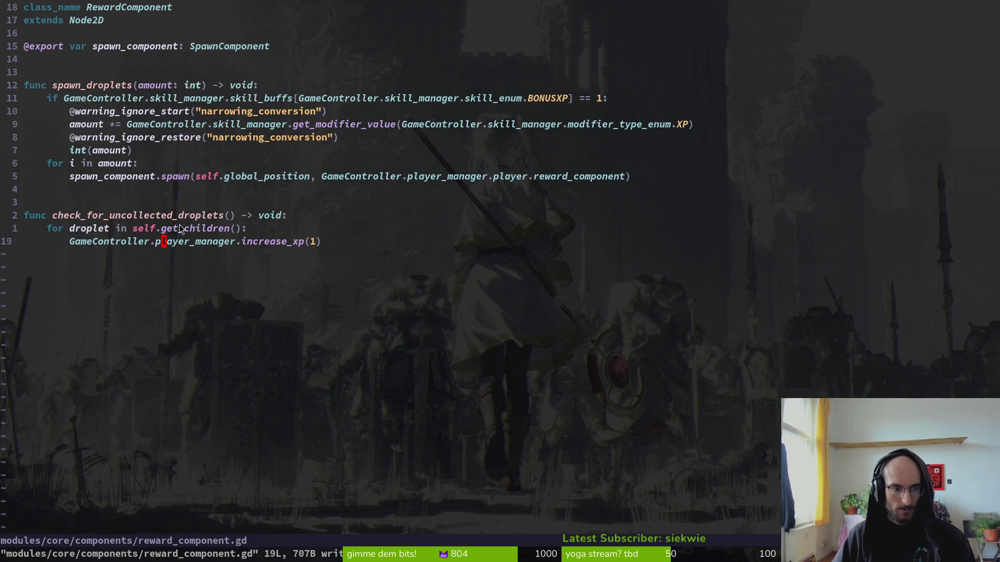
- Open dying.gd by searching project files for 'playdyi'
key("ctrl+6")
key("ctrl+6")
key("space")
key("f")
key("f")
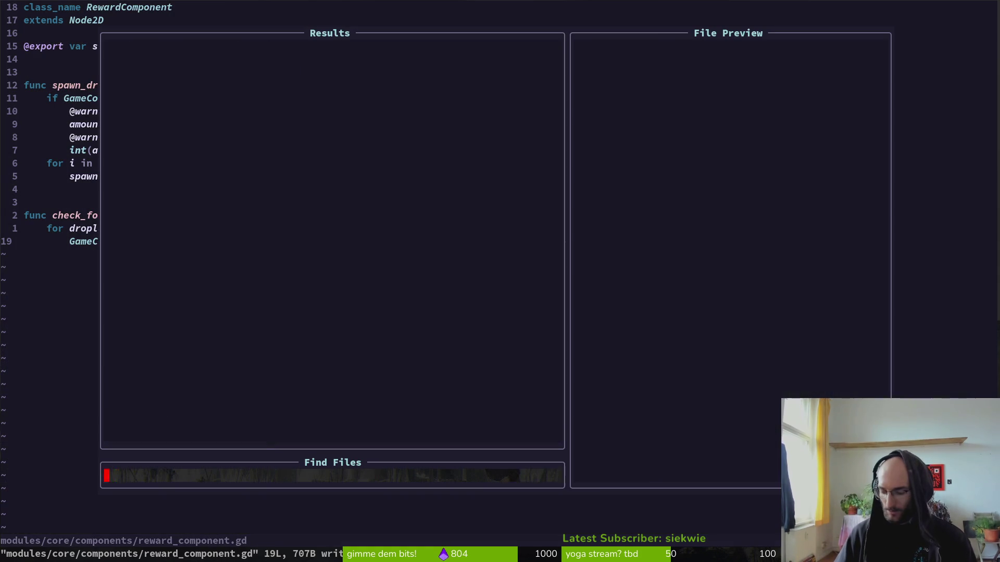
type("playdyi")
key("Return")
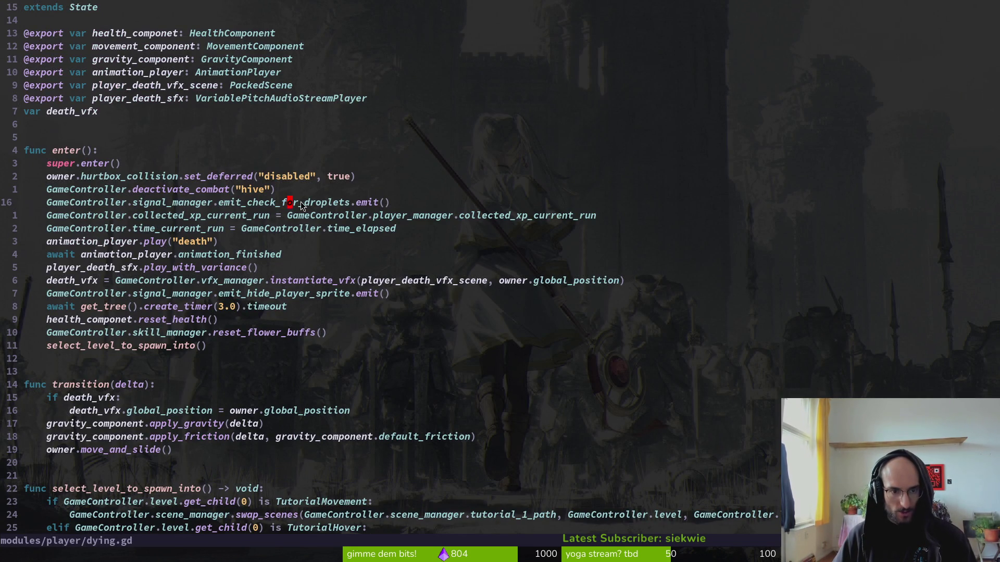
- Select the emit_check_for_droplets word, undoing an accidental deletion, and begin a project search for it
key("e")
key("b")
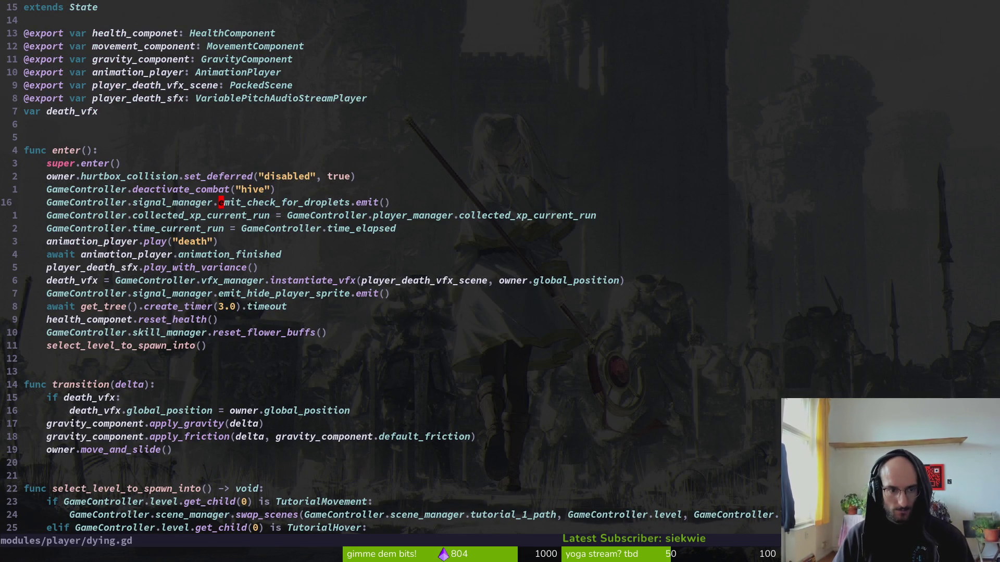
key("x")
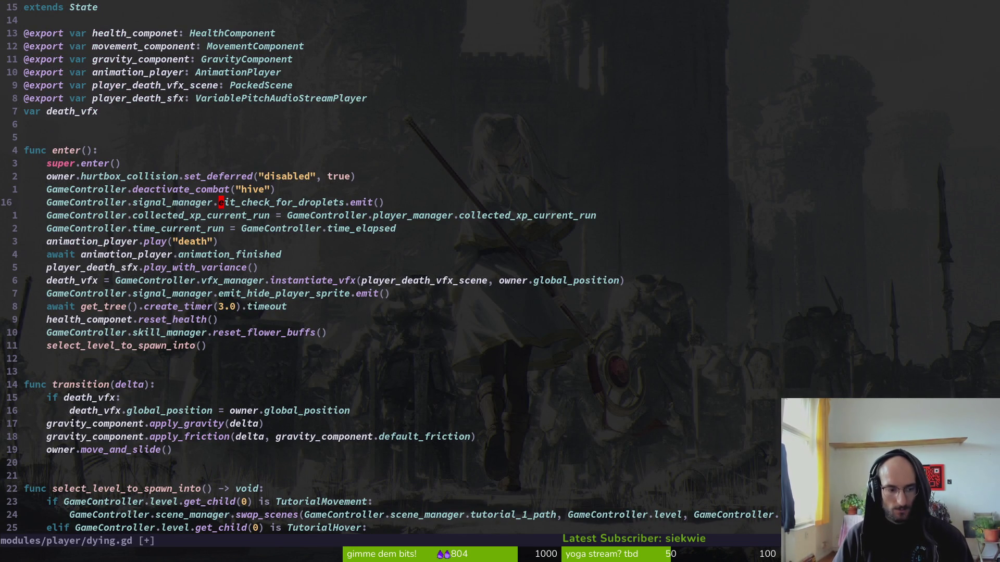
key("ctrl+p")
key("Escape")
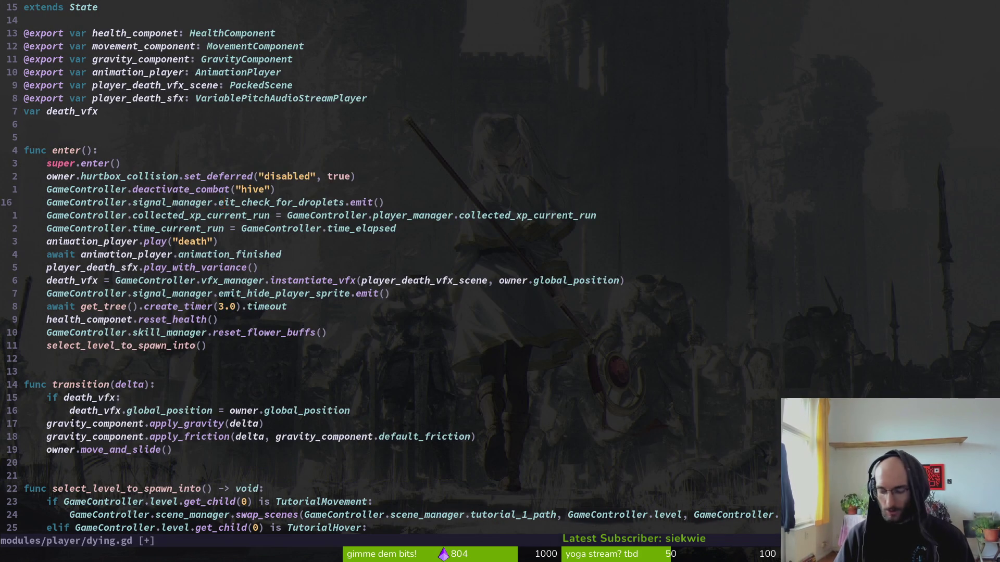
key("u")
key("v")
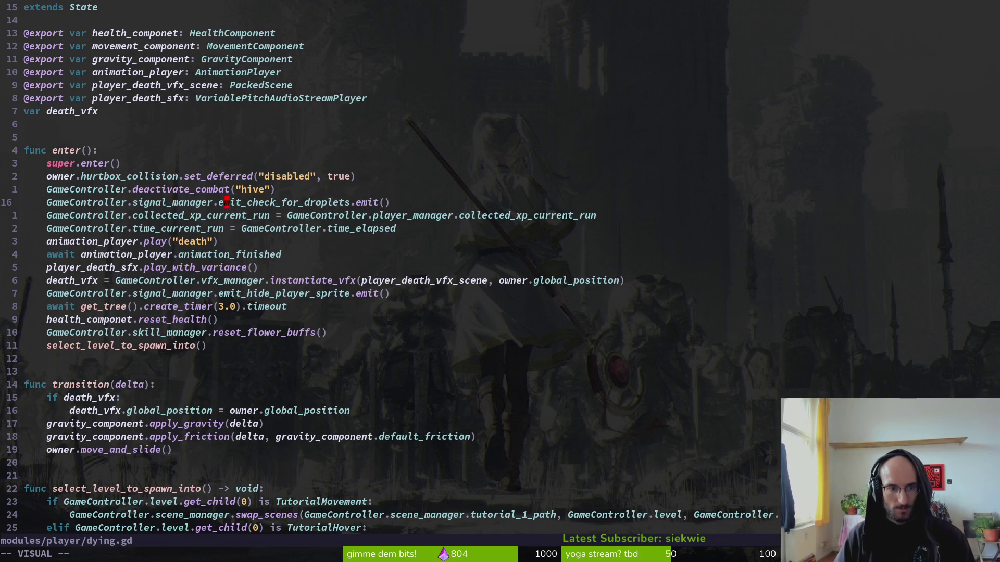
key("space")
- Grep emit_check_for_droplets and preview matches in dying.gd, gate.gd, signal.manager.gd and player.gd
key("f")
key("w")
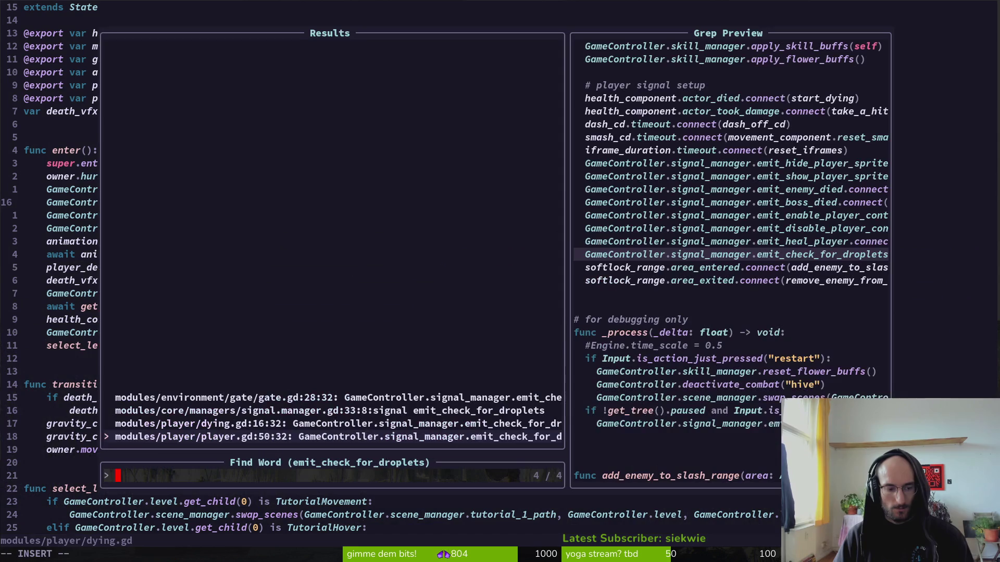
key("ctrl+p")
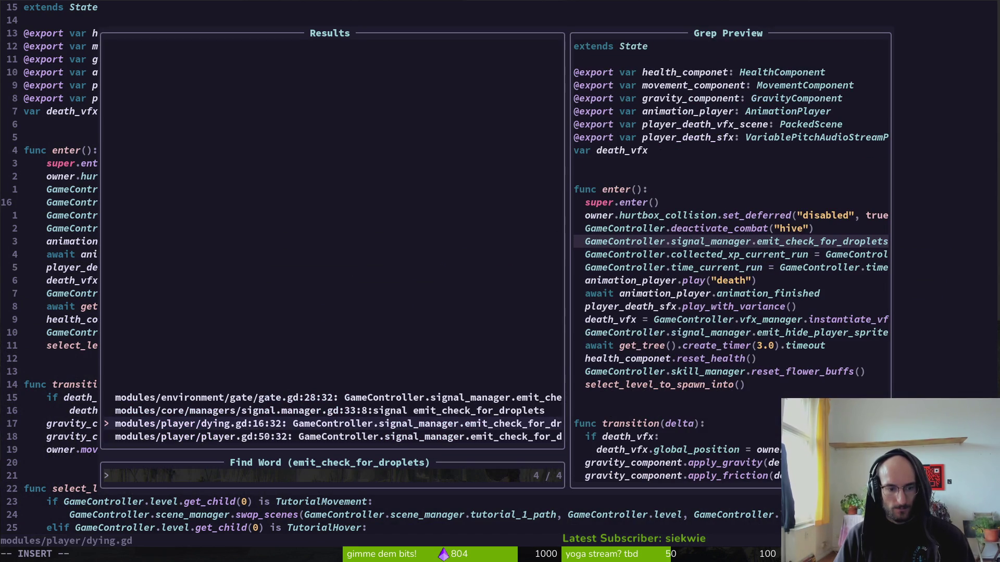
key("ctrl+p")
key("ctrl+p")
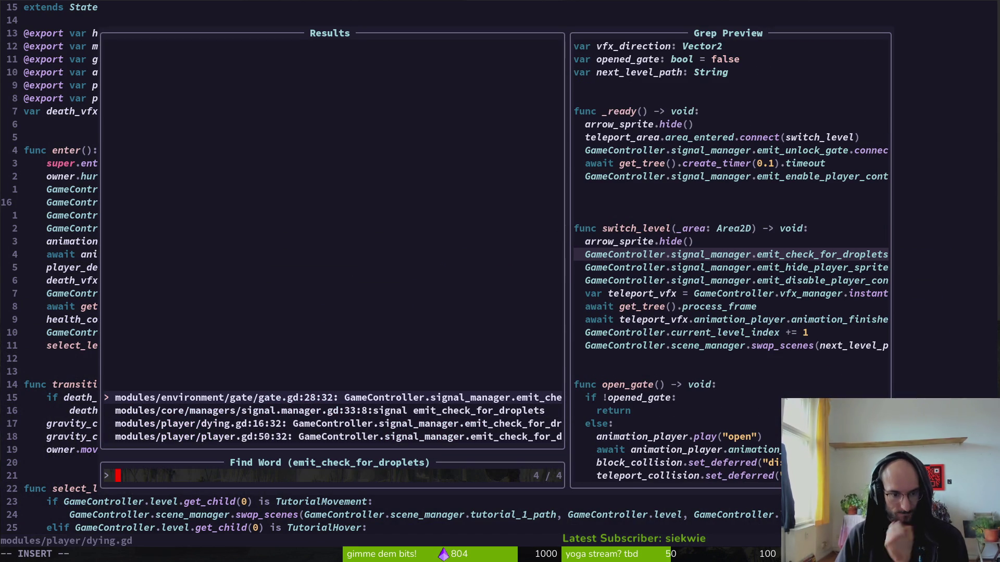
key("ctrl+n")
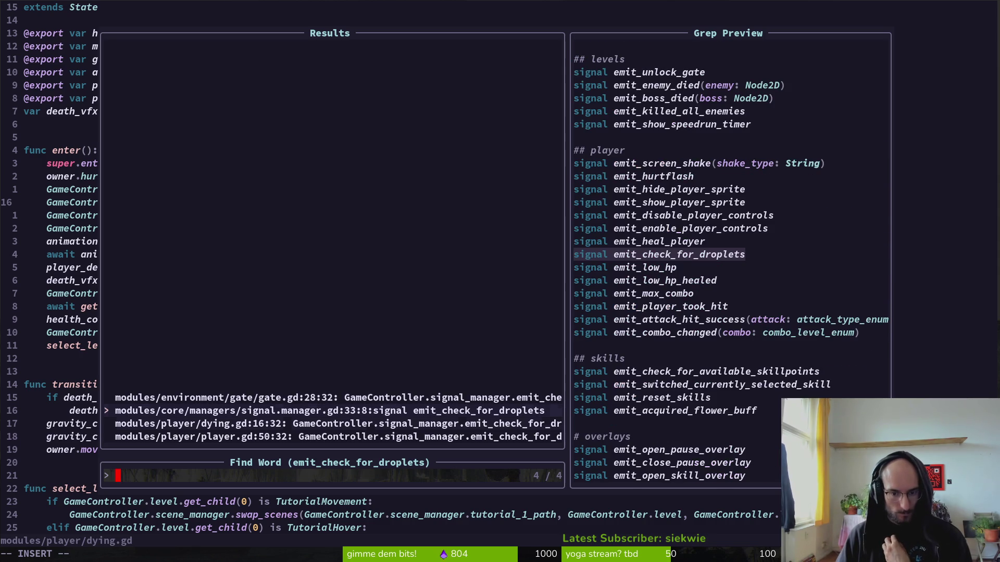
key("ctrl+n")
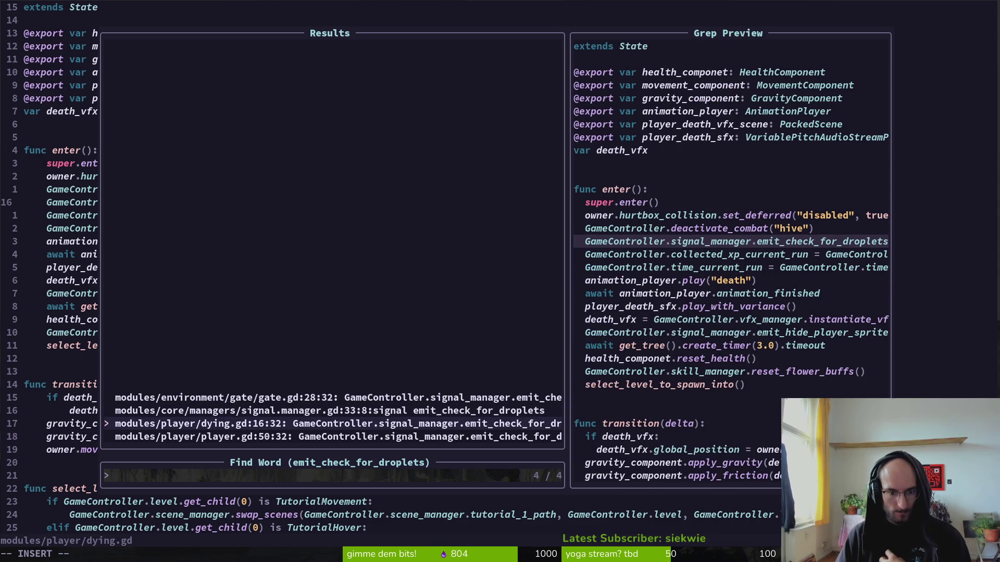
key("ctrl+n")
- Open player.gd at line 50 and inspect its connection to check_for_uncollected_droplets
key("Return")
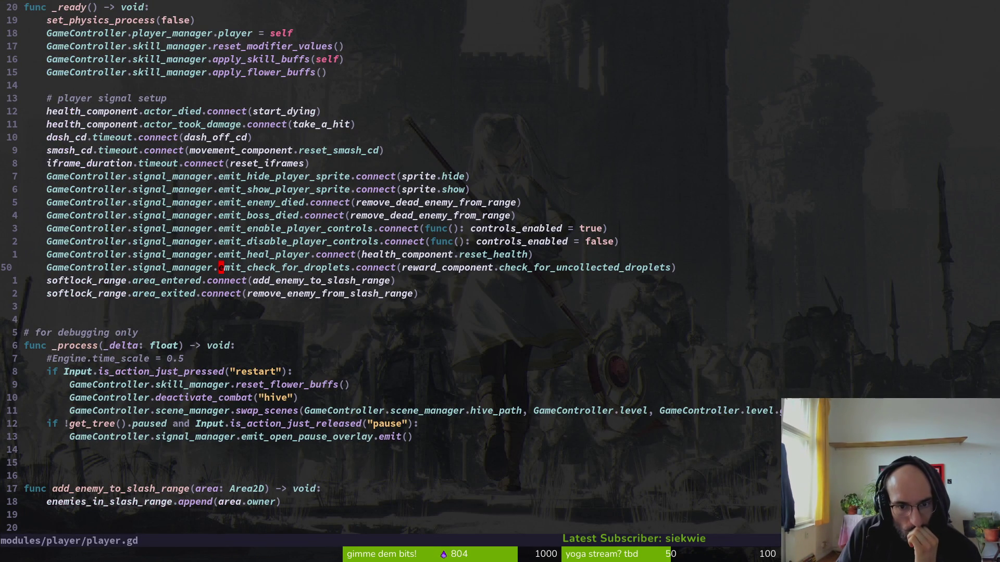
key("w")
key("w")
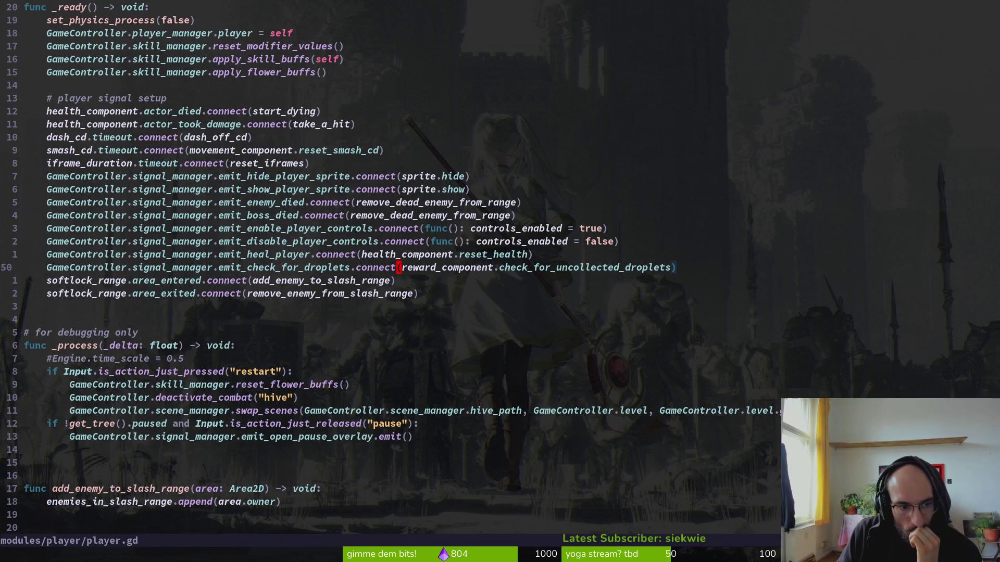
key("l")
key("l")
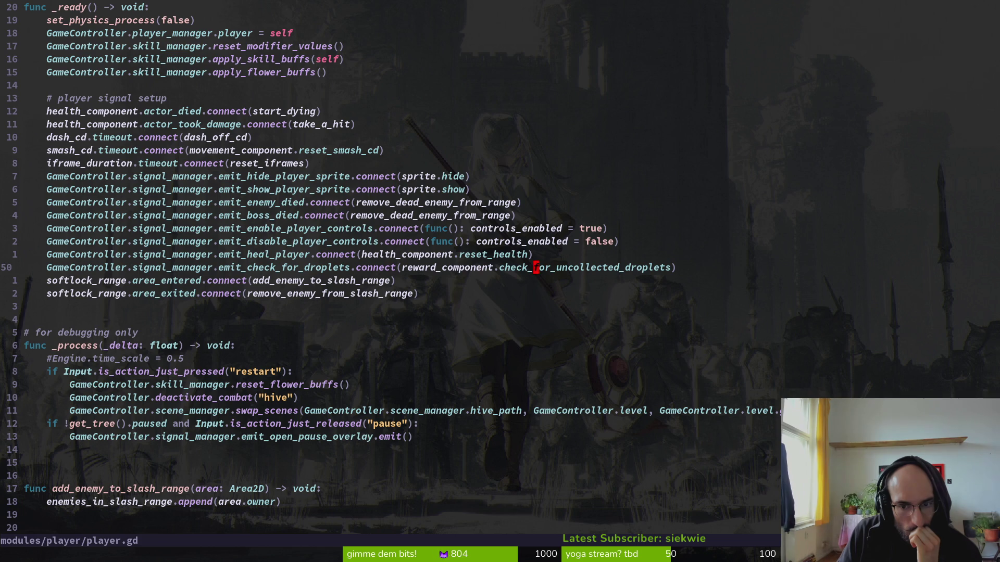
key("l")
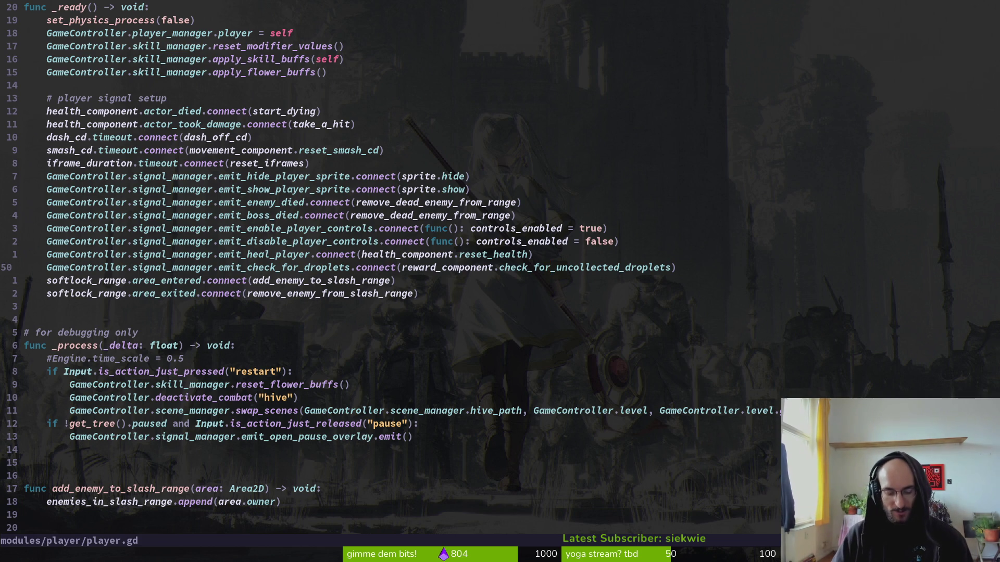
- Go back to dying.gd and review the lines around the emit_check_for_droplets call
key("g")
key("r")
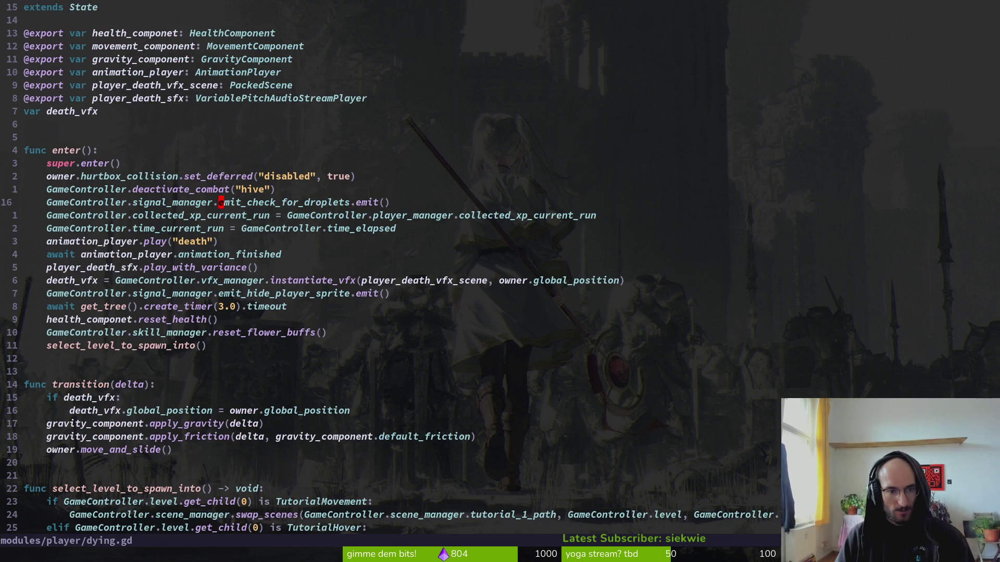
key("k")
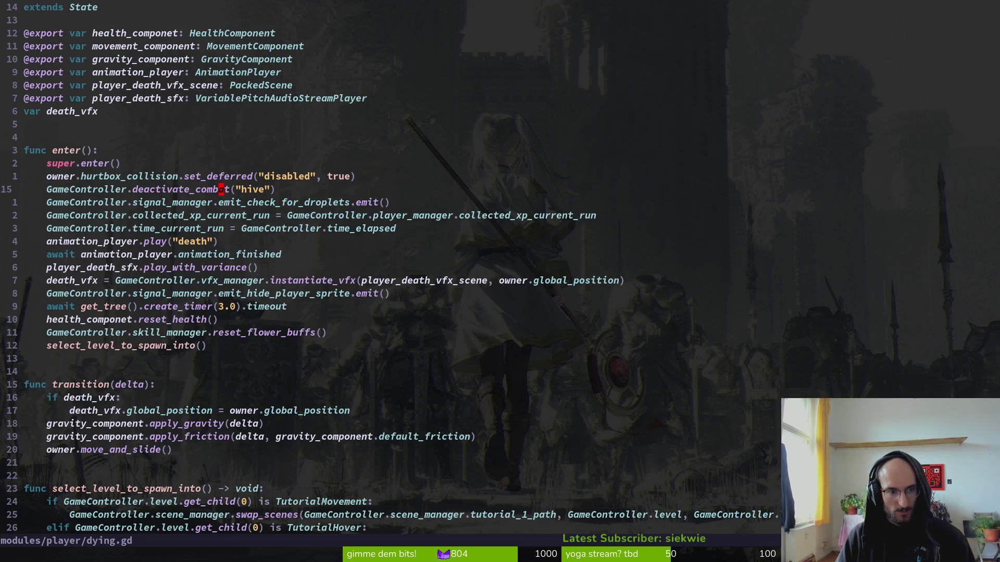
key("j")
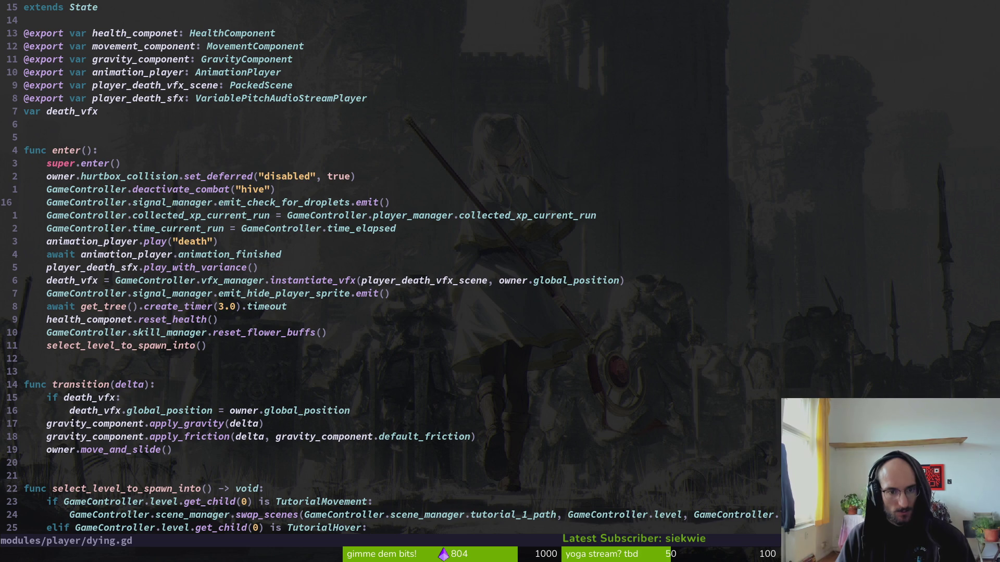
key("j")
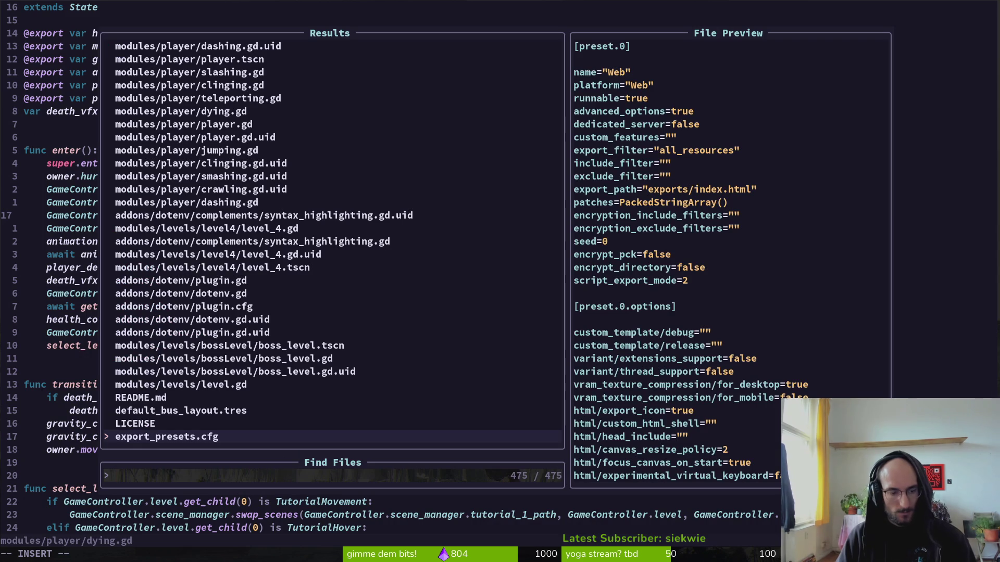
- Open reward_component.gd by searching project files for 'reward'
key("Escape")
key("space")
key("f")
key("f")
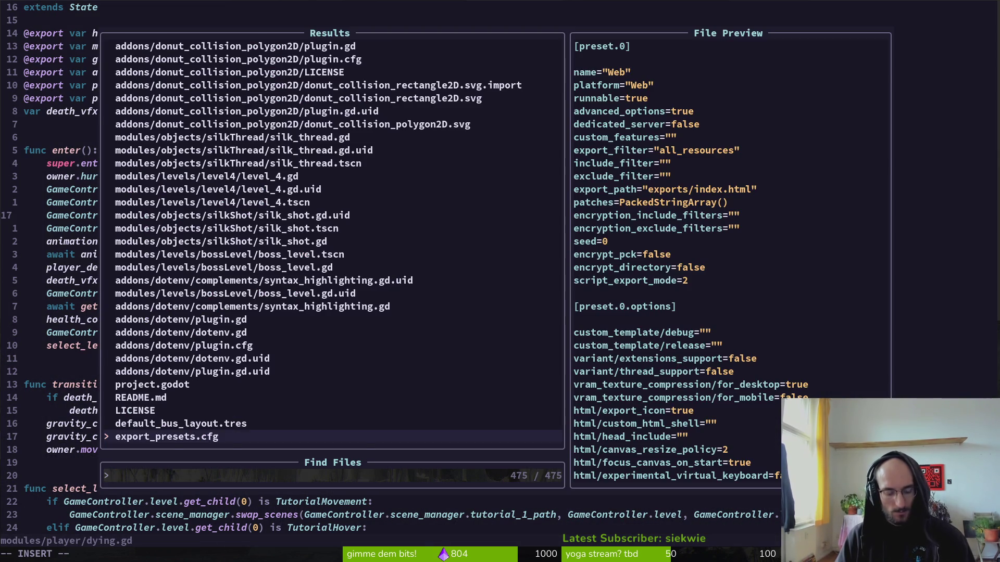
type("d")
key("BackSpace")
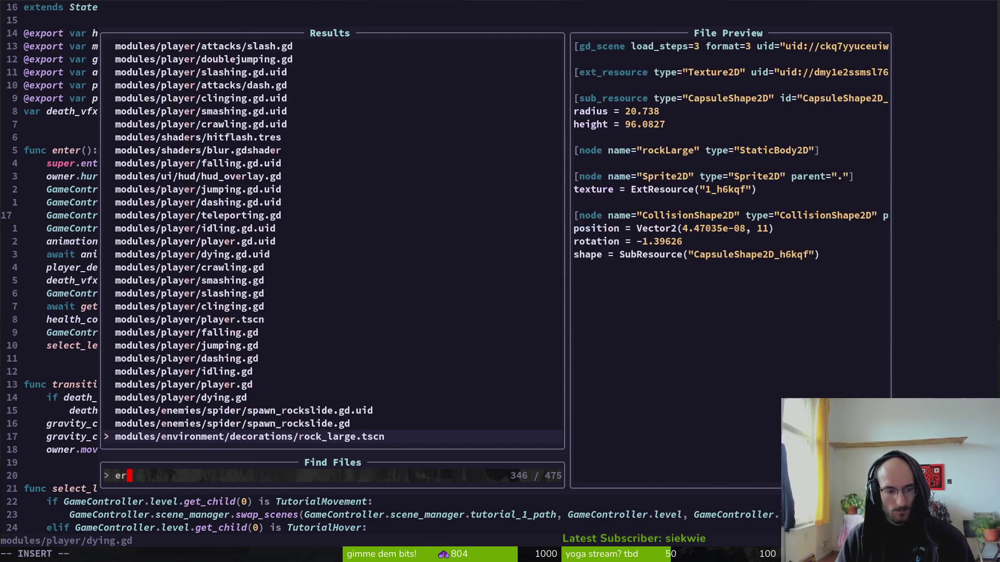
type("reward")
key("Return")
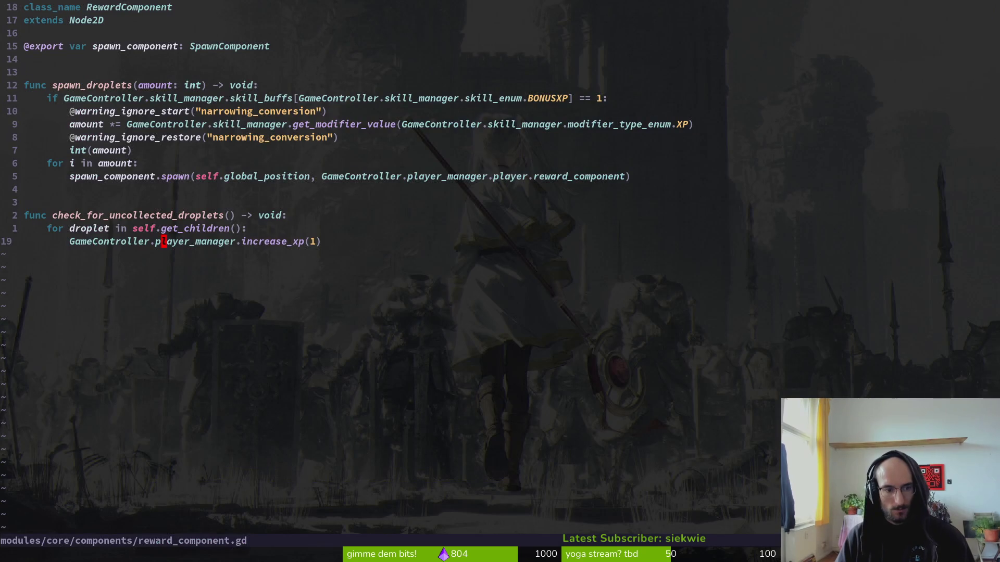
- Restore the deleted line as droplet.hide(), dropping 'sprite.', and save reward_component.gd
key("u")
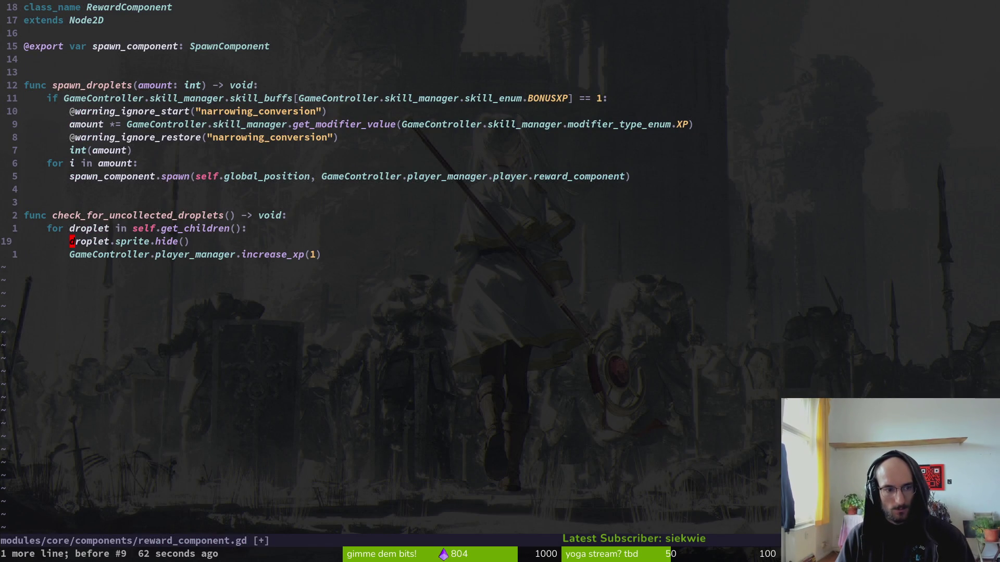
type("cw")
key("BackSpace")
key("Escape")
type(":w")
key("Return")
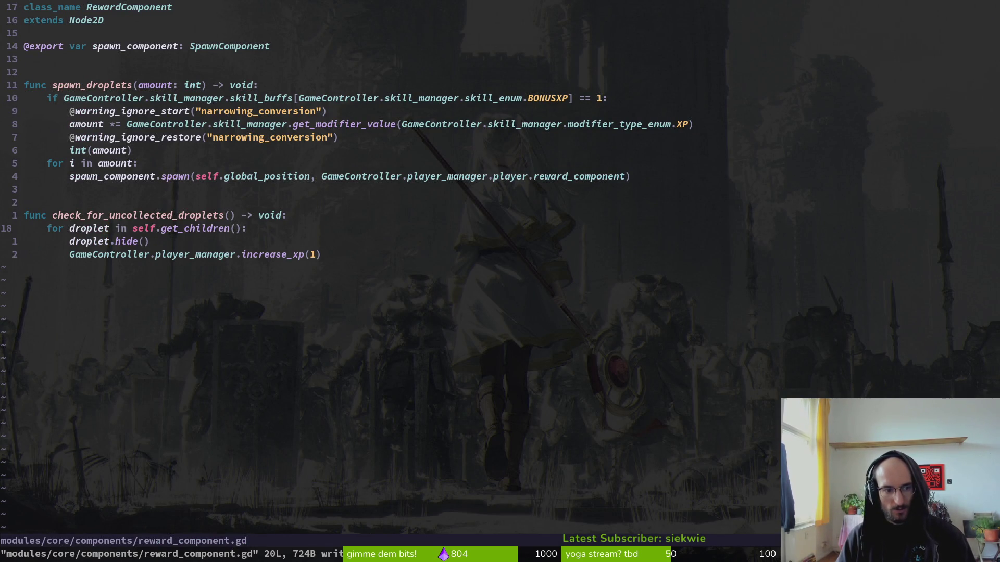
key("j")
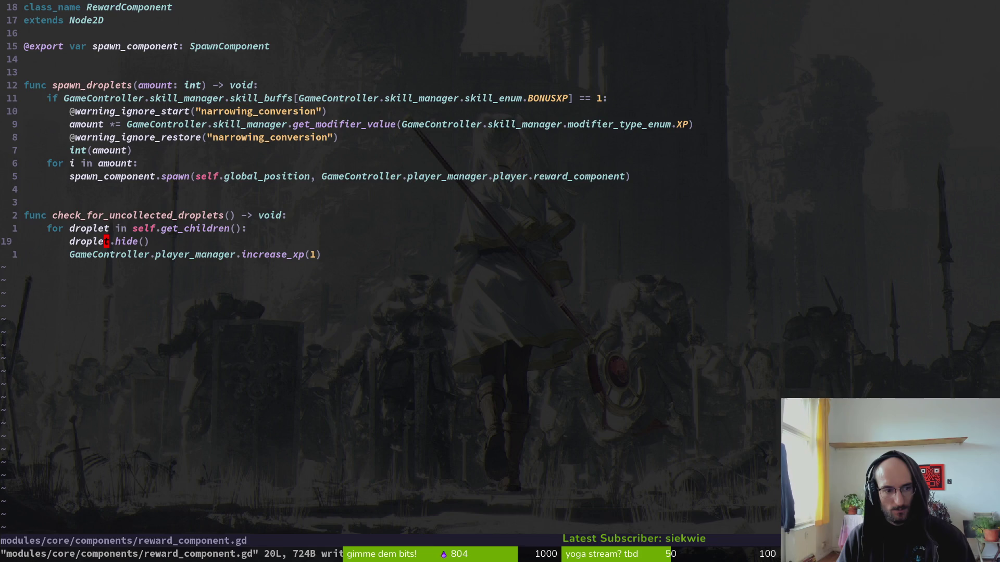
key("alt+Tab")
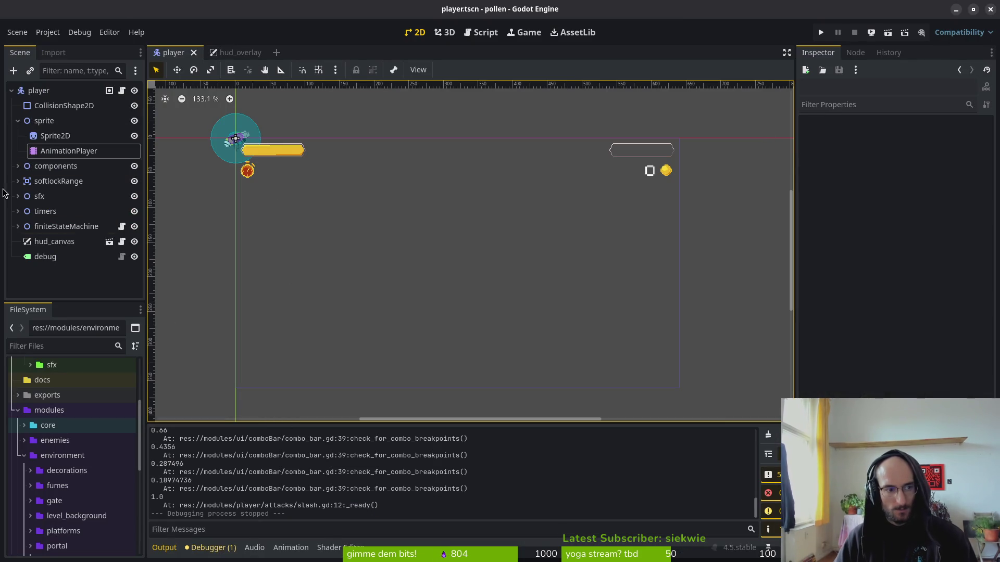
- Launch a quick test run past the main menu, then return to Neovim to search for dying.gd
left_click(820, 32)
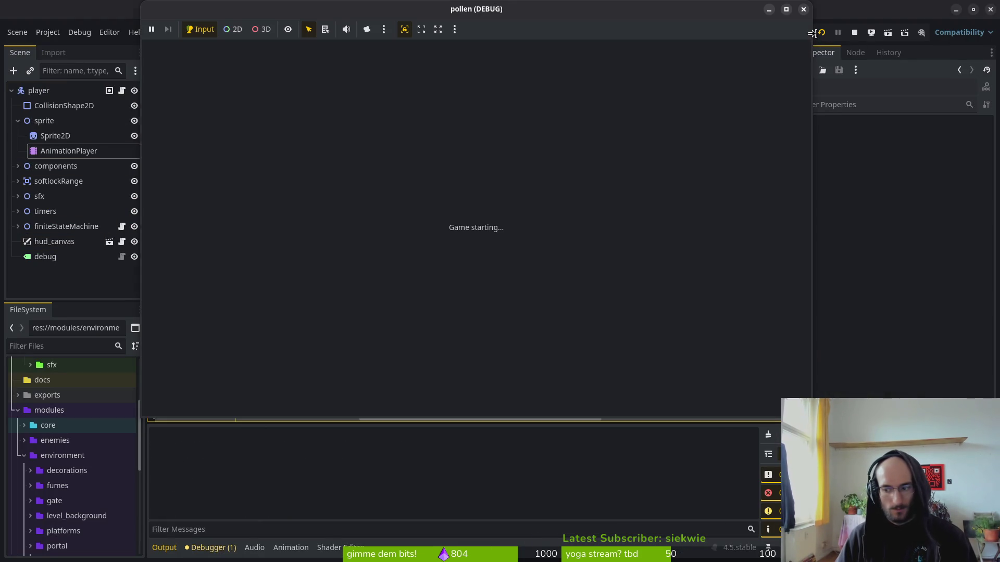
key("Return")
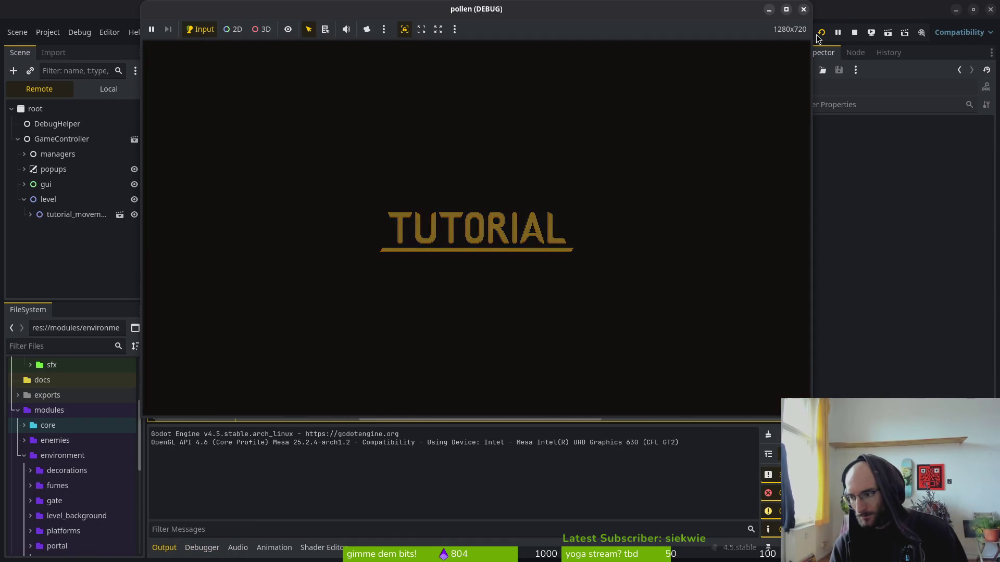
key("alt+Tab")
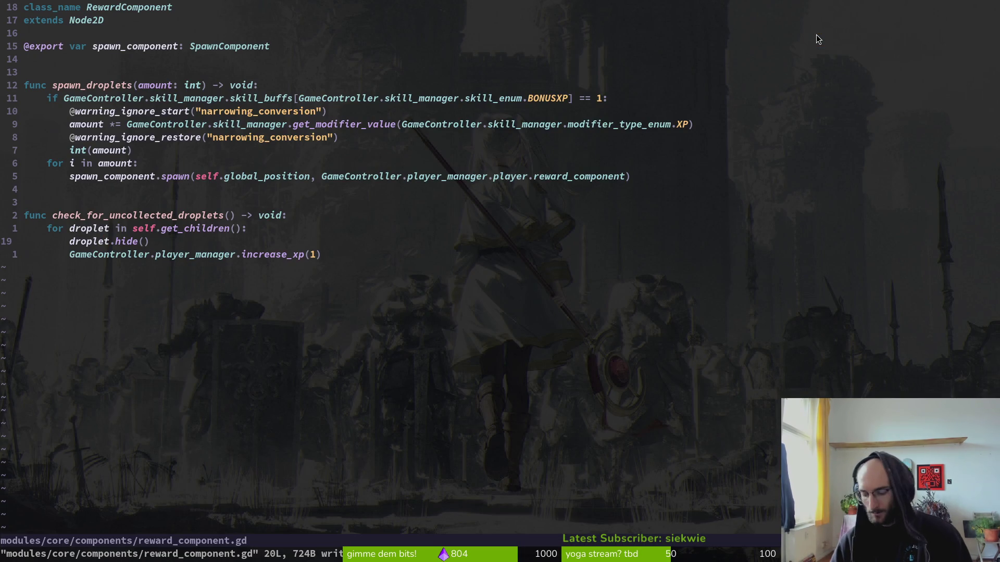
key("space")
- Open dying.gd, read through its enter() death logic, and launch the game
key("f")
key("f")
type("dy")
key("Return")
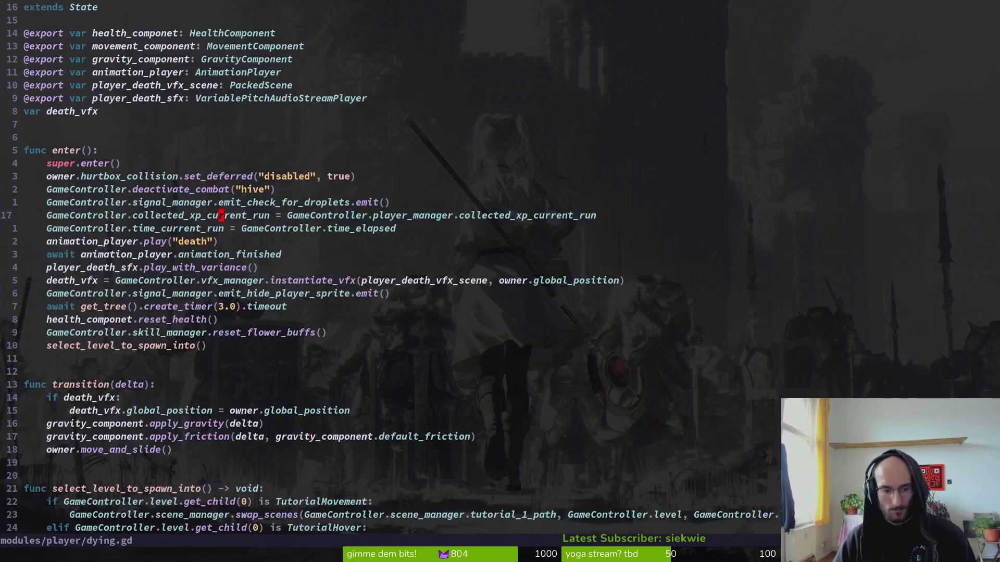
scroll(241, 236, "down", 3)
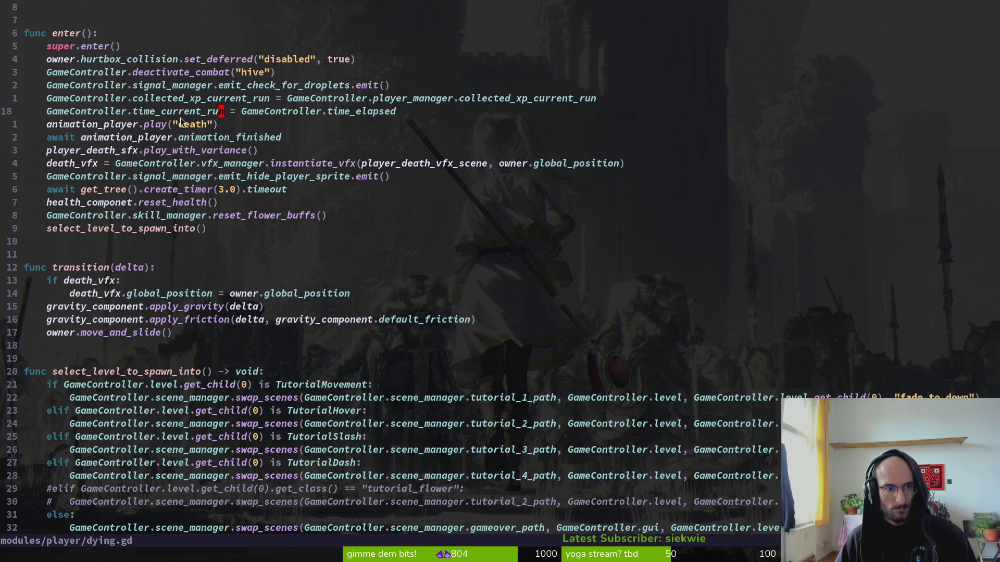
key("F5")
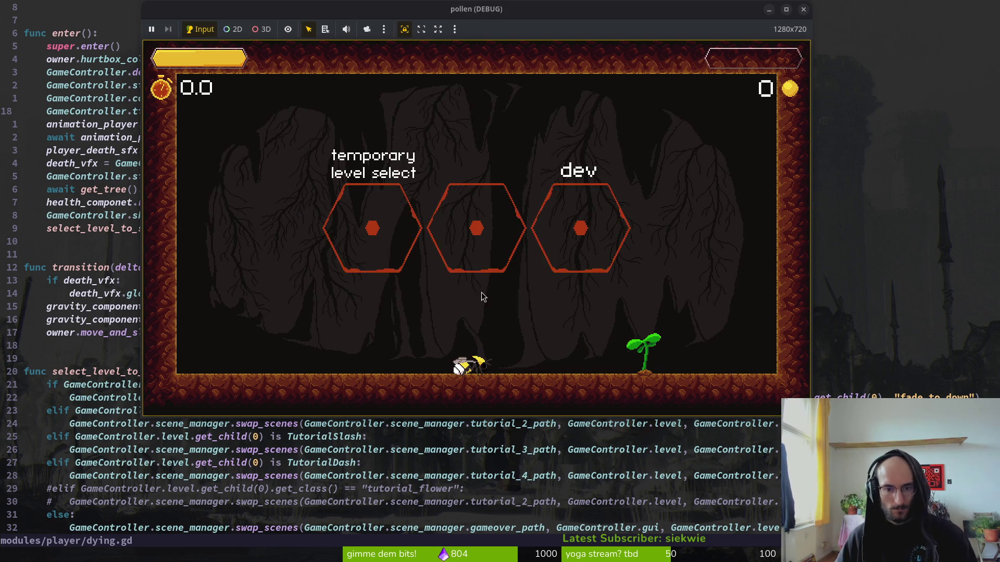
- Fly the bee into the middle hexagon and start level 4 from level select
key("space")
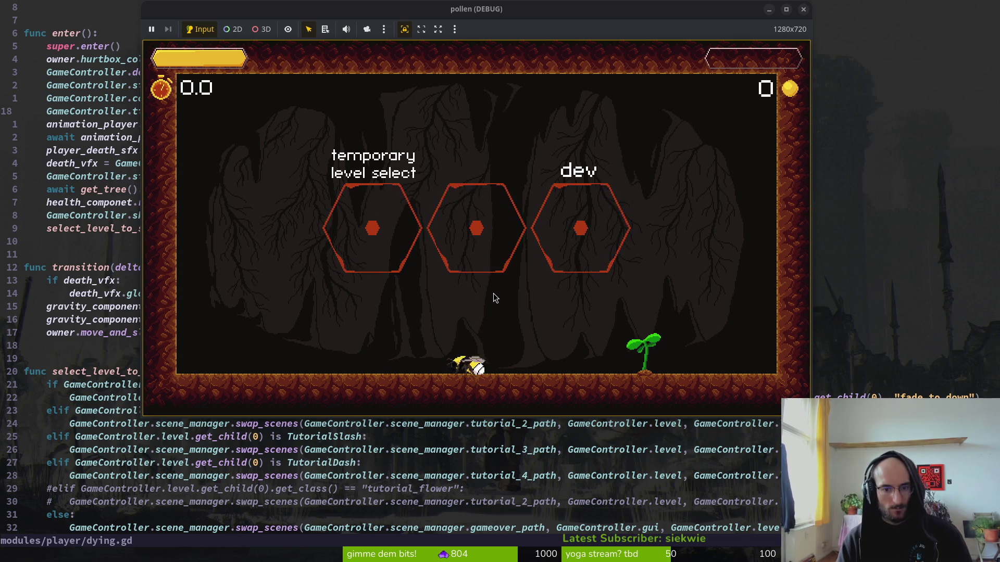
key("space")
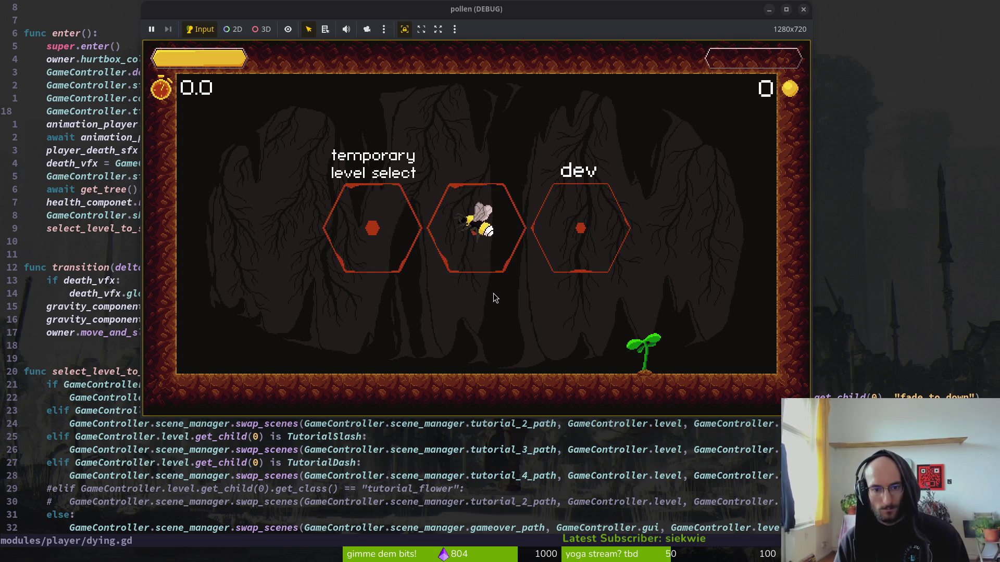
left_click(493, 294)
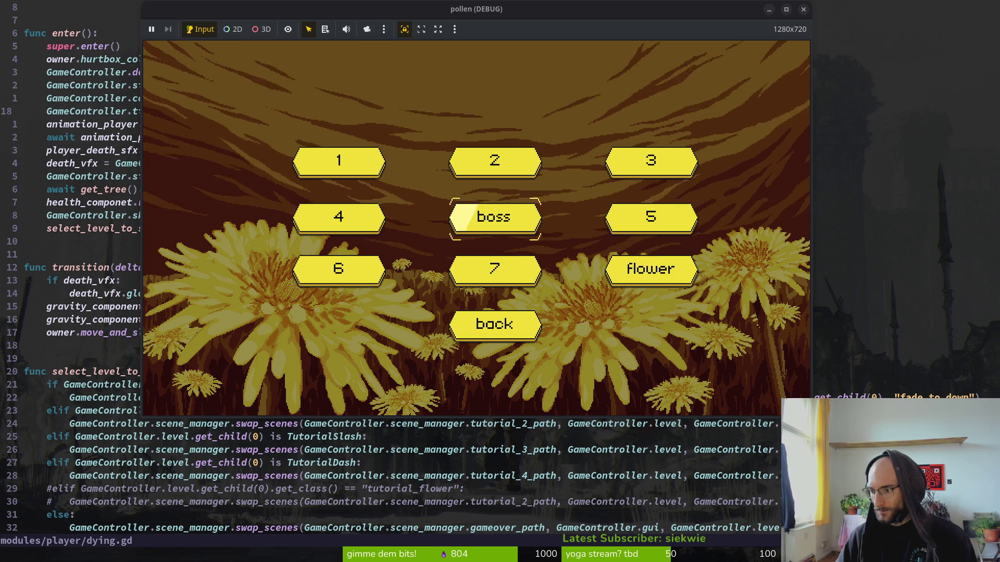
left_click(334, 216)
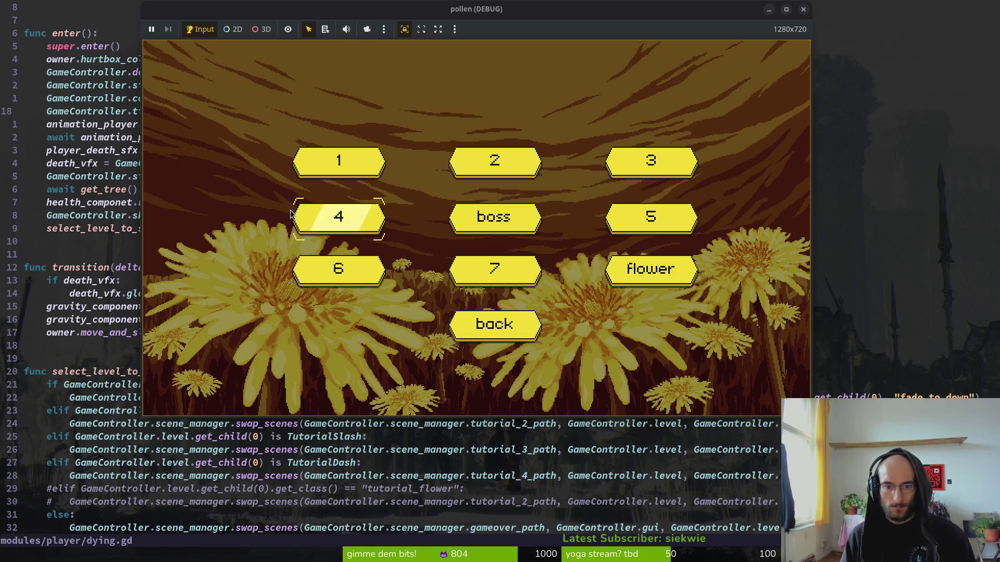
left_click(291, 215)
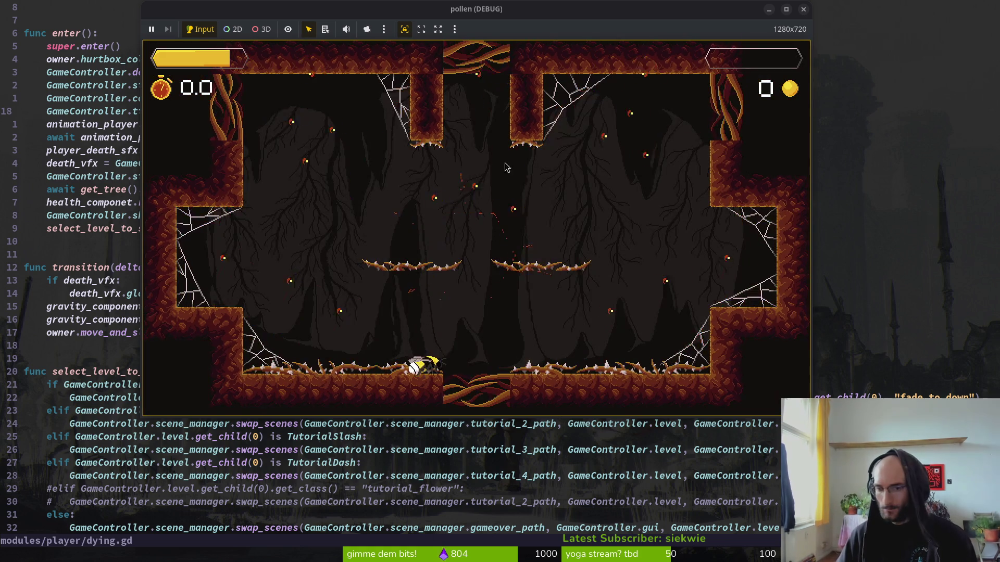
- Fight in the cave until the bee dies at 9 honey, then pause and resume
key("Right")
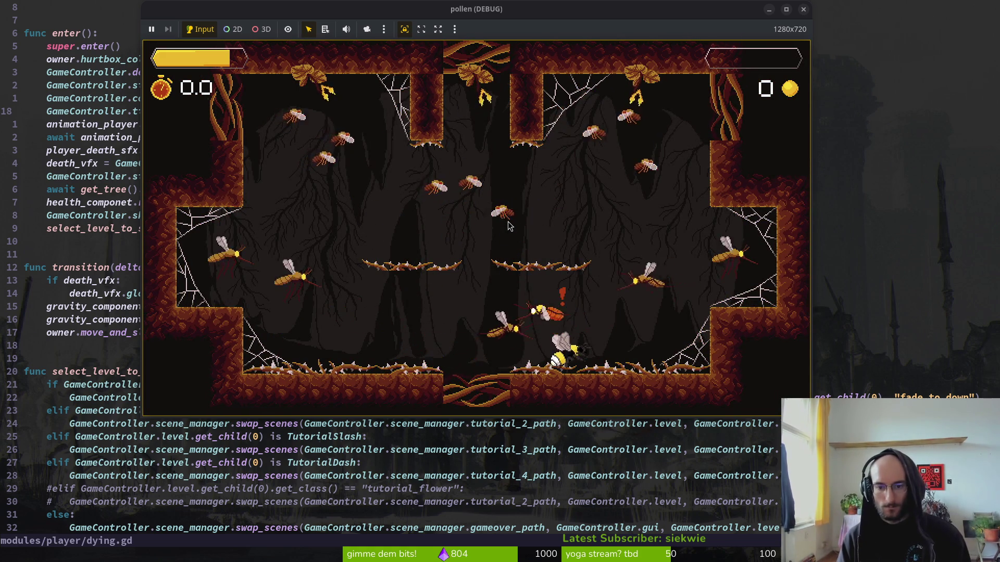
key("Right")
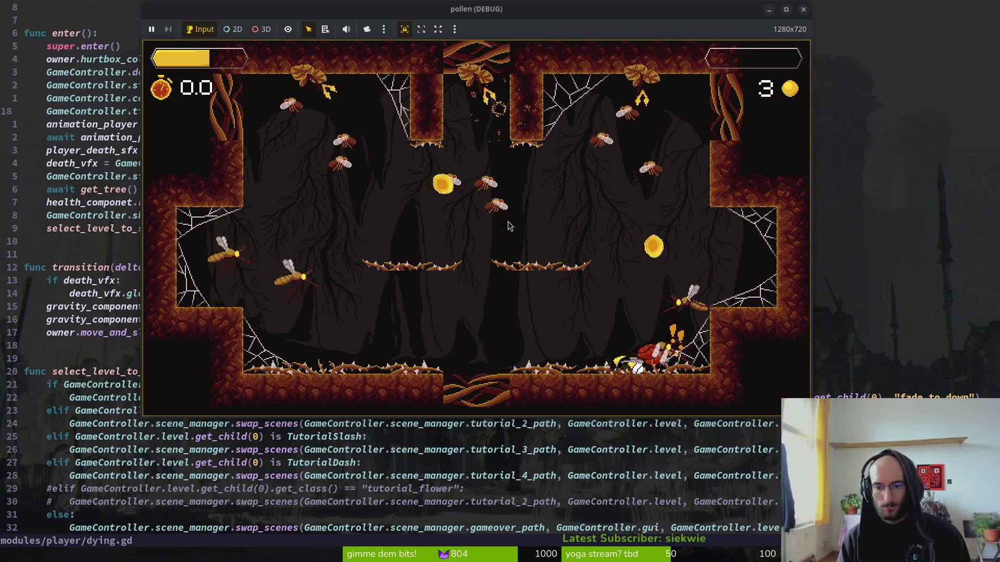
key("Left")
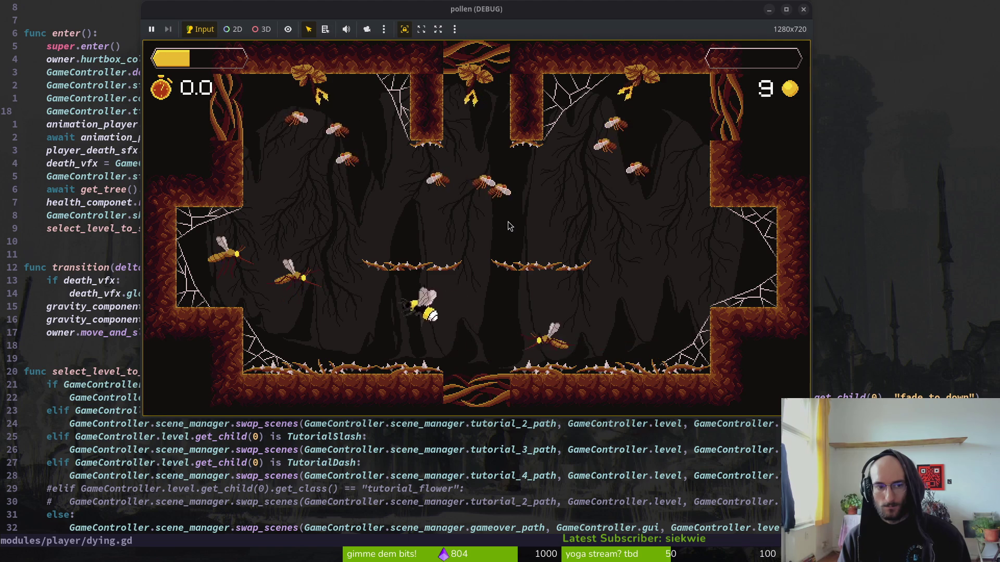
key("Left")
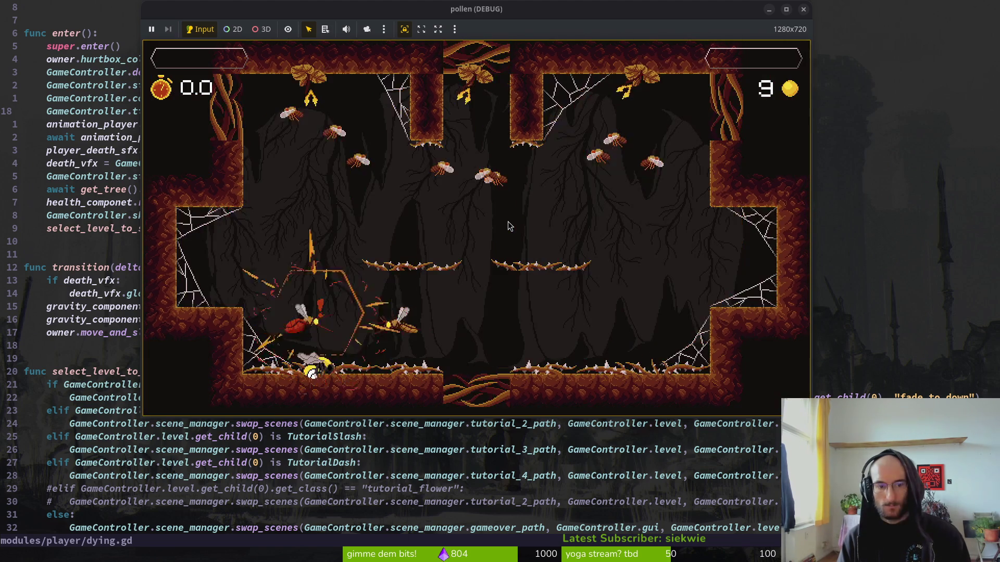
key("Escape")
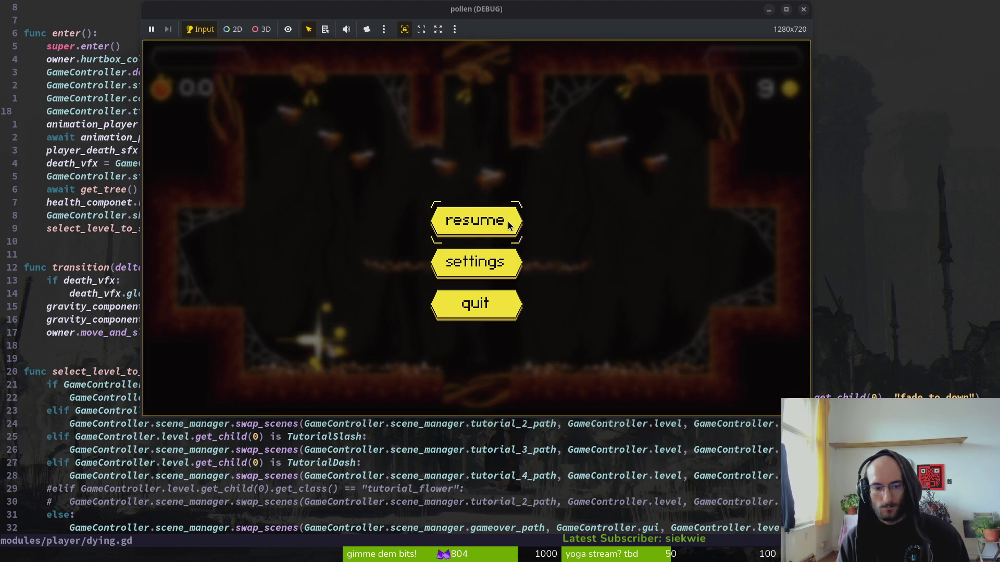
left_click(509, 225)
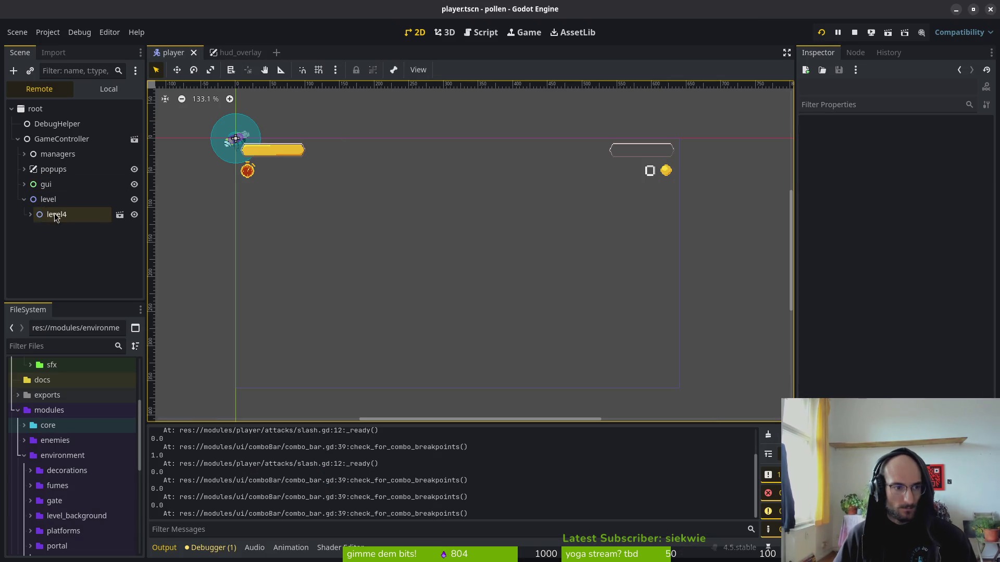
- In the Remote tree, expand level4 > player > components > RewardComponent and select a honey droplet
left_click(30, 214)
scroll(62, 209, "down", 3)
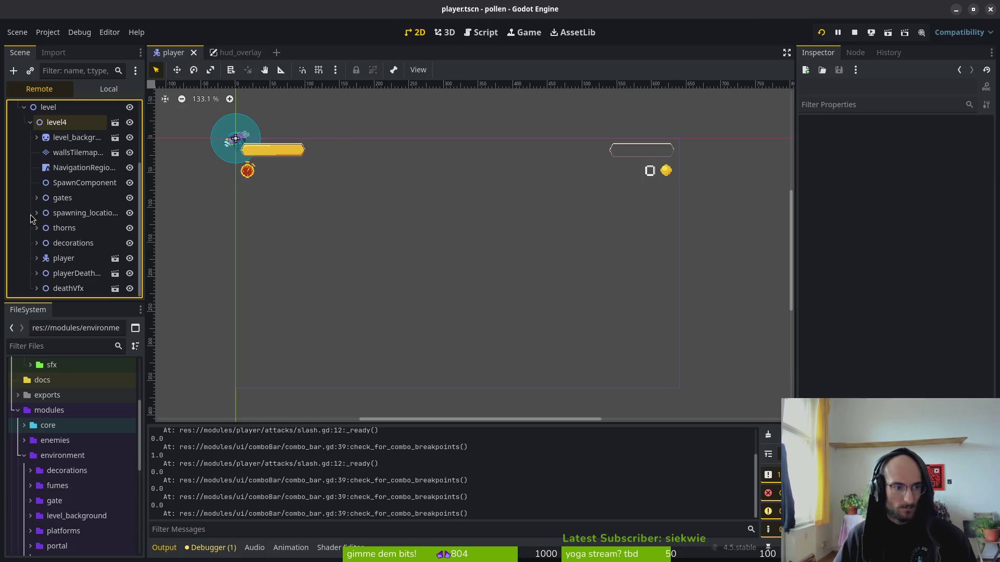
left_click(37, 258)
scroll(37, 262, "down", 3)
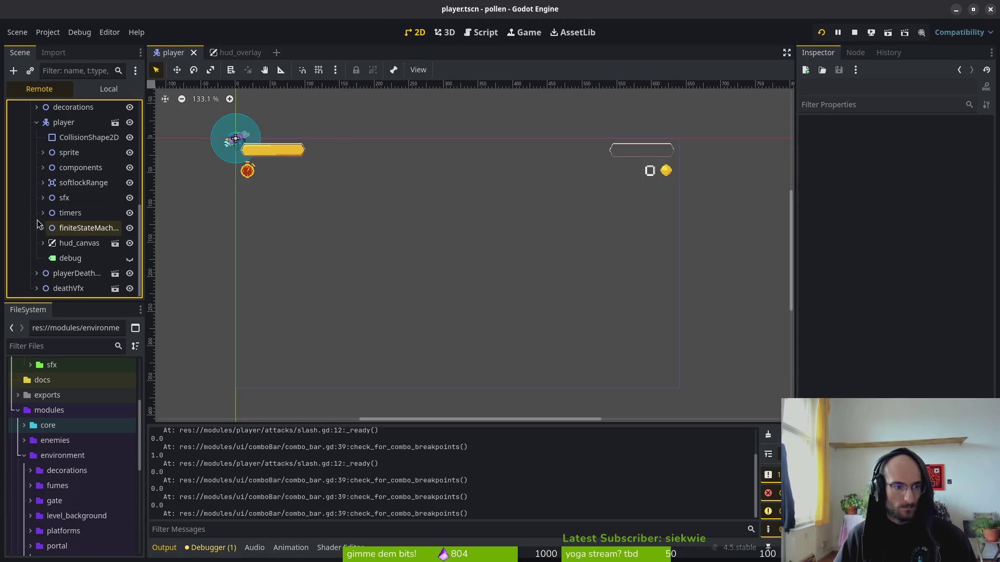
left_click(43, 168)
scroll(46, 187, "down", 3)
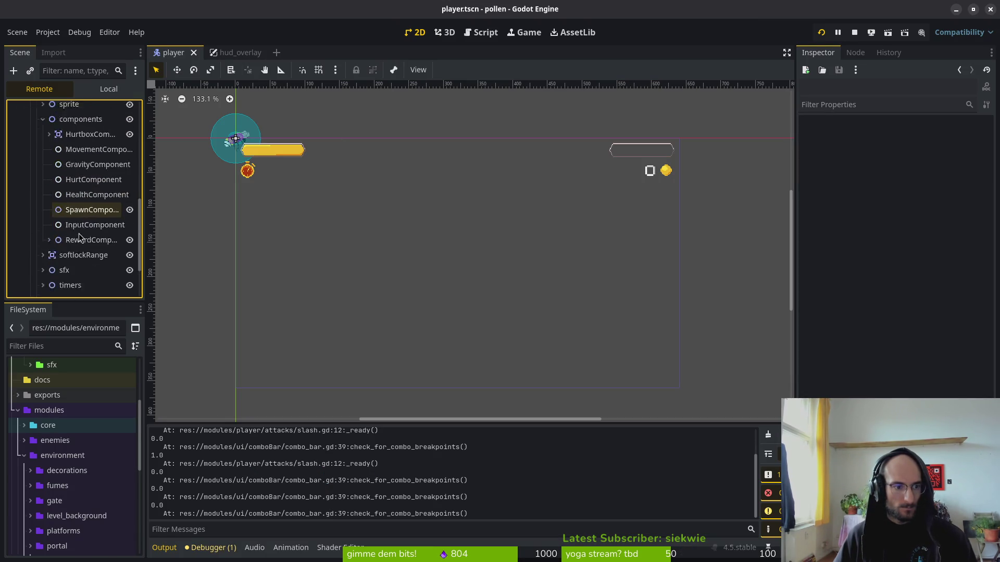
left_click(49, 191)
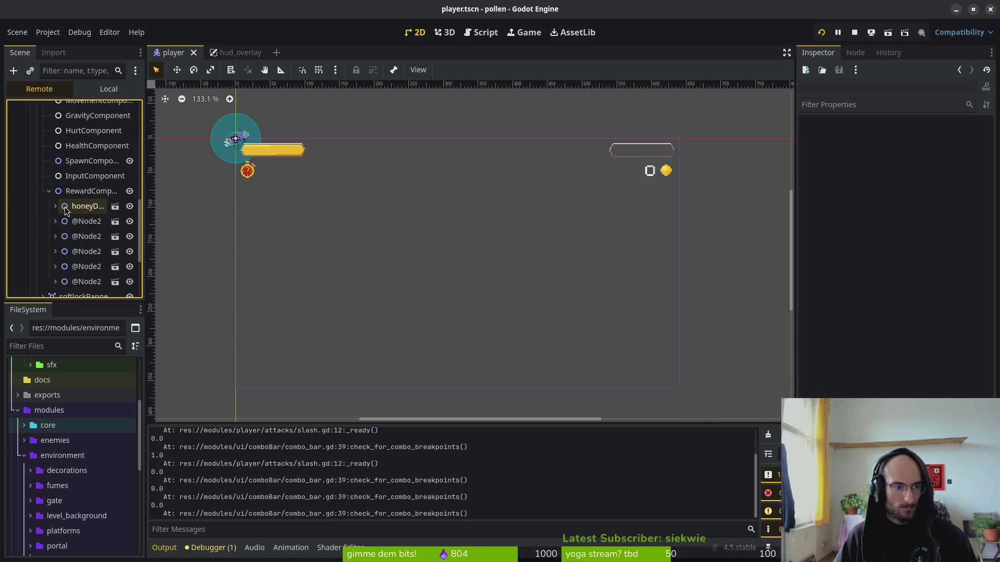
left_click(75, 206)
scroll(914, 397, "down", 5)
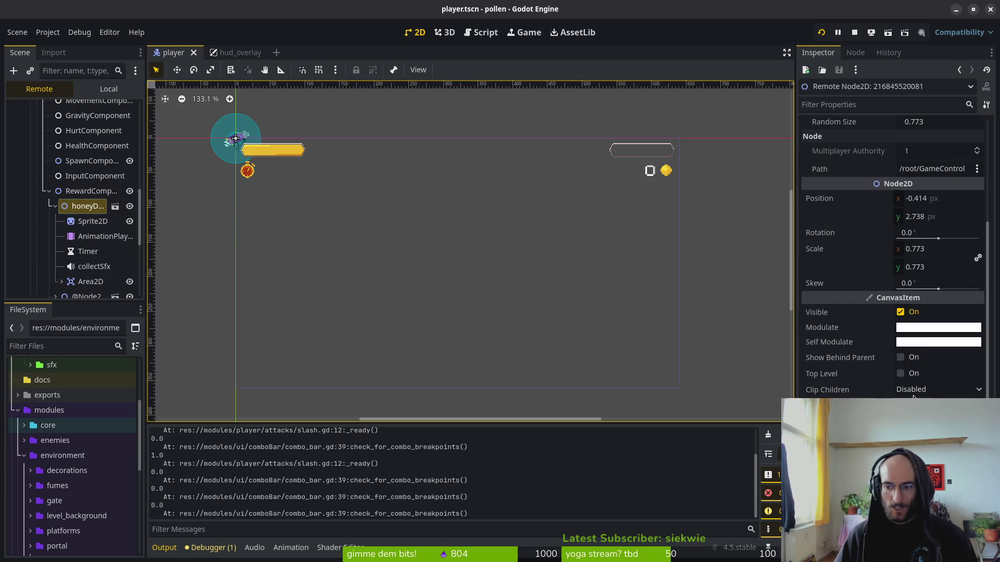
- Toggle the droplet's Visible property off and on, collapse RewardComponent, and stop the game
left_click(900, 313)
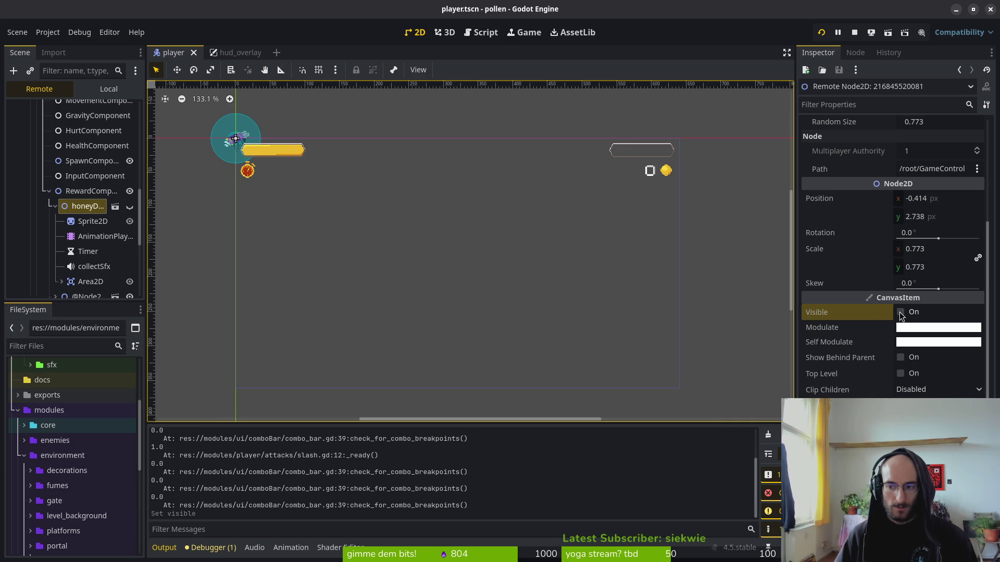
left_click(900, 313)
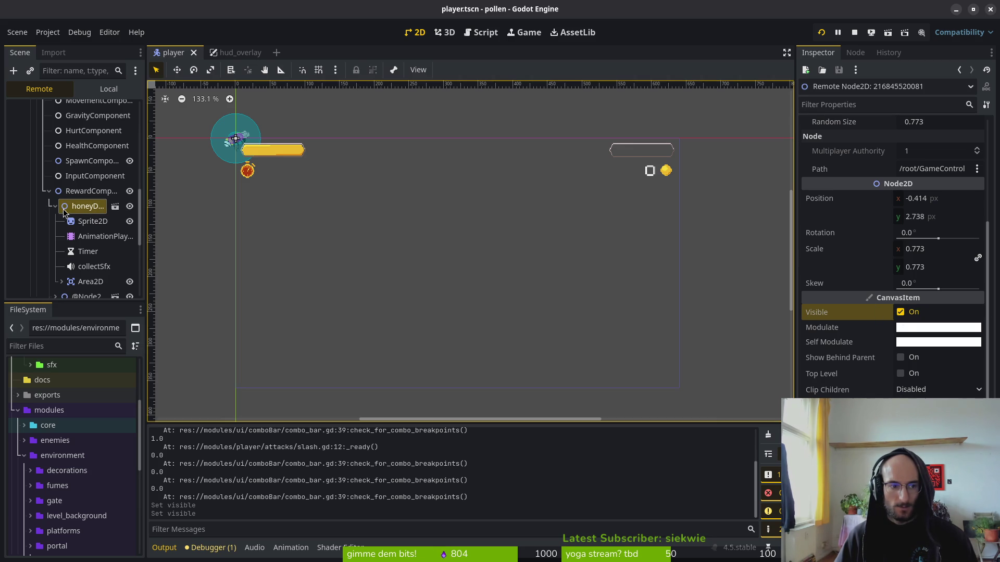
left_click(900, 313)
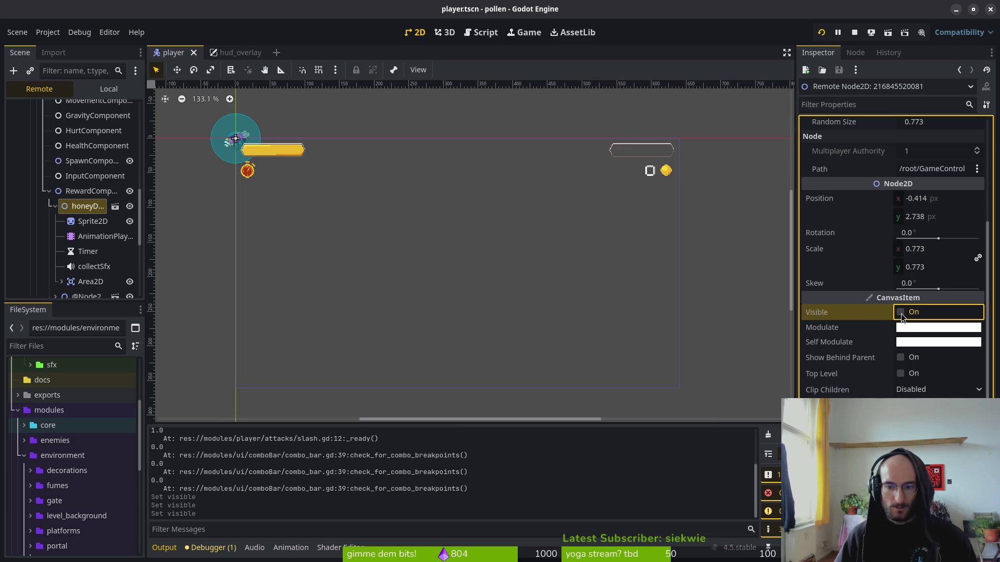
left_click(900, 313)
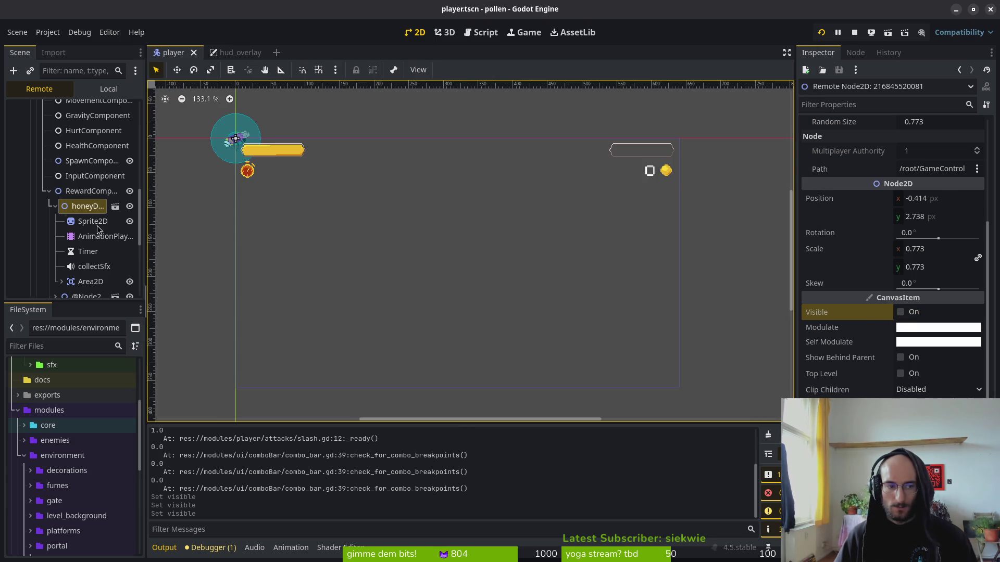
left_click(900, 313)
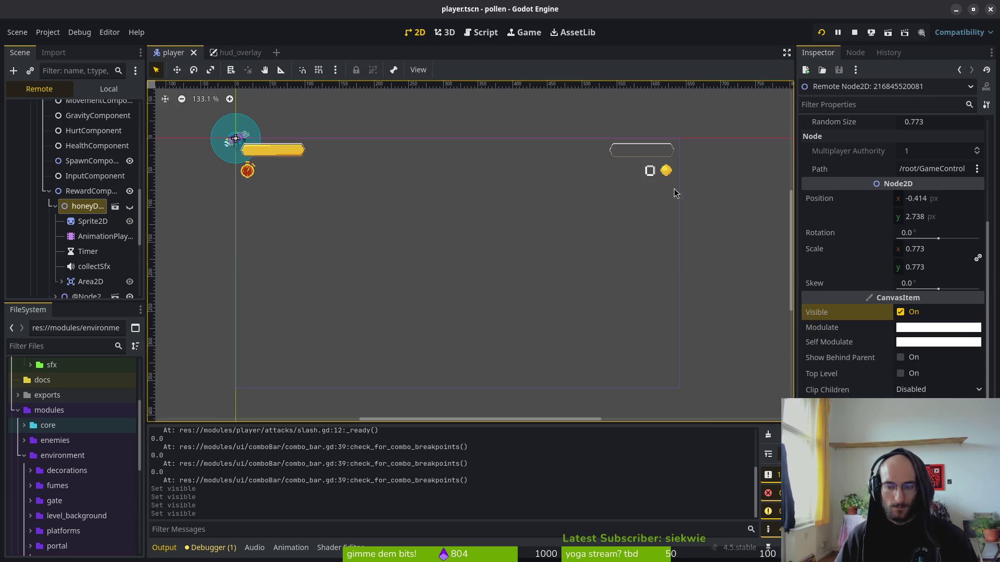
left_click(49, 191)
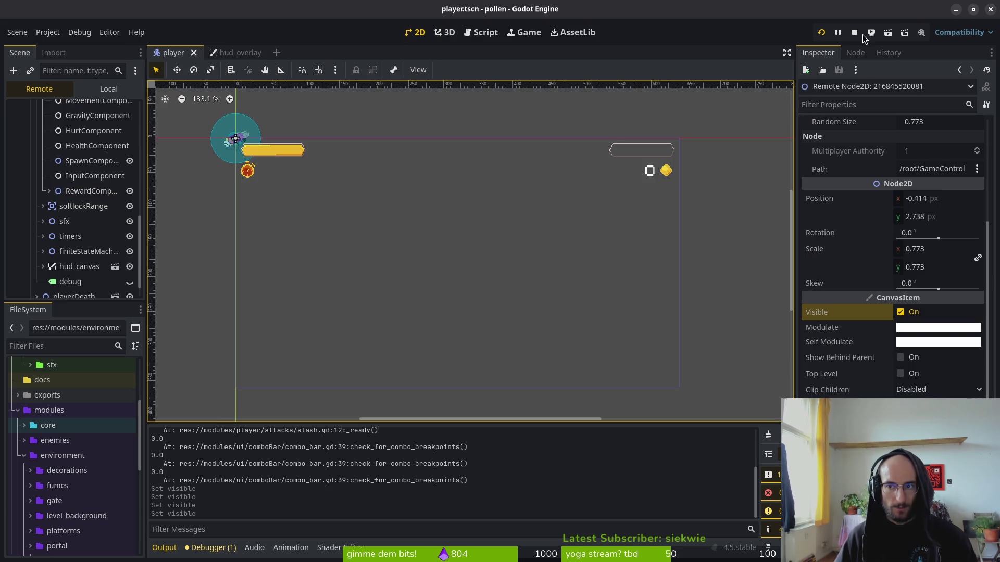
left_click(855, 32)
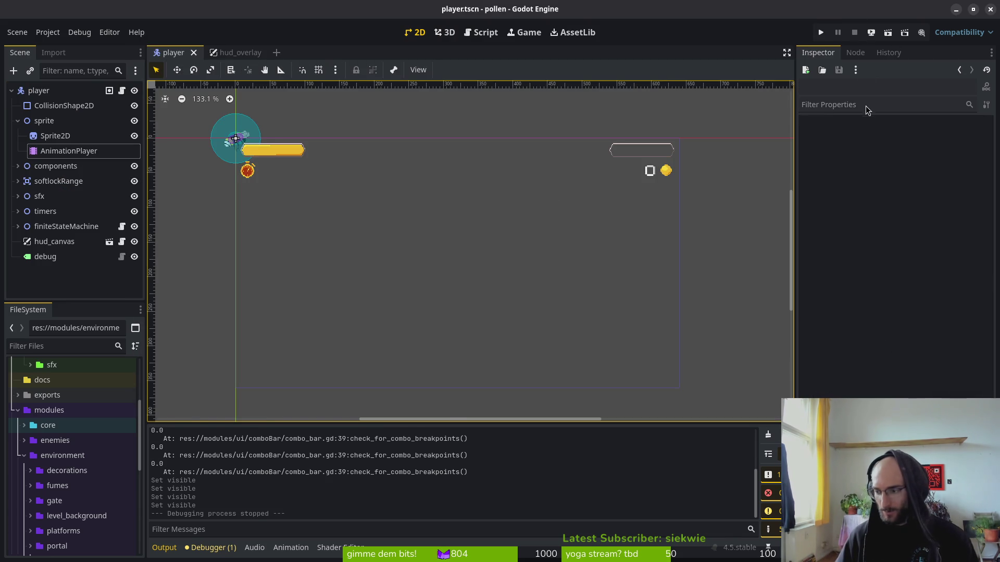
- Back in Neovim, open reward_component.gd with the file finder
key("alt+Tab")
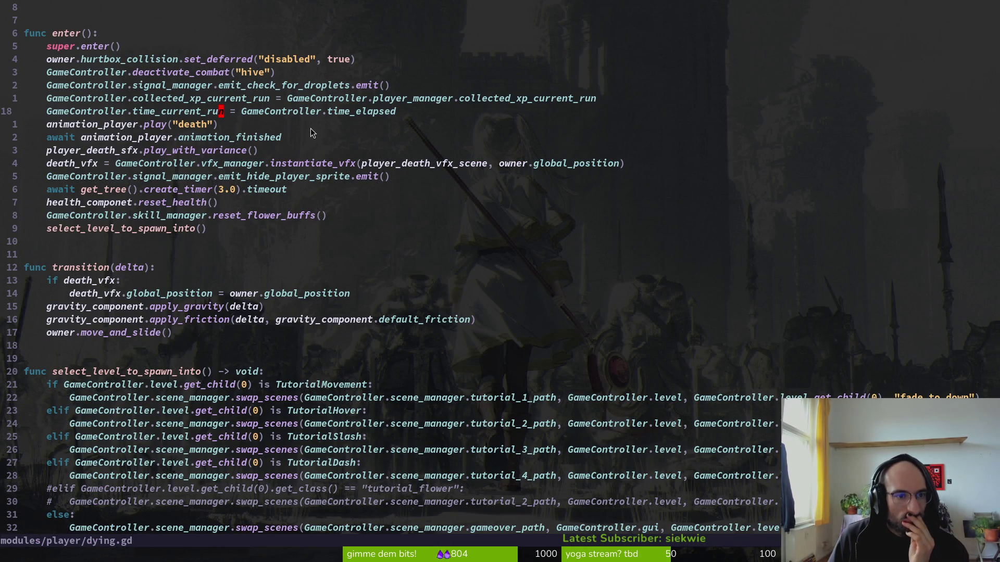
scroll(307, 136, "up", 3)
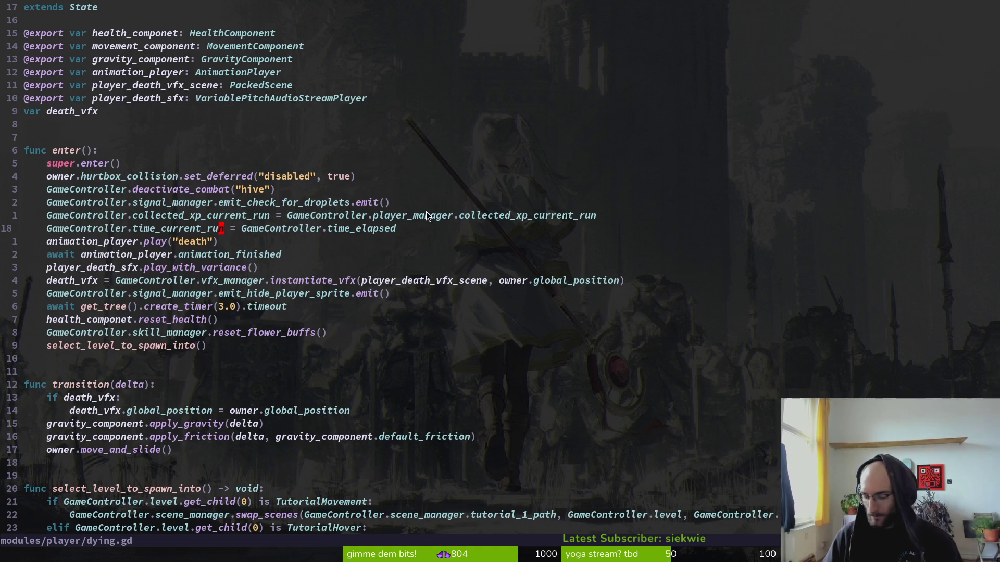
key("space")
key("f")
key("f")
type("rew")
key("Return")
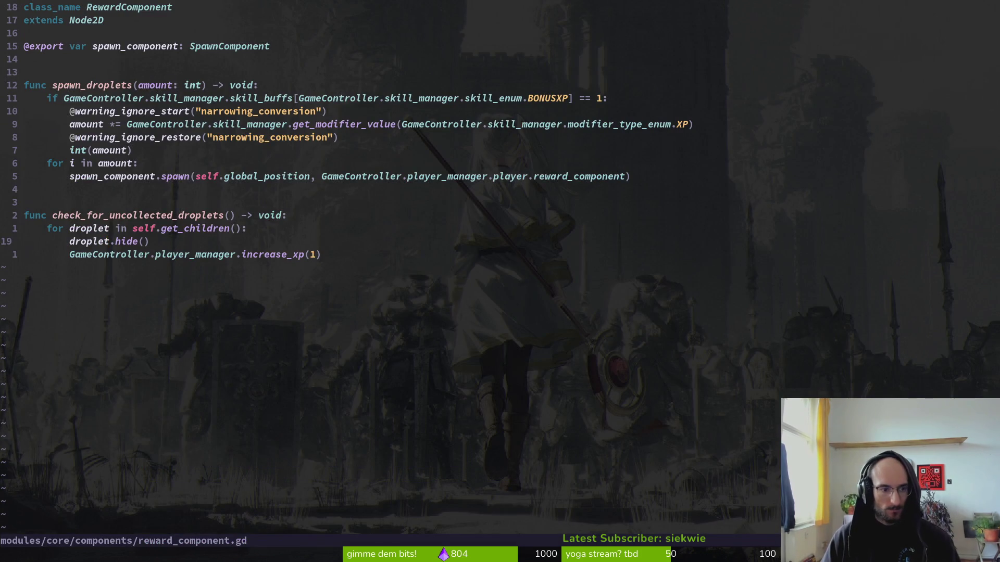
- Add print_debug("hiding") below droplet.hide(), save the file, and run the game
type("opri")
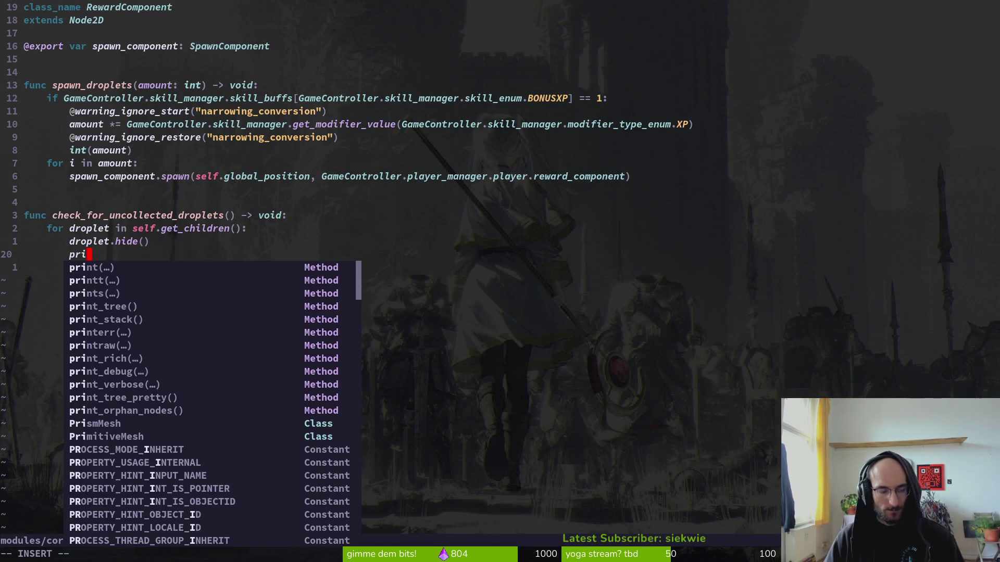
type("nt_d")
key("Return")
type("(\"")
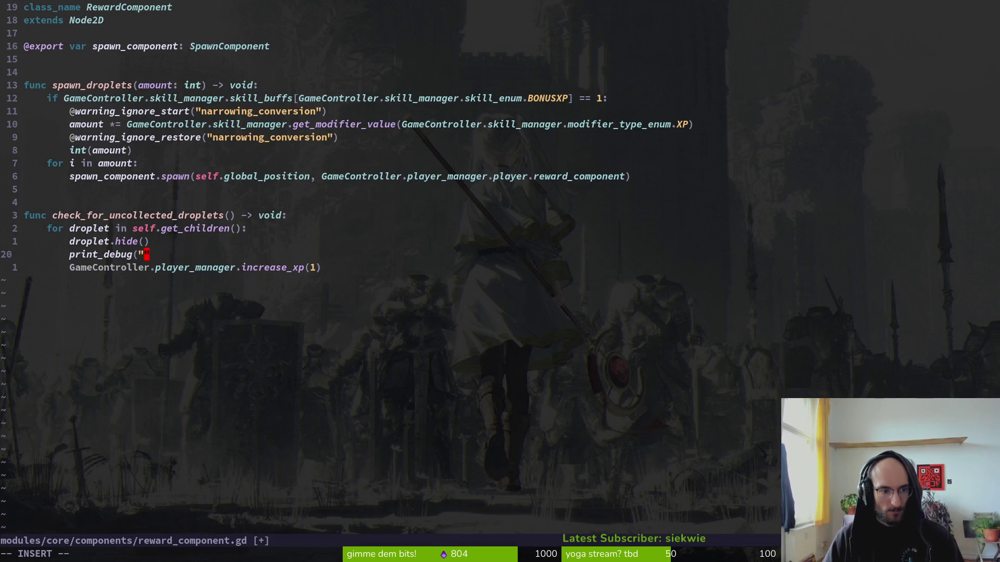
type("hiding")
type(")")
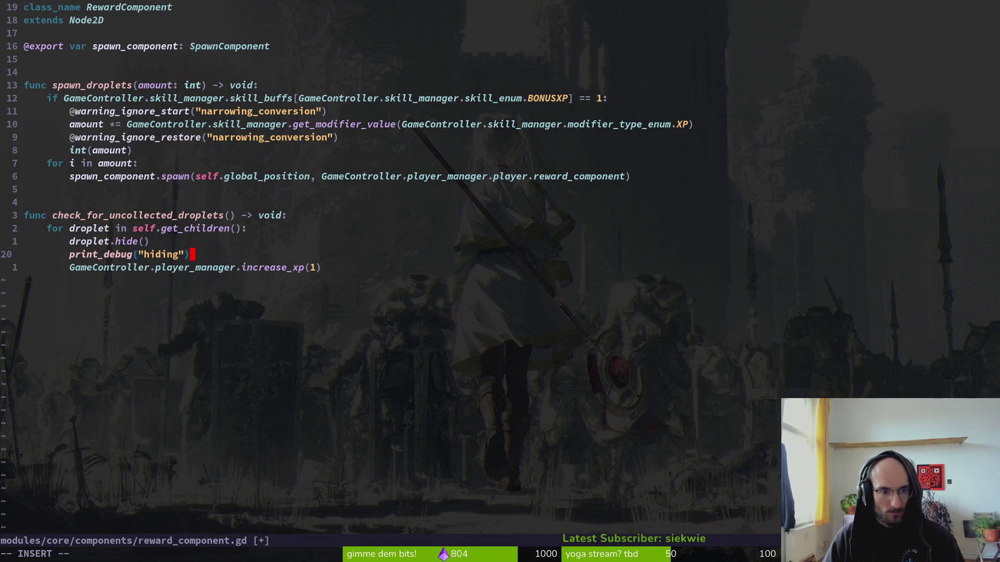
key("Escape")
type(":w")
key("Return")
key("alt+Tab")
key("F5")
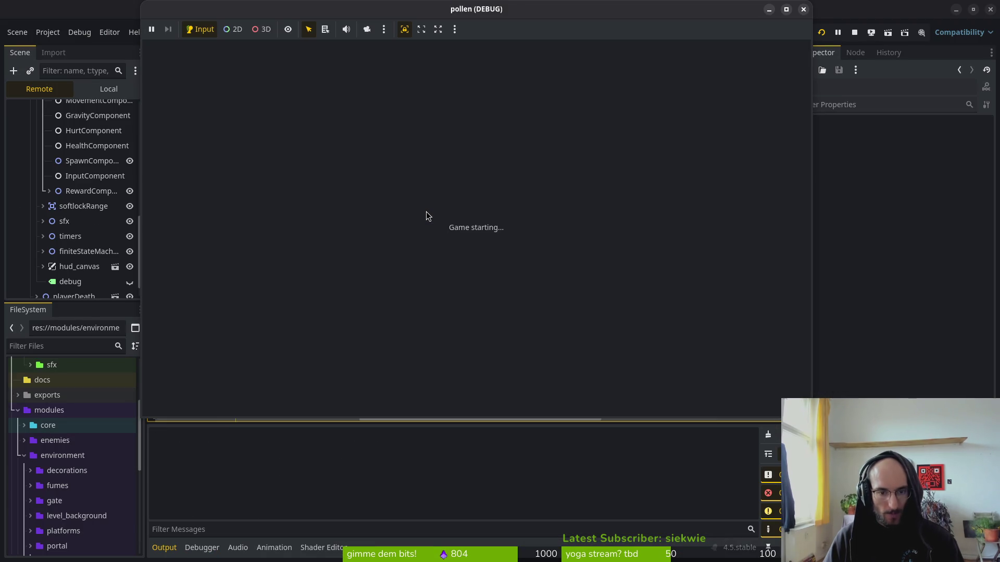
- Load the cave level, kill a couple of wasps, then quit from the pause menu
key("Return")
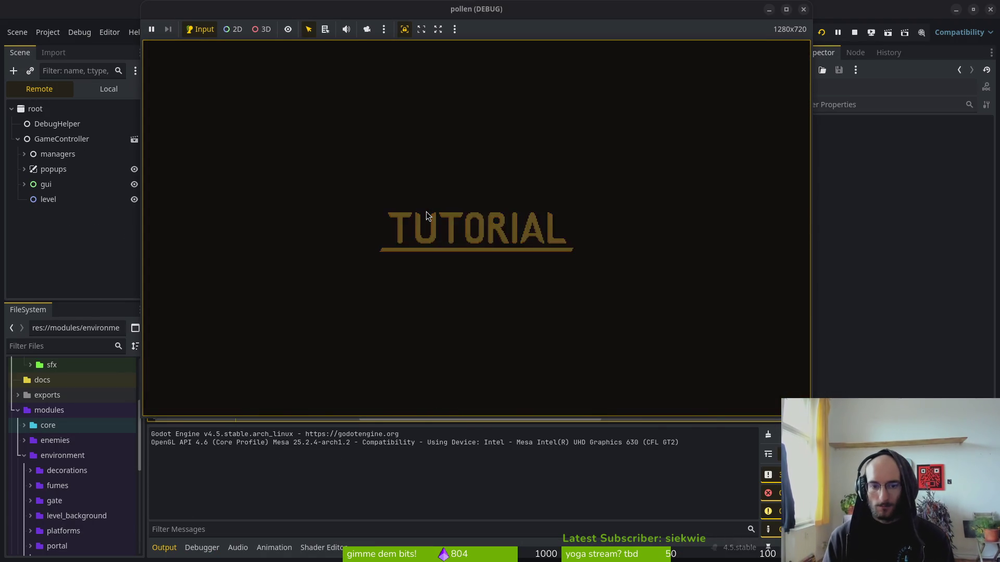
key("w")
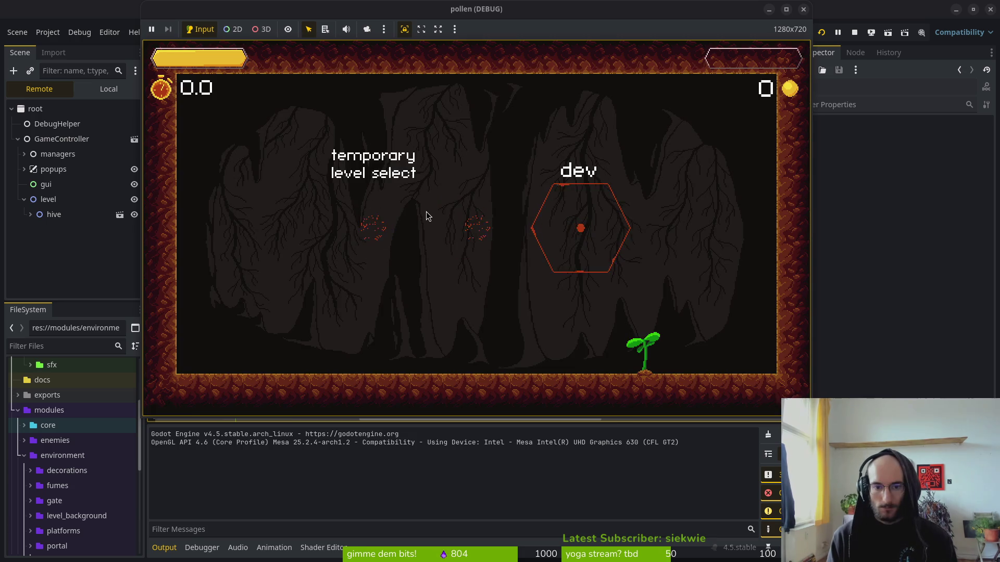
key("Return")
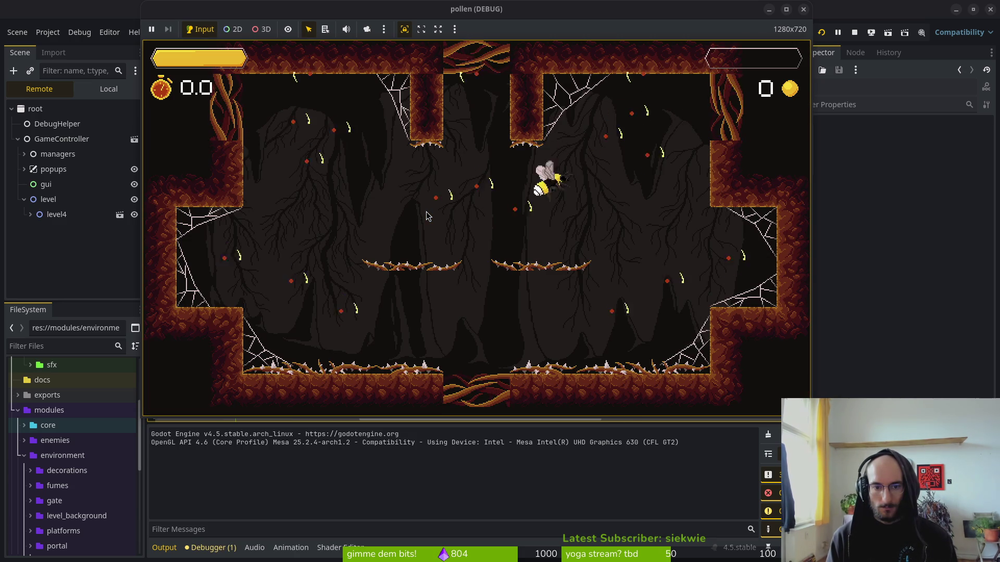
key("w")
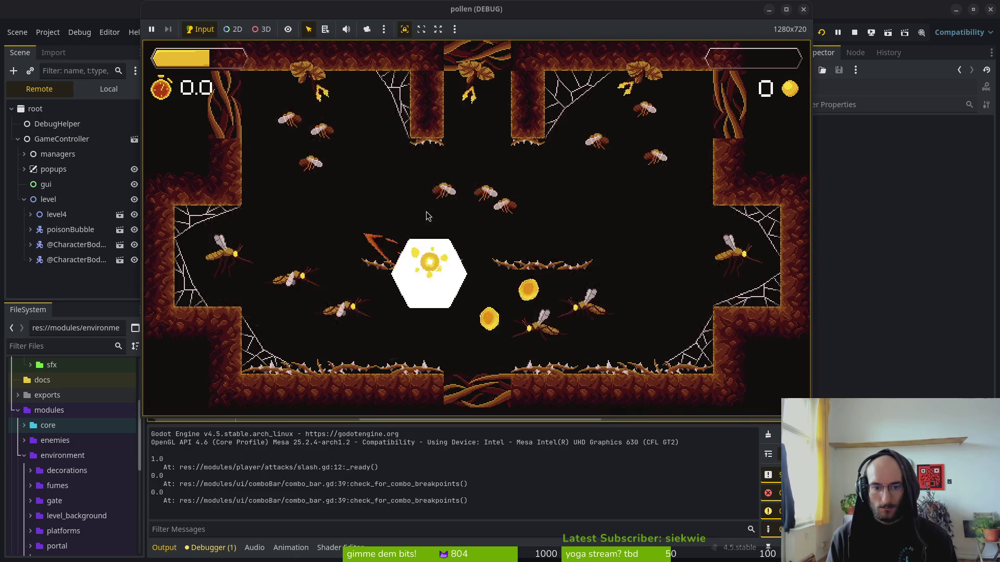
key("s")
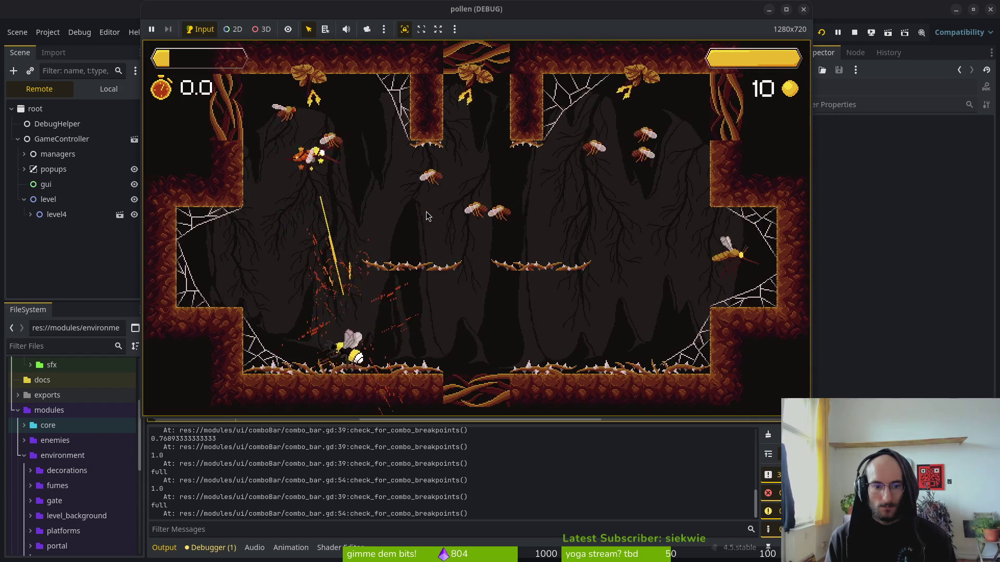
key("w")
key("Escape")
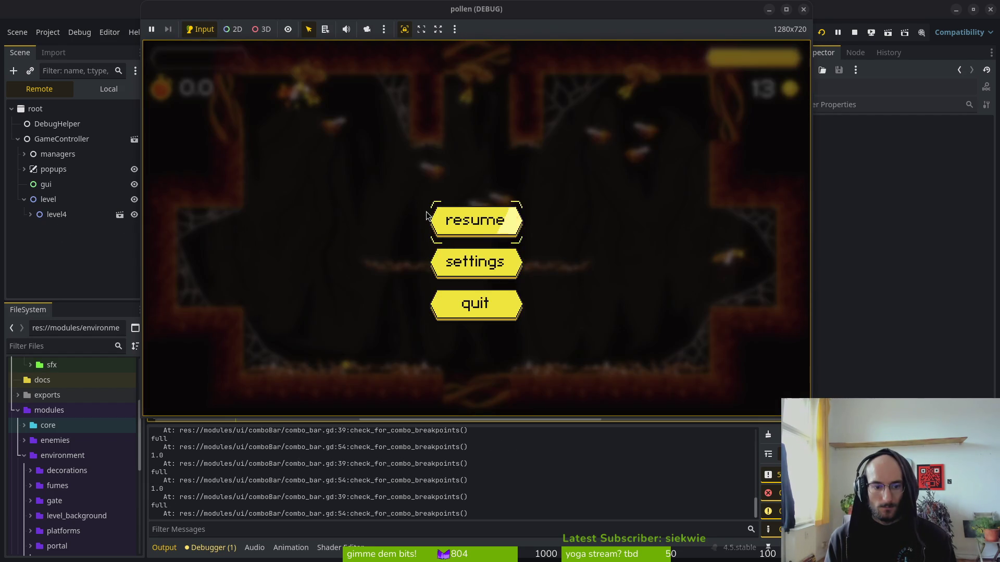
left_click(435, 219)
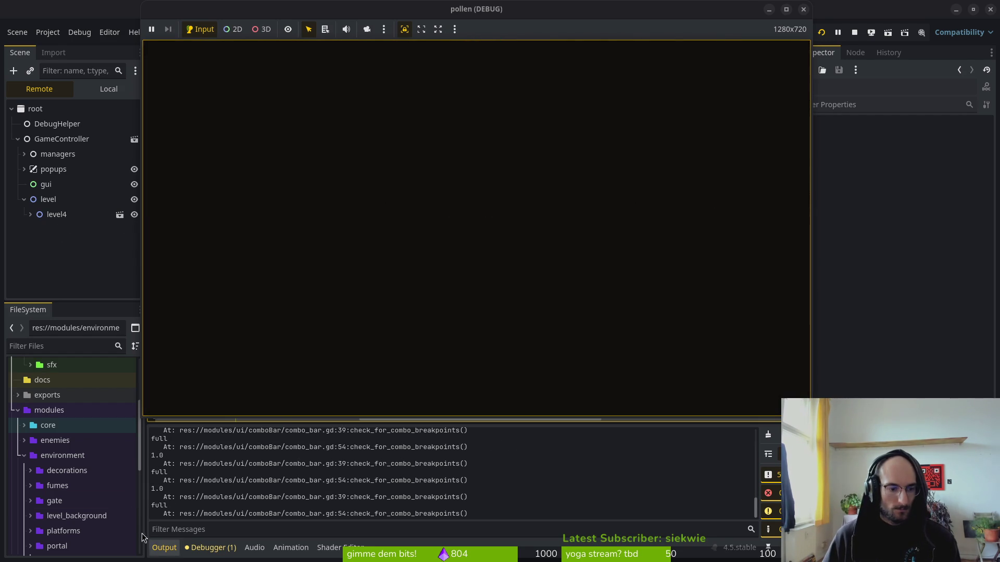
- Check the Output log for the "hiding" messages and stop the game
scroll(240, 477, "up", 5)
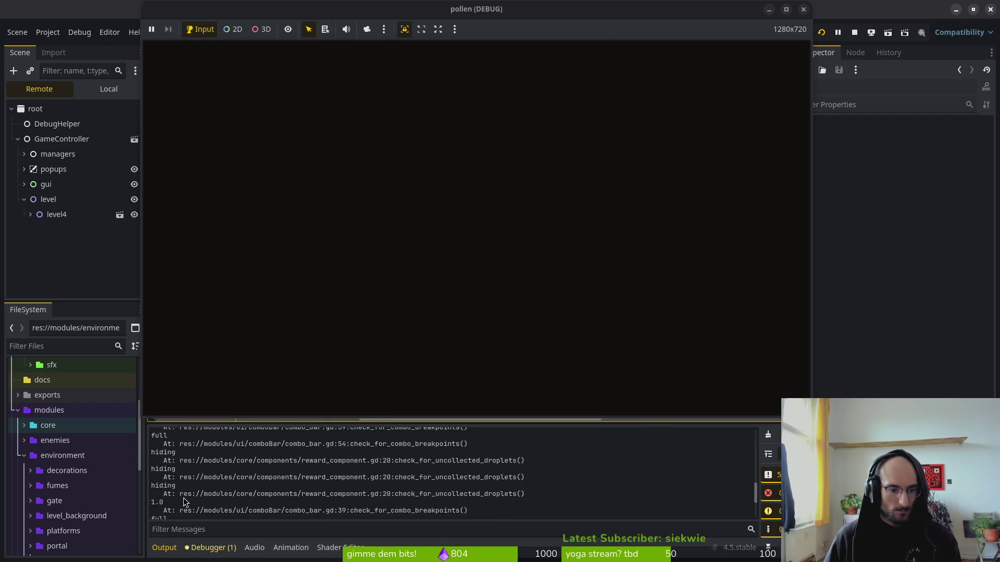
scroll(188, 485, "down", 1)
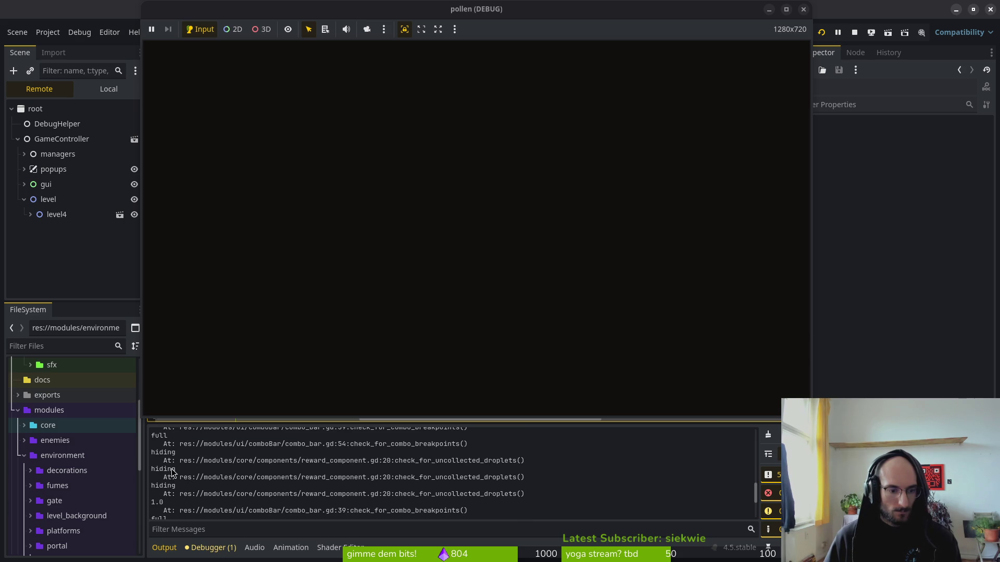
left_click(855, 33)
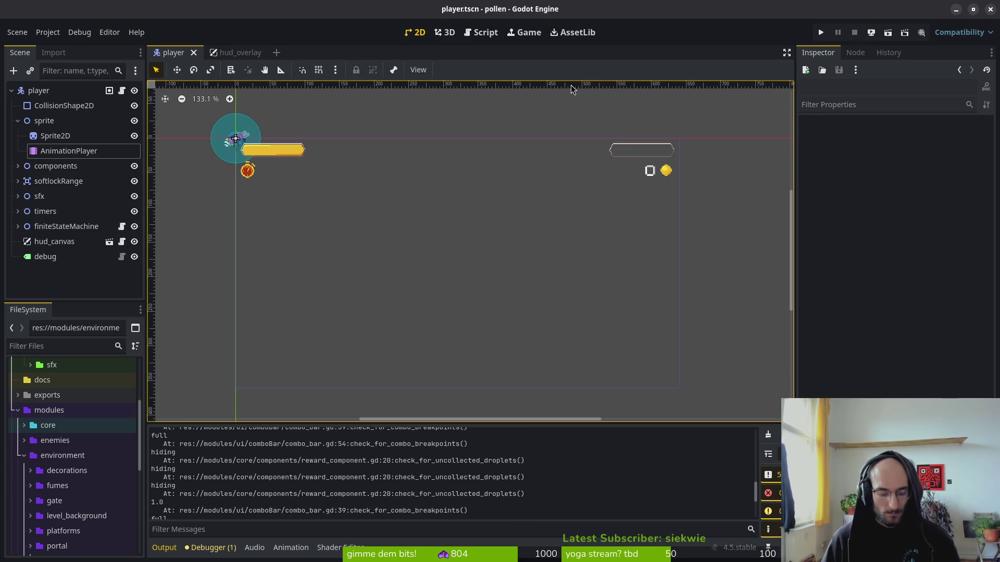
- Delete the debug print line, change hide() to visible = false, and save reward_component.gd
key("alt+Tab")
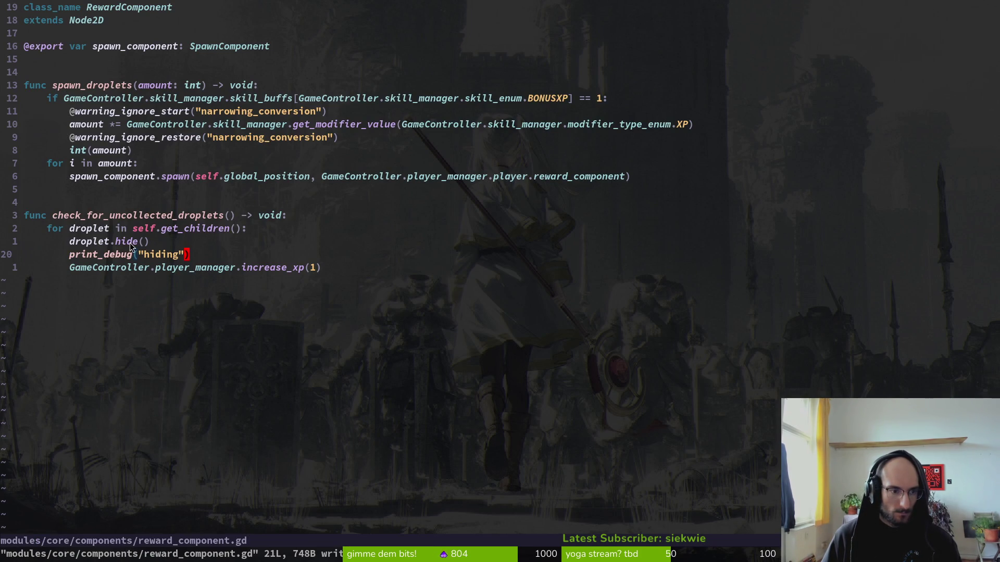
key("d")
key("d")
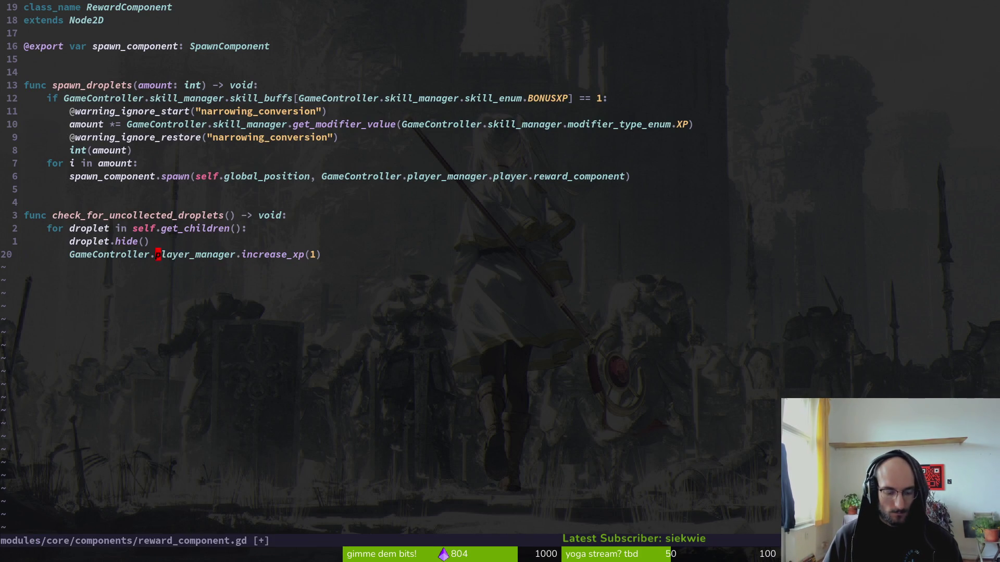
type("ciwvi")
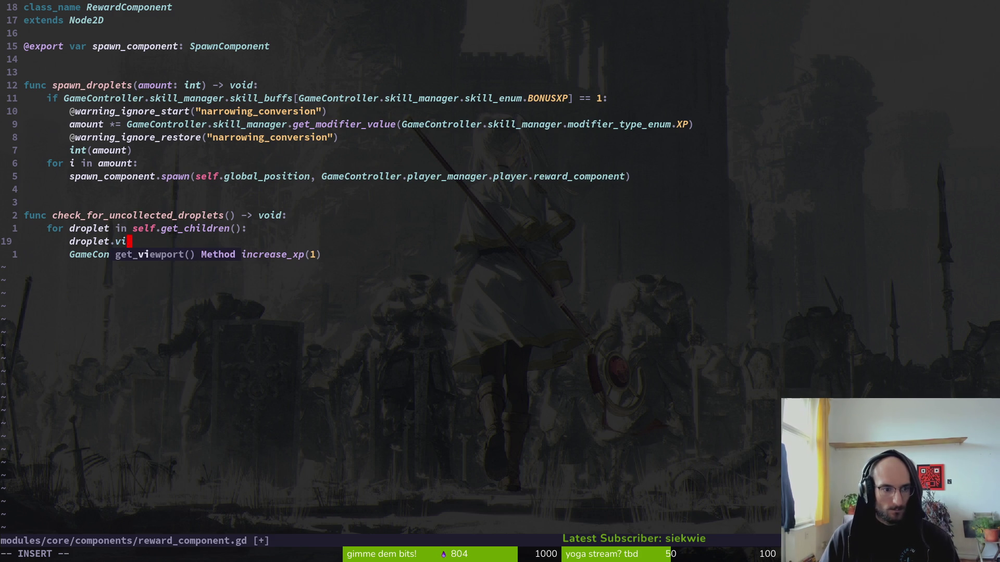
type("sible =")
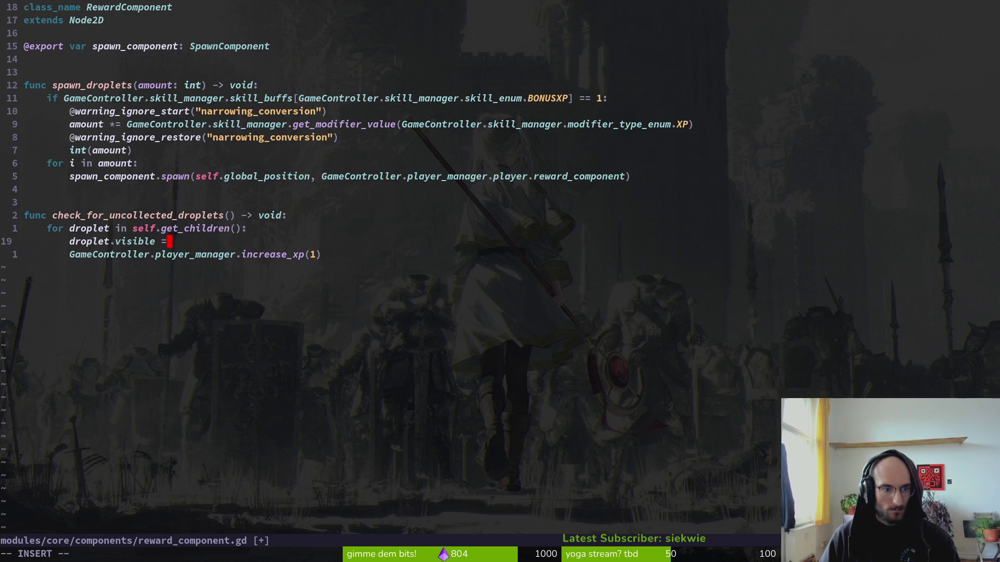
type("alse")
key("Escape")
type(":w")
key("Return")
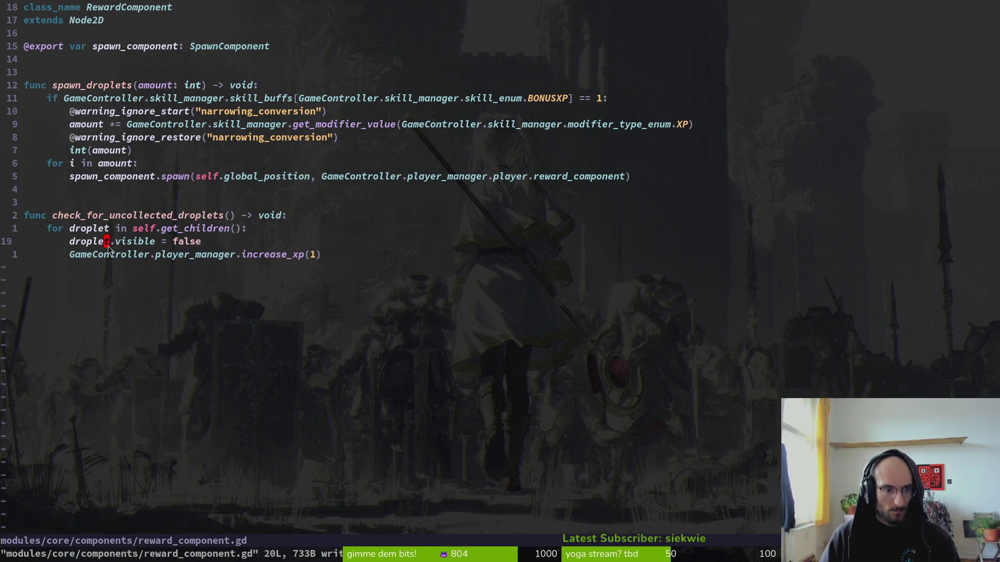
- Relaunch the game from Godot with F5 to test the visibility change
key("alt+Tab")
key("F5")
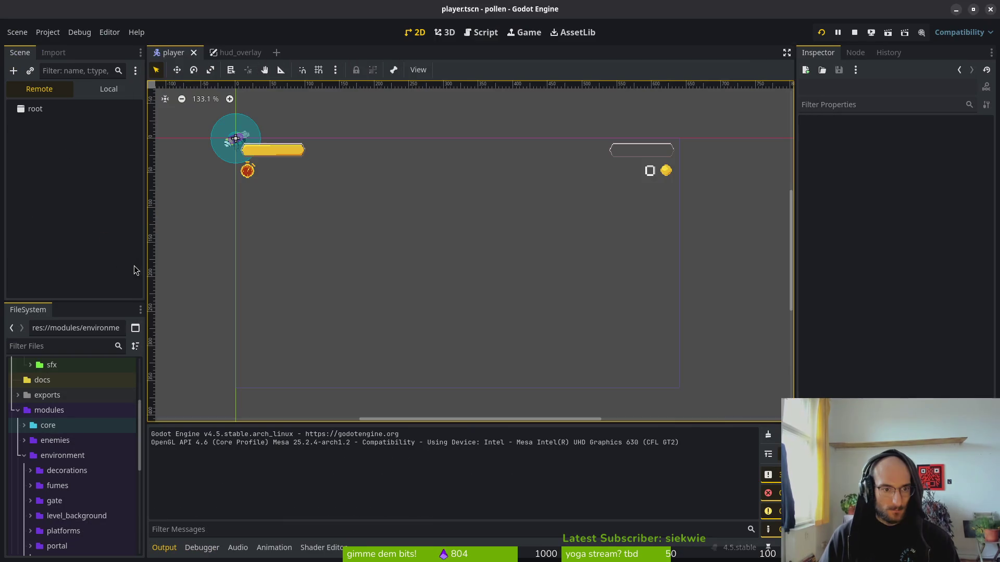
key("alt+Tab")
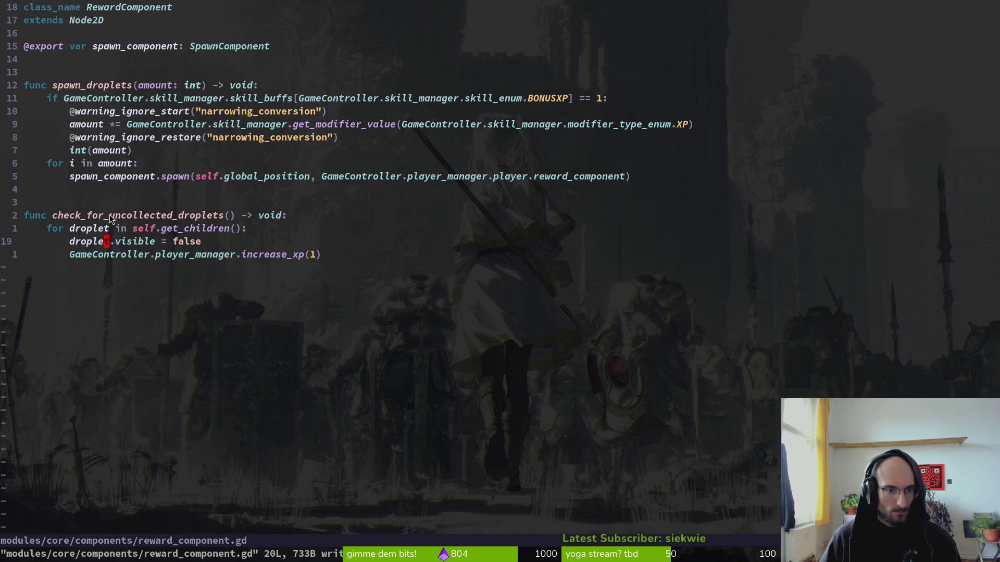
key("alt+Tab")
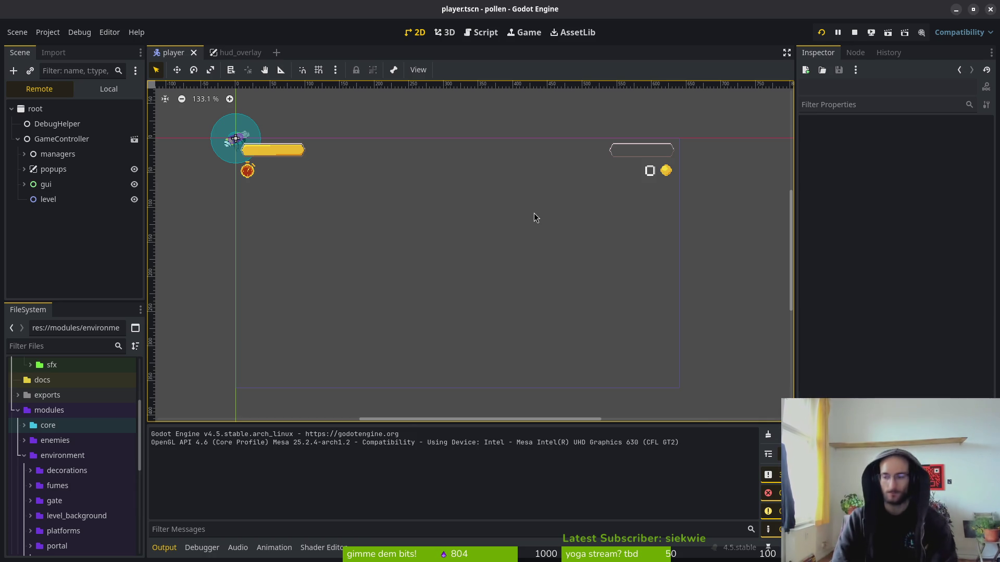
- Start the game, fly into the dev hexagon, and choose level 4
key("F5")
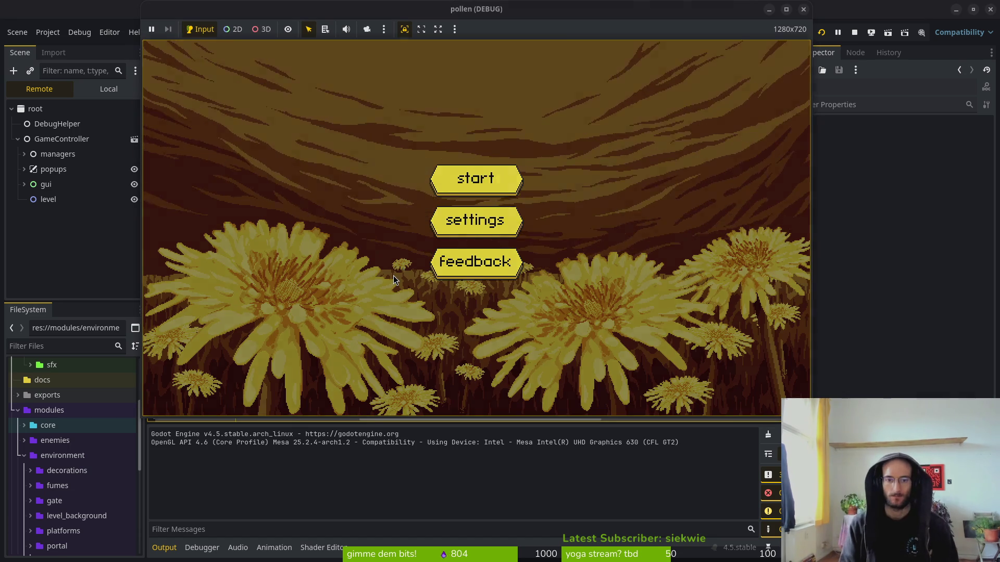
key("Return")
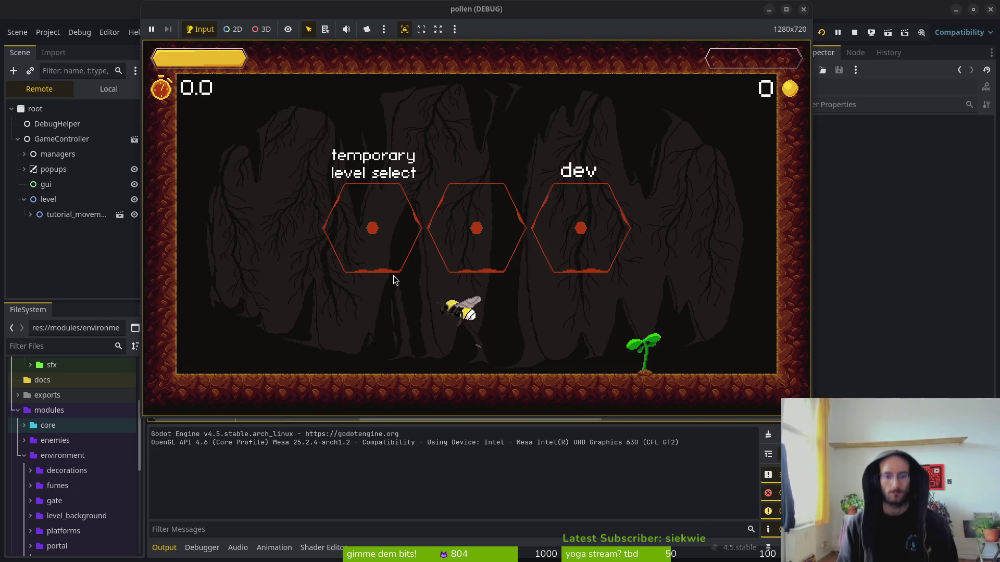
key("Left")
key("Up")
left_click(394, 281)
key("Right")
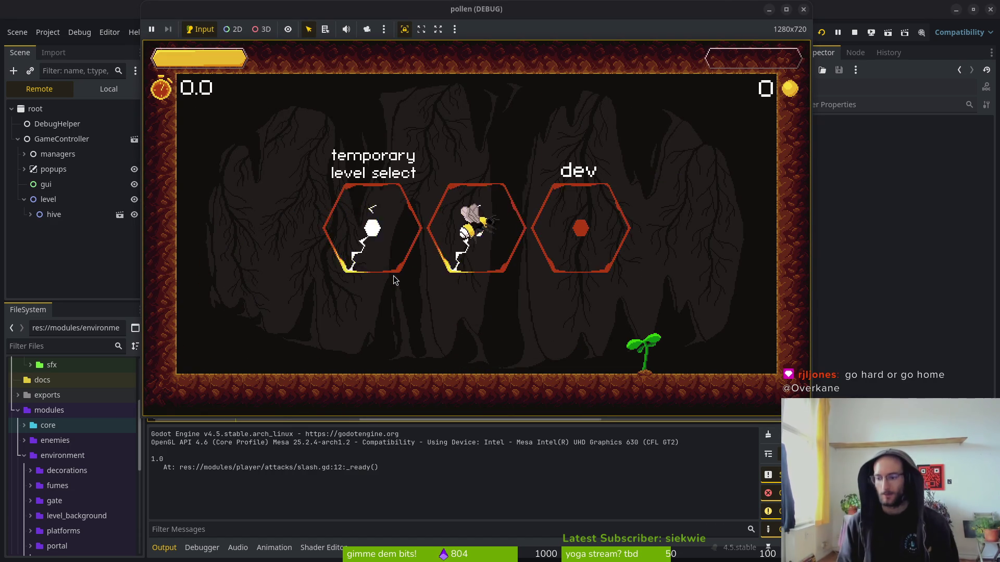
key("Right")
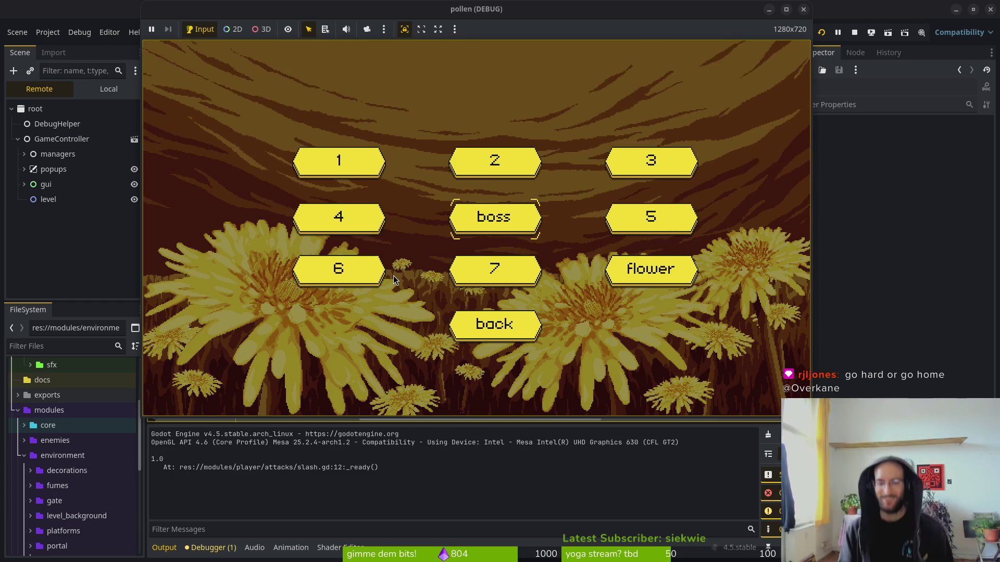
key("Left")
key("Return")
left_click(394, 280)
left_click(394, 280)
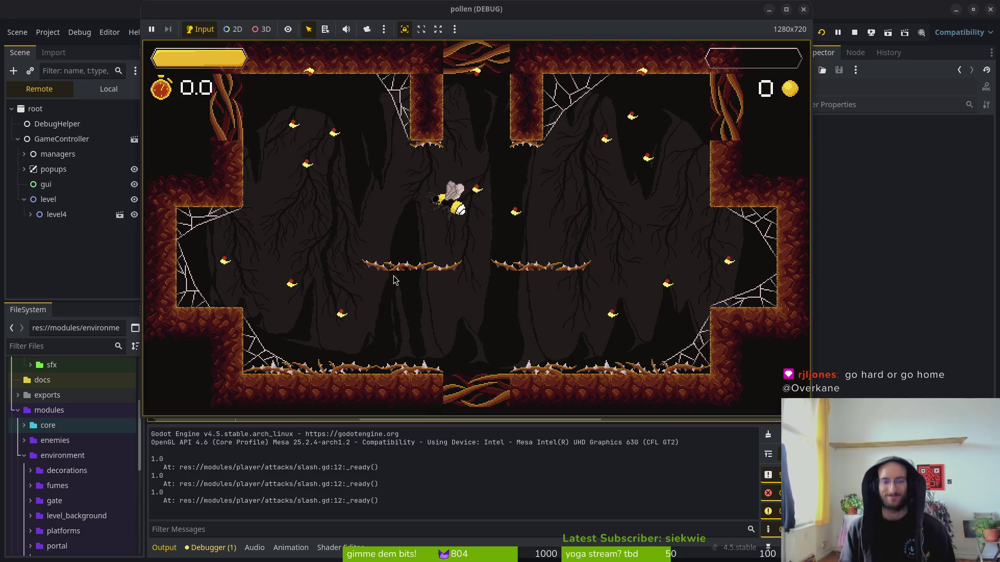
- Fight through level 4 until the run summary appears, then stop the game
key("Left")
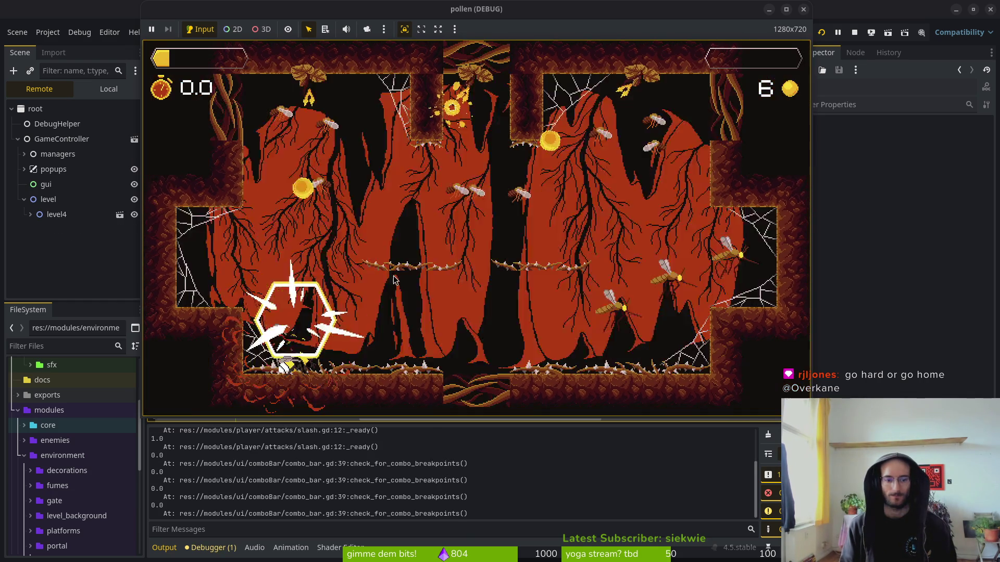
left_click(394, 280)
left_click(394, 280)
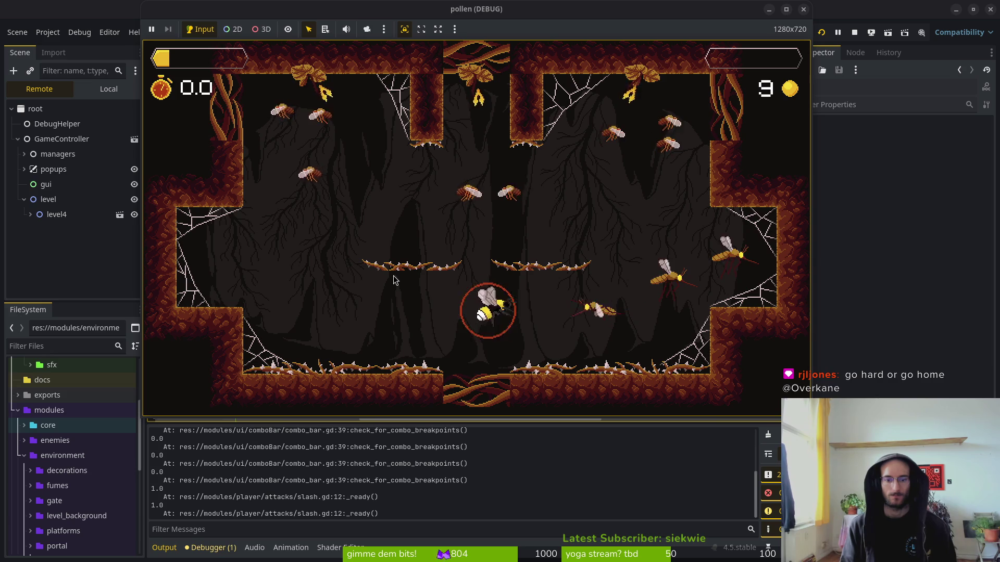
key("Right")
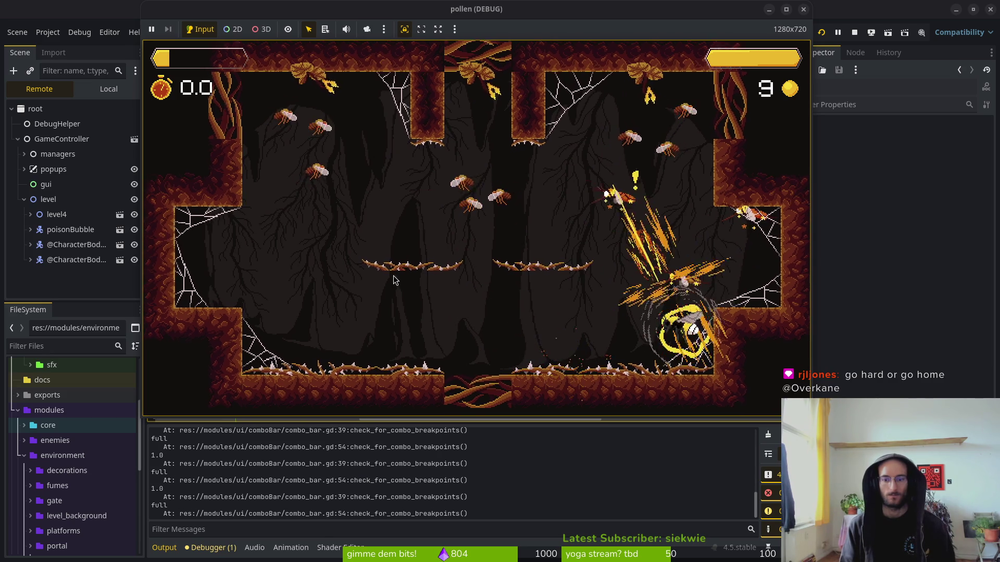
left_click(394, 280)
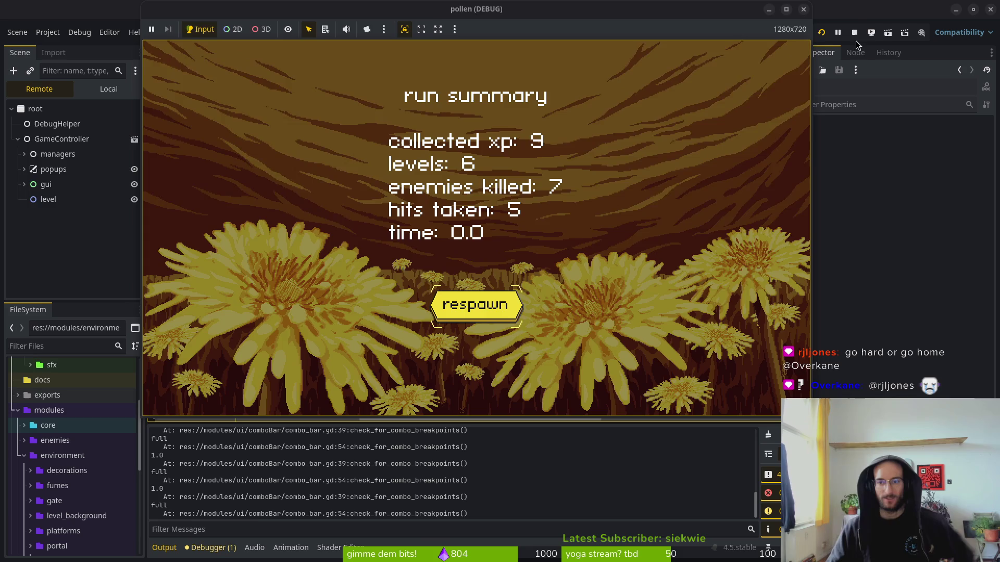
left_click(854, 32)
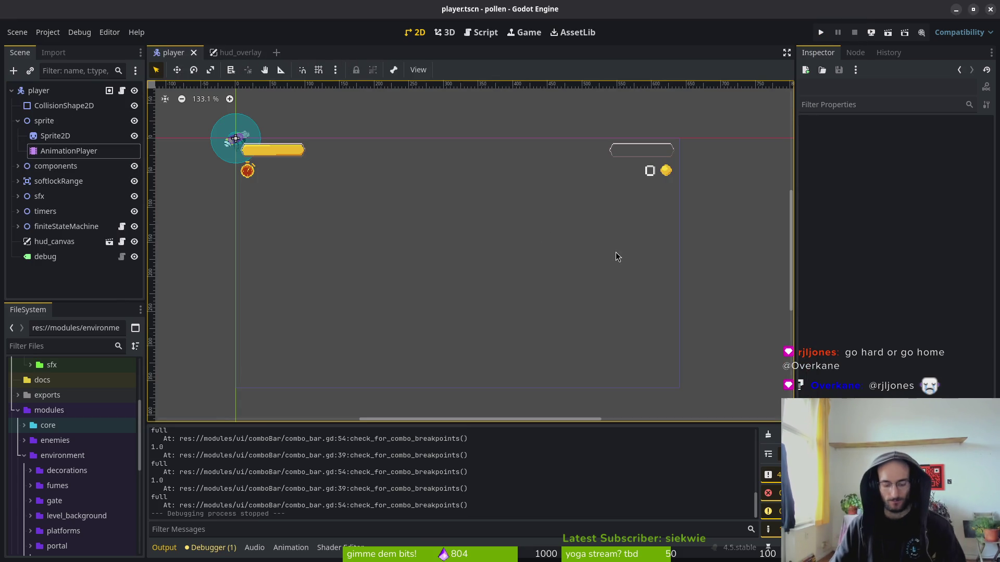
- Review the test run's Output log, then return to reward_component.gd in Neovim
scroll(226, 482, "up", 8)
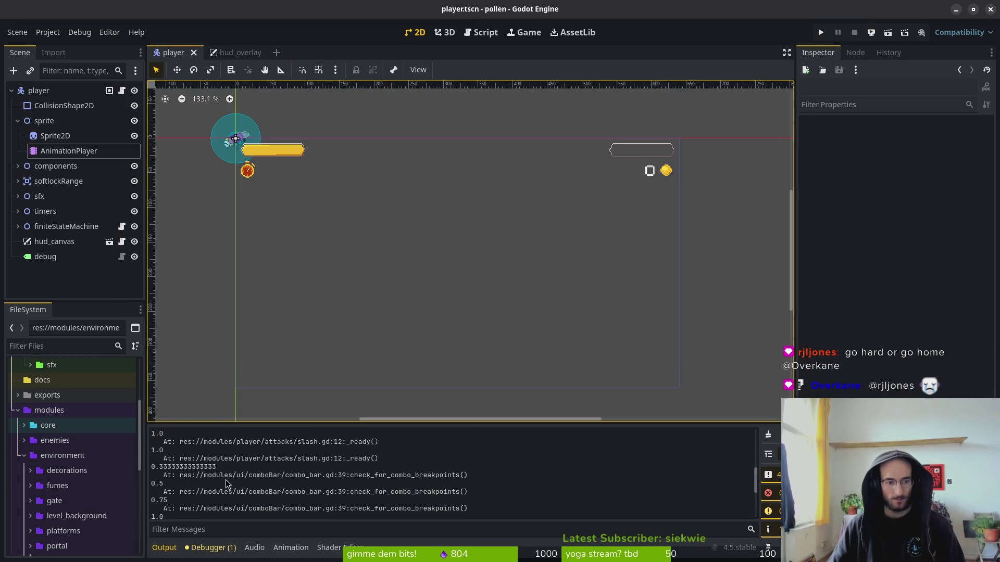
scroll(226, 482, "up", 10)
scroll(280, 468, "down", 10)
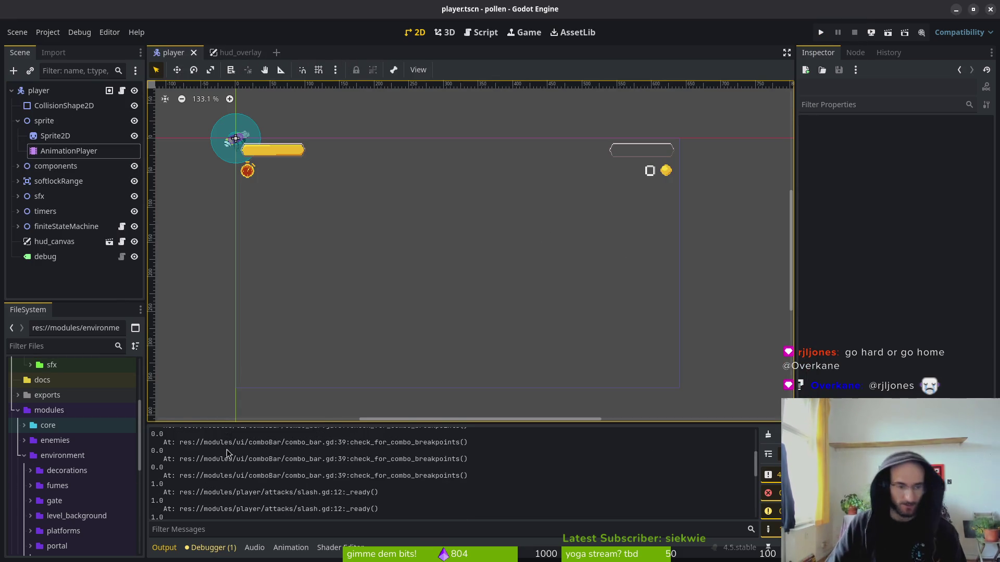
scroll(280, 467, "down", 5)
key("alt+Tab")
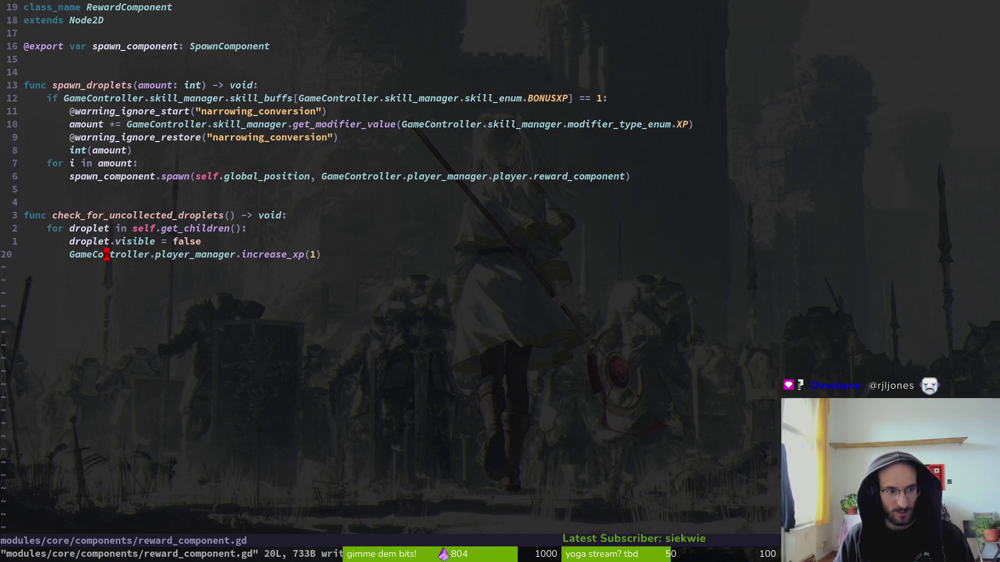
- In dying.gd, move the droplet check and XP lines below the death effect and save
key("ctrl+6")
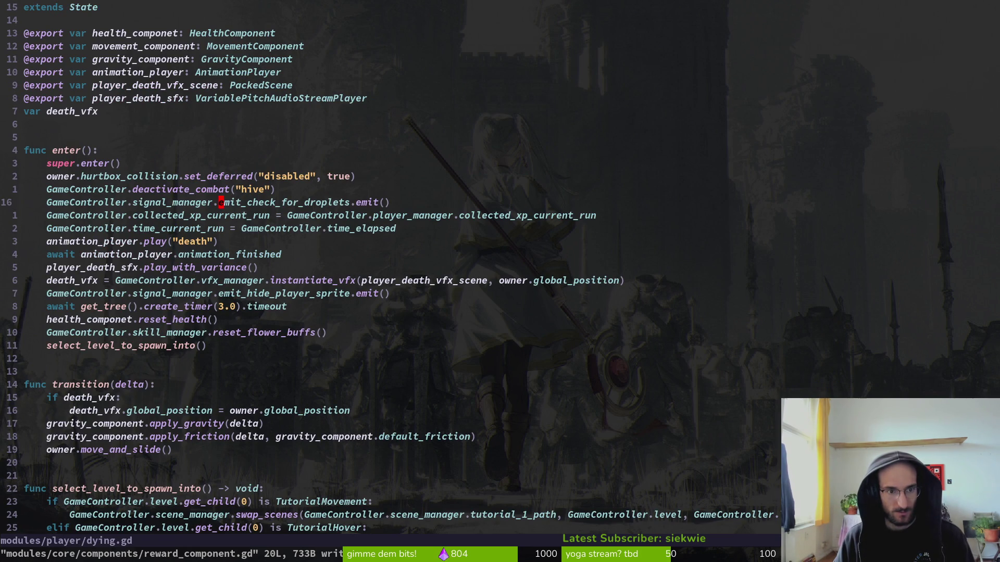
key("V")
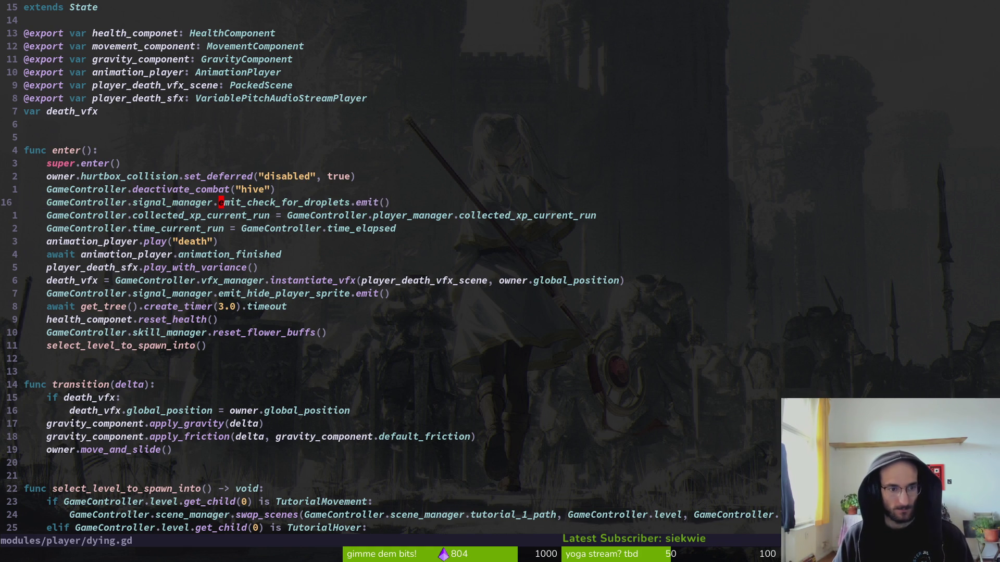
key("j")
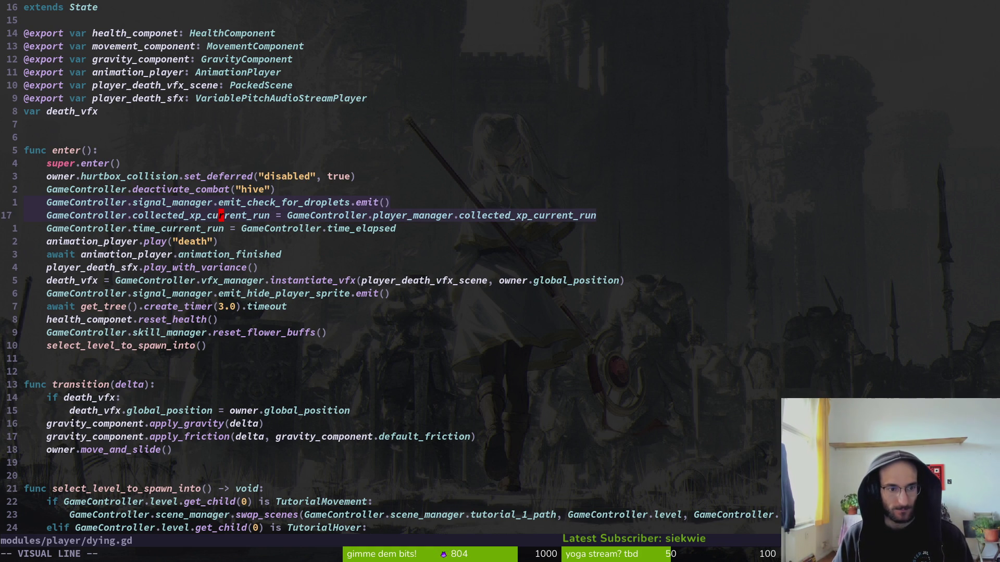
key("shift+j")
key("shift+j")
key("shift+j")
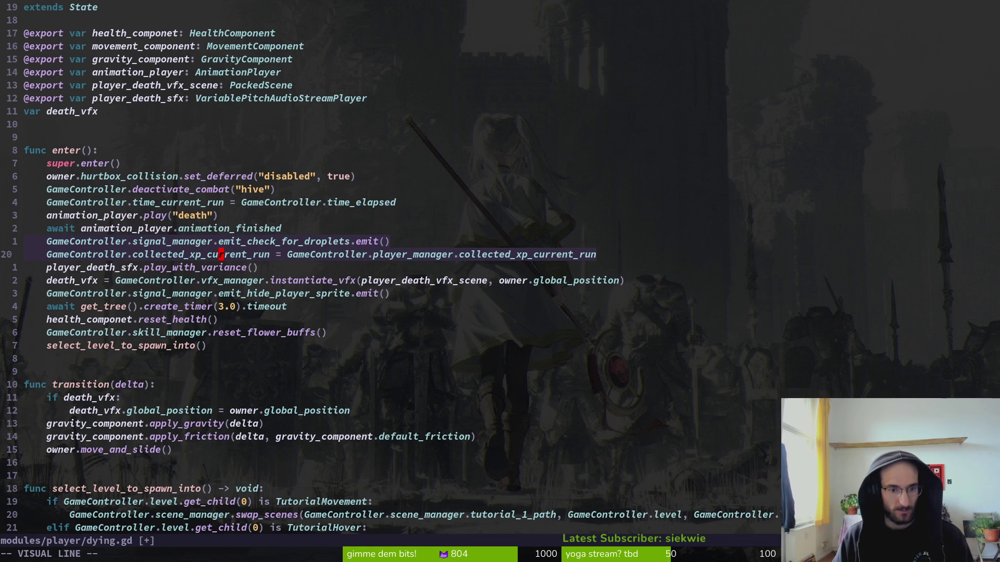
key("shift+j")
key("shift+j")
key("Escape")
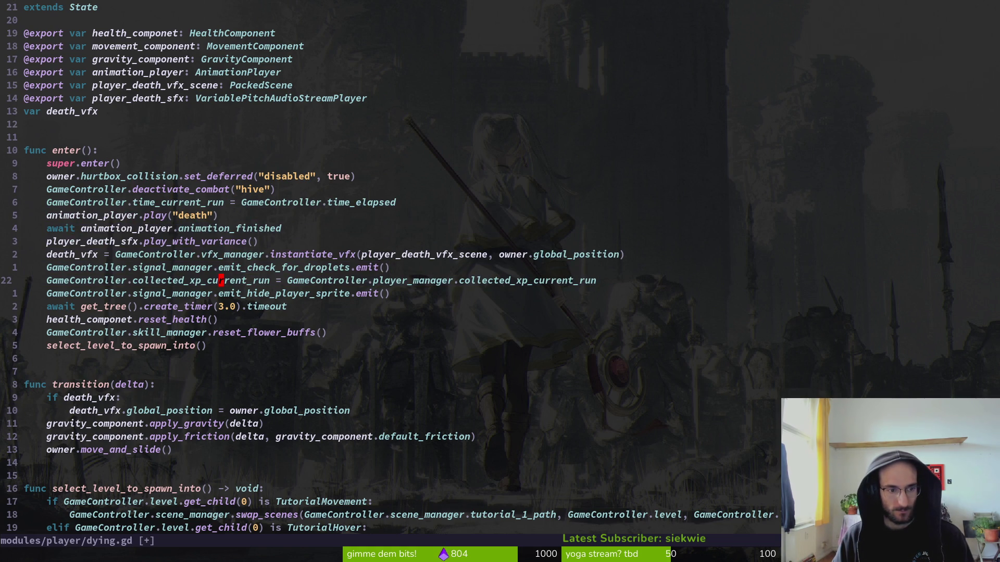
type(":w")
key("Return")
- Move the two lines below emit_hide_player_sprite, save dying.gd, and relaunch the game
key("shift+v")
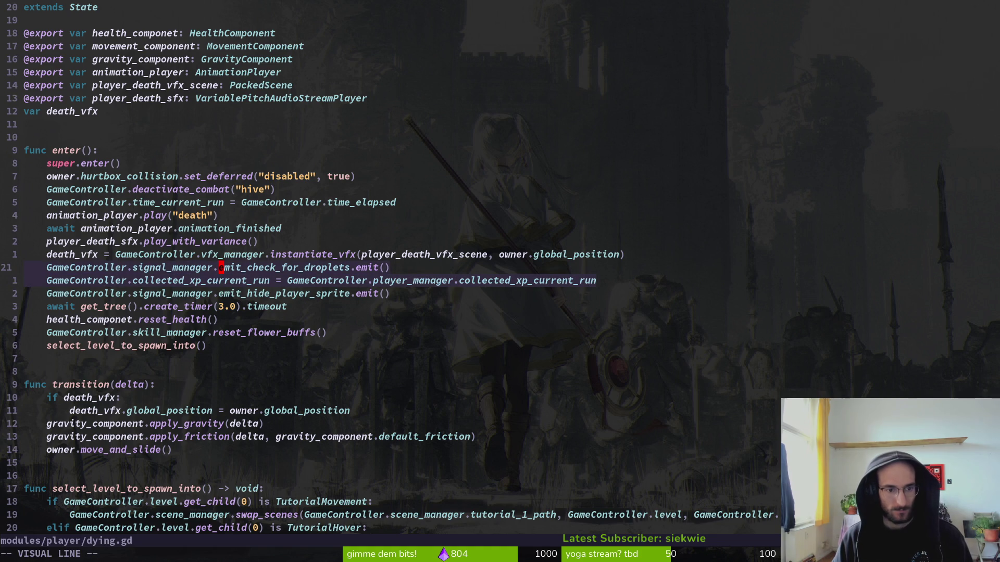
key("shift+j")
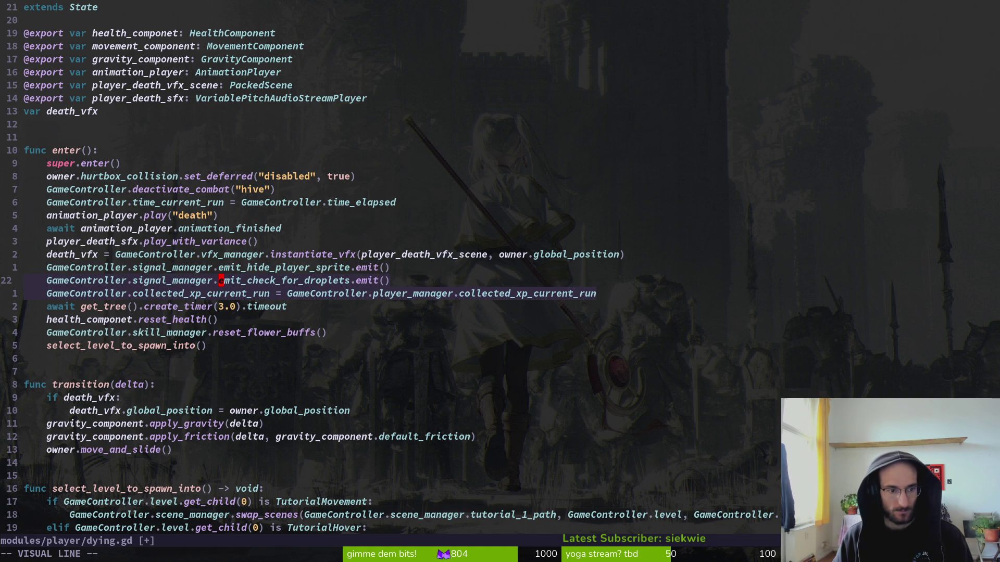
key("Escape")
type(":w")
key("Return")
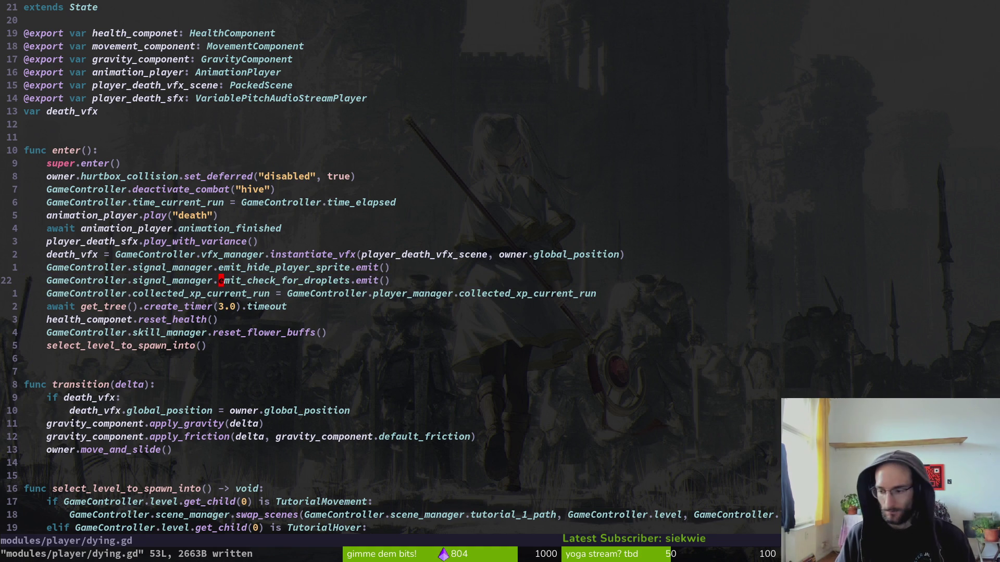
key("alt+Tab")
key("F5")
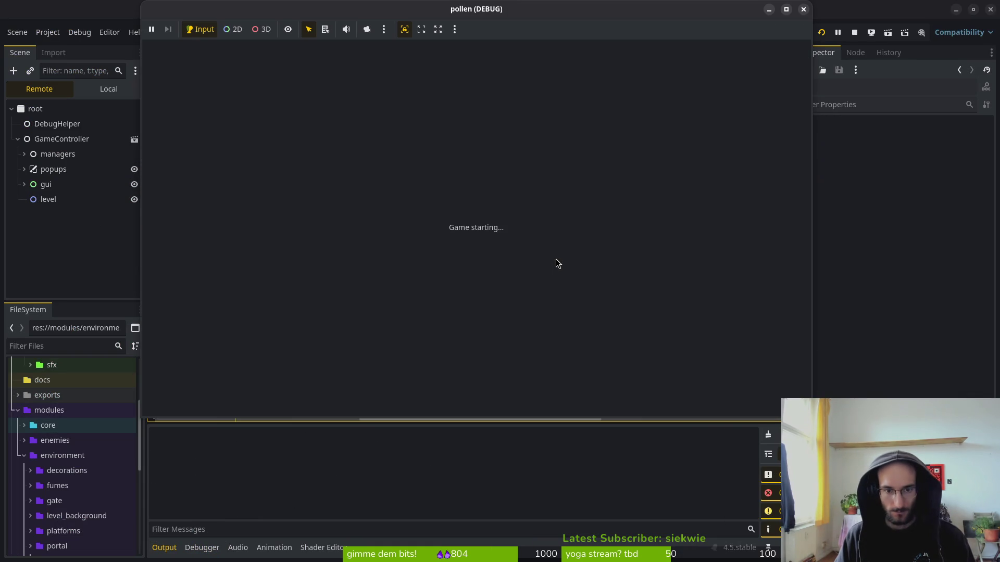
- Start the game, fly to the level-select hexagon, and start level 4
key("Return")
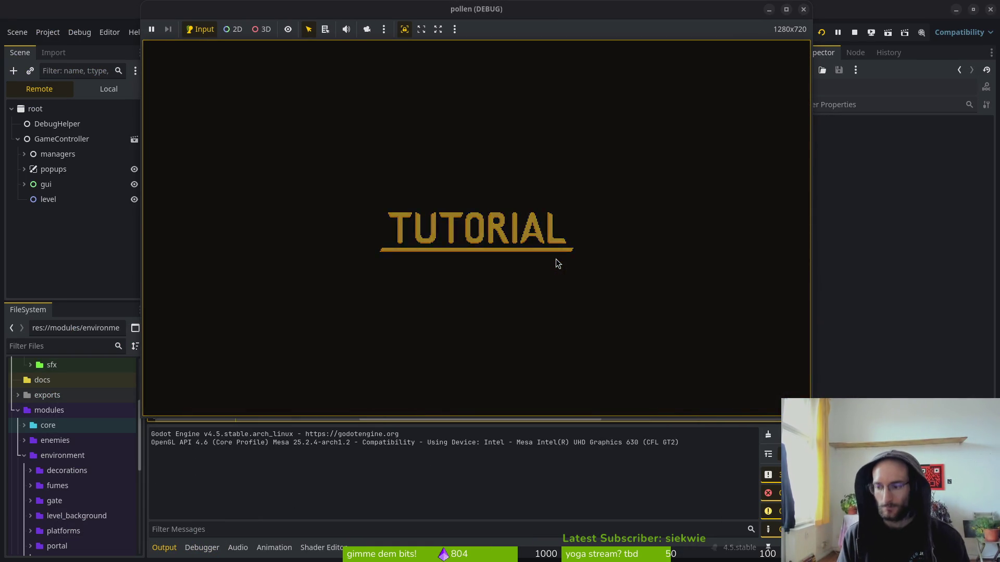
key("Escape")
key("Up")
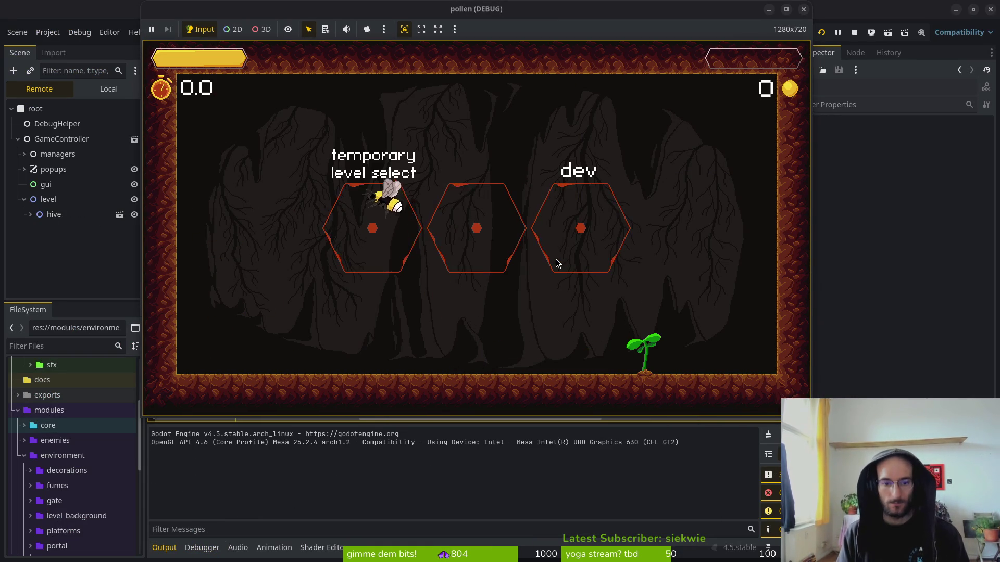
key("Right")
key("Left")
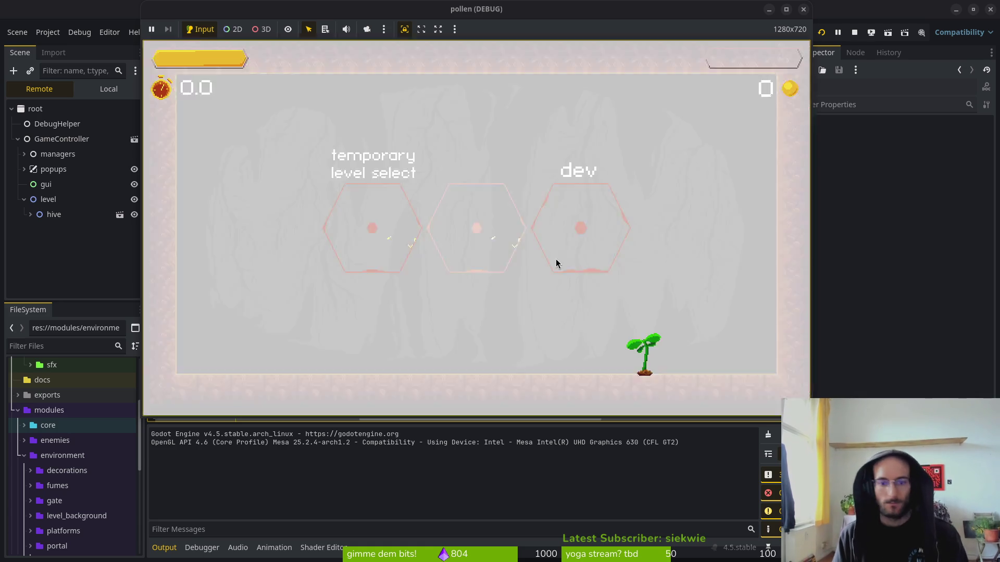
key("Left")
key("Return")
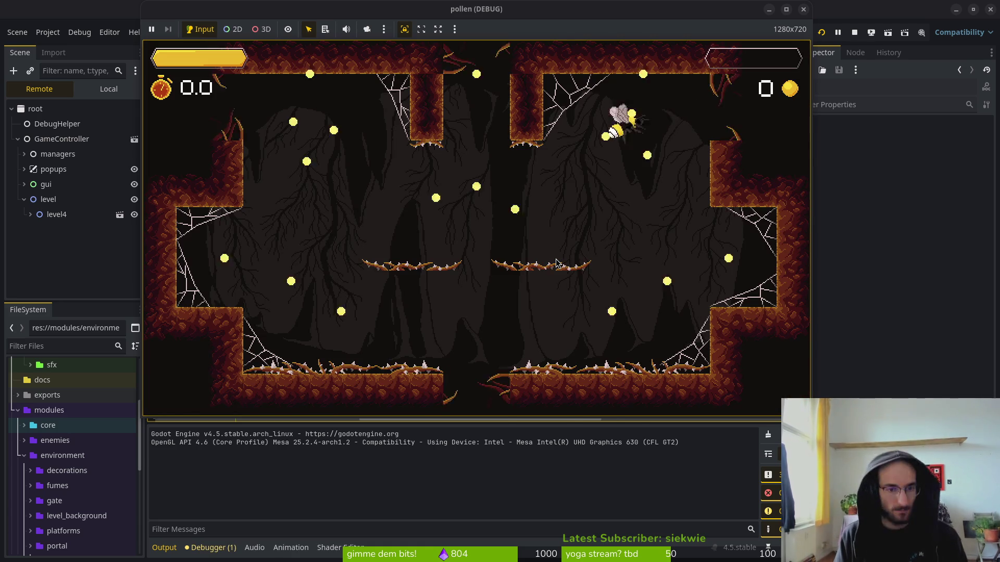
- Fight in level 4 until the bee dies at 12 pollen, then start level 4 again
key("Down")
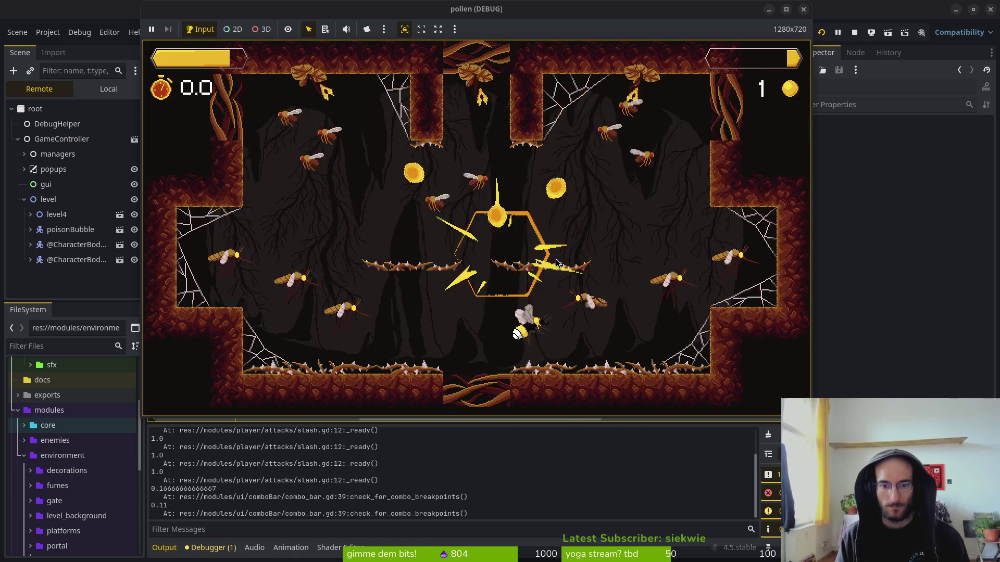
key("Right")
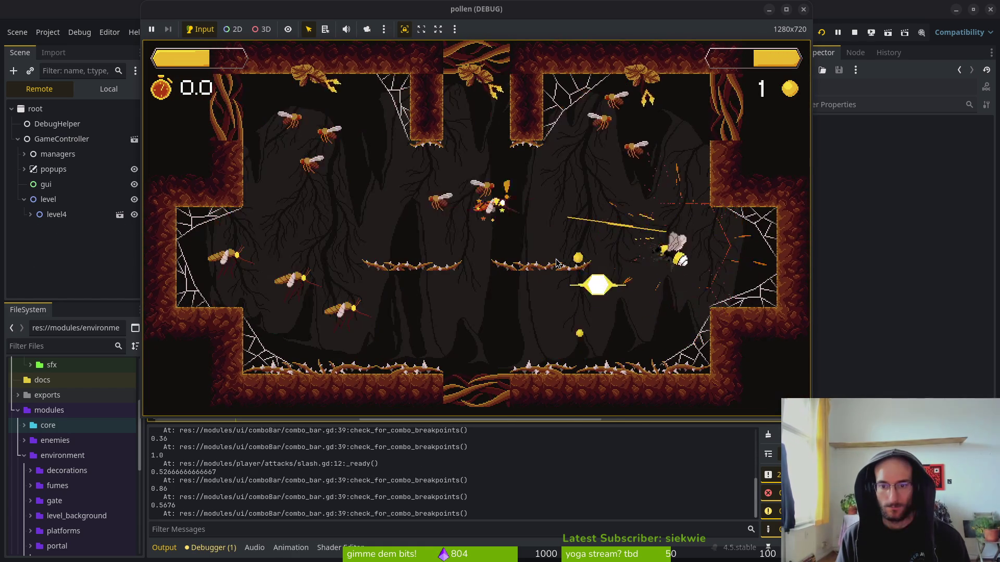
key("Down")
key("Left")
key("Down")
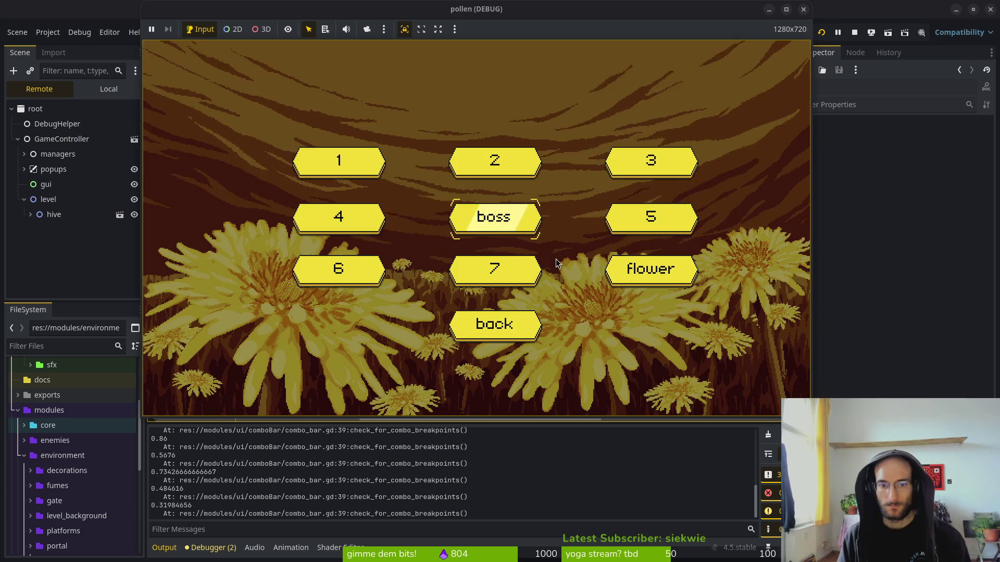
key("Left")
key("Return")
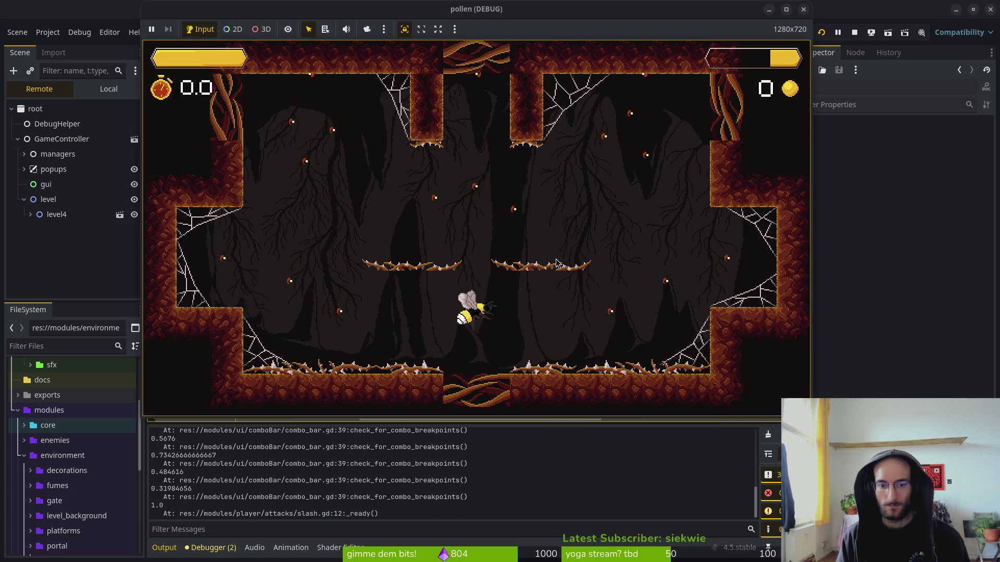
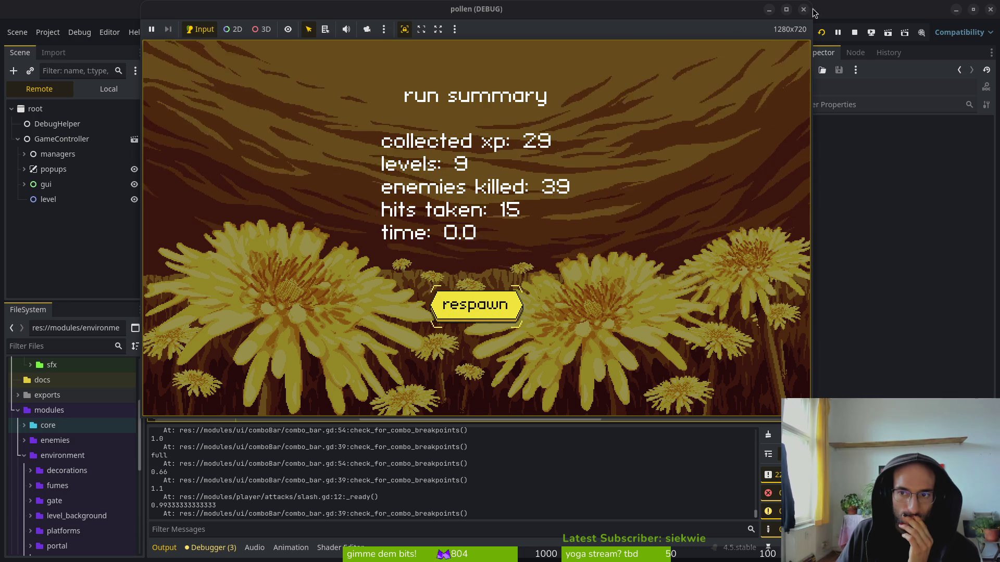
- Stop the running game and fold the sprite node's children in the player scene tree
key("F8")
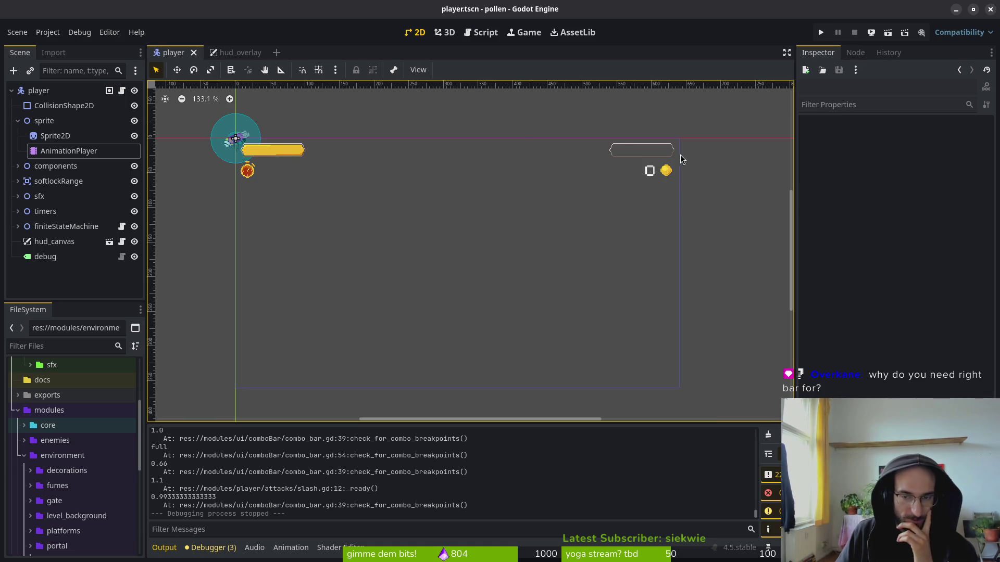
left_click(31, 121)
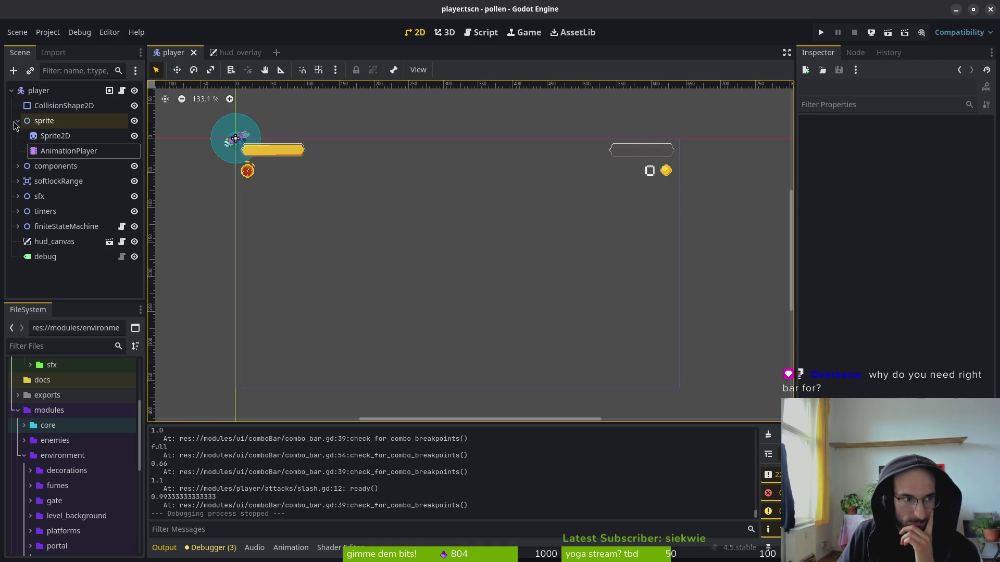
left_click(17, 120)
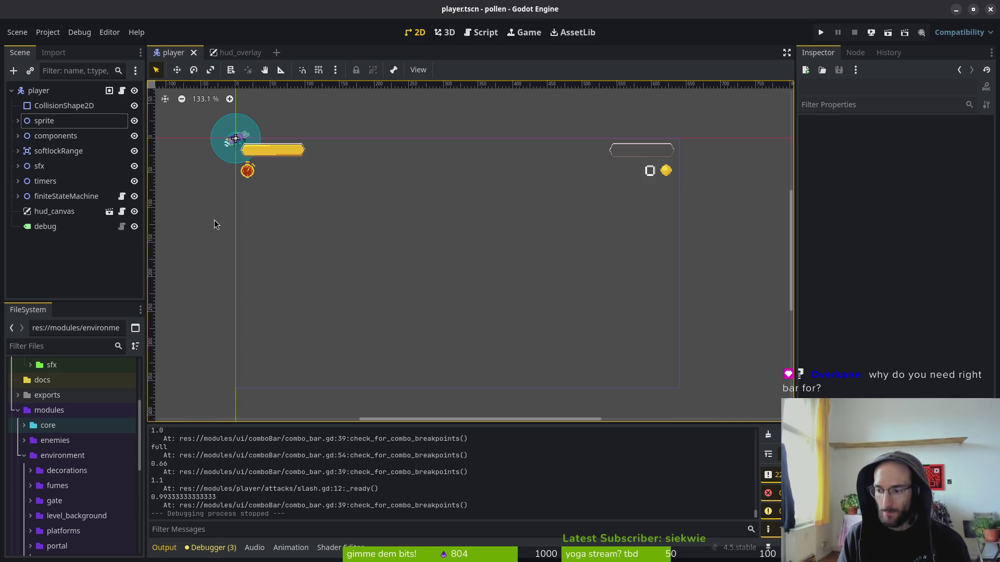
key("alt+Tab")
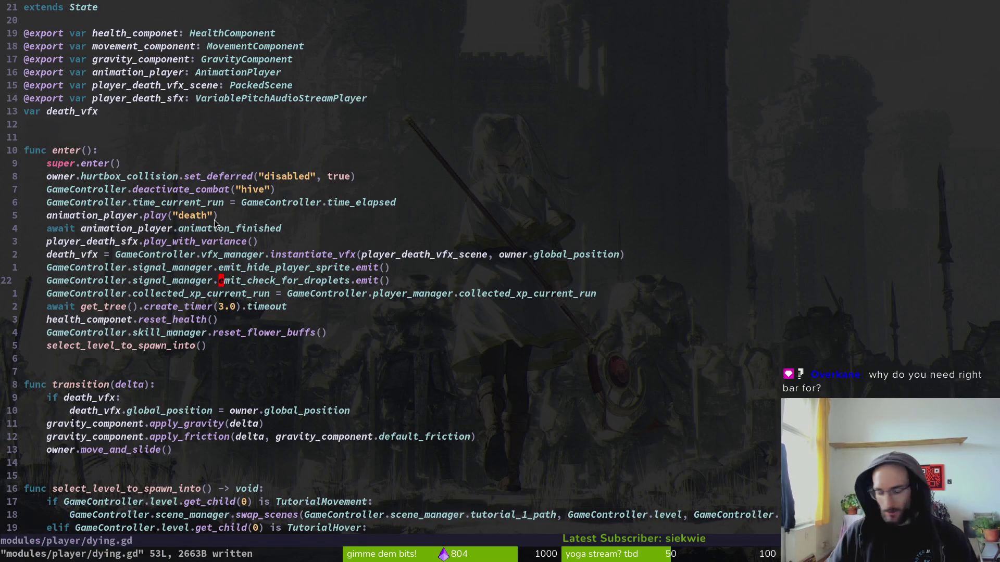
key("shift+v")
key("j")
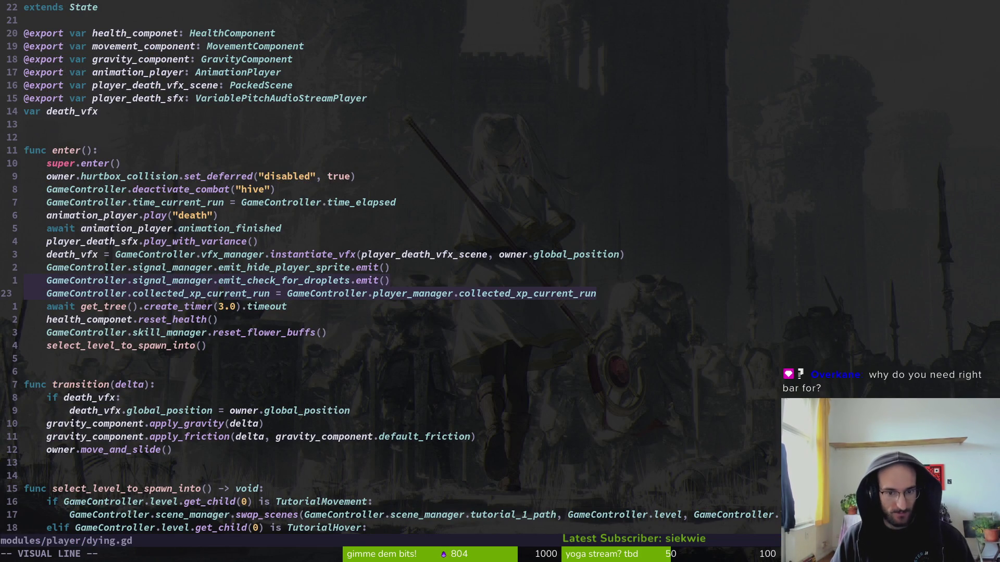
key("Escape")
key("k")
key("k")
key("k")
key("k")
key("j")
key("j")
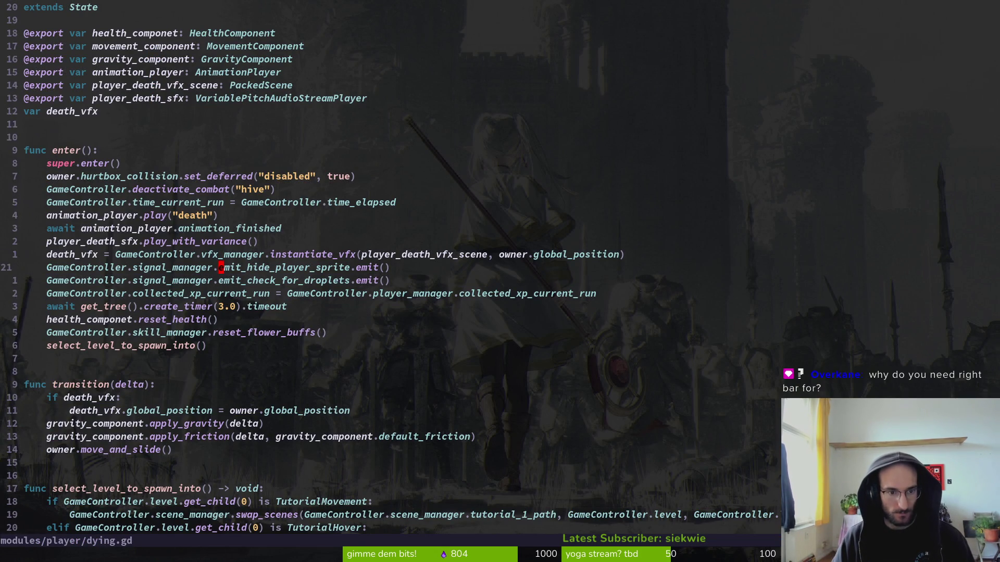
key("j")
key("j")
key("k")
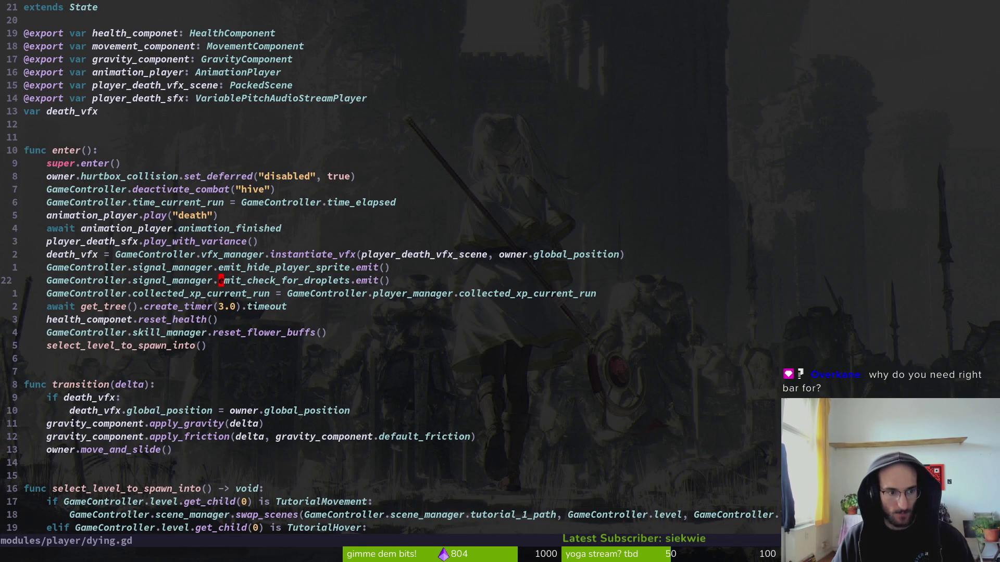
key("k")
key("j")
key("j")
key("j")
key("j")
key("k")
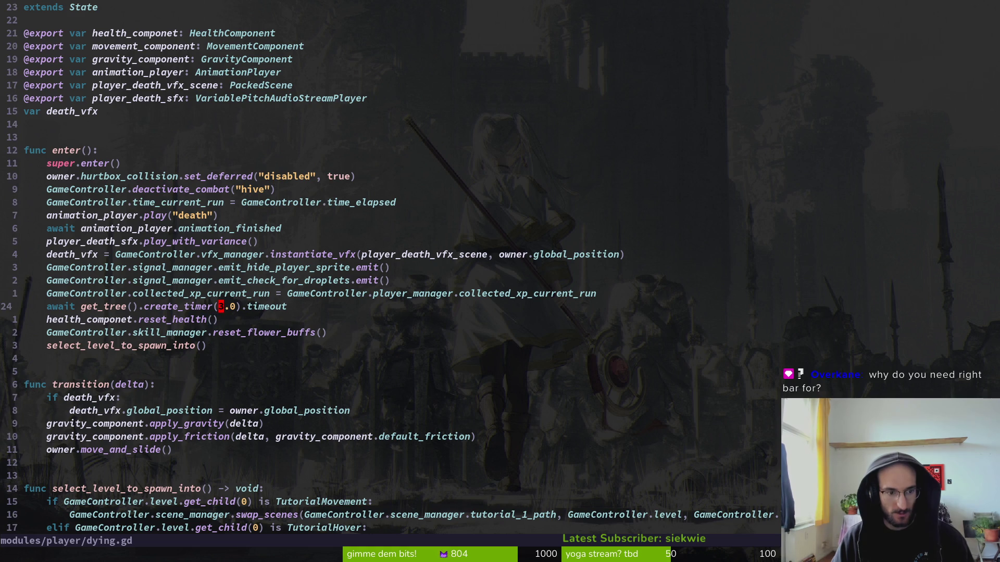
key("k")
key("k")
key("j")
key("k")
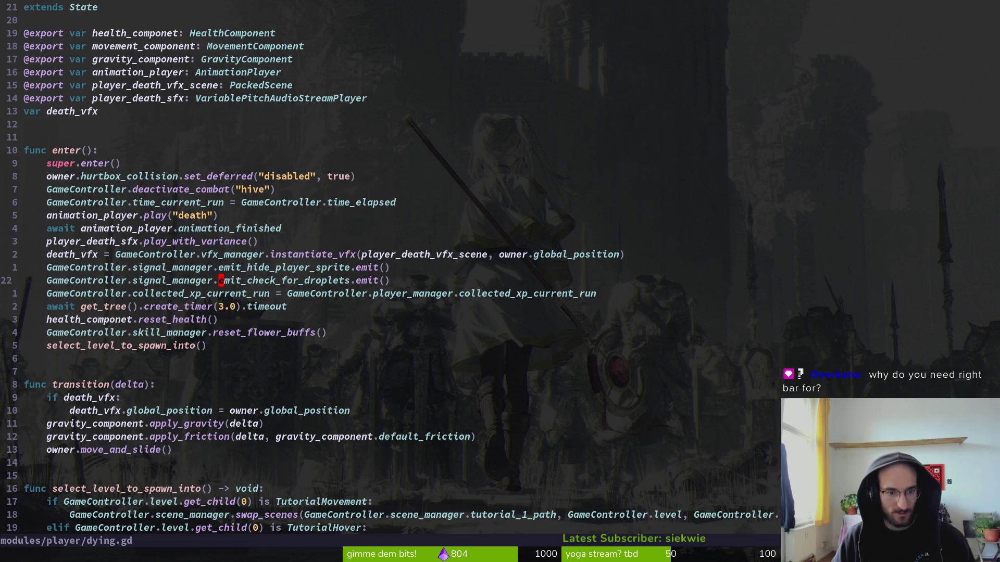
key("j")
key("k")
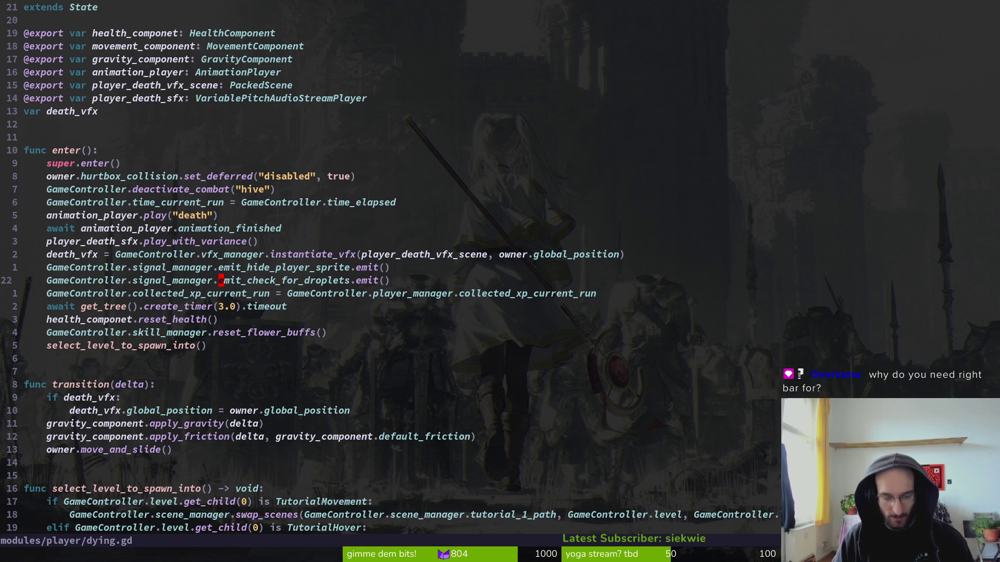
key("k")
key("j")
key("j")
key("k")
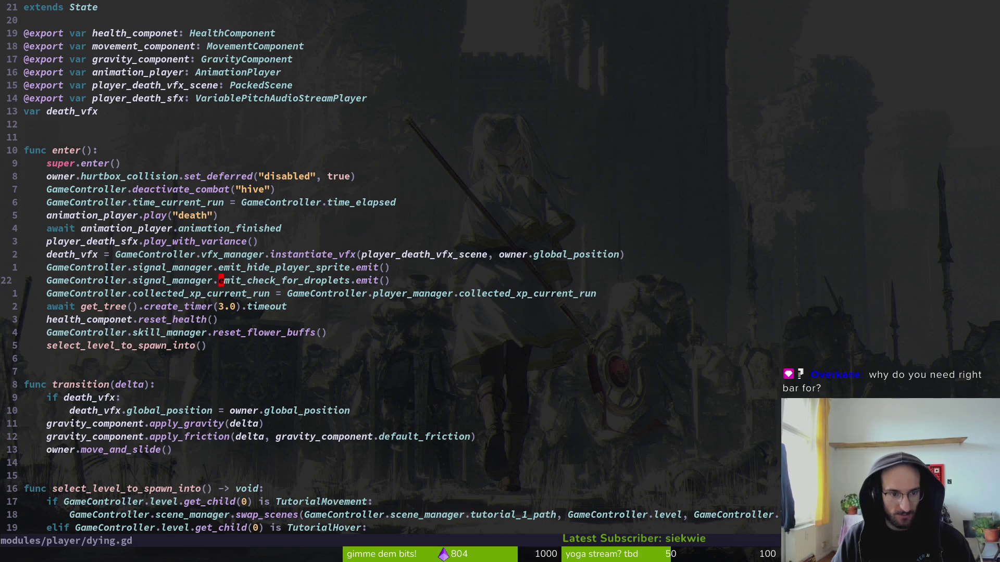
key("j")
key("k")
key("j")
key("k")
key("j")
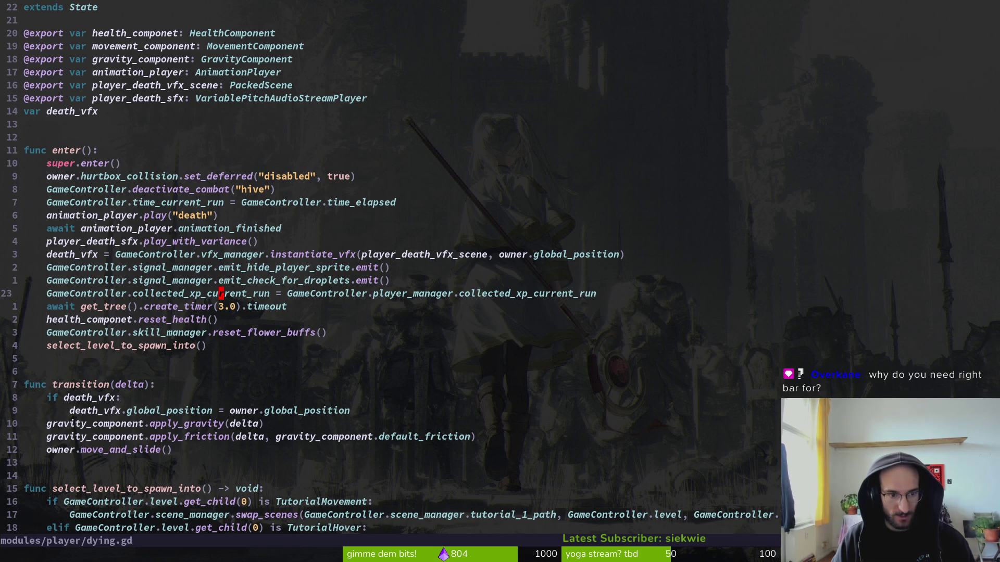
key("k")
key("j")
key("k")
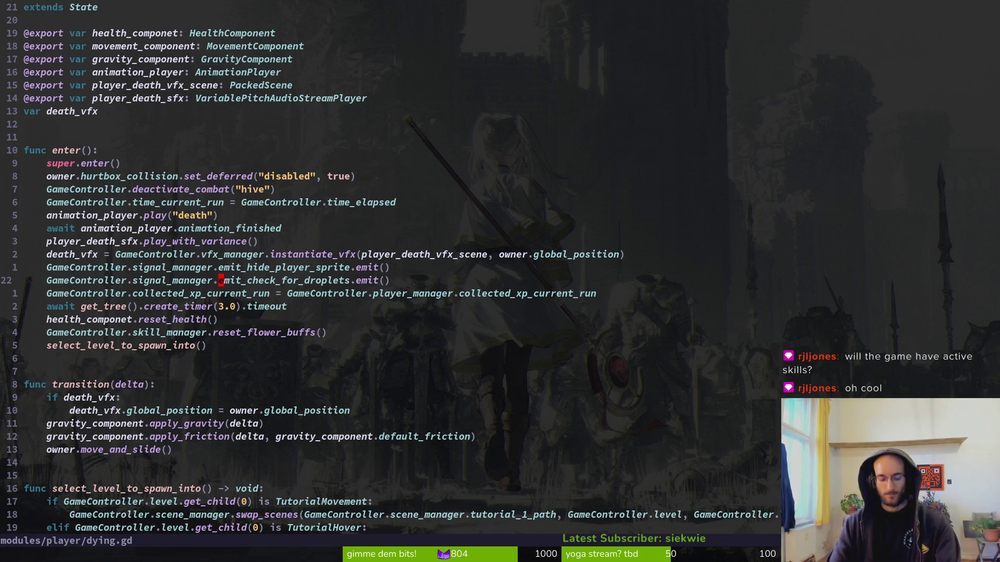
key("alt+Tab")
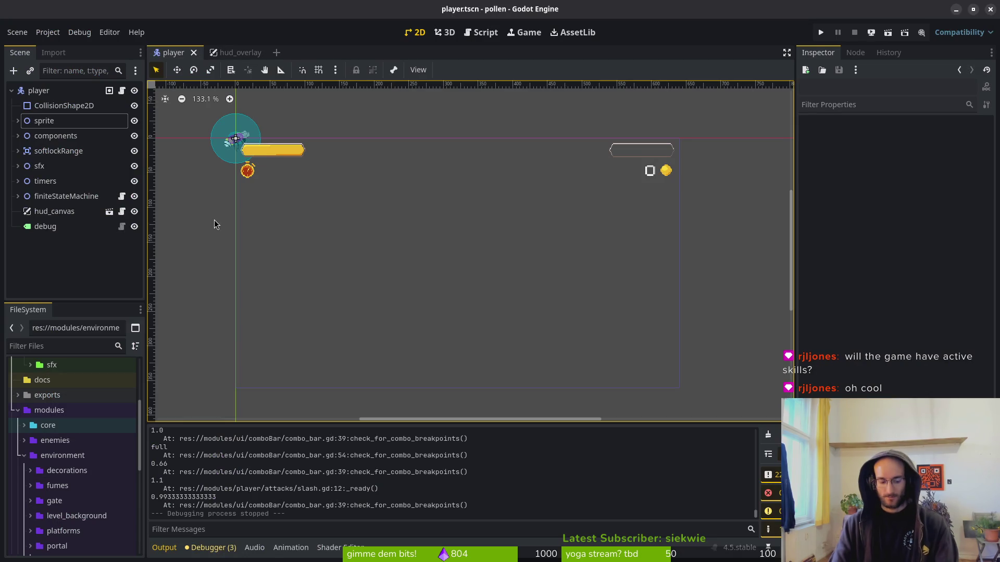
- Launch the game, skip the tutorial, and open the skill tree at the sprout
key("F5")
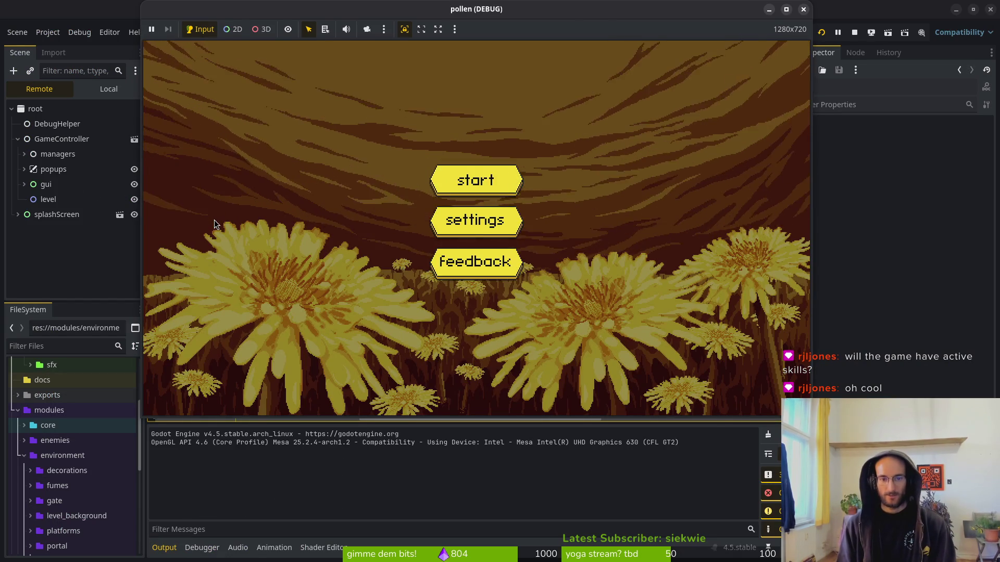
key("Return")
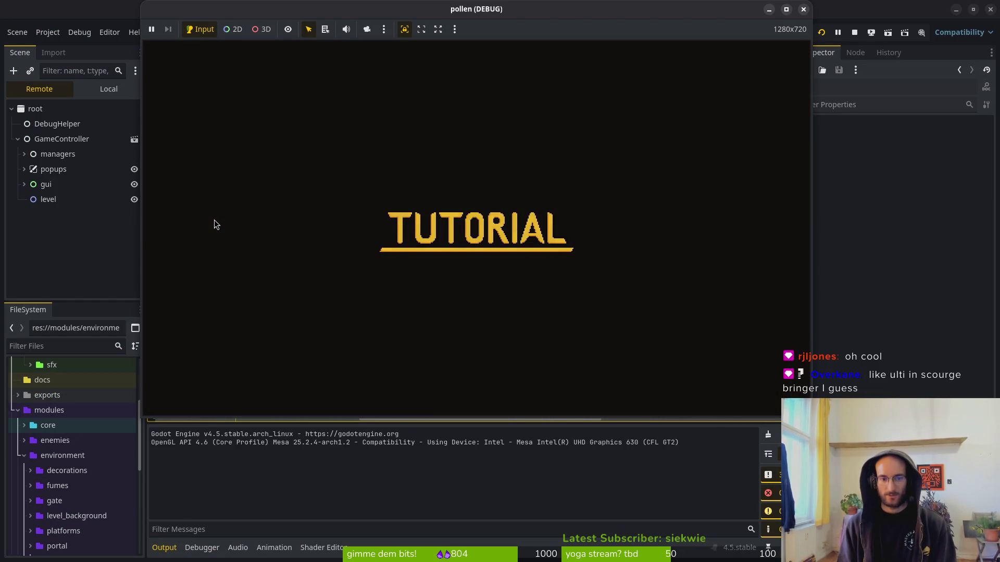
key("Escape")
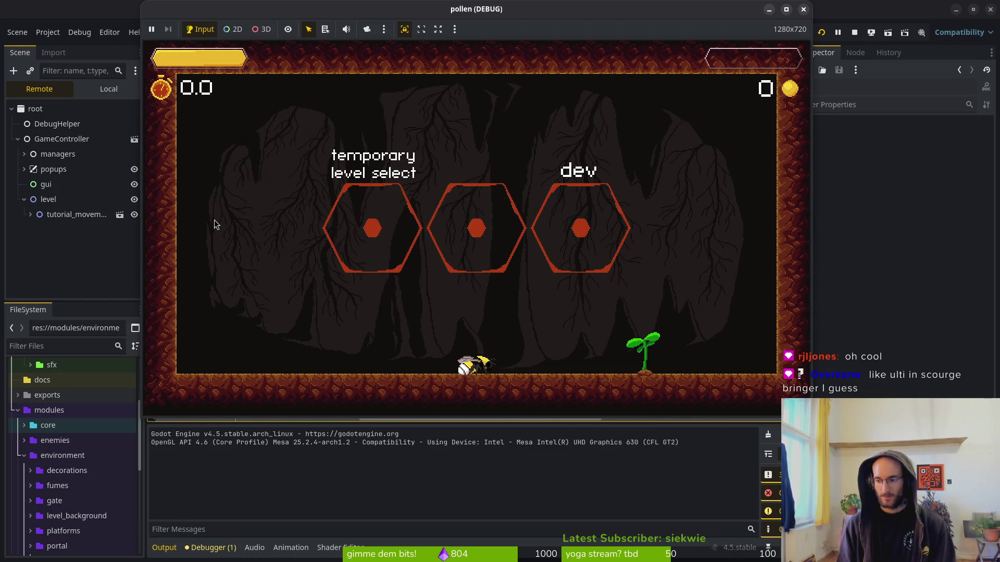
key("s")
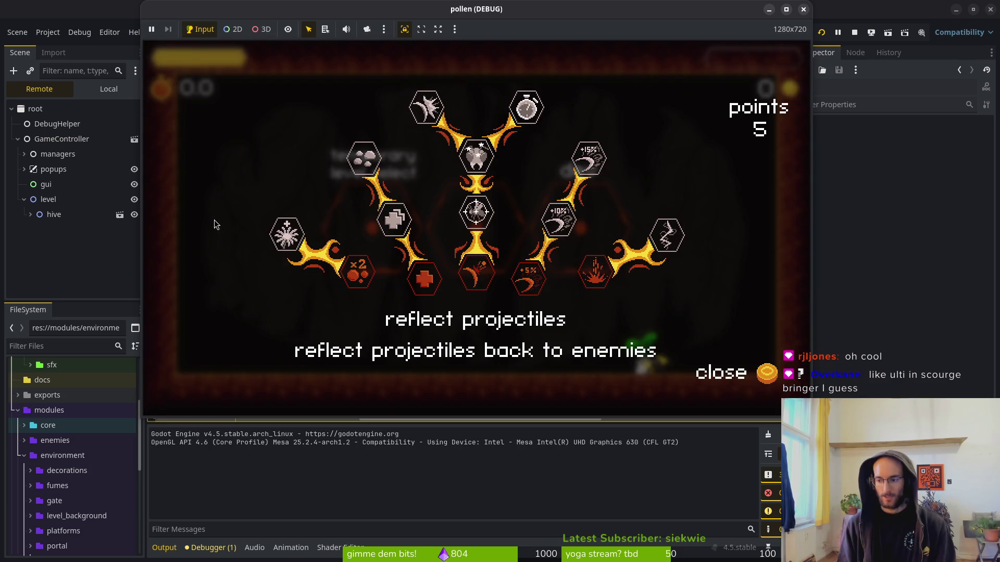
key("e")
- Browse skill descriptions and buy reflect projectiles, reflect auto aim and shockwave
key("d")
key("a")
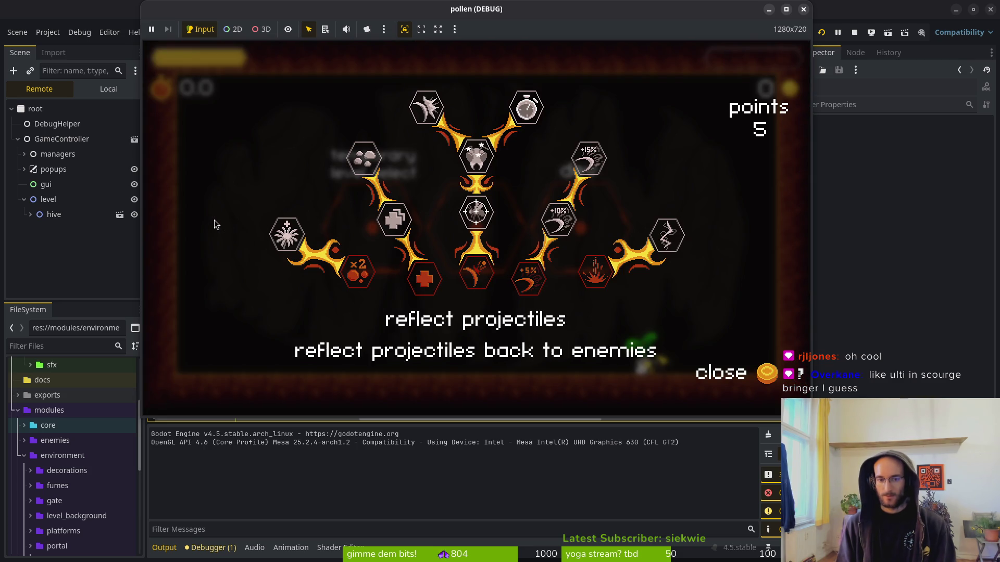
key("a")
key("d")
key("d")
key("a")
key("e")
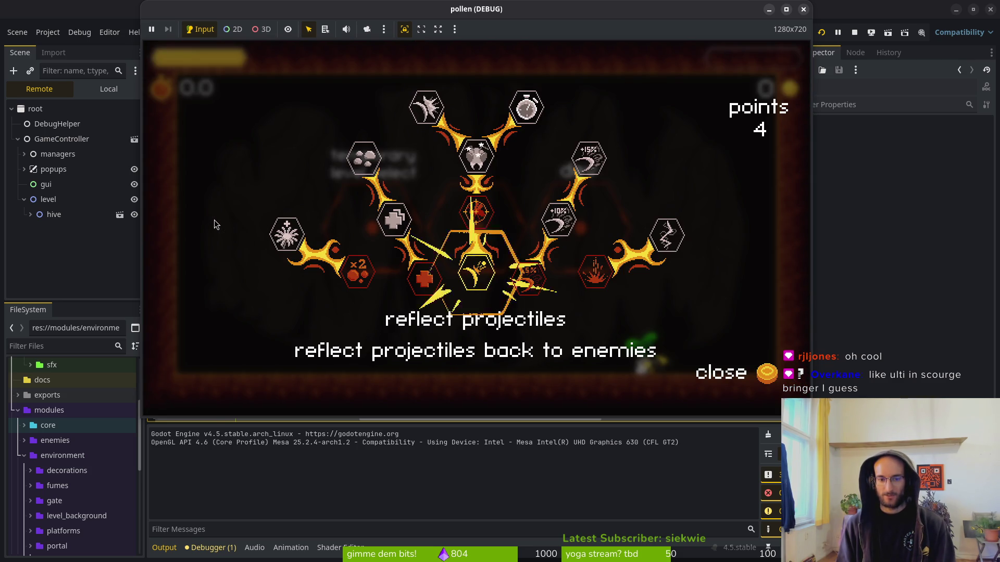
key("w")
key("e")
key("s")
key("d")
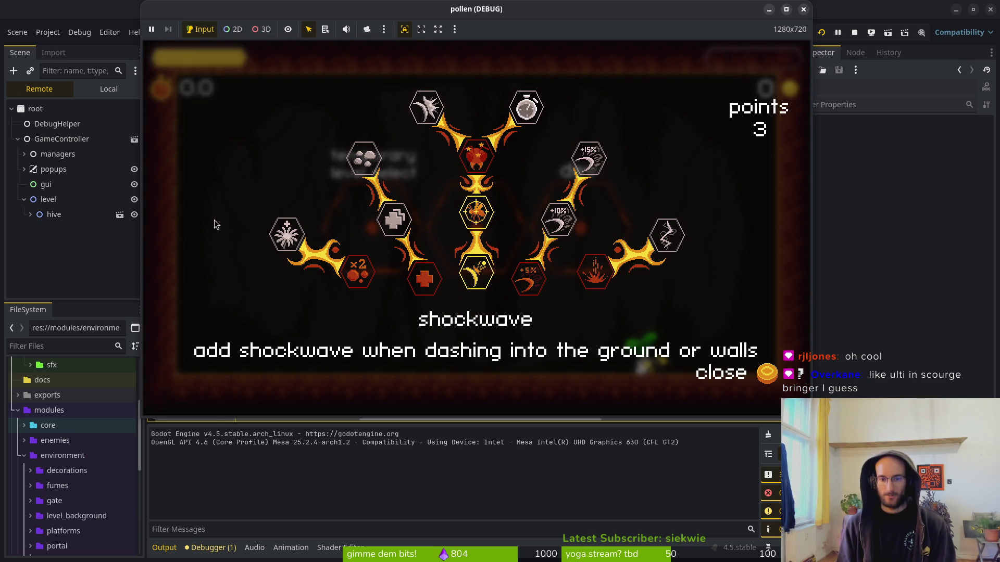
key("e")
- Compare shockwave and dash chains, then refund reflect auto aim, reflect projectiles and shockwave
key("d")
key("e")
key("a")
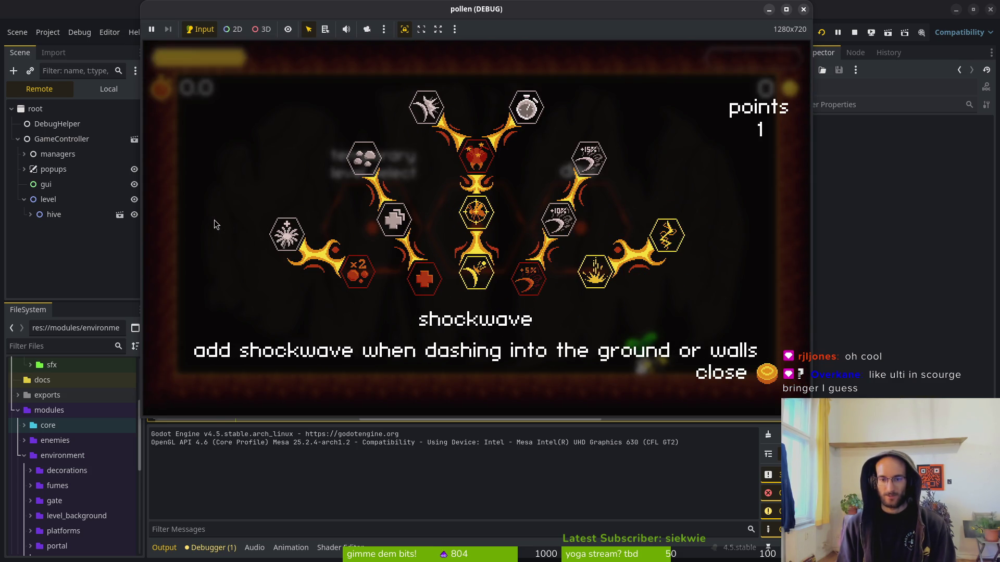
key("d")
key("a")
key("a")
key("w")
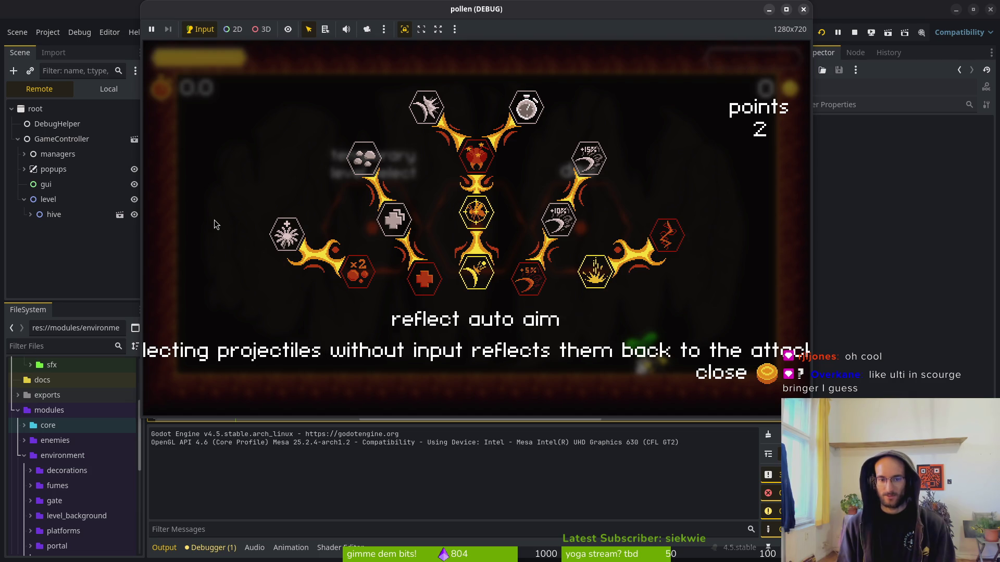
key("q")
key("s")
key("q")
key("d")
key("q")
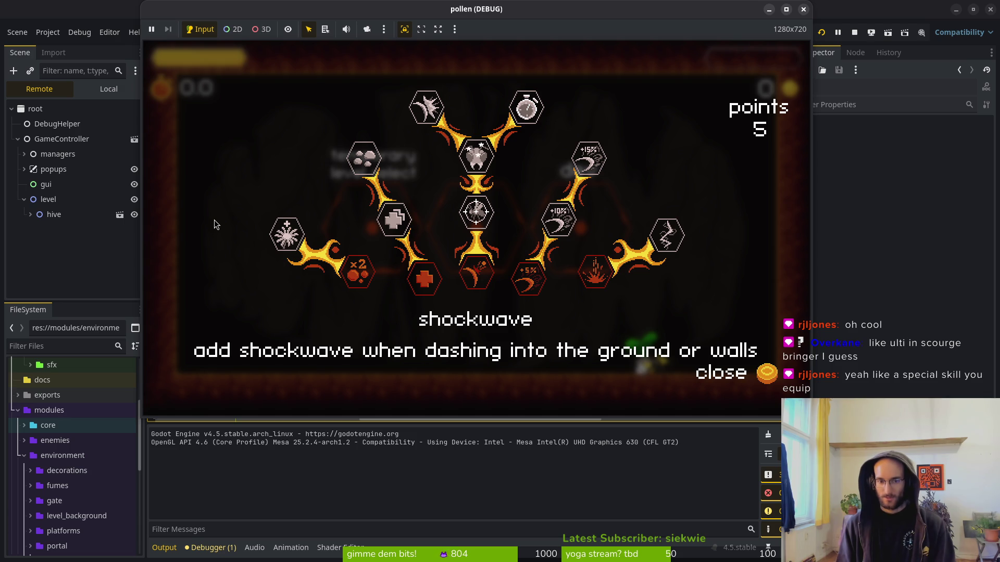
- Buy the shockwave and dash chains skills with Space
key("d")
key("a")
key("a")
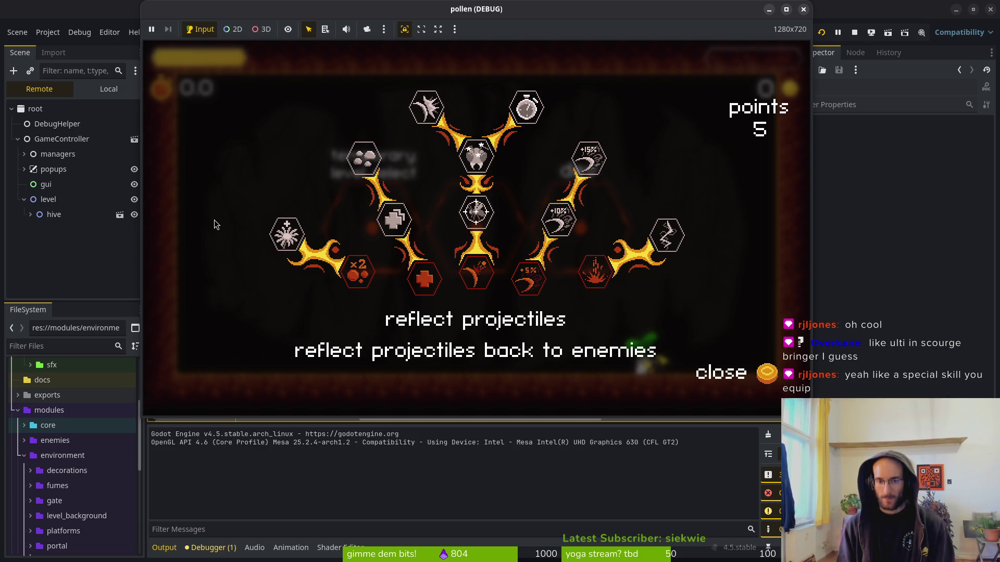
key("d")
key("d")
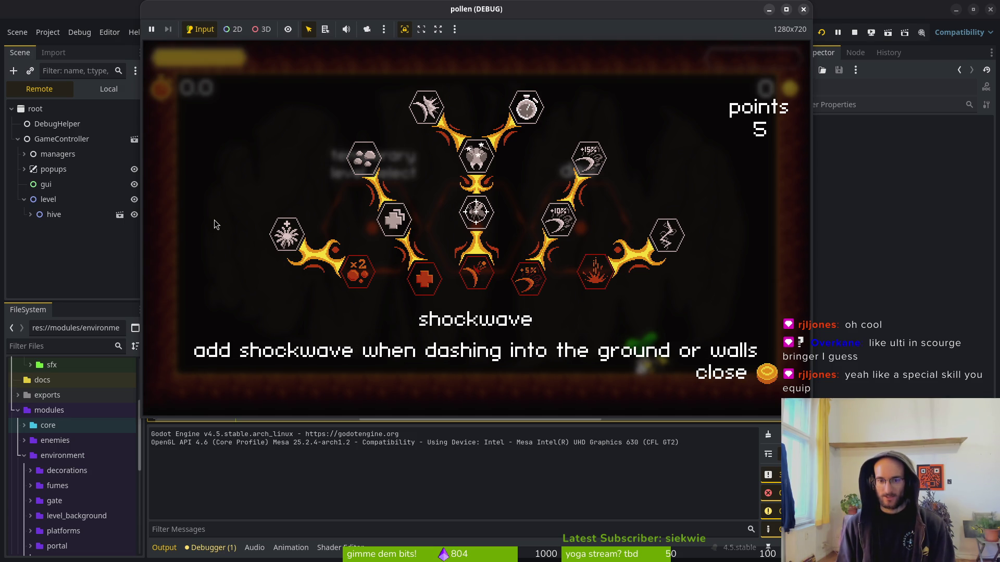
key("space")
key("d")
key("space")
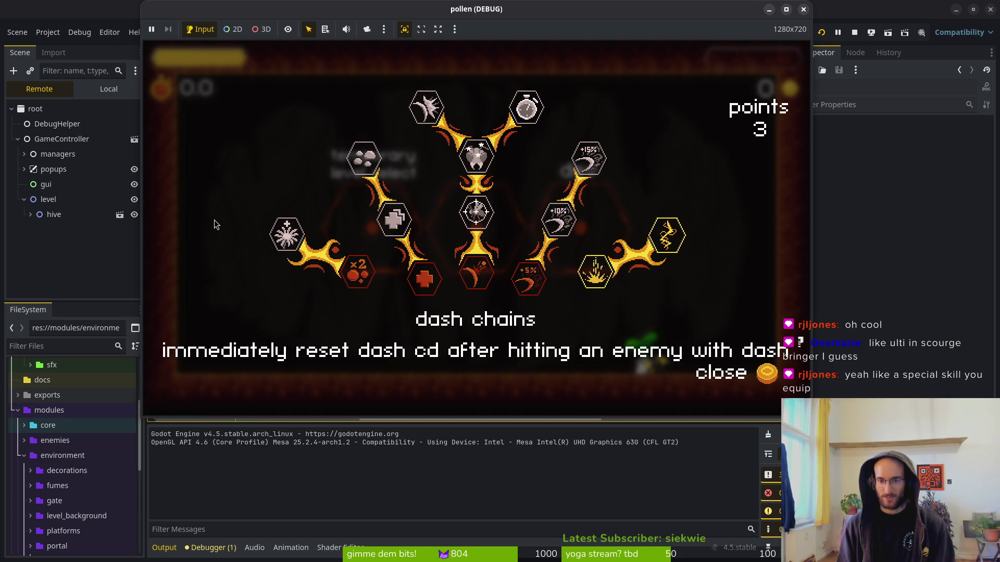
- Check the slash damage, health, auto aim, knockback and stun duration skills, then stop the game
key("w")
key("s")
key("s")
key("a")
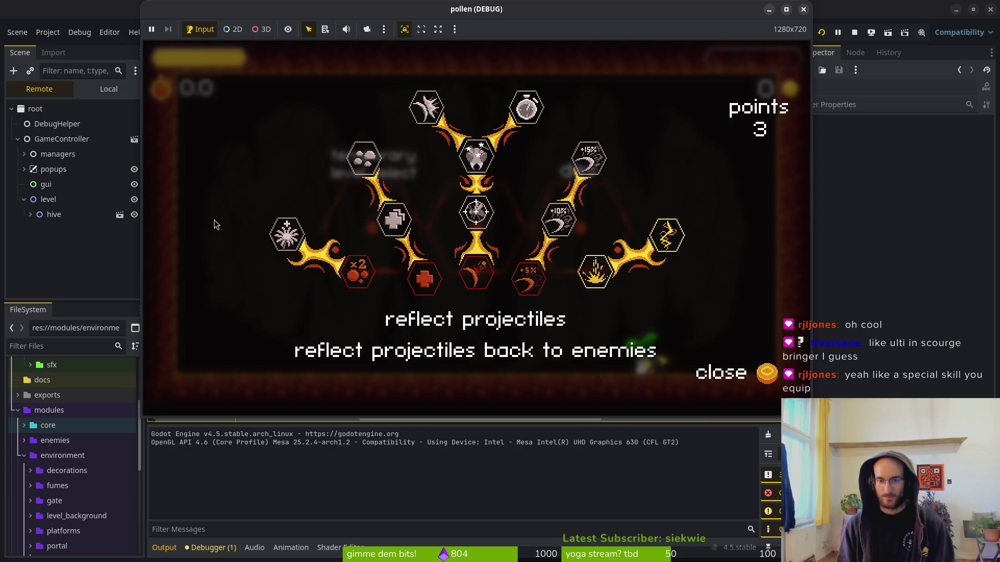
key("a")
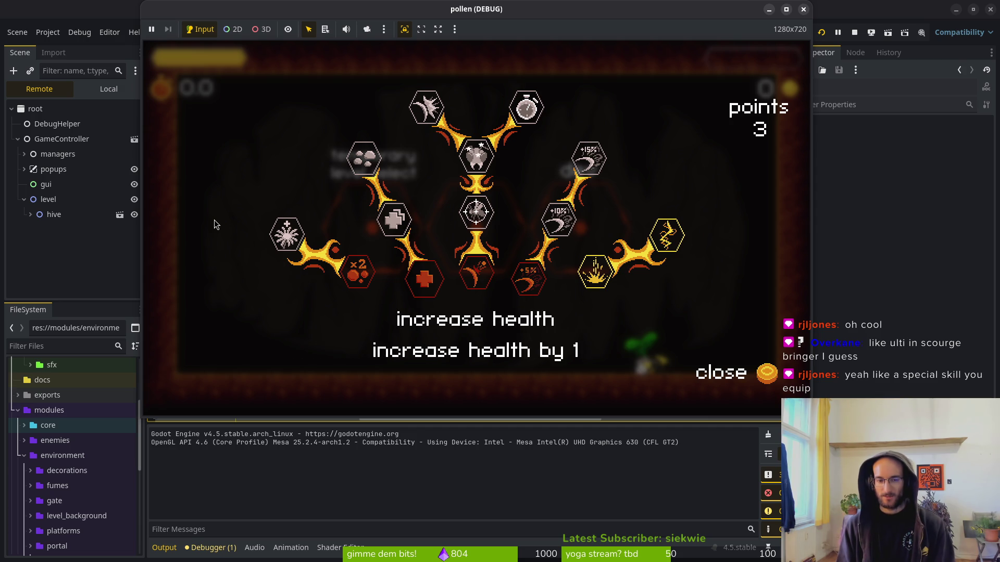
key("d")
key("w")
key("w")
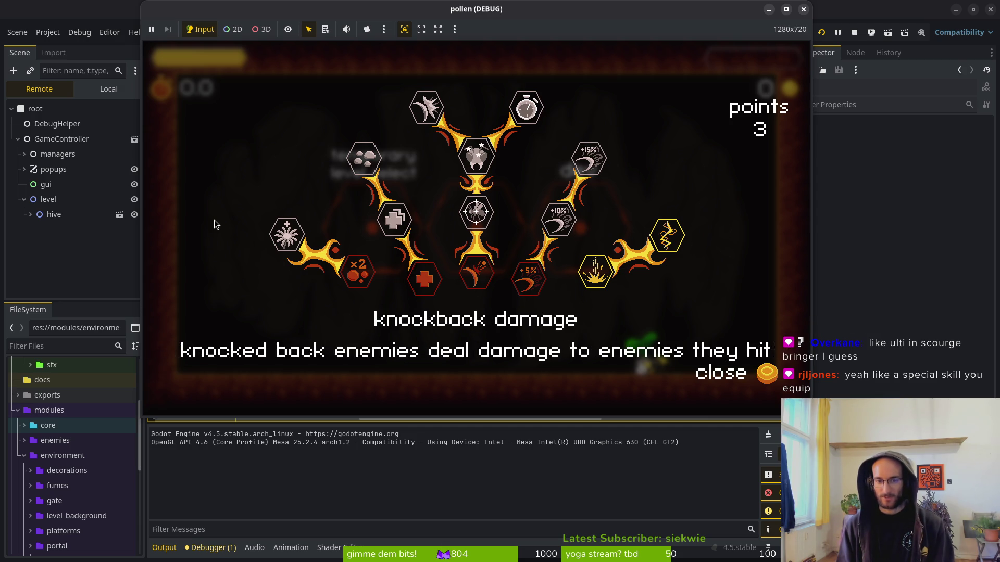
key("s")
key("s")
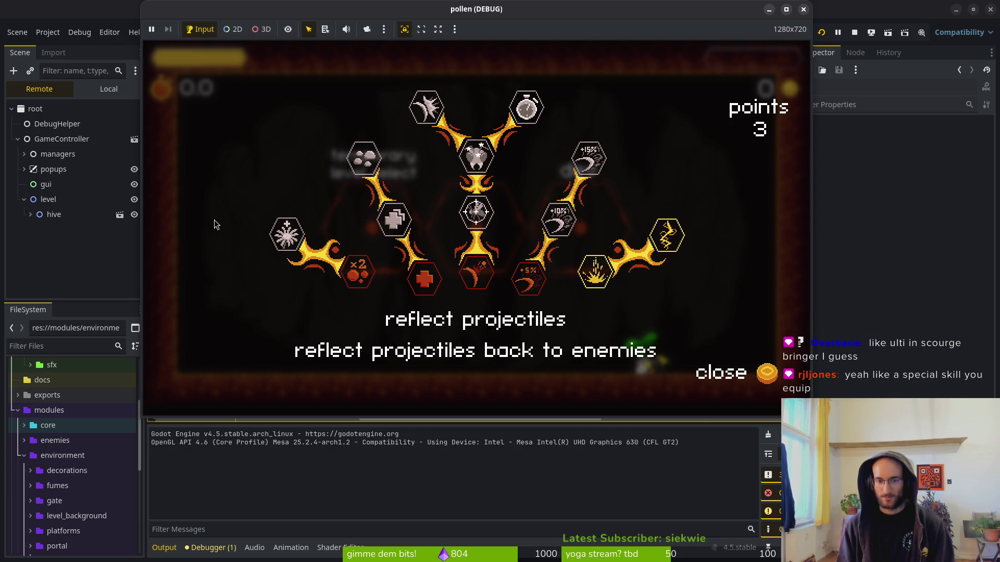
key("d")
key("d")
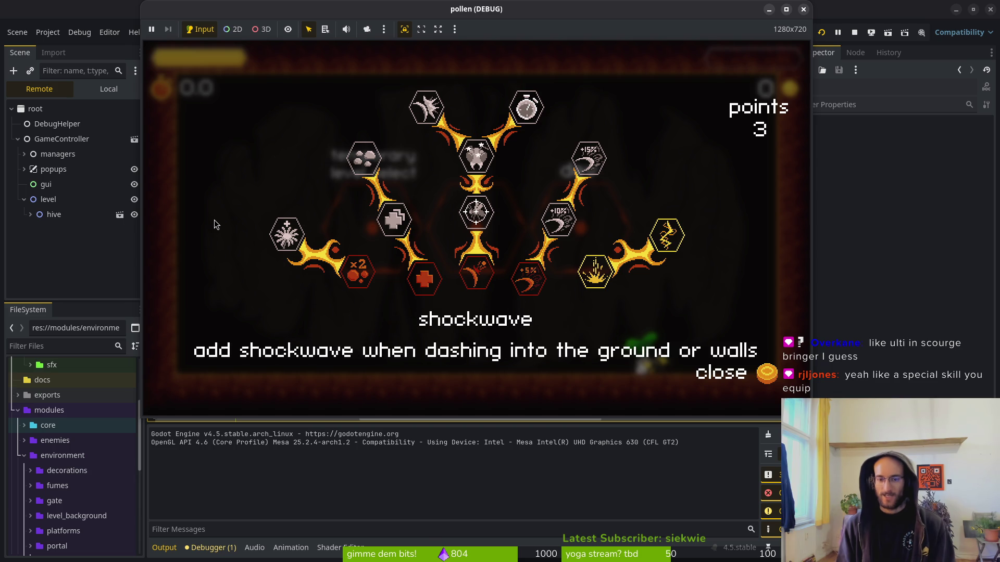
key("a")
key("a")
key("a")
key("d")
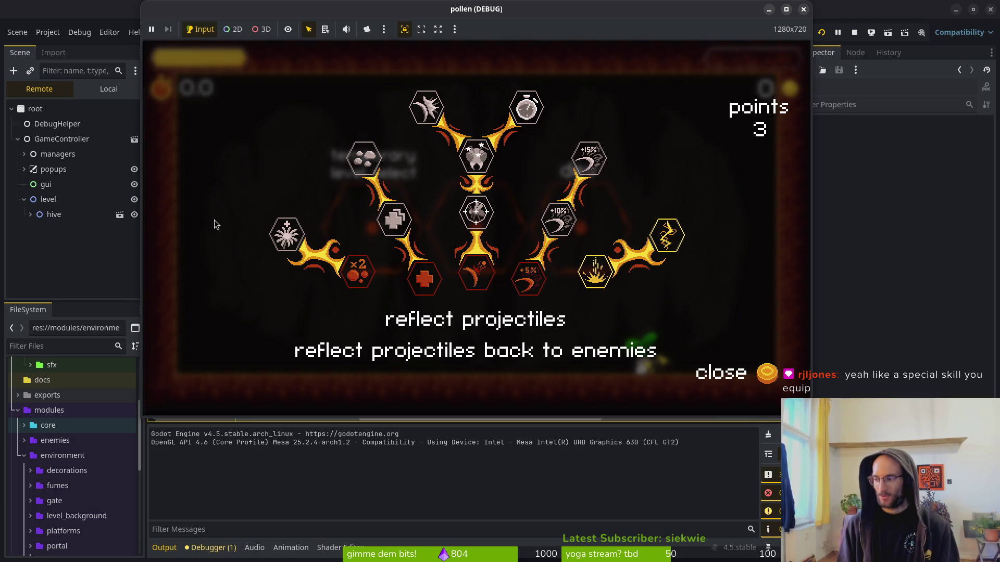
left_click(527, 108)
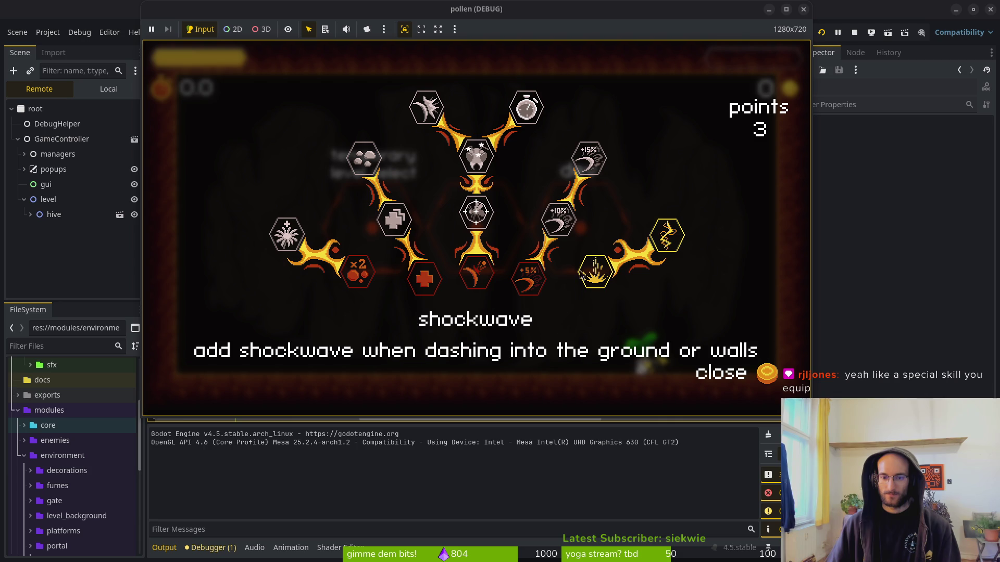
left_click(803, 10)
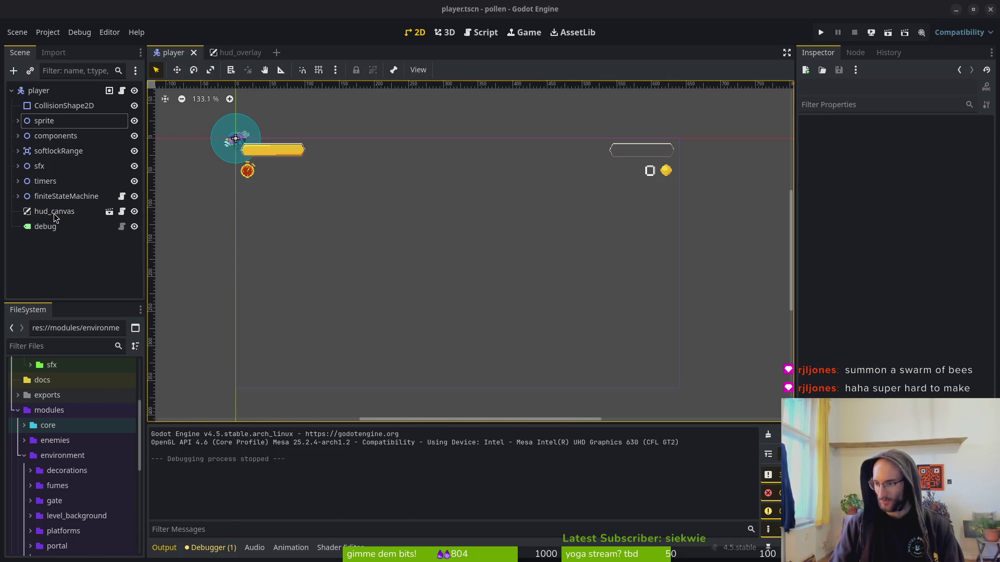
- Save and quit the death-state script, then review reward_component.gd's diff in tig status
key("alt+Tab")
type("wq")
key("Return")
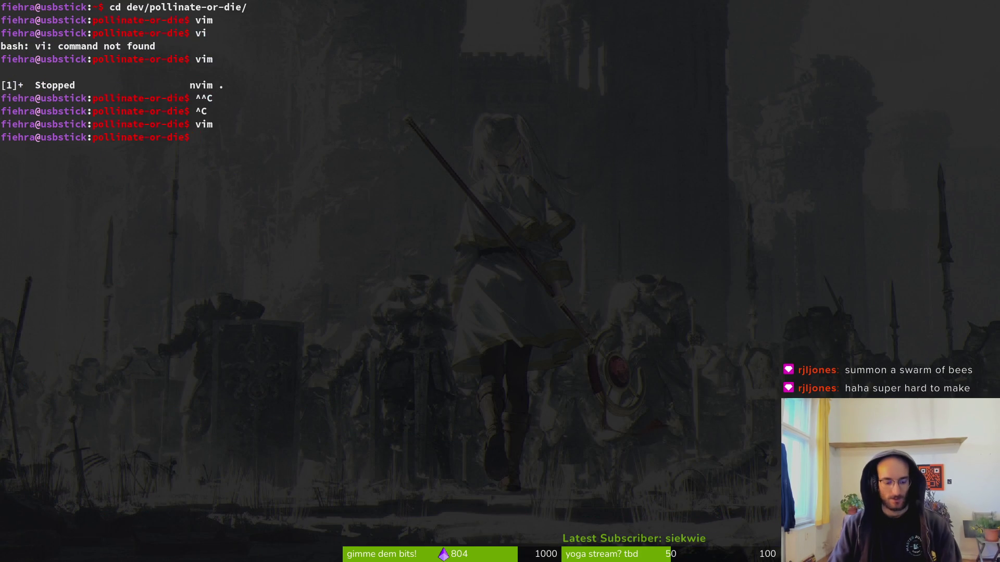
type("tig status")
key("Return")
key("j")
key("j")
key("Return")
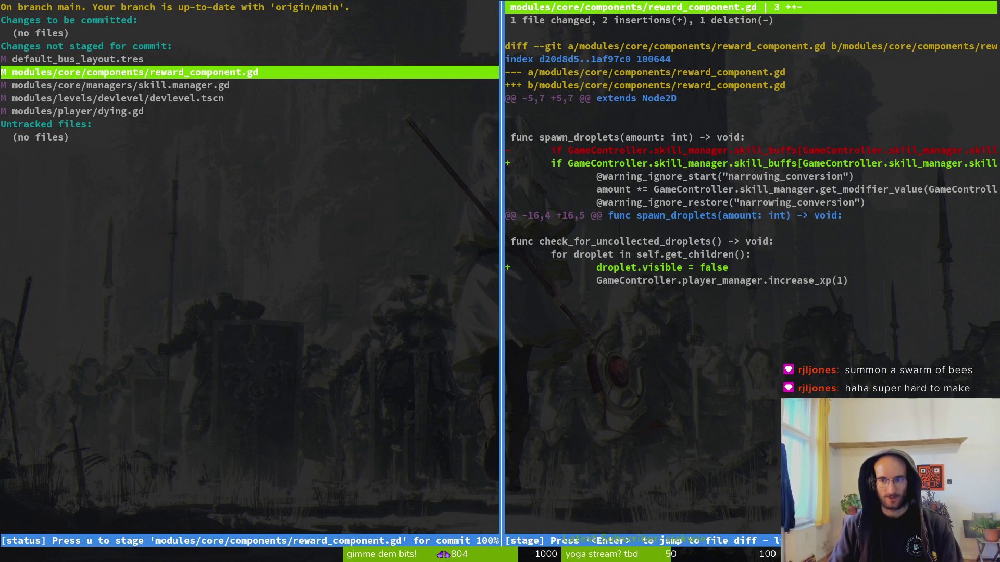
key("ctrl+c")
key("ctrl+c")
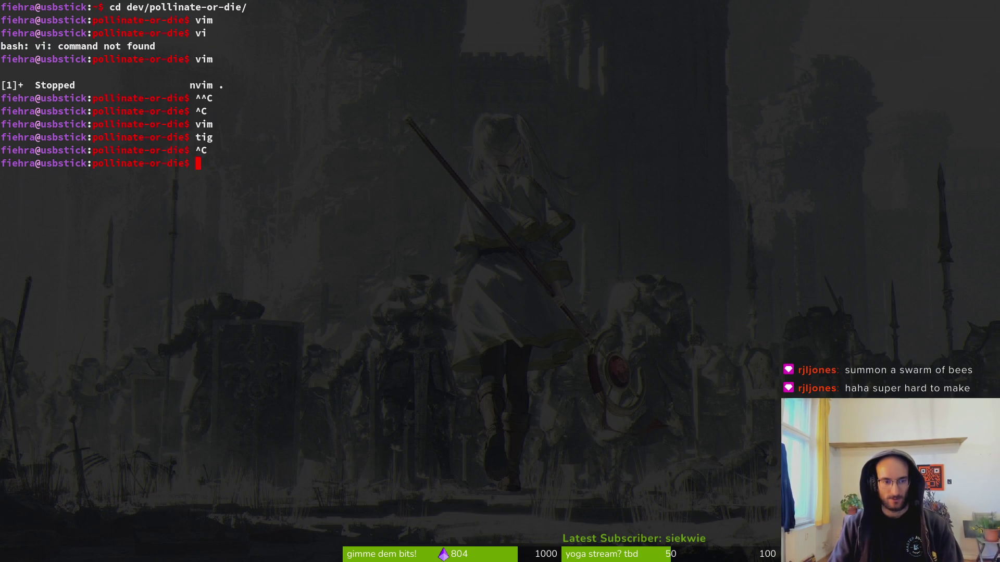
- Undo the droplet-hiding edits in reward_component.gd and save it
key("ctrl+p")
type("reward")
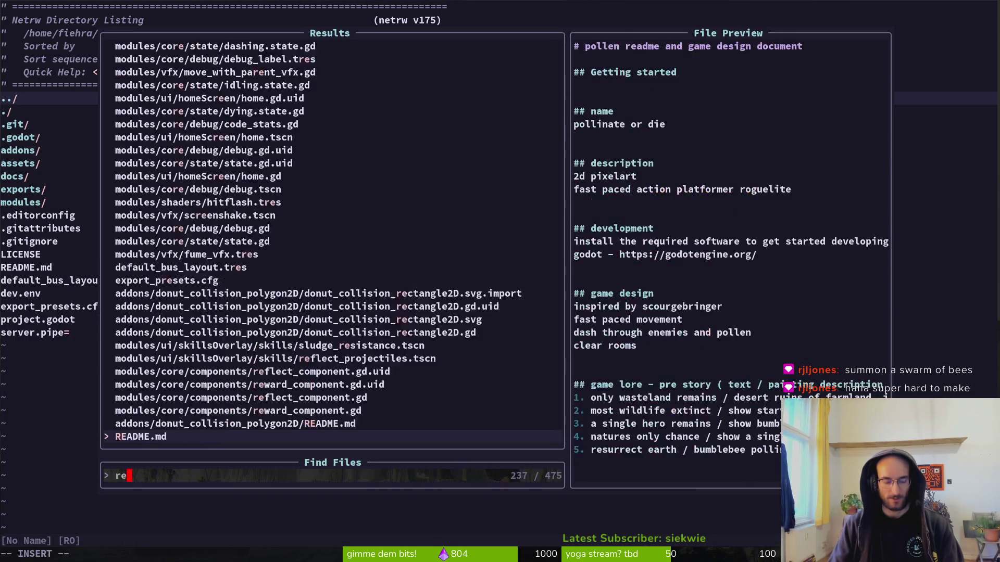
key("Return")
key("u")
key("u")
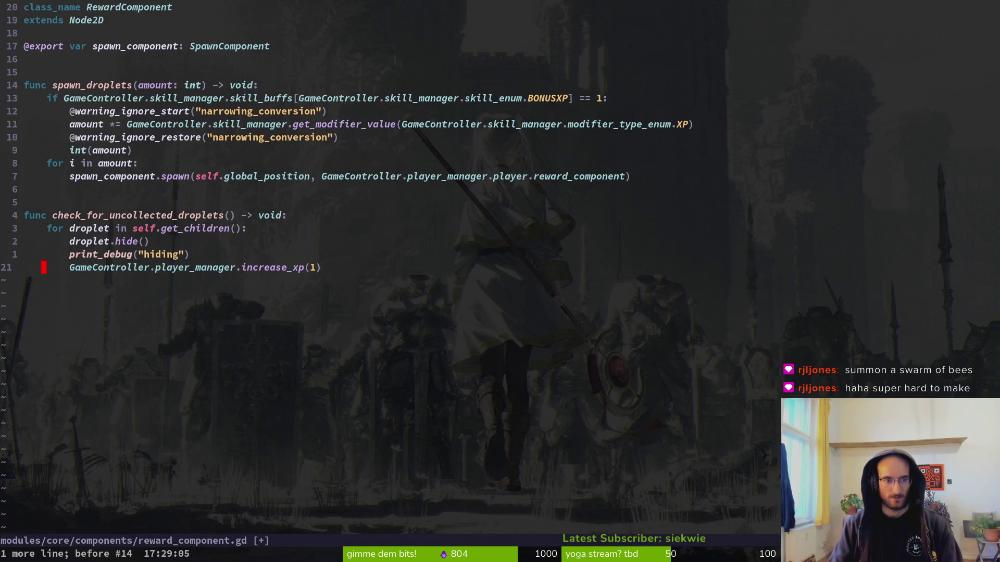
key("u")
key("u")
type(":w")
key("Return")
type(":q")
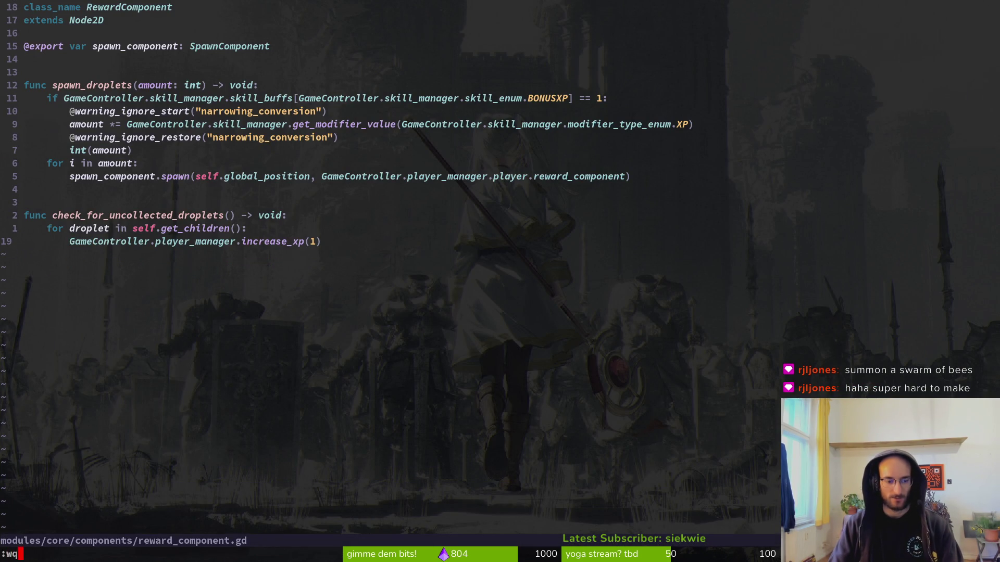
key("Return")
- Review skill.manager.gd's diff in tig status and reopen Neovim on the project
type("rtig")
key("Return")
type("sj")
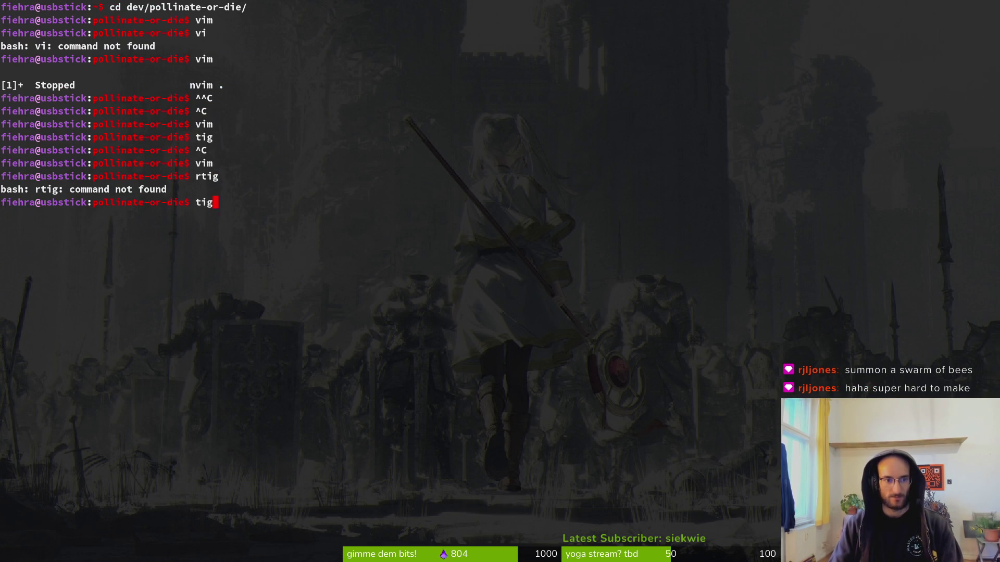
key("Return")
key("Down")
key("Down")
key("Down")
key("Return")
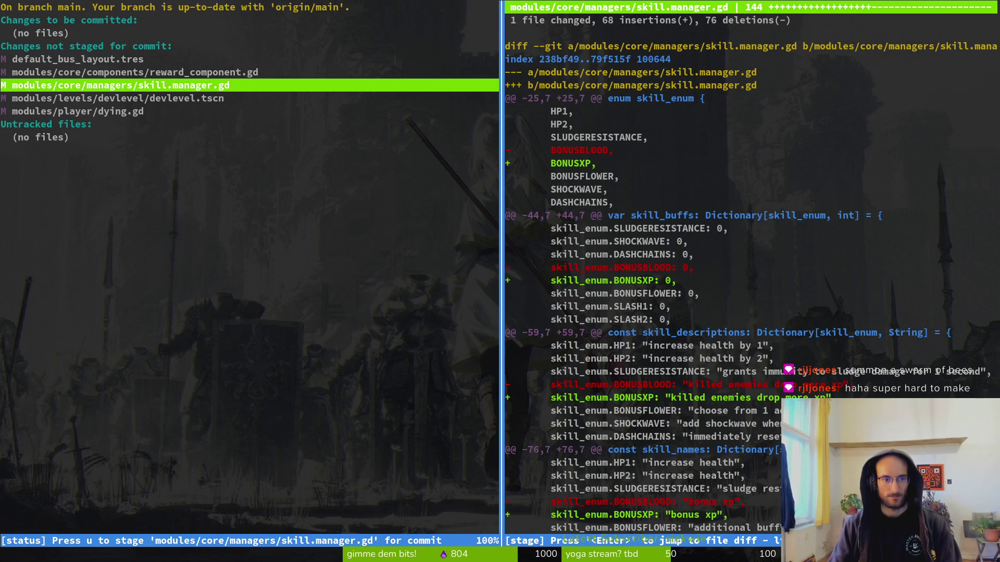
key("ctrl+c")
type("im")
key("Return")
key("space")
key("f")
key("f")
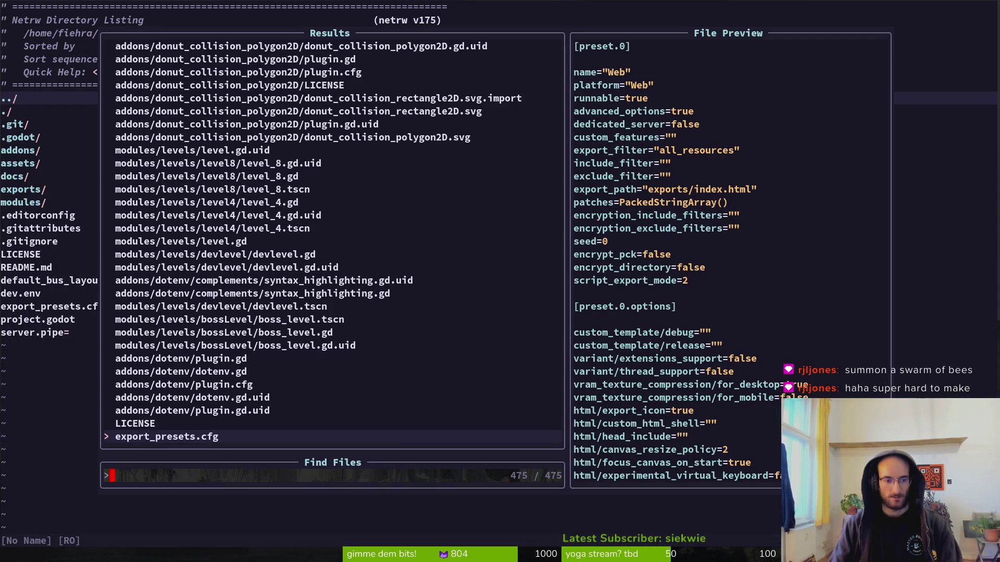
- Copy the droplet loop's last two lines from reward_component.gd
key("Escape")
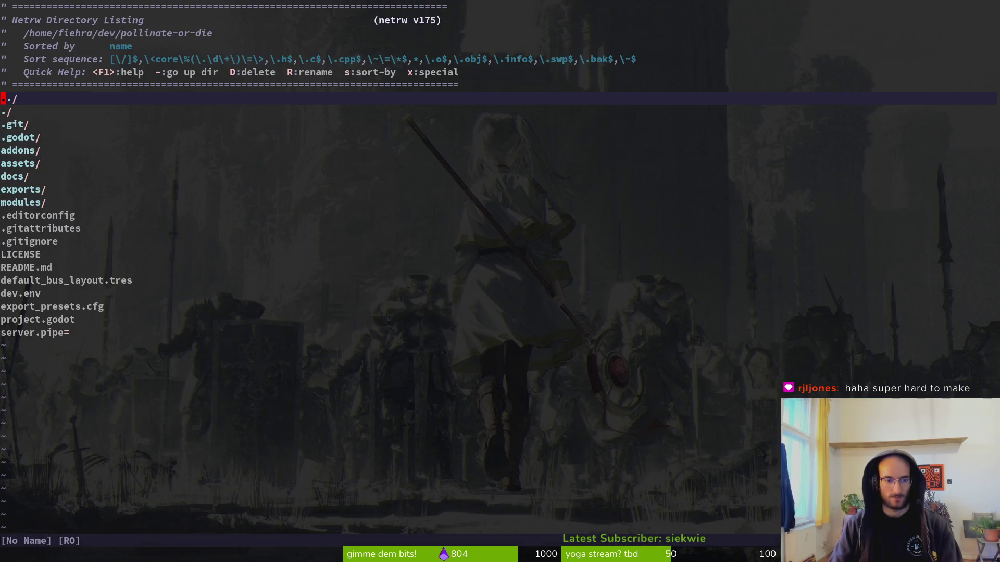
key("space")
key("f")
key("f")
type("rew")
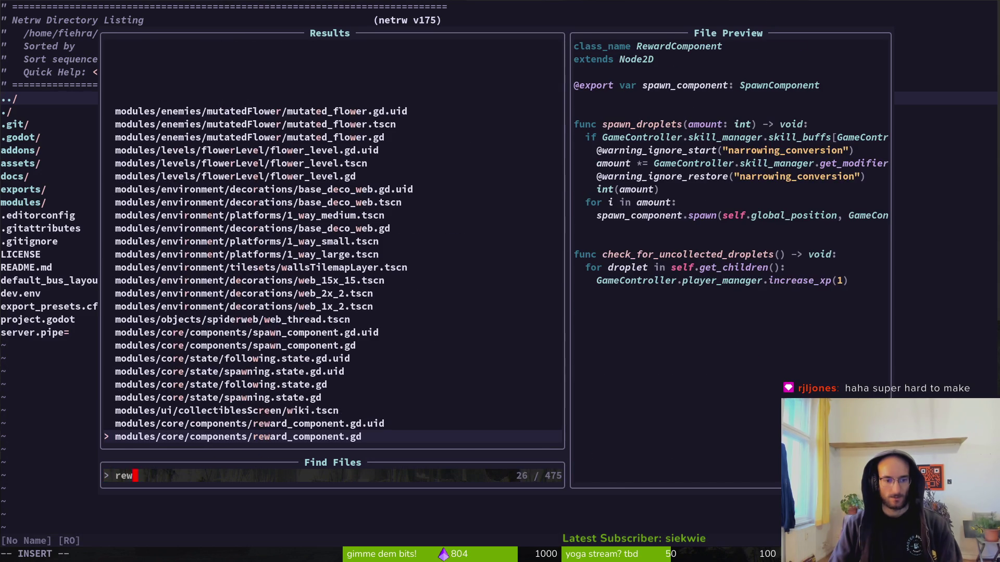
key("Return")
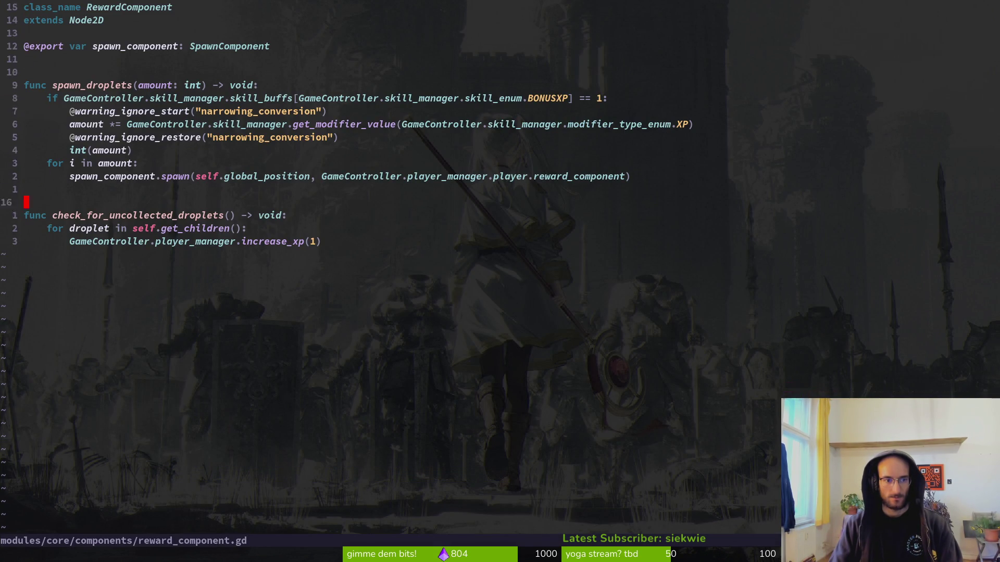
key("G")
key("k")
key("V")
key("j")
key("y")
- Paste the droplet loop into dying.gd below the xp line, looping over reward_component.get_children()
key("space")
key("f")
key("f")
type("plady")
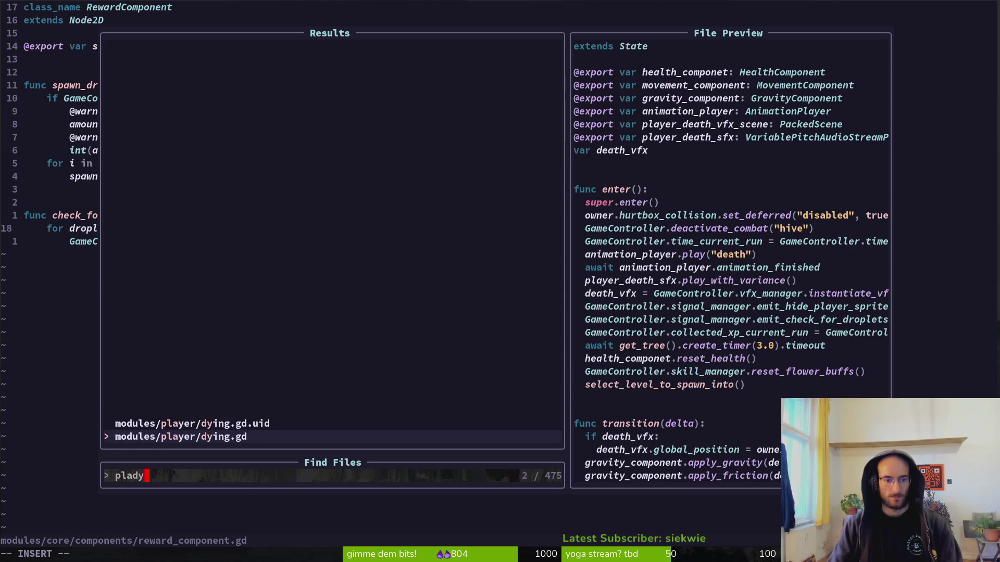
key("Return")
key("j")
key("j")
key("j")
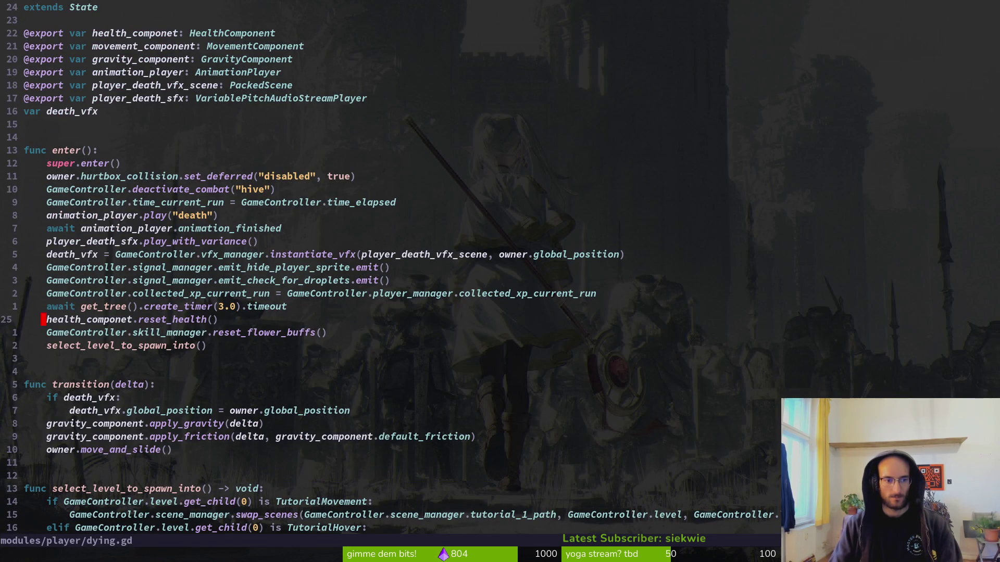
key("k")
key("k")
key("p")
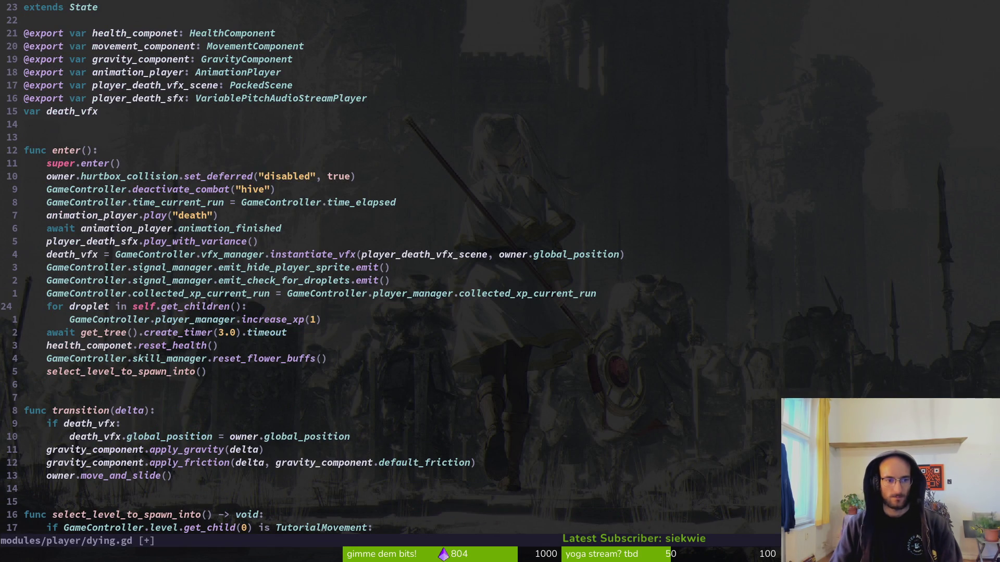
type("cwpl")
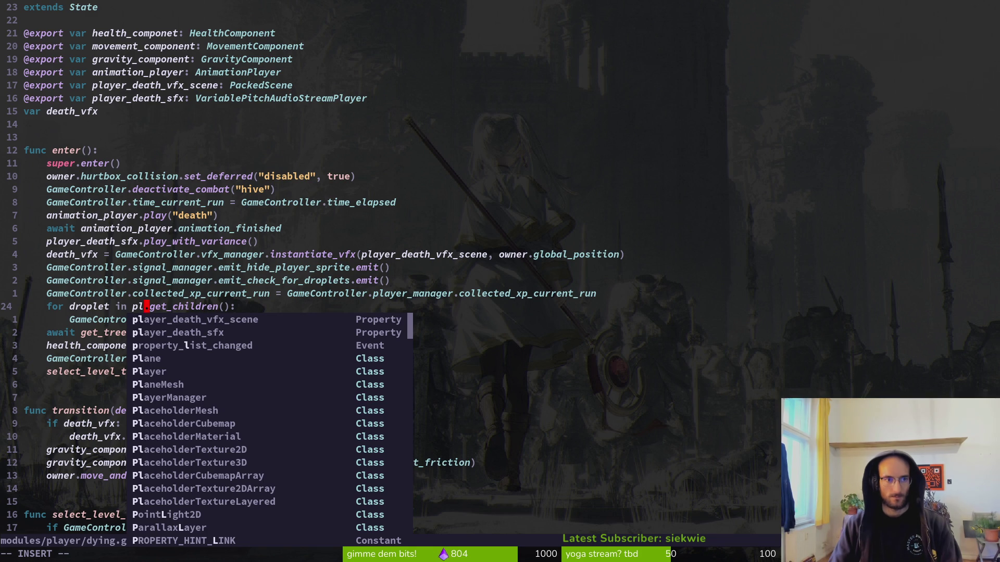
key("BackSpace")
key("BackSpace")
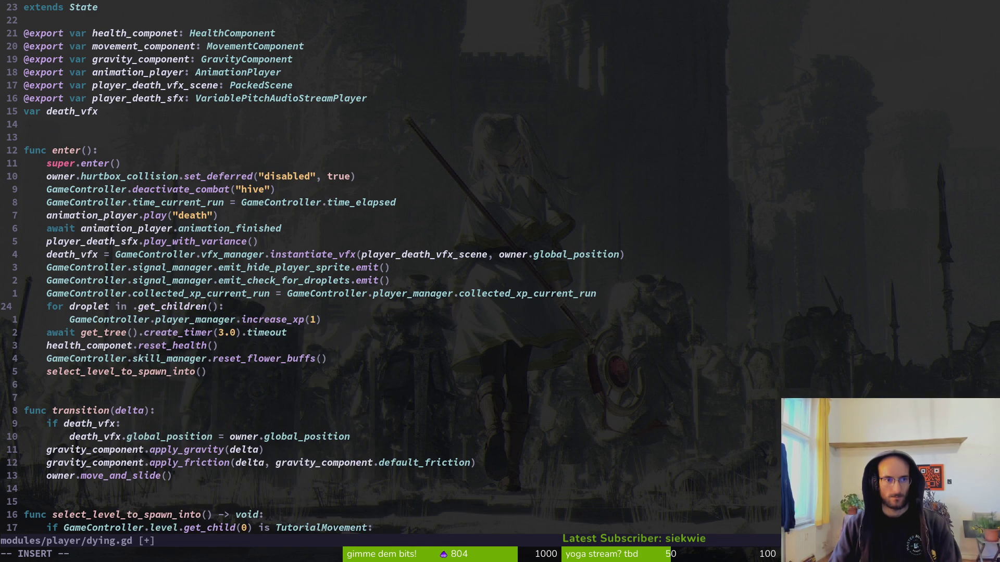
type("reward")
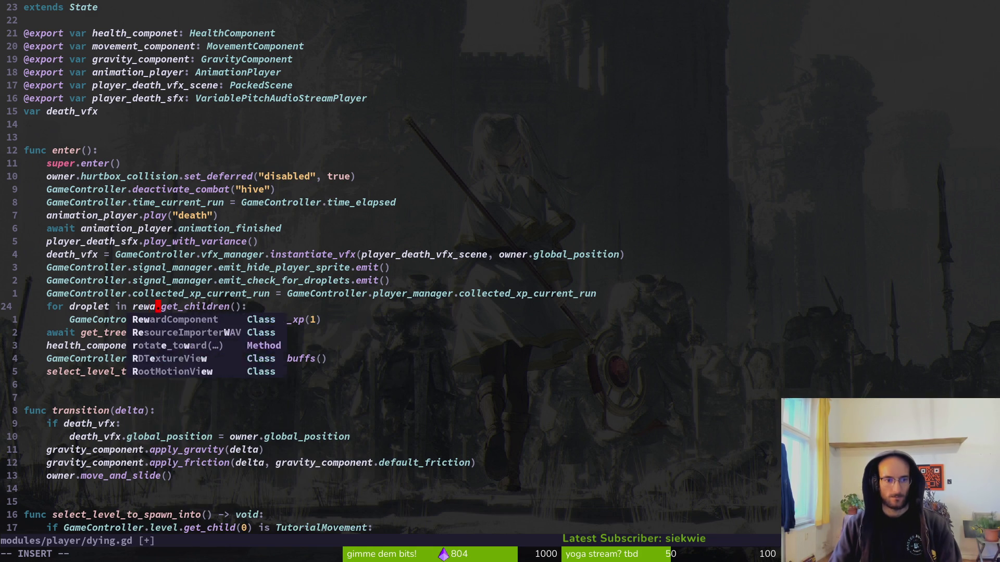
type("_vom")
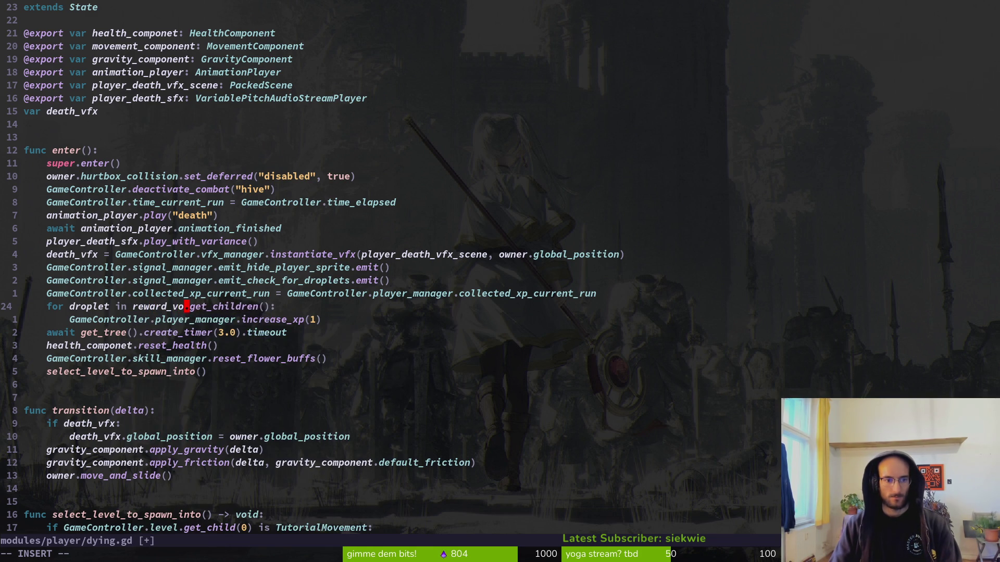
key("BackSpace")
key("BackSpace")
key("BackSpace")
type("compo")
type("nent")
key("Escape")
- Make the loop body call droplet.hide() and delete the old increase_xp line
key("j")
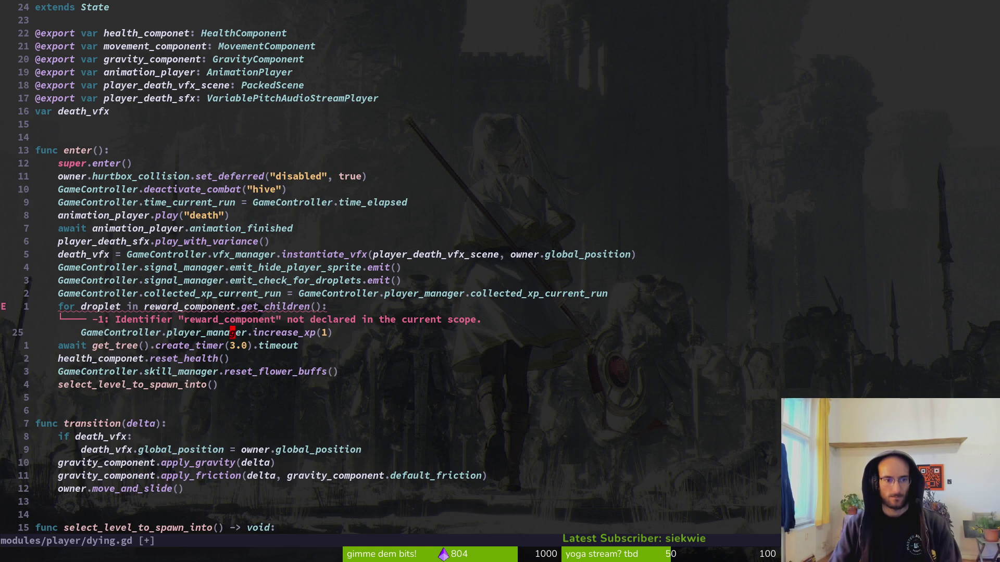
key("shift+o")
type("drp")
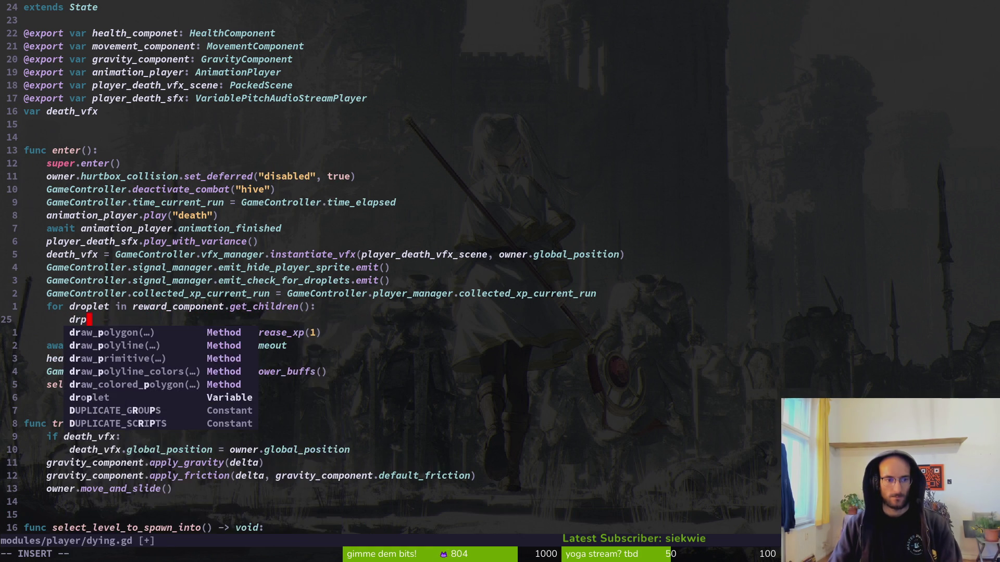
key("BackSpace")
key("Return")
type(".hid")
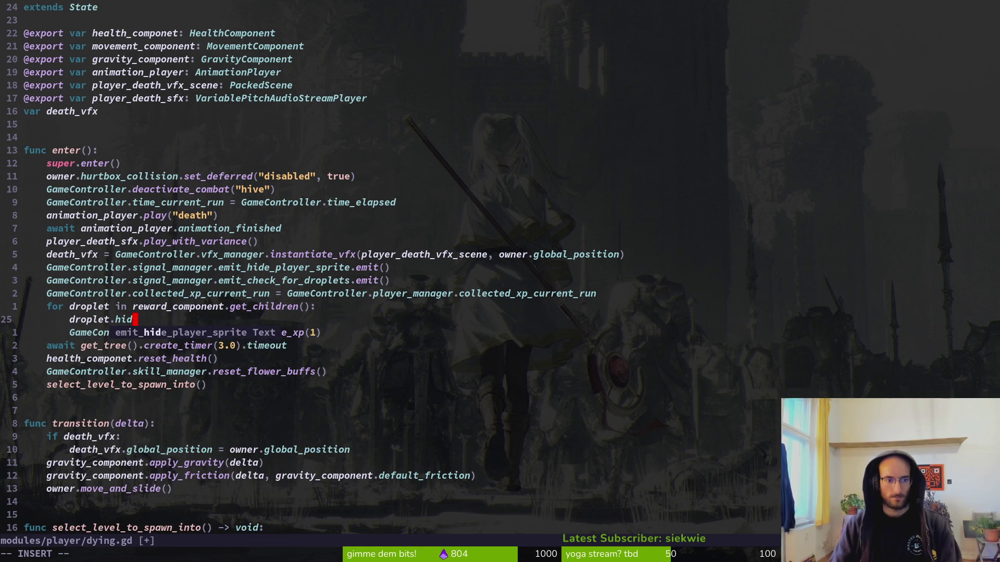
type("e()")
key("Escape")
key("j")
key("d")
key("d")
key("k")
key("k")
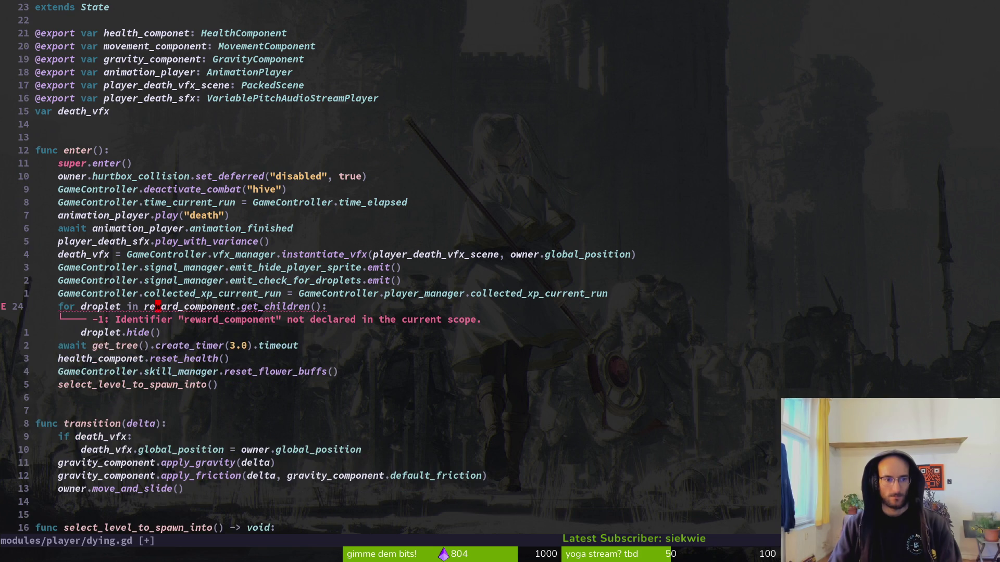
key("k")
key("9")
key("k")
key("9")
key("k")
key("y")
key("y")
key("p")
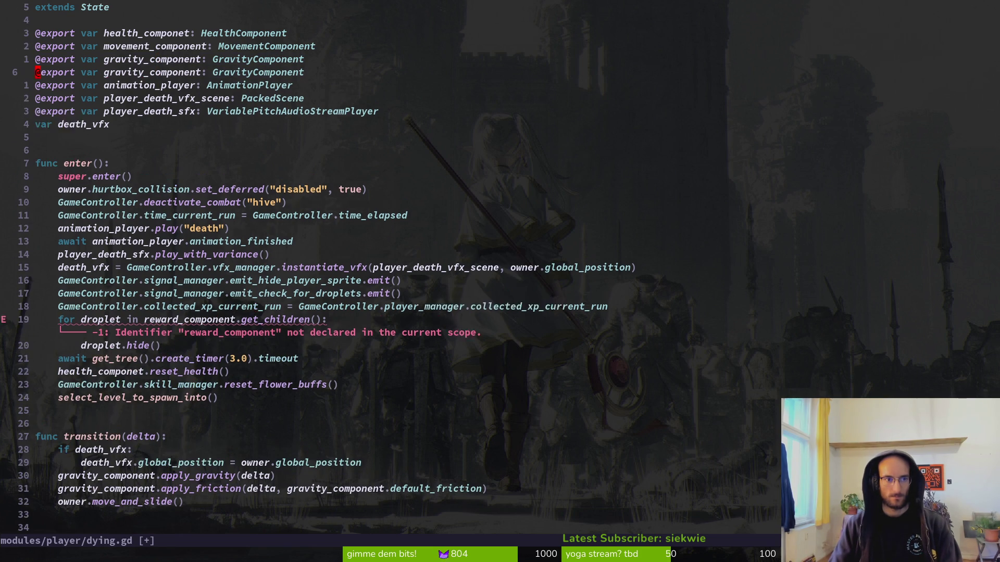
type("w")
type("ciwreward_component")
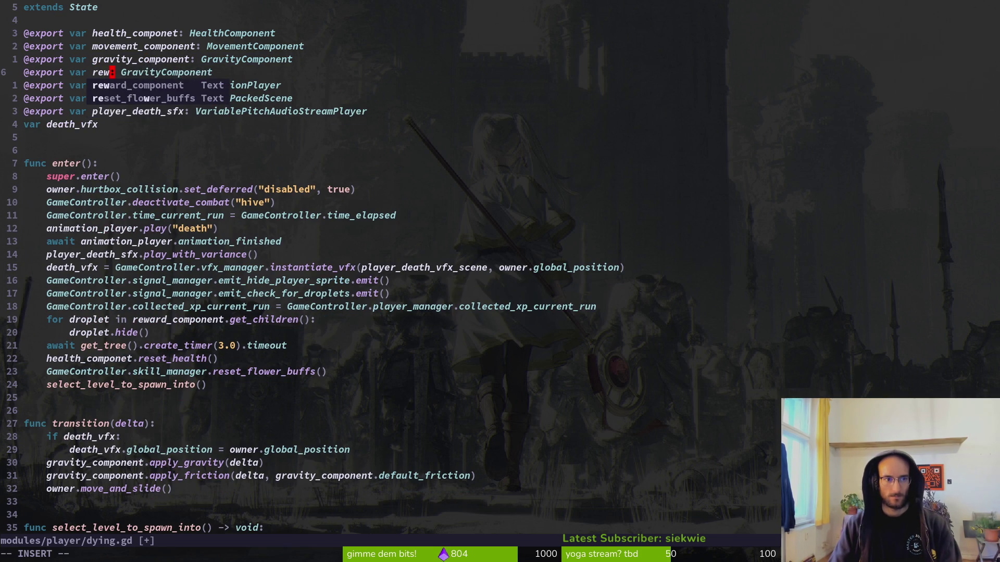
key("Escape")
type(":w")
key("Return")
type("Wciw")
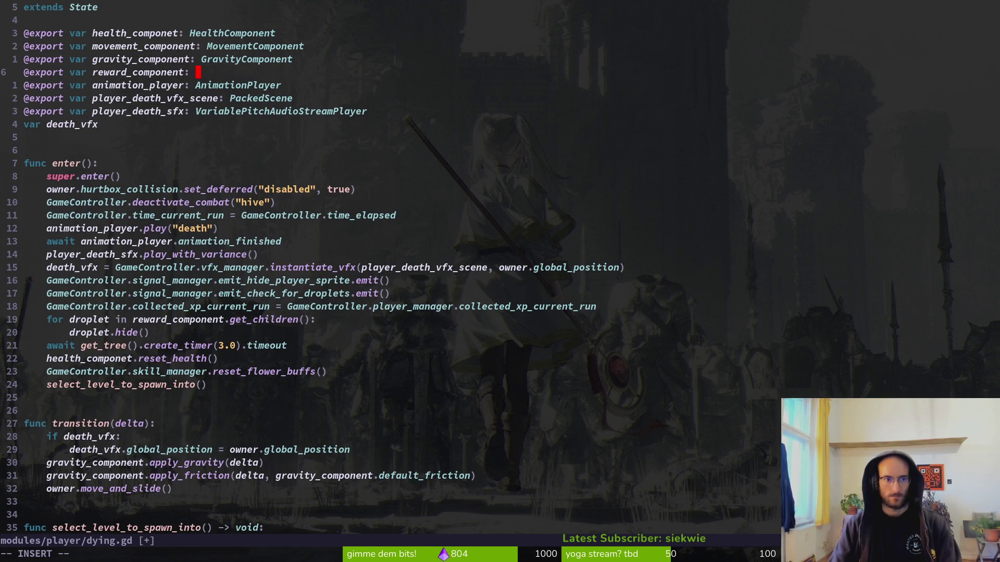
type("Rewa")
key("Tab")
key("Escape")
type(":w")
key("Return")
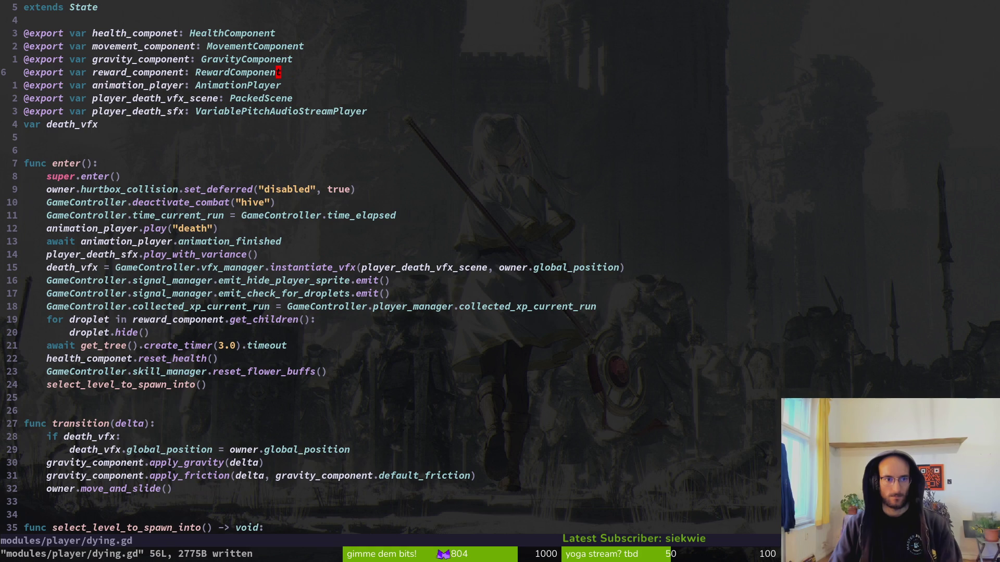
key("alt+Tab")
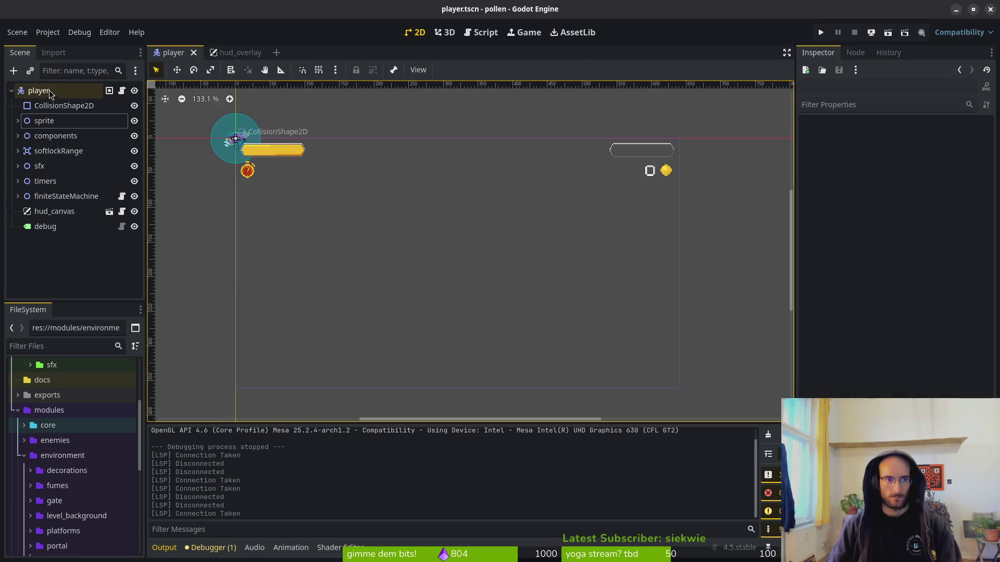
- Set the dying state's Reward Component to the player's RewardComponent node
left_click(18, 136)
left_click(18, 196)
scroll(52, 187, "down", 4)
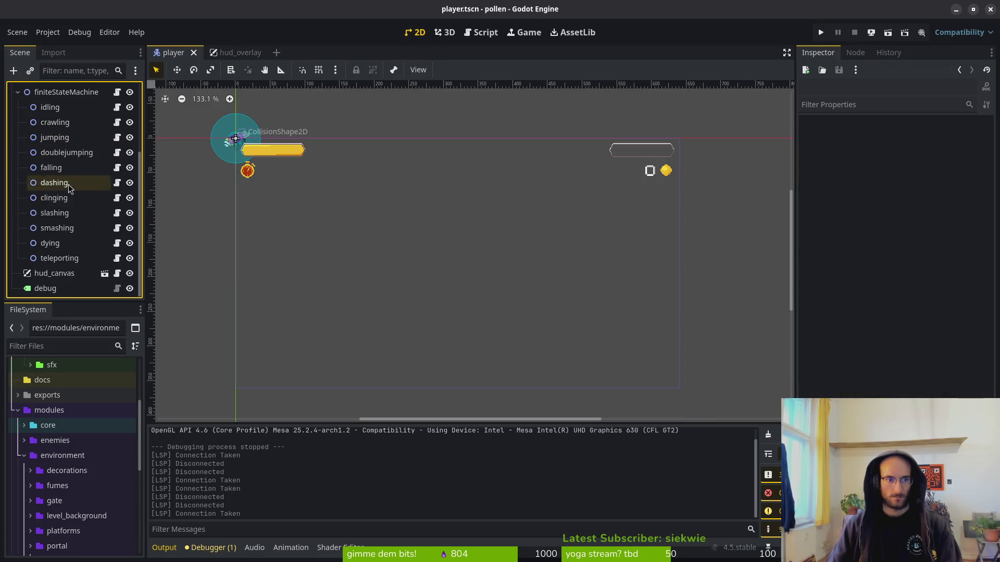
left_click(53, 249)
left_click(935, 187)
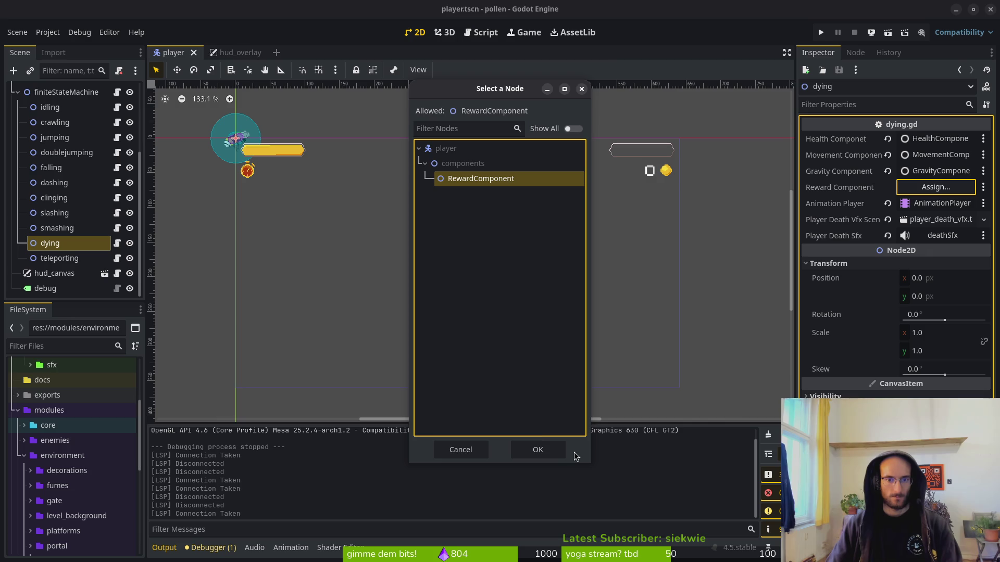
left_click(537, 449)
- Playtest level 4 through the player's death, then stop the game
key("F5")
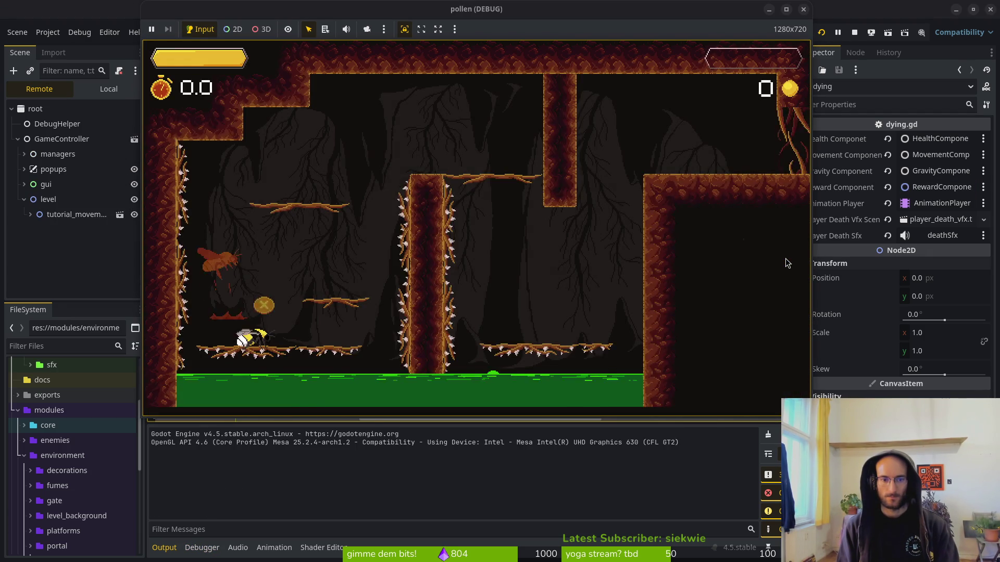
key("d")
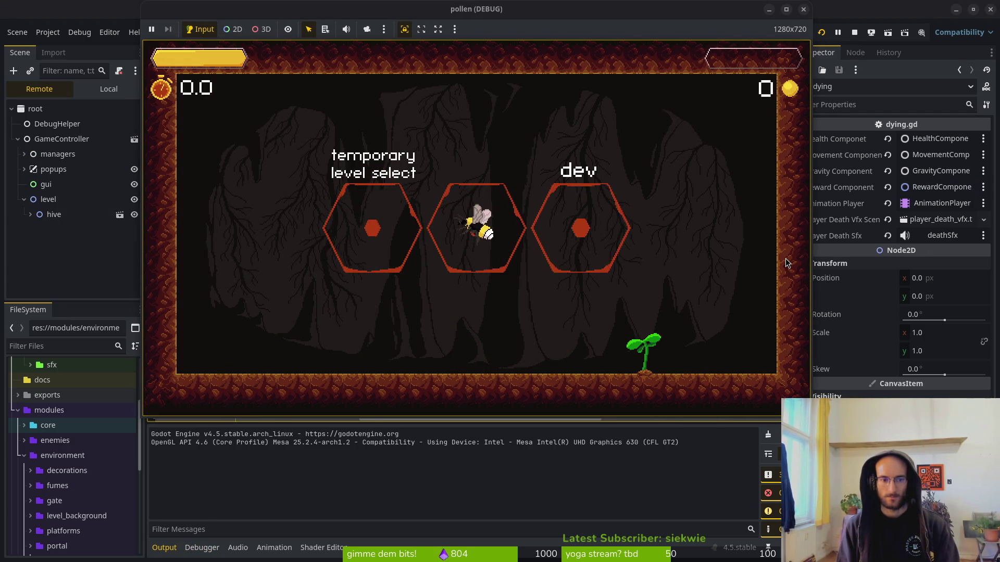
key("e")
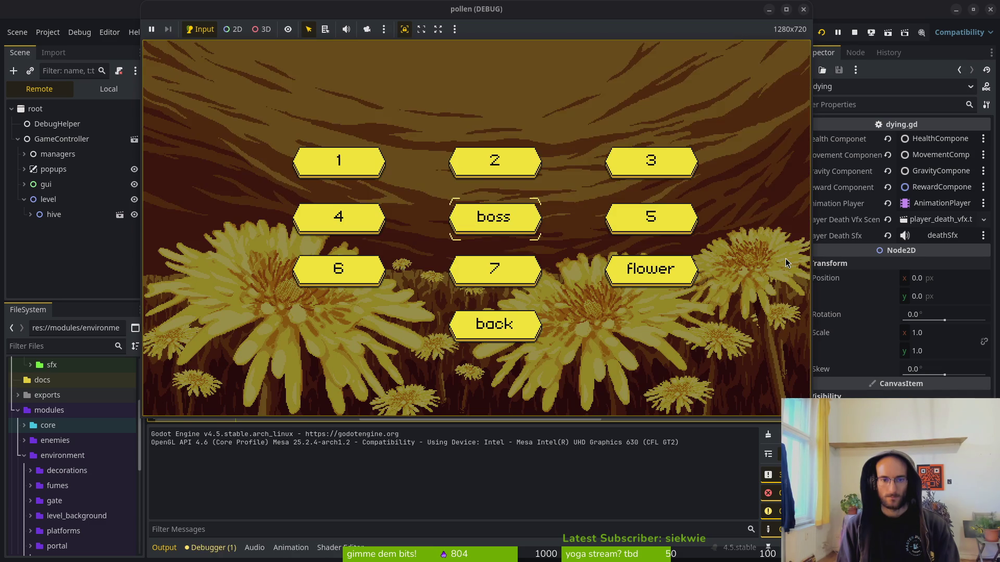
key("e")
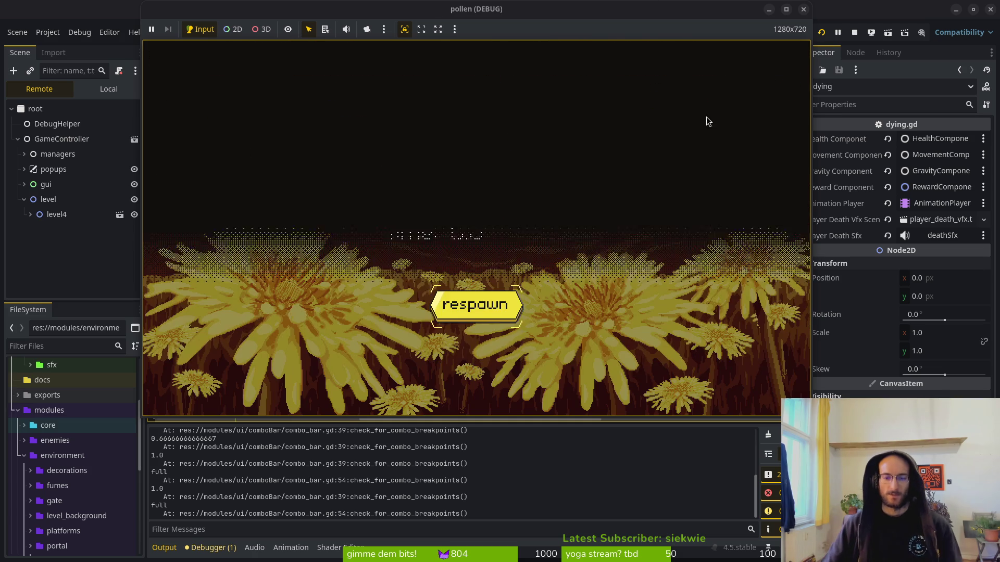
left_click(855, 35)
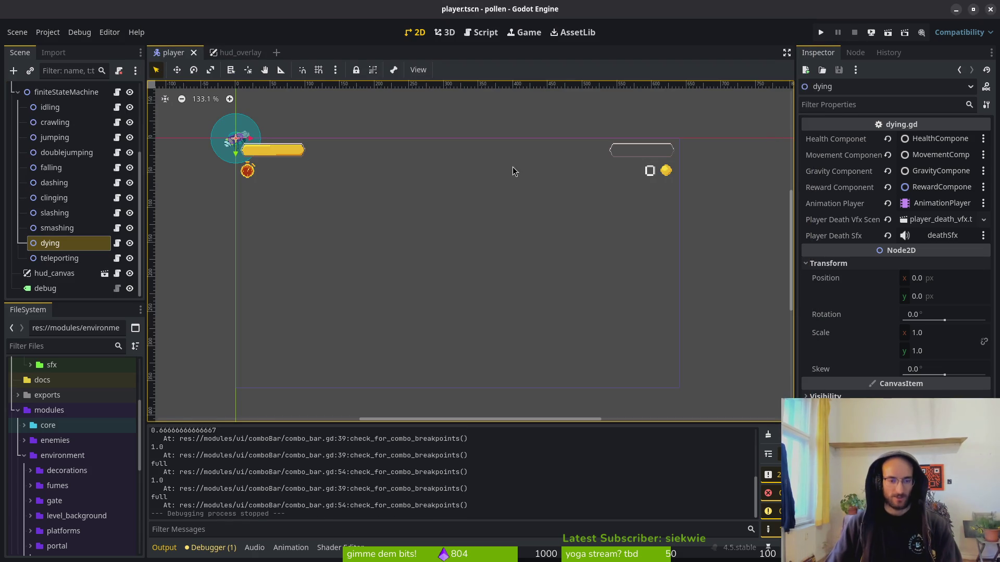
- Return to dying.gd and place the cursor on the reward_component droplet loop
key("alt+Tab")
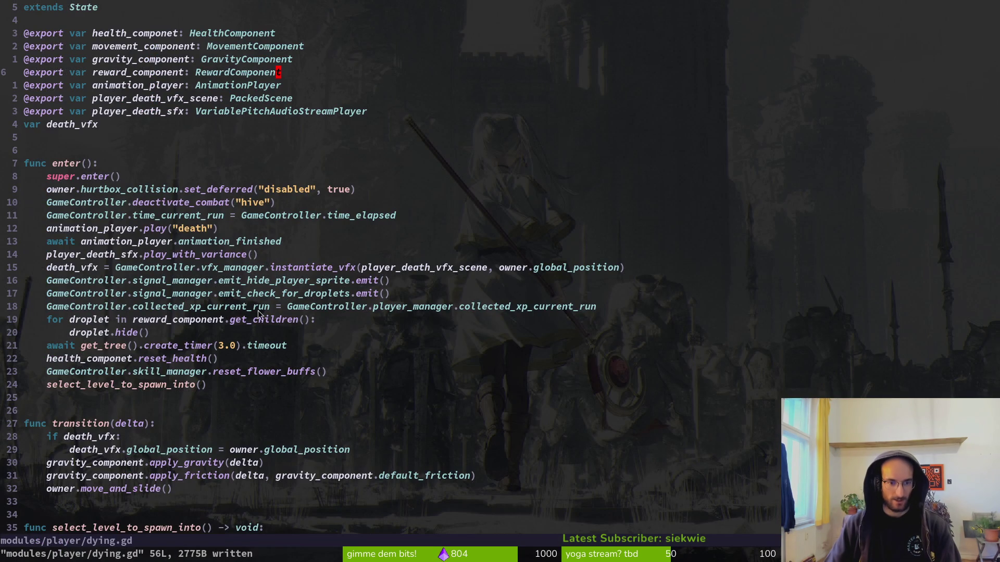
left_click(111, 321)
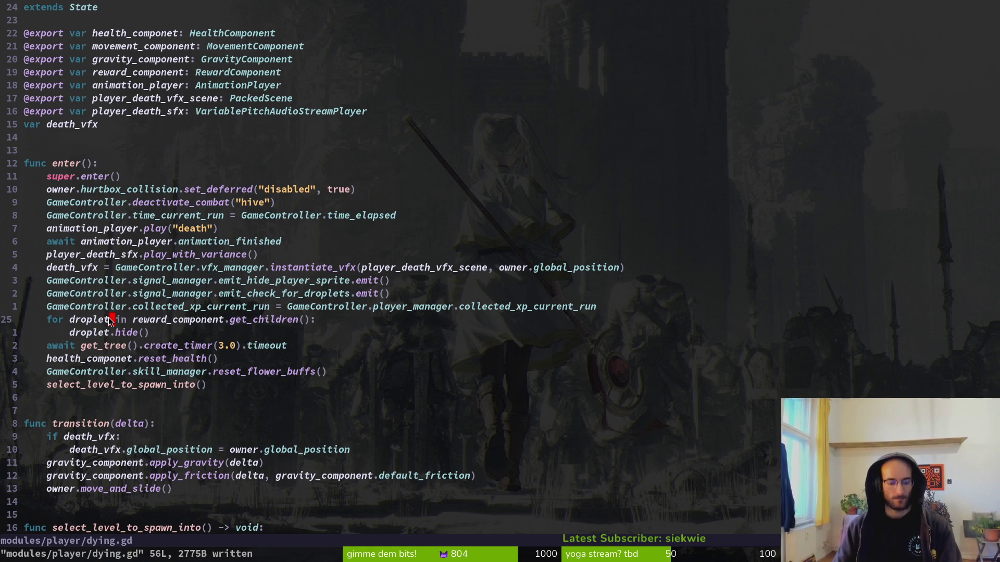
- Delete the droplet-hiding loop from dying.gd's enter() and save the file
key("d")
key("d")
key("d")
key("d")
type(":write")
key("Return")
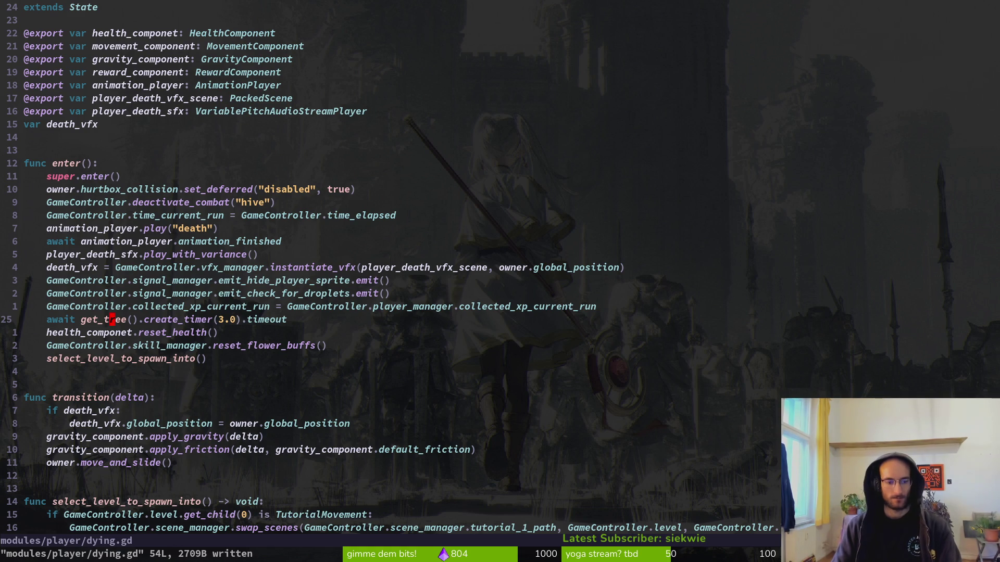
- Review honey_droplet.gd's movement and player-aiming code, then return to dying.gd
key("space")
key("f")
key("f")
type("drop")
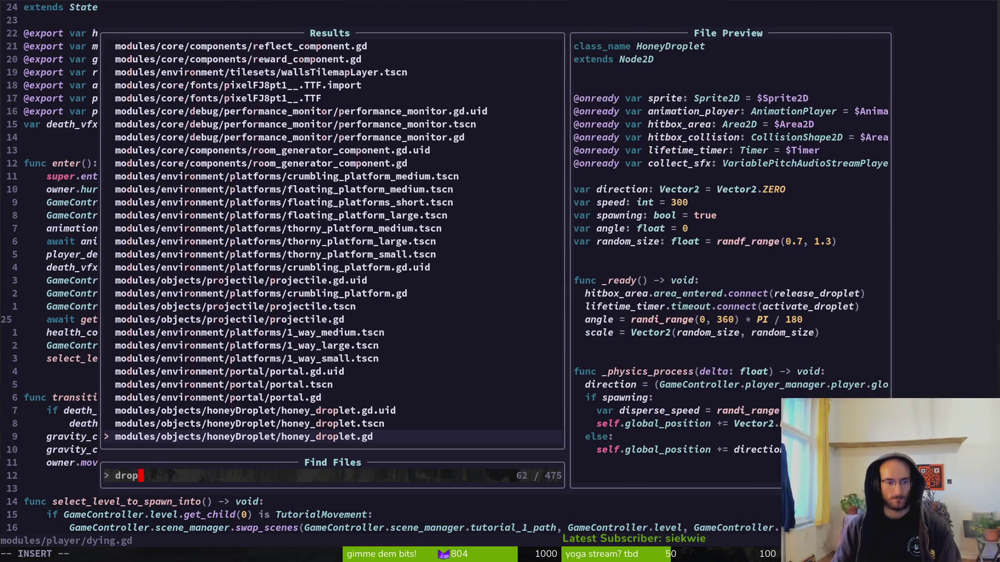
key("Return")
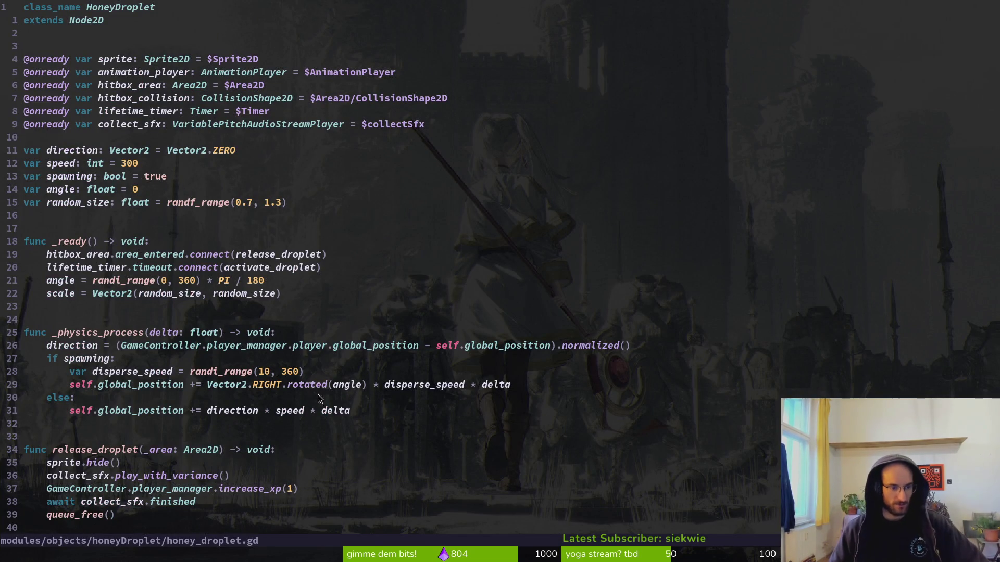
left_click(61, 228)
scroll(60, 333, "down", 3)
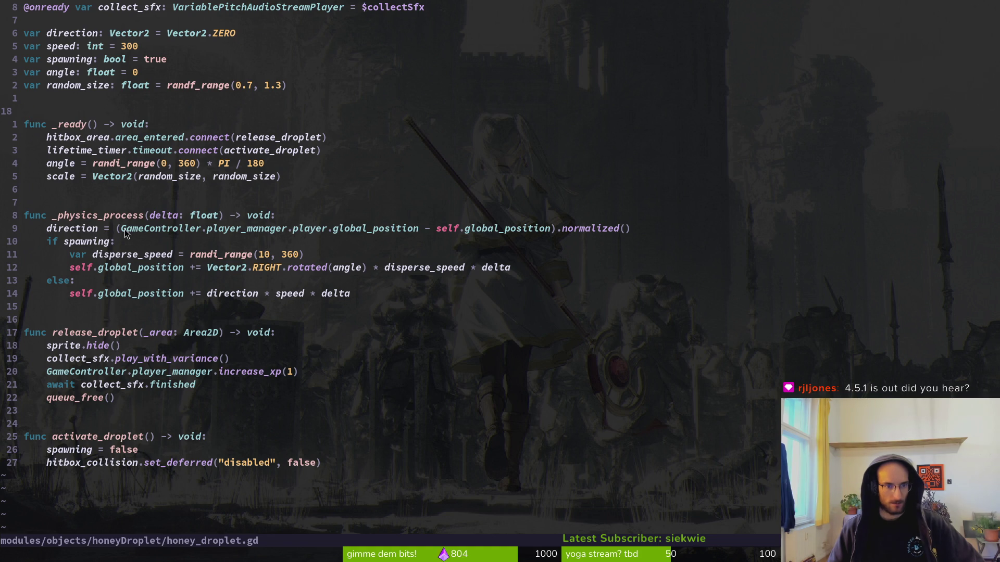
left_click(323, 229)
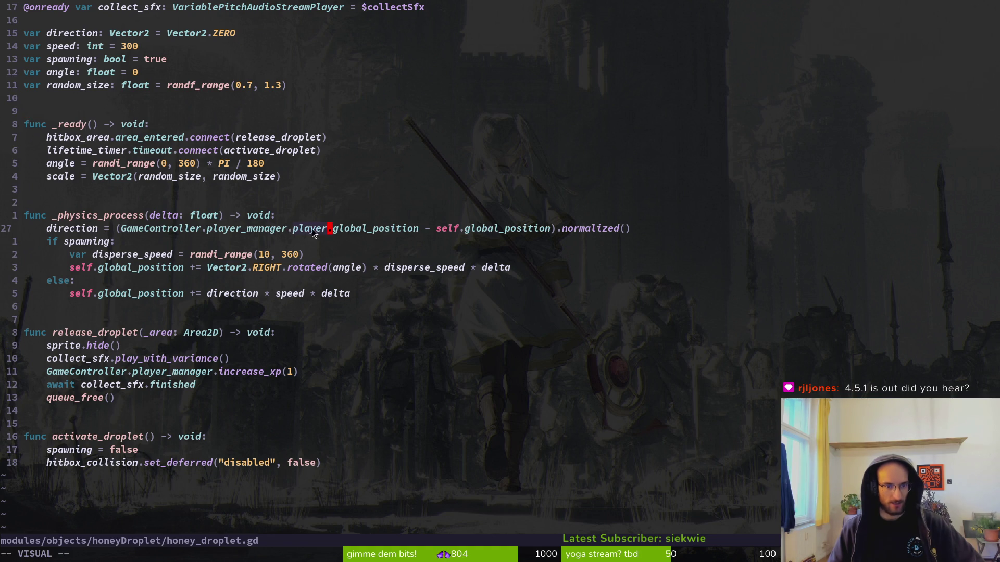
scroll(308, 229, "up", 3)
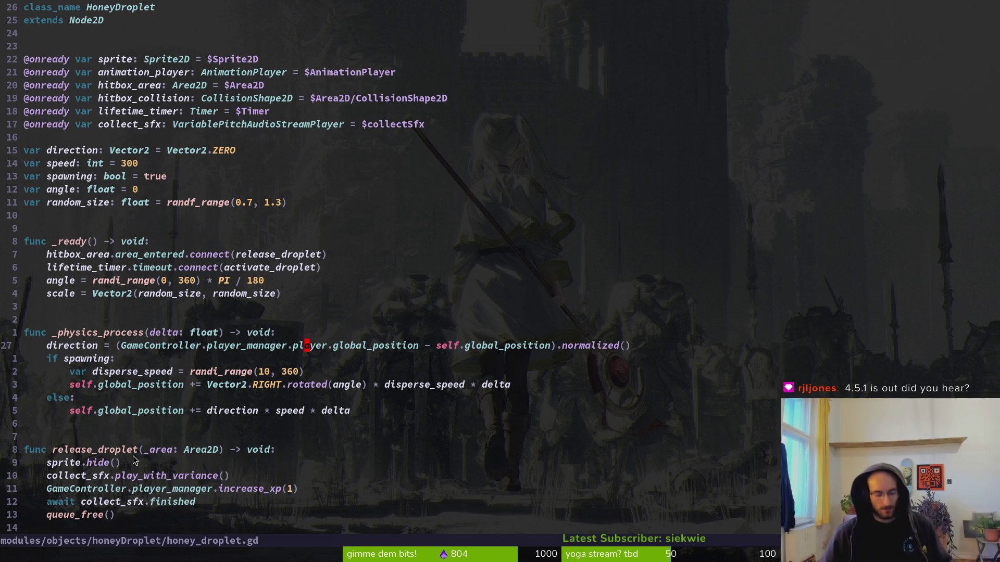
key("ctrl+6")
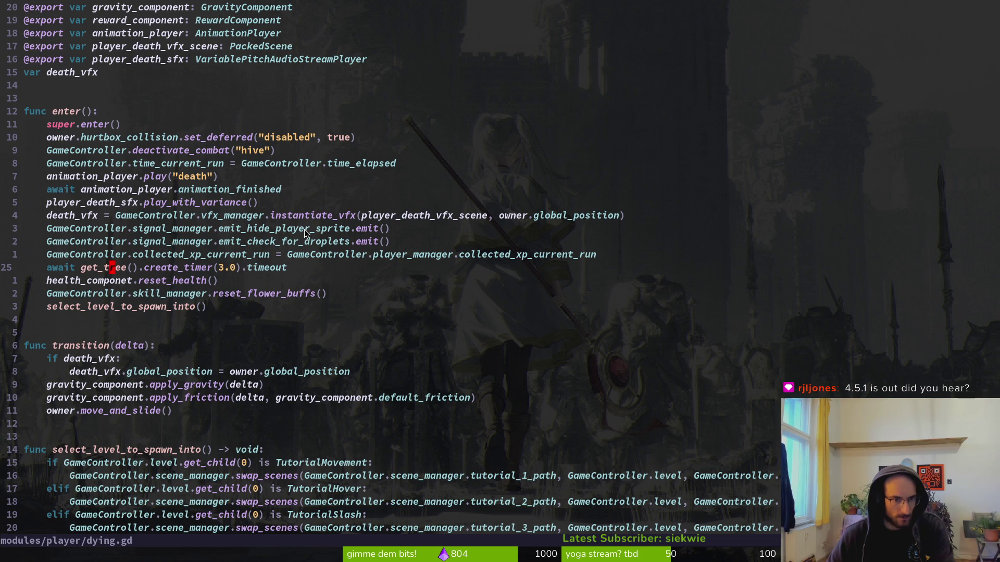
- Copy the emit_hide_player_sprite signal name from dying.gd
left_click(332, 229)
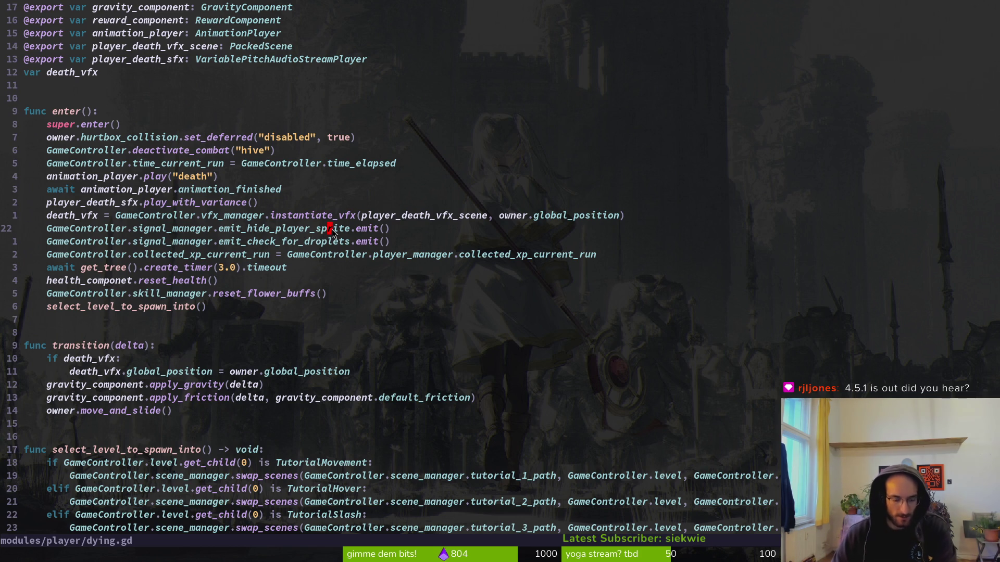
key("v")
key("e")
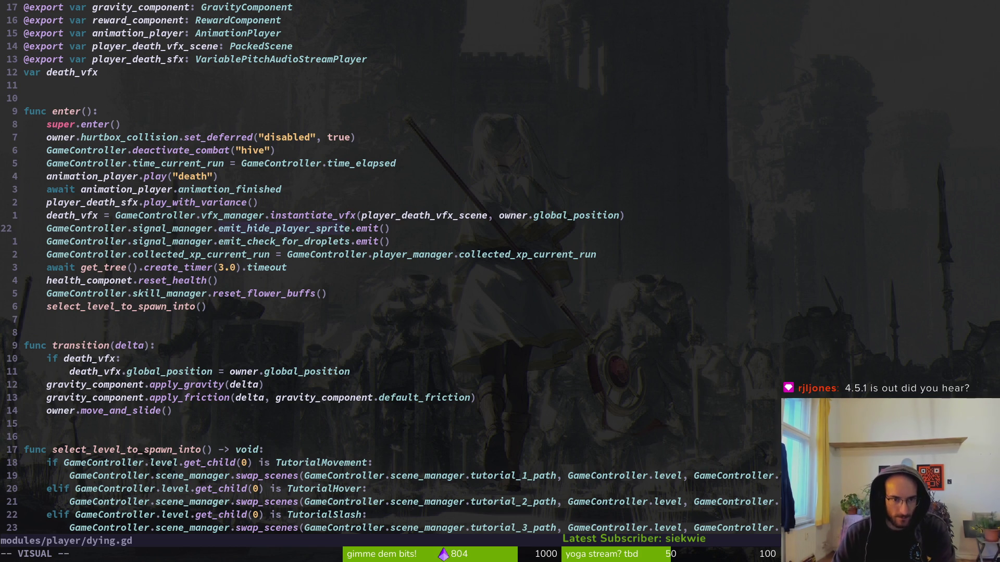
key("y")
- Grep the project for emit_hide_player_sprite and open the player.gd match at line 43
key("space")
key("s")
key("w")
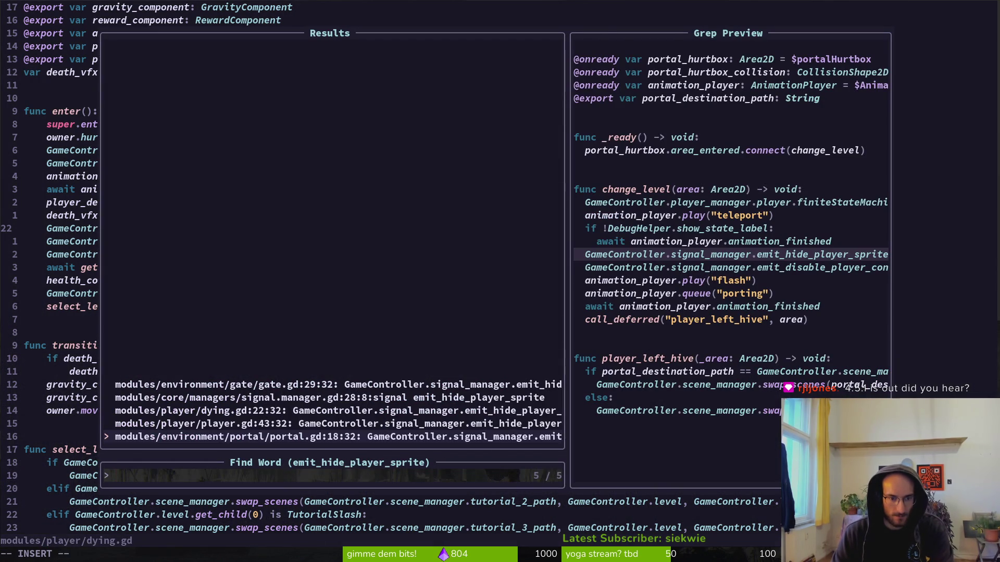
key("Up")
key("Return")
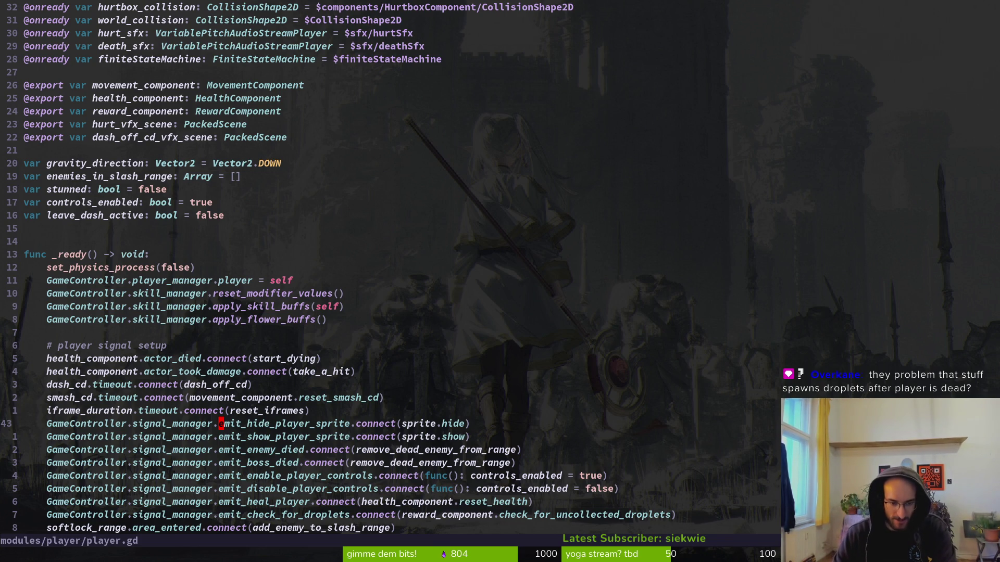
- Inspect the hide-sprite connection in player.gd, then return to dying.gd's signal emit lines
key("Return")
key("Return")
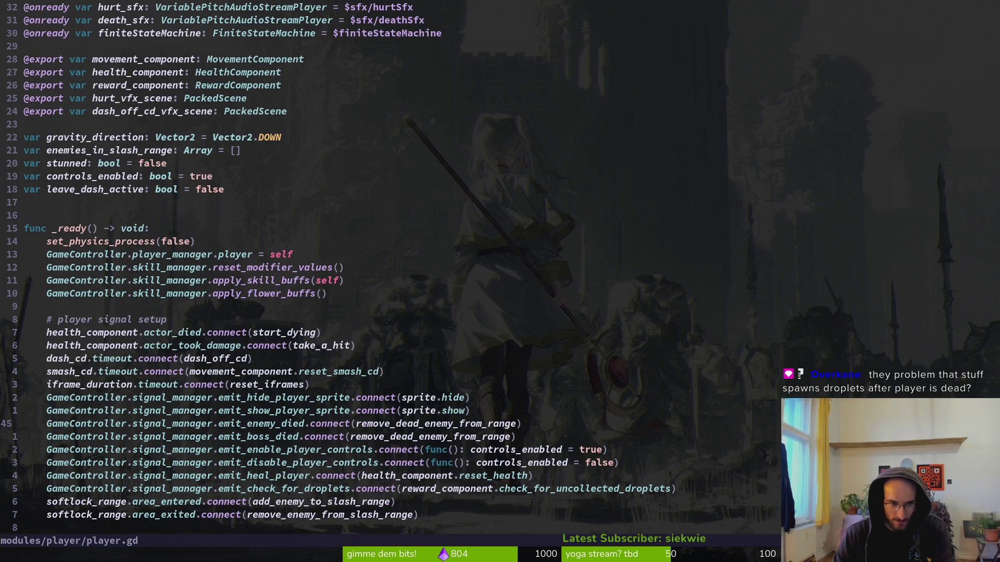
key("k")
key("k")
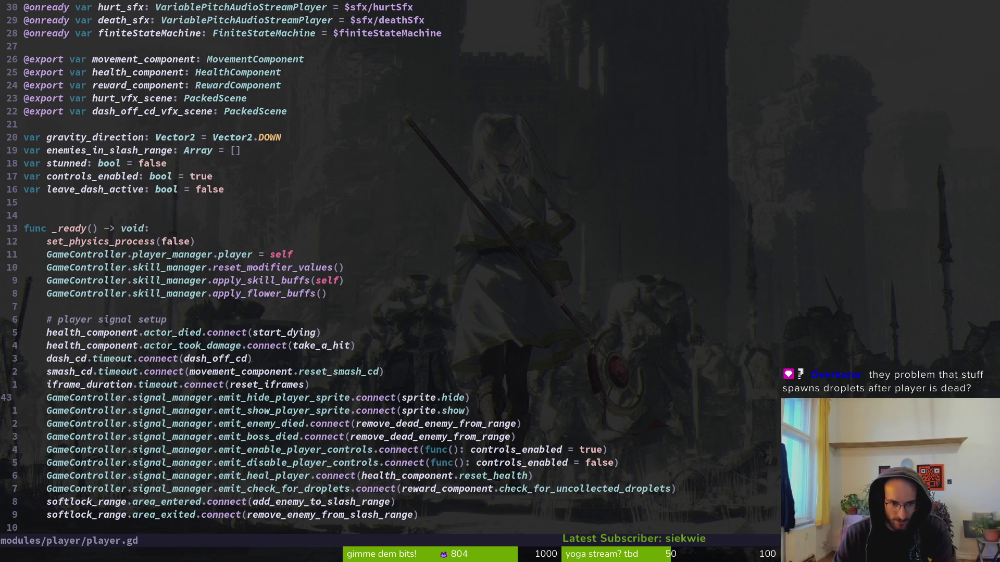
key("j")
key("k")
key("w")
key("w")
key("w")
key("w")
key("w")
key("w")
key("ctrl+o")
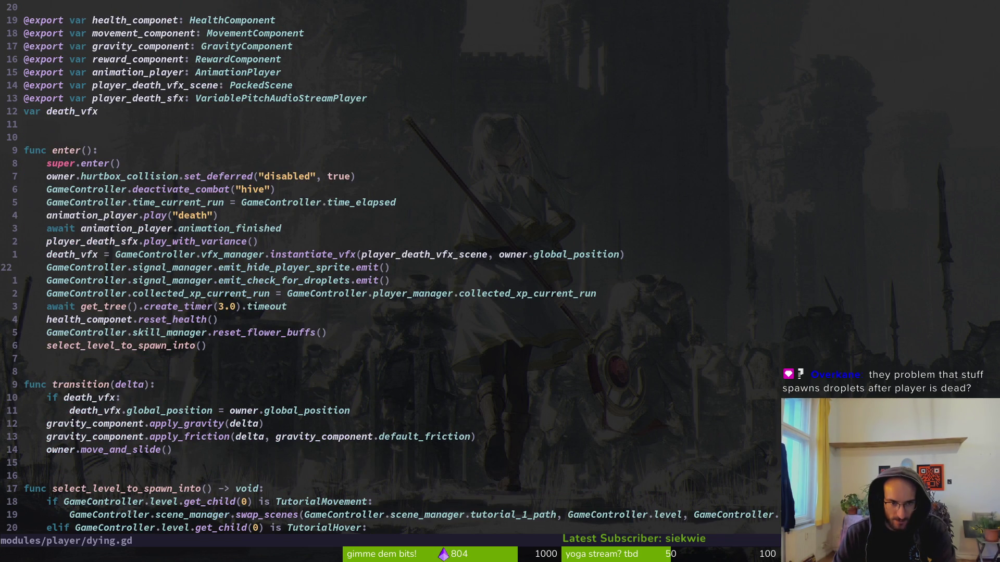
key("j")
key("k")
- Check how honey_droplet.gd's _physics_process aims droplets at the player
key("space")
key("f")
key("f")
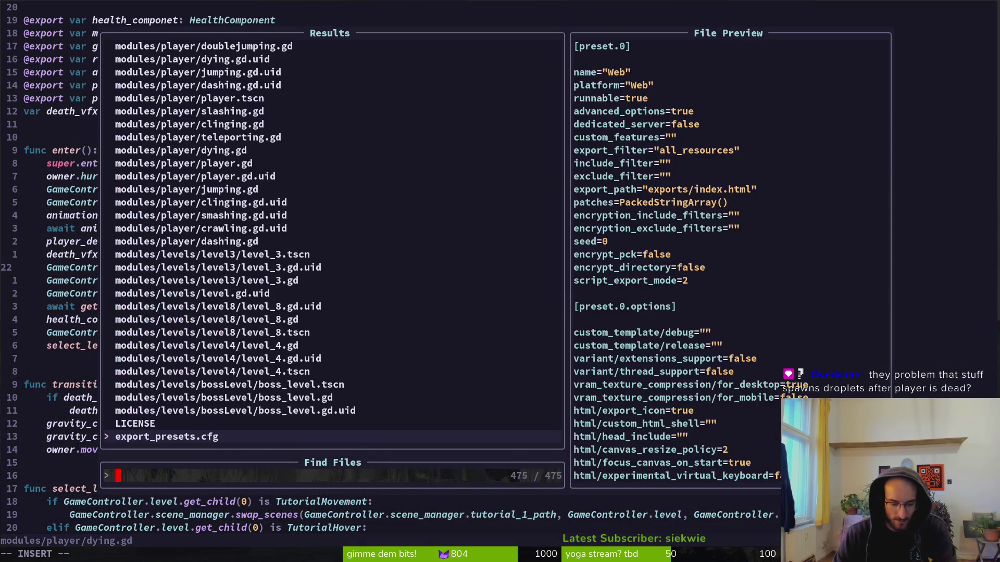
type("drope")
key("Return")
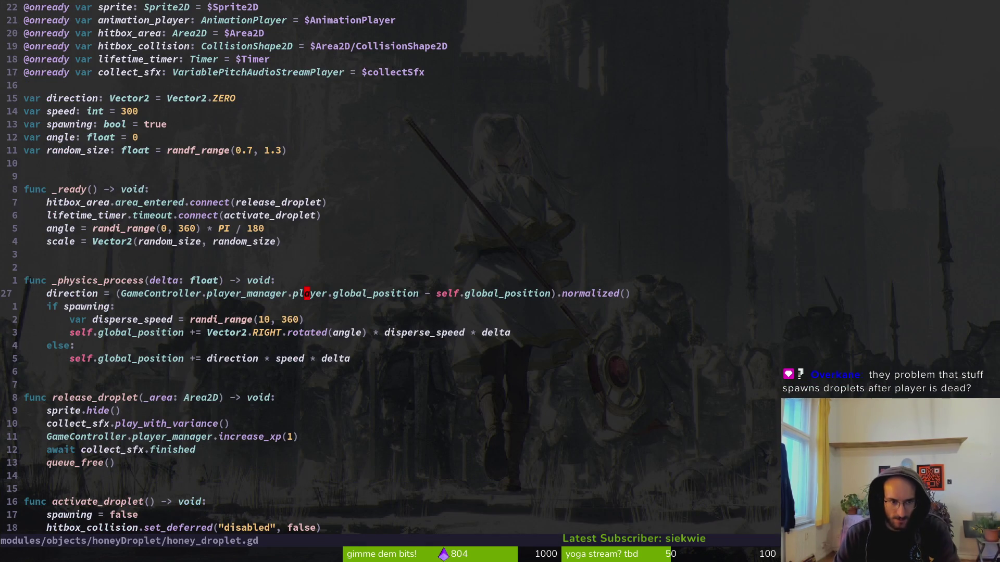
key("k")
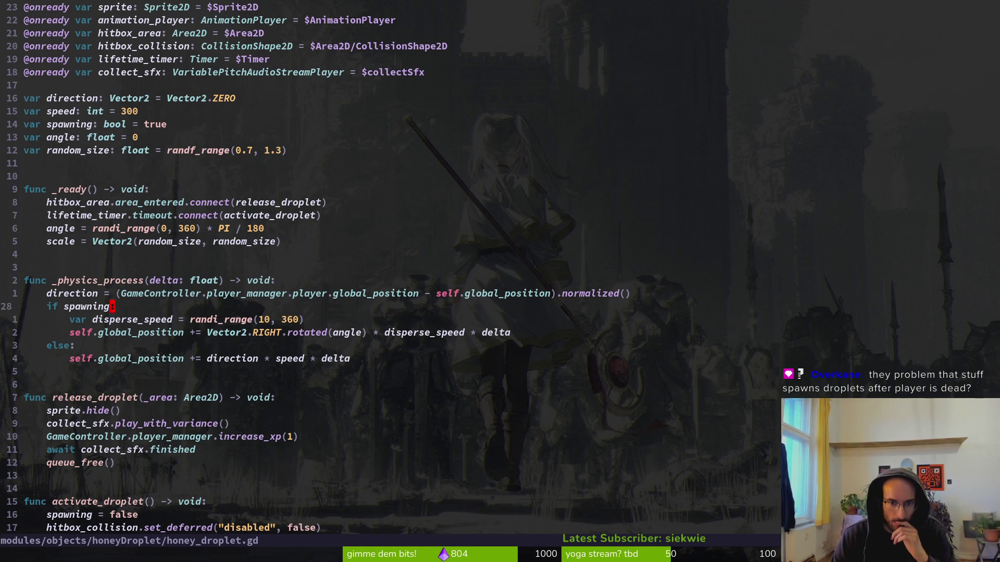
left_click(307, 293)
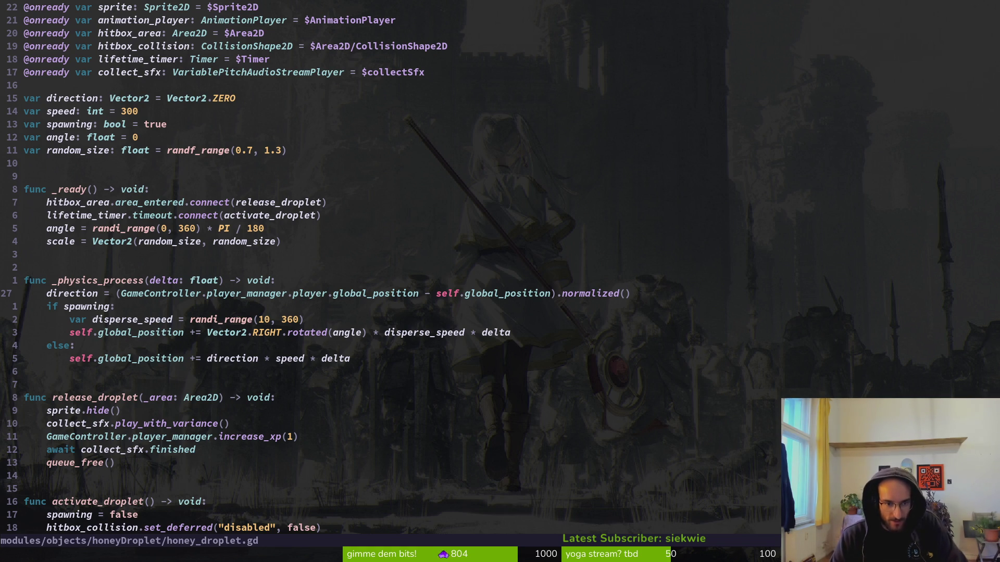
key("j")
key("j")
key("k")
key("k")
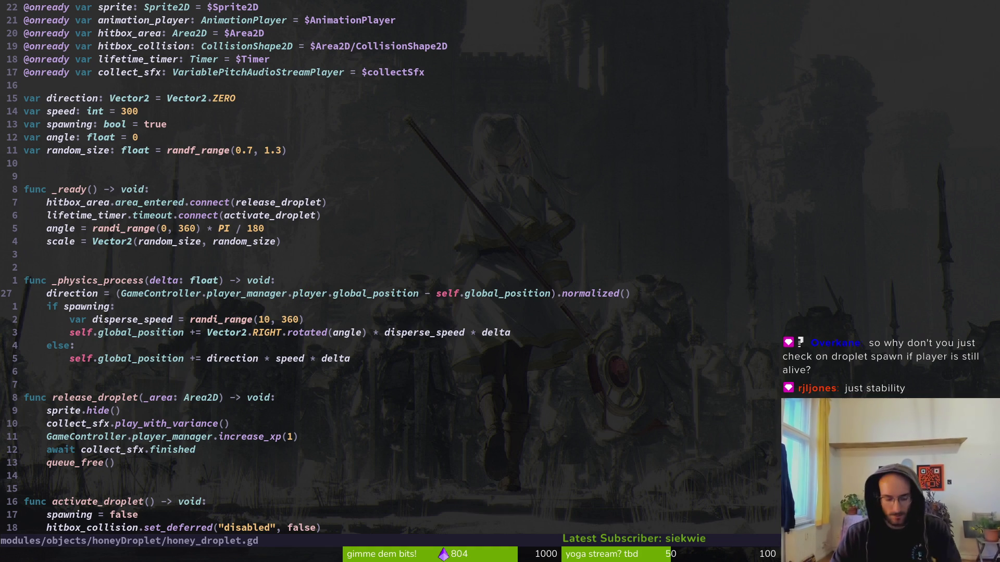
key("space")
key("f")
key("f")
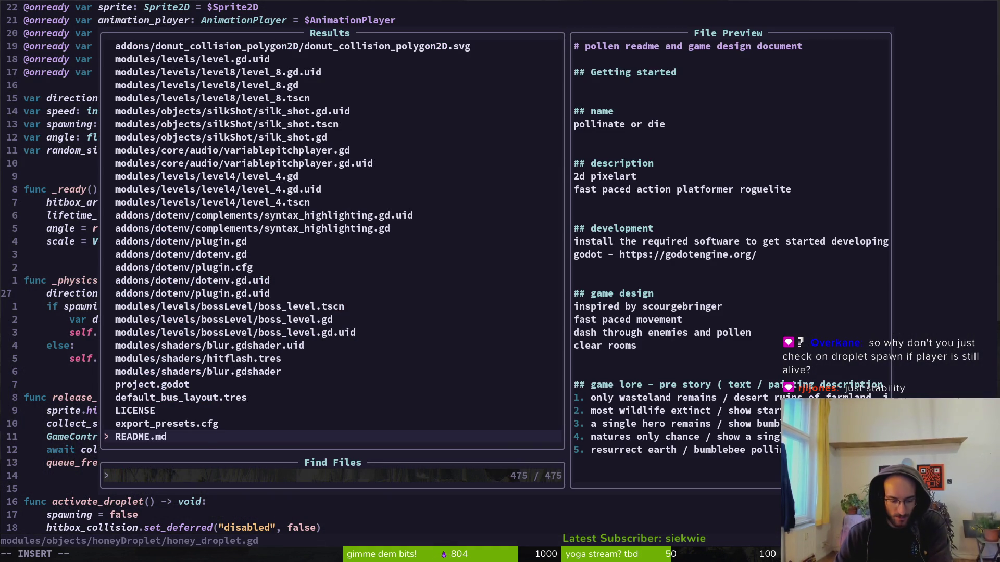
- Open reward_component.gd at the droplet spawning loop
type("rew")
key("Return")
key("k")
key("k")
key("k")
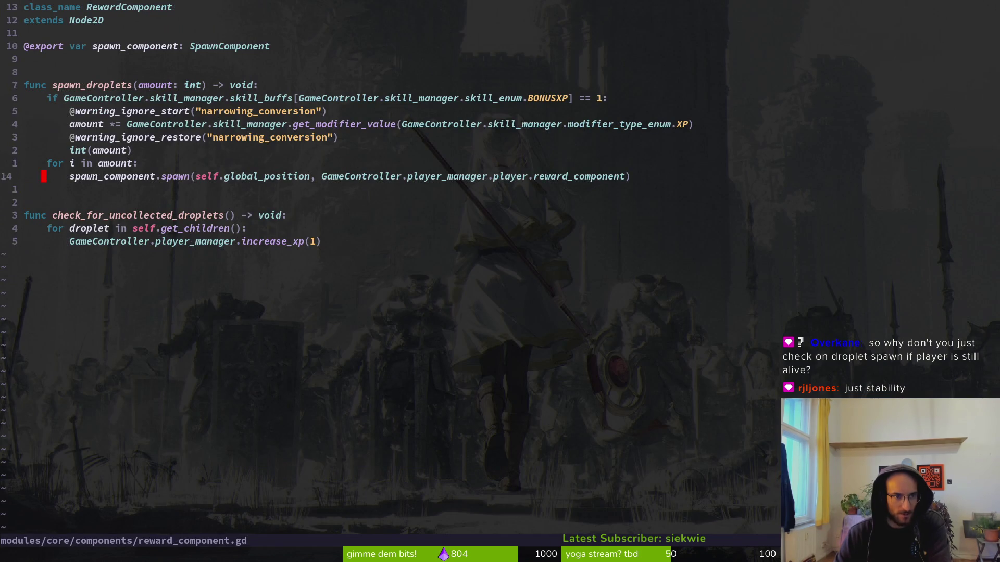
key("j")
key("j")
key("j")
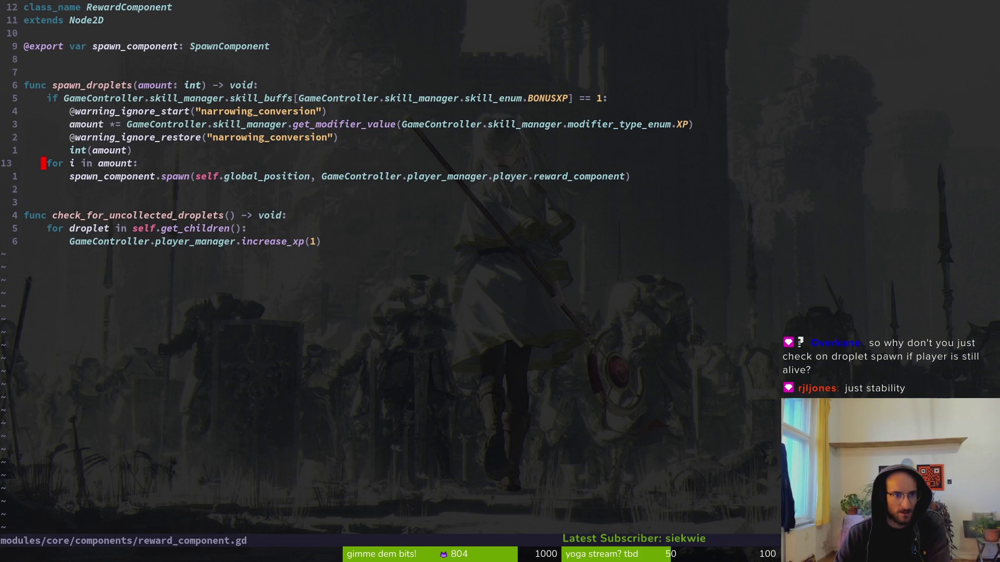
- Add 'if GameController.player_manager.player.health_component.current_hp != 0:' inside the spawn loop
type("o")
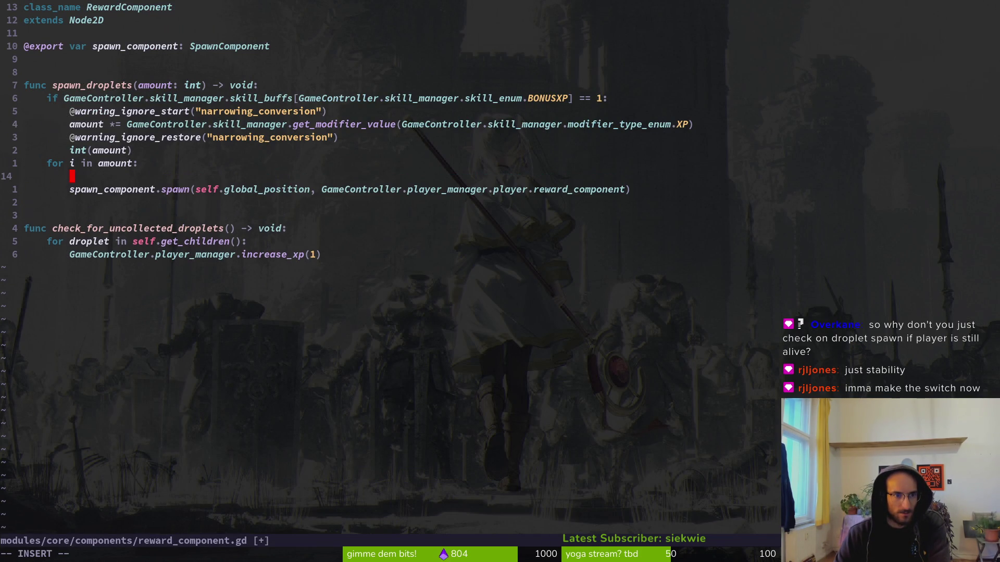
type("if")
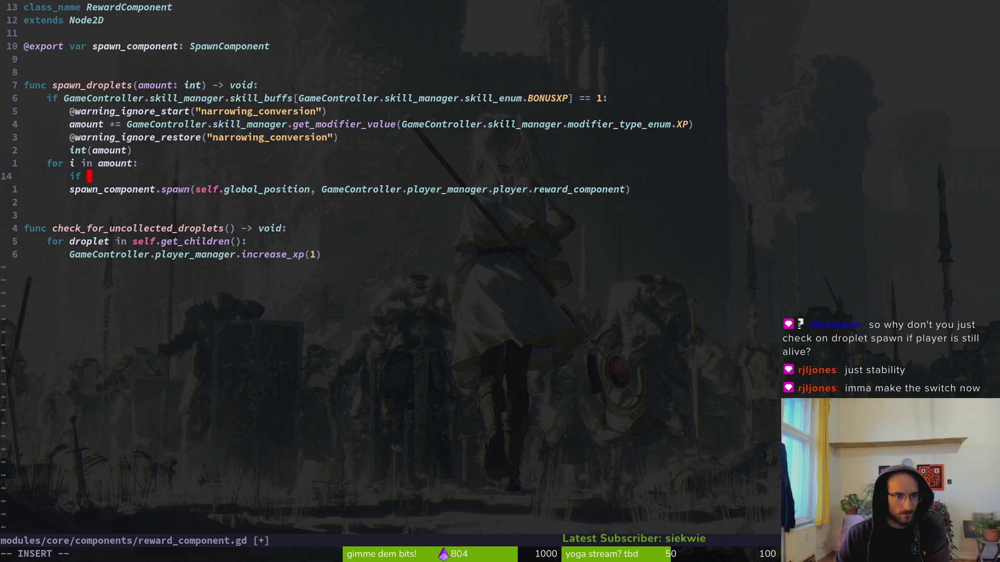
key("Escape")
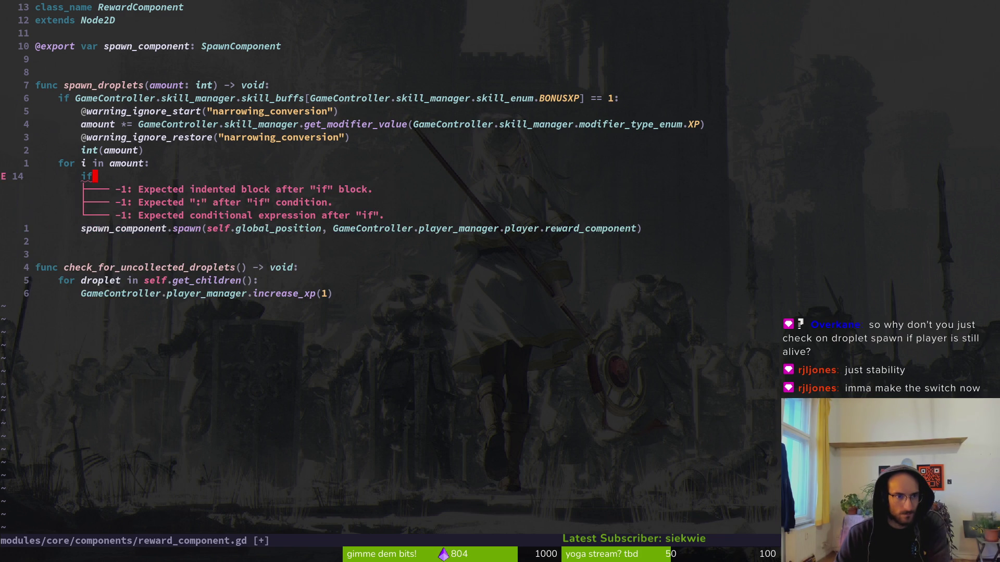
key("A")
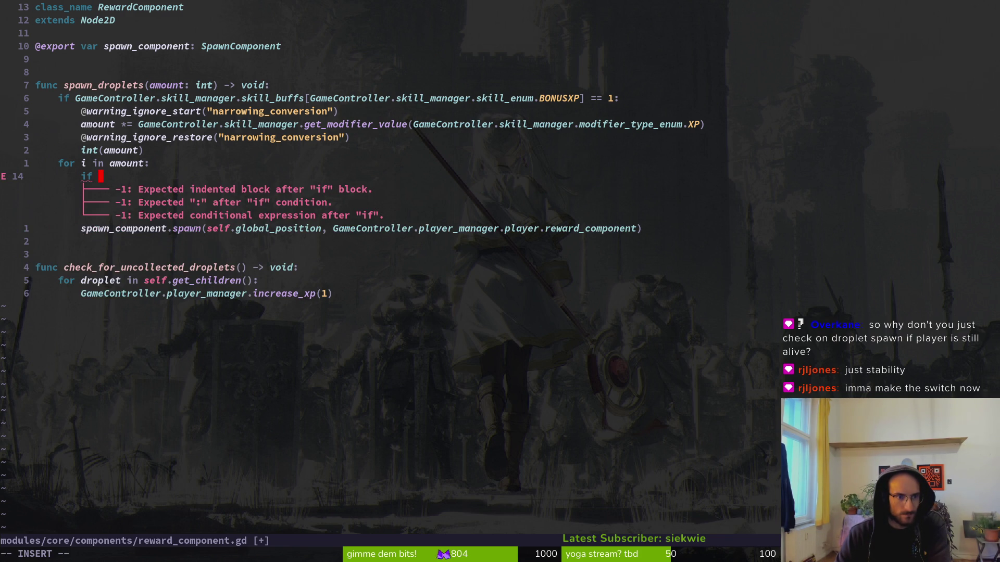
key("Escape")
key("A")
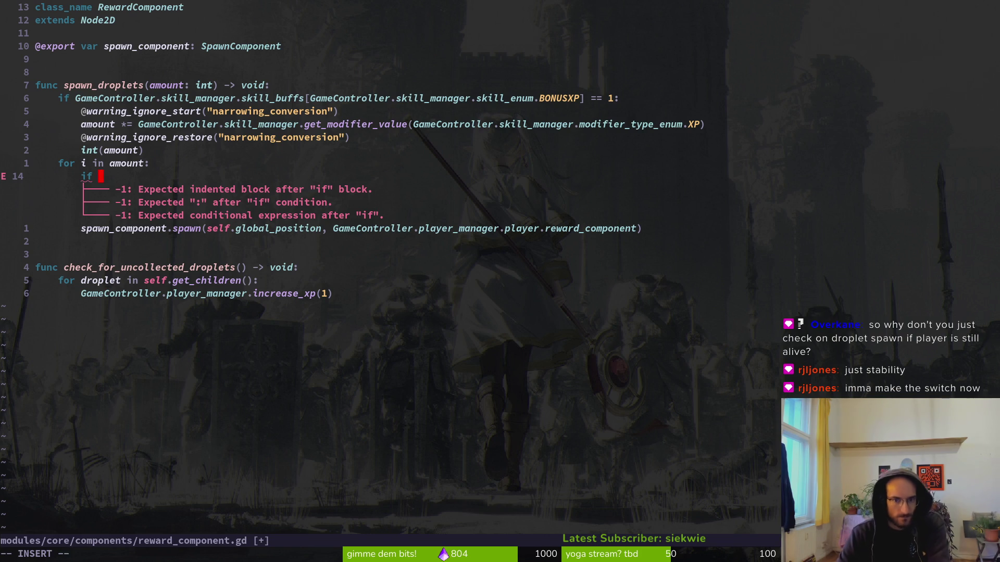
type("GameController.player_manager.")
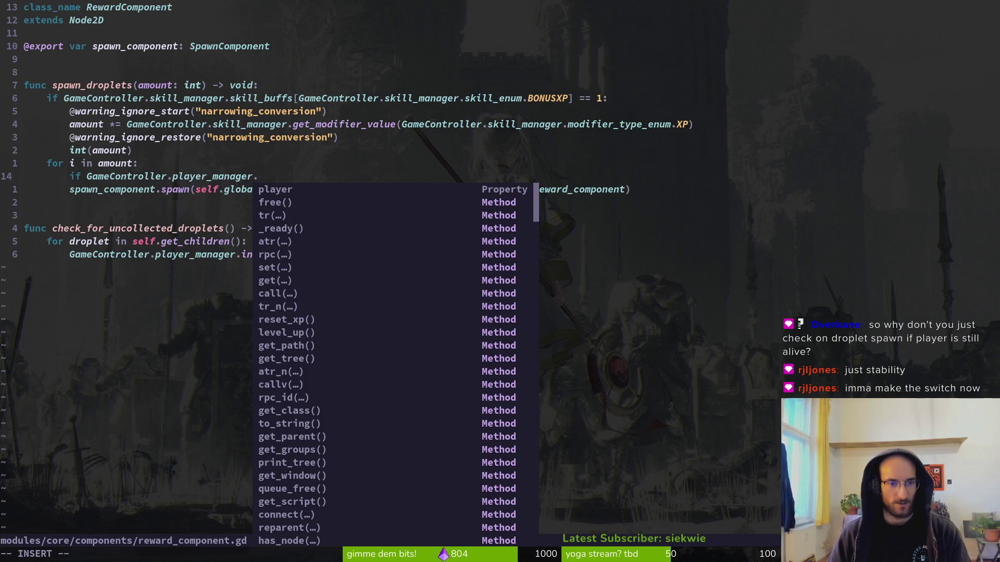
type("player.je")
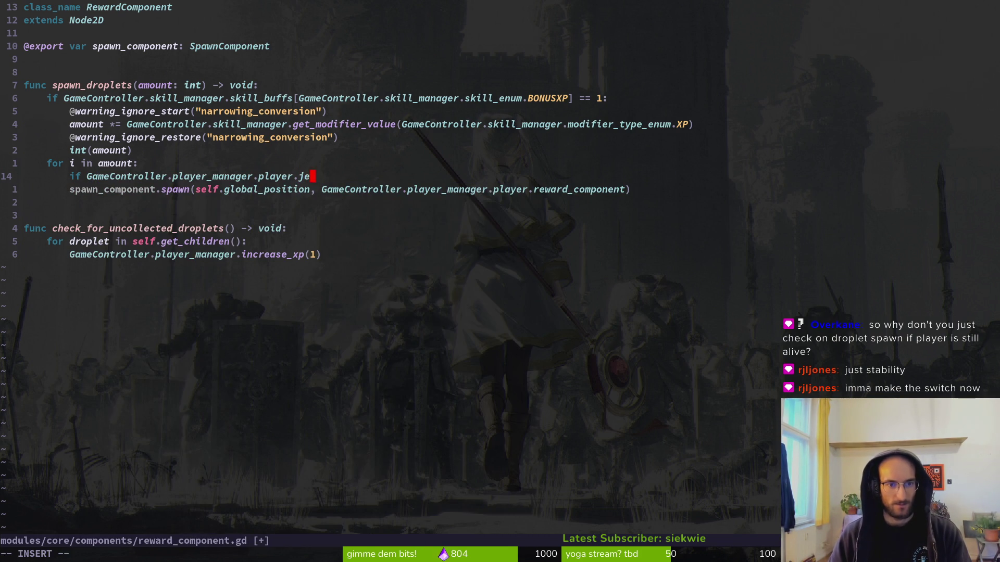
key("BackSpace")
key("BackSpace")
type("heal")
key("Return")
type(".cu")
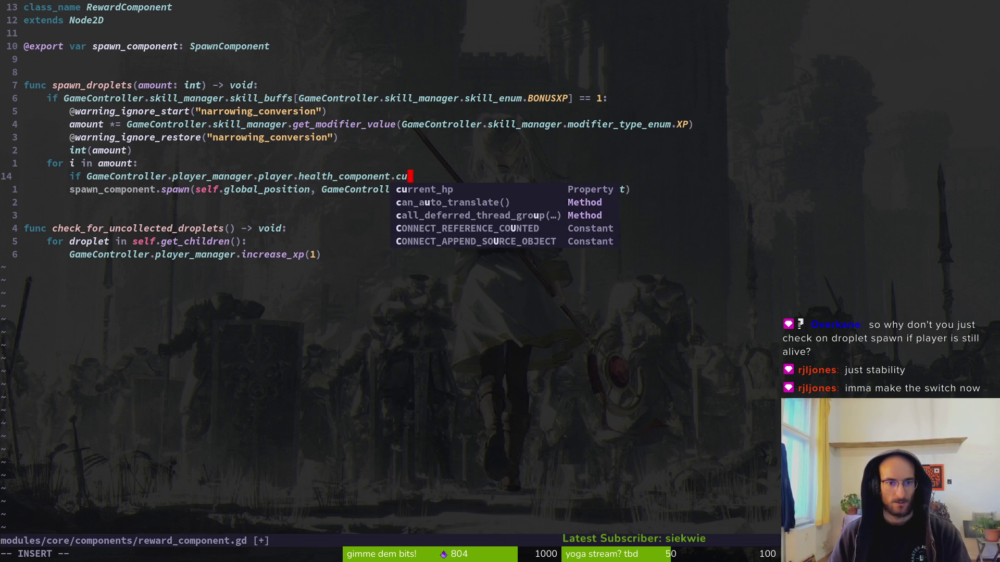
key("Return")
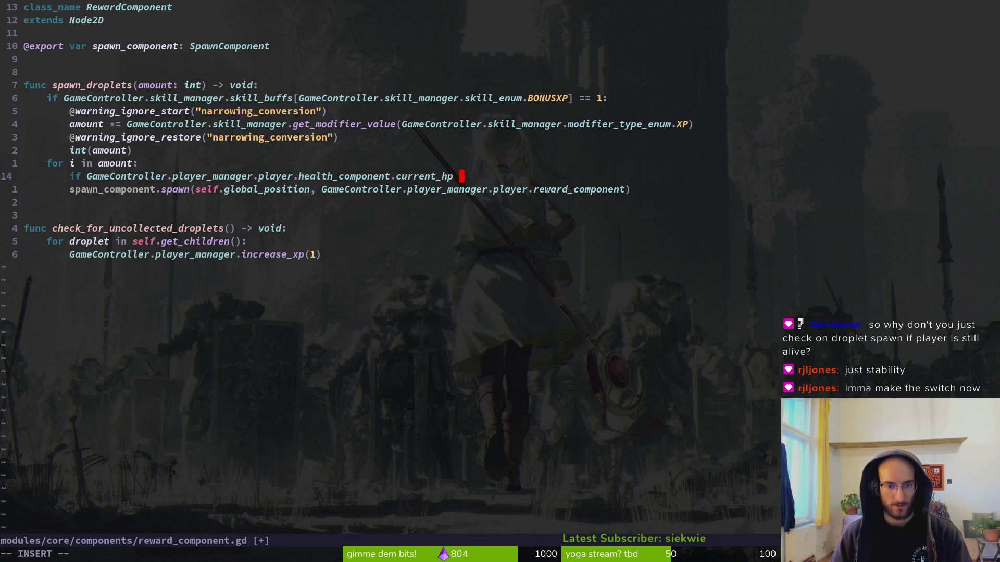
type("!")
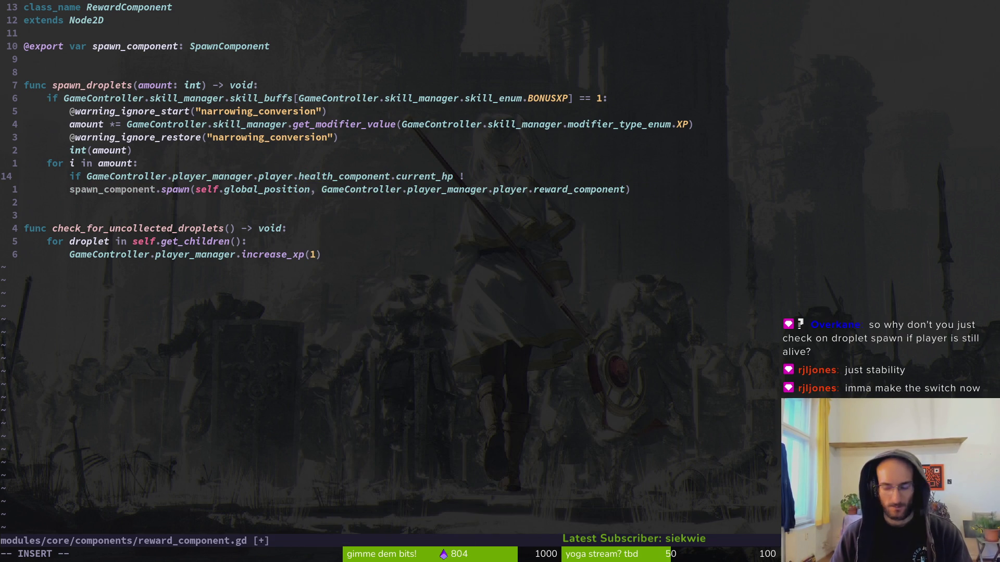
type("=")
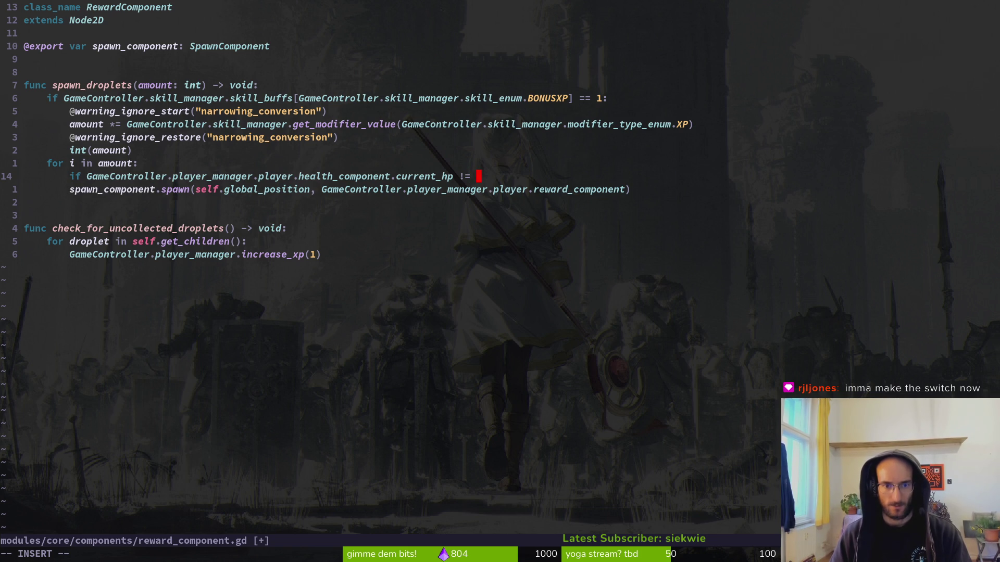
type(" 0")
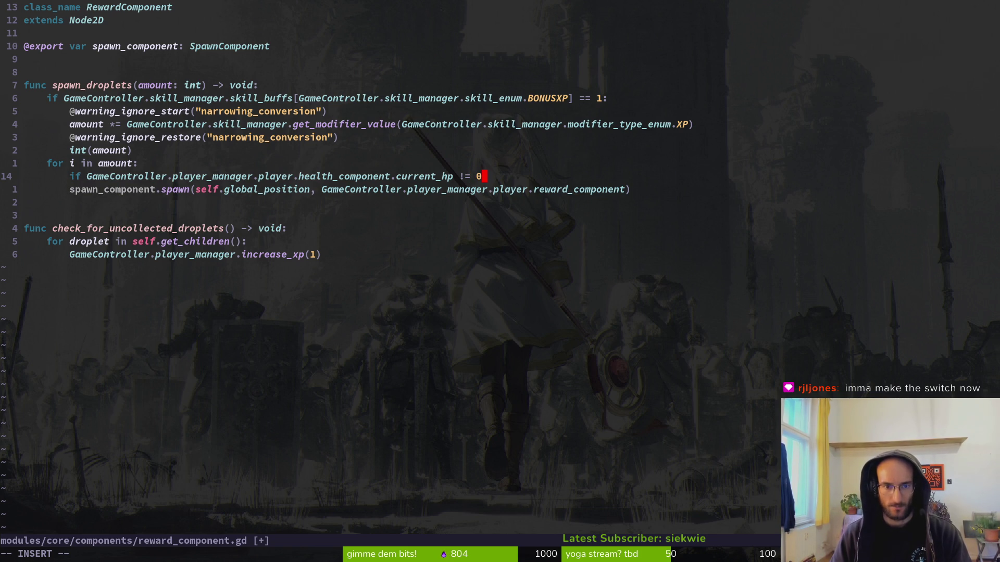
type(">")
key("BackSpace")
type(":")
key("Escape")
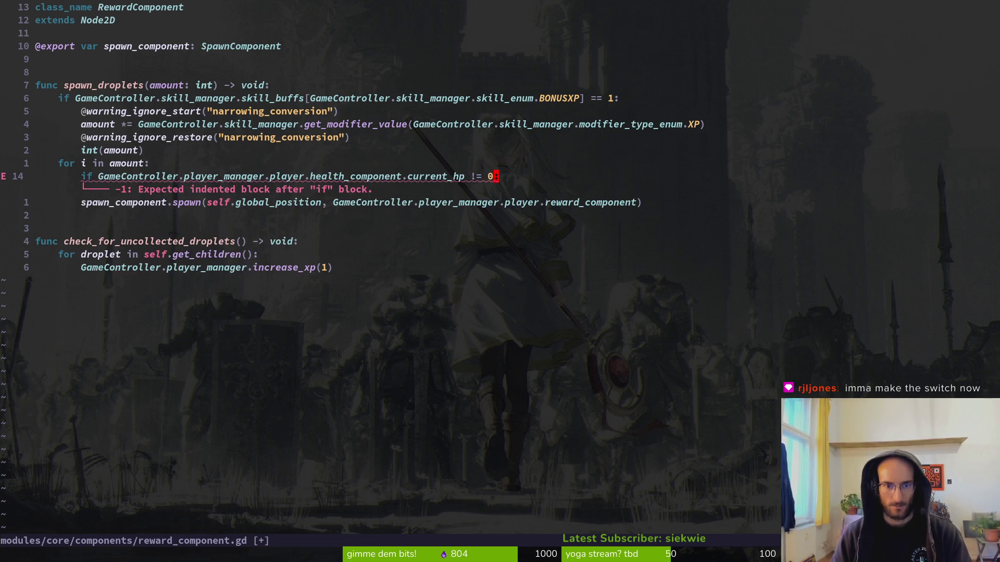
- Indent the spawn call under the new if, save reward_component.gd, and run the game
key("j")
key("greater")
key("greater")
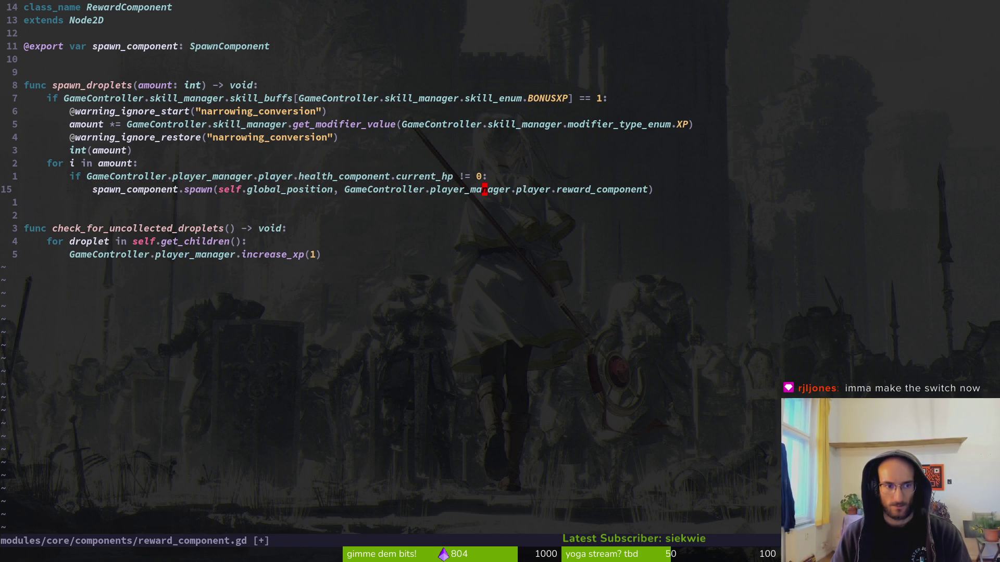
type(":w")
key("Return")
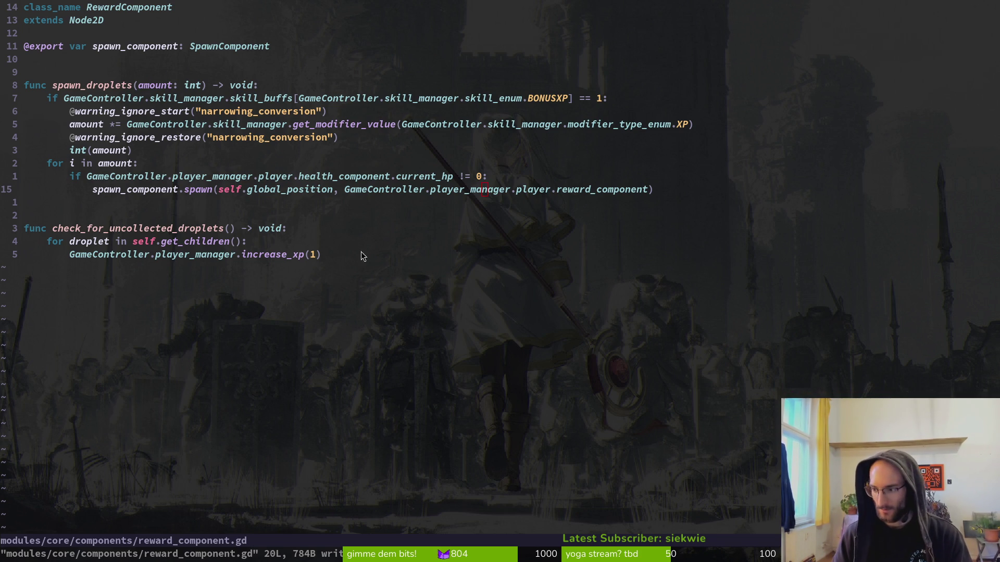
key("alt+Tab")
key("F5")
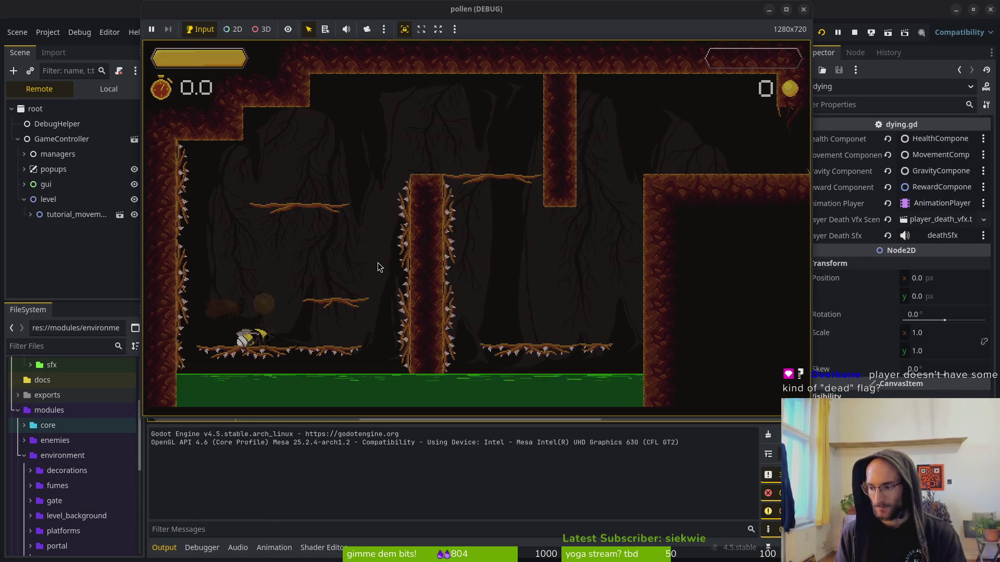
- Close the game and review player.gd's variable declarations
key("alt+Tab")
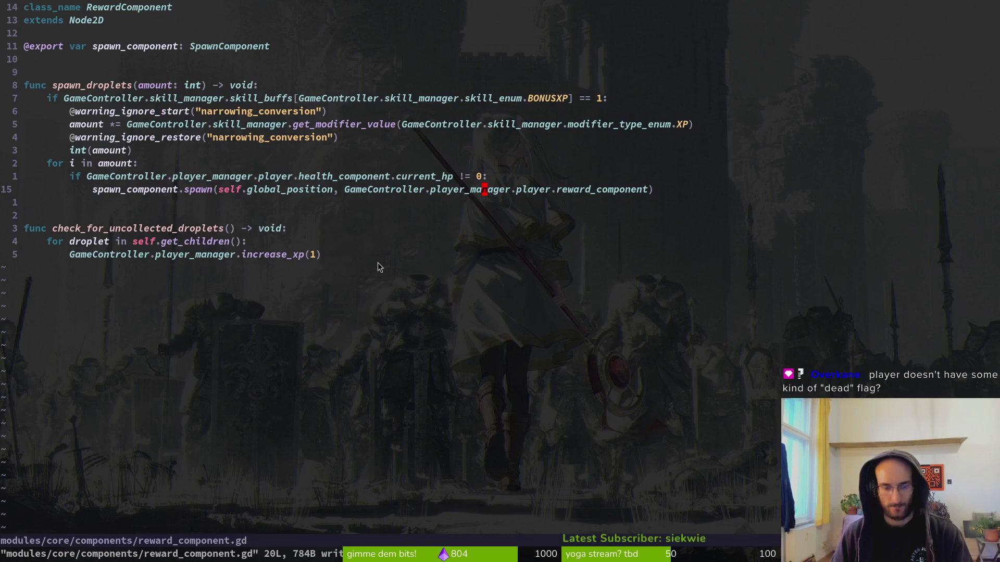
key("space")
key("f")
key("f")
type("player")
key("Return")
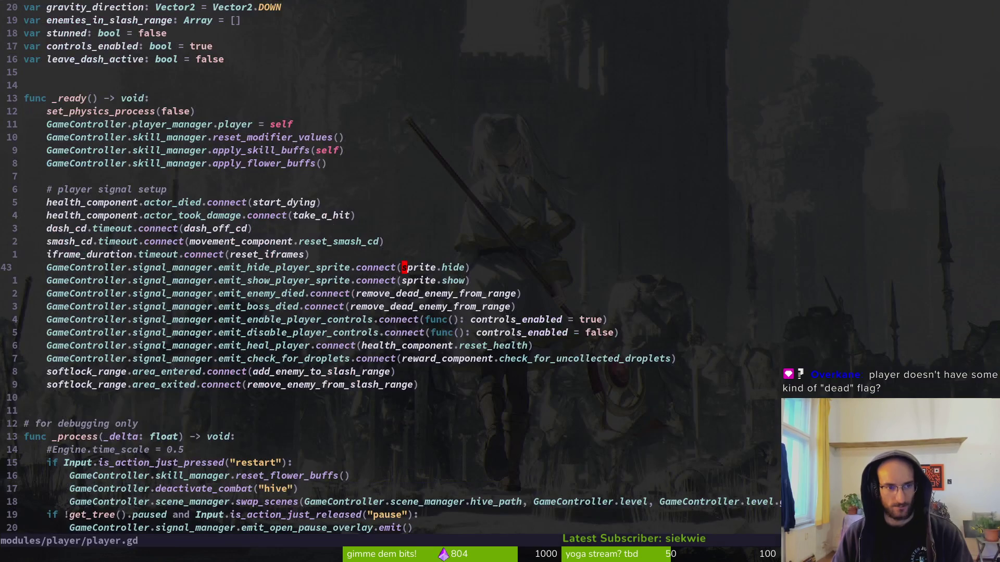
key("ctrl+u")
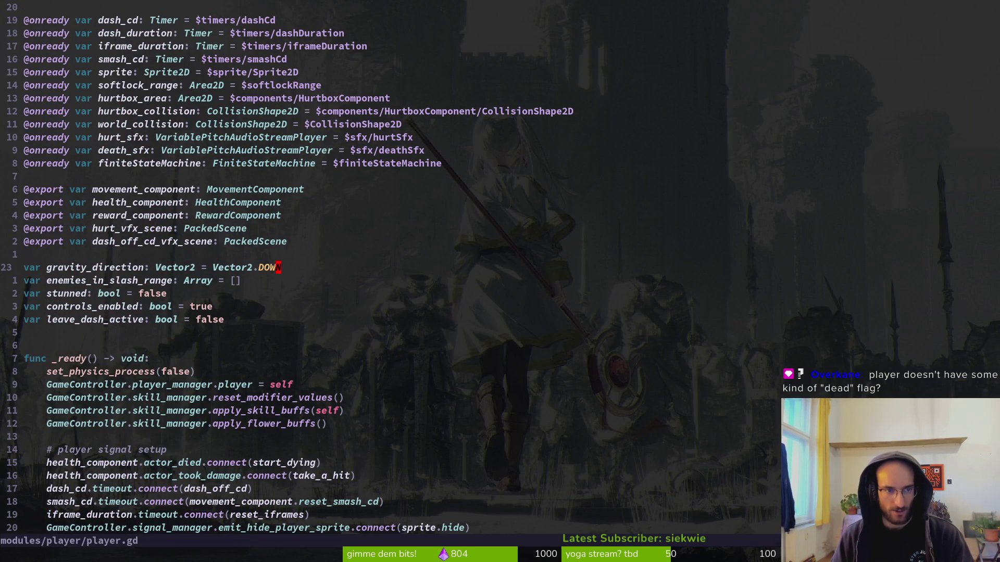
- Inspect the actor_died signal in health_component.gd, then return to player.gd and Godot
key("space")
key("f")
key("f")
type("heal")
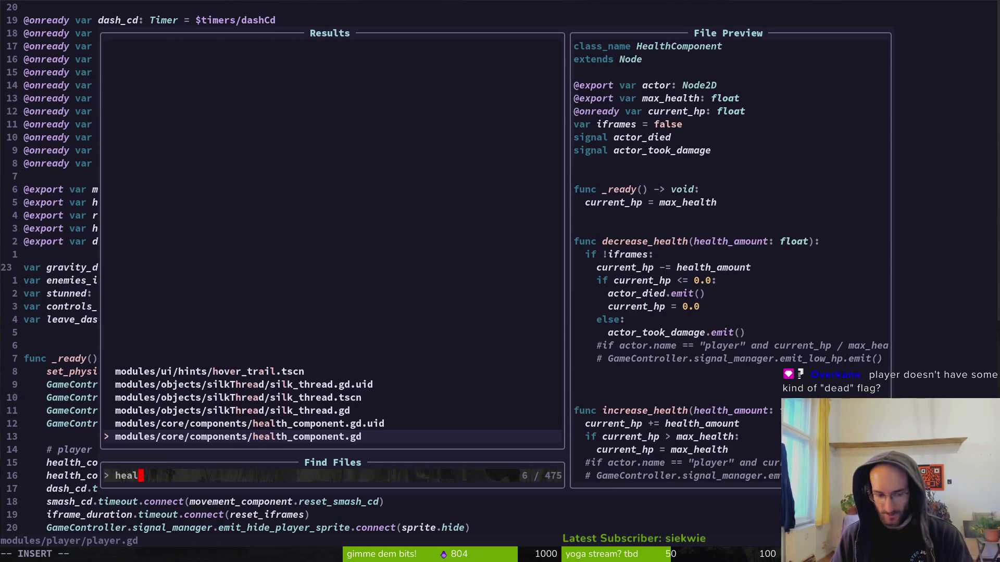
key("Return")
key("Down")
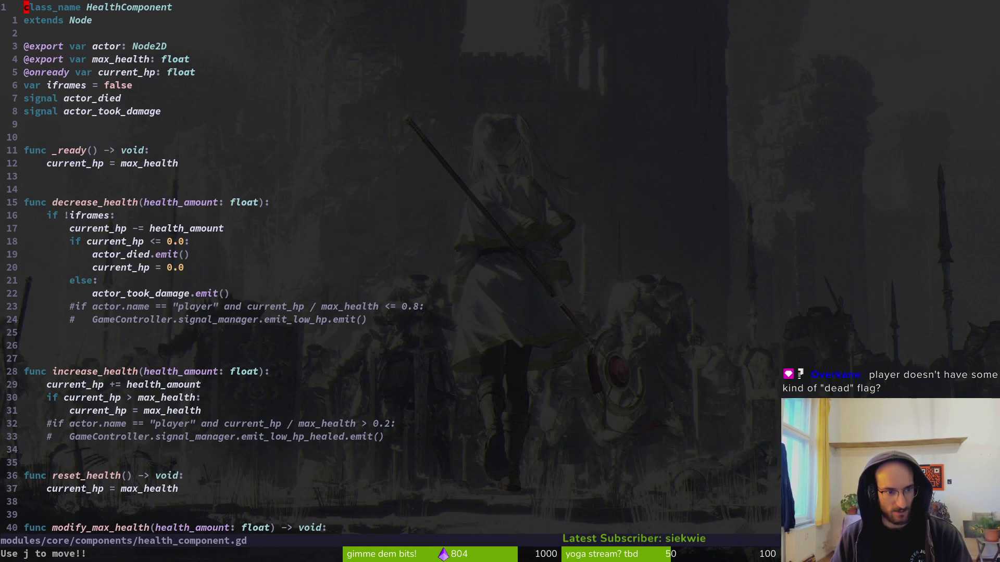
key("j")
key("j")
key("j")
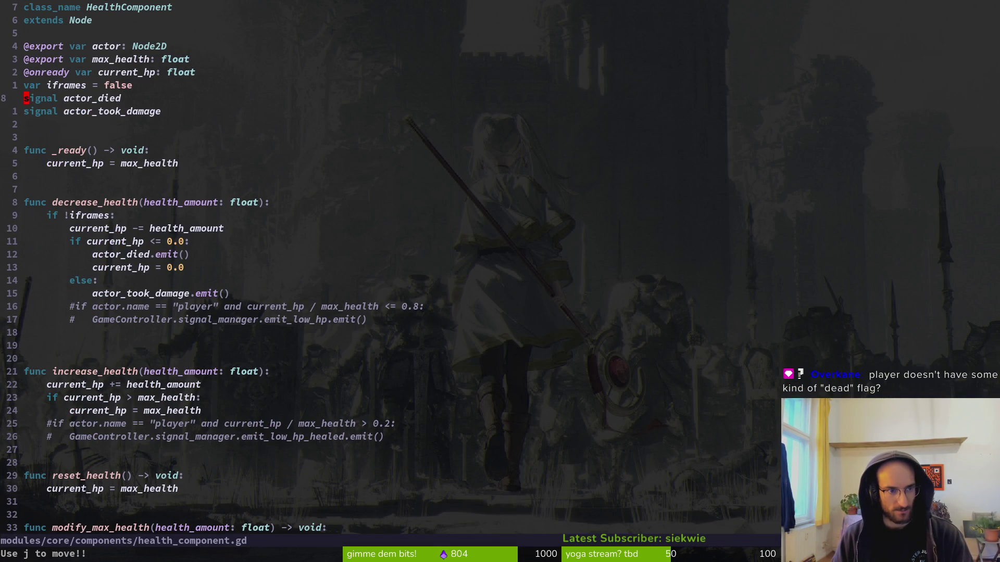
key("w")
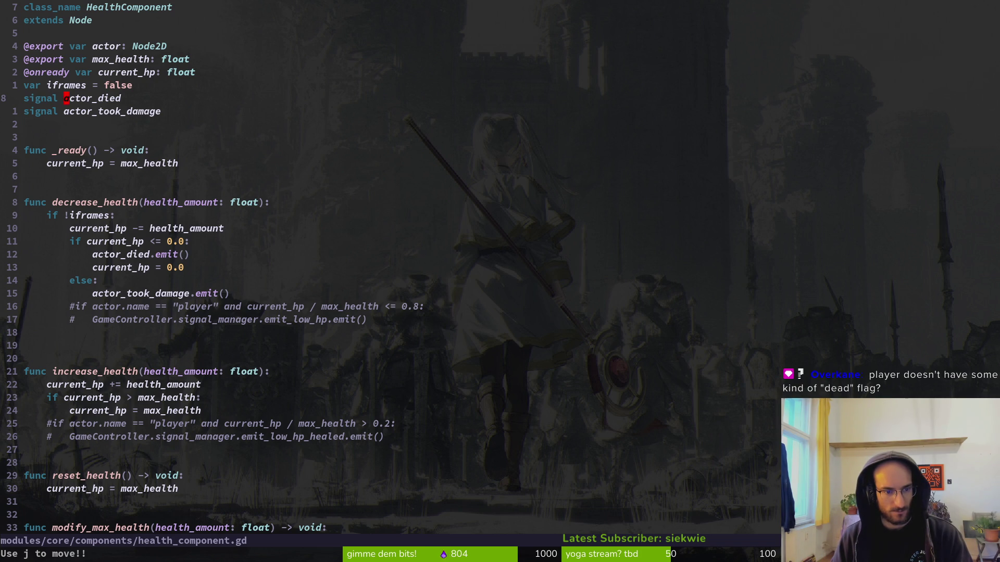
key("ctrl+6")
key("ctrl+6")
key("alt+Tab")
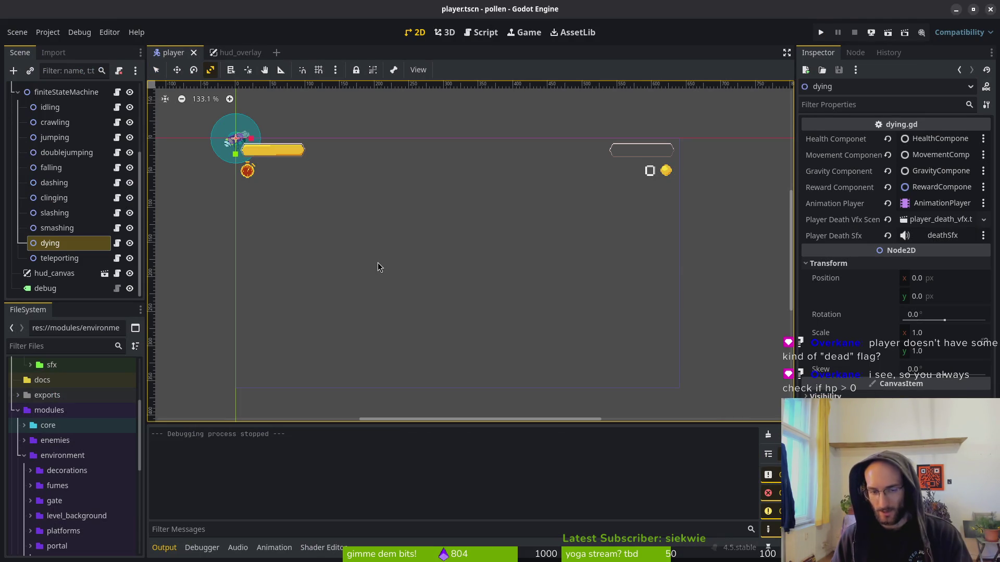
- Launch the game and enter level 4 through the level select hex
key("F5")
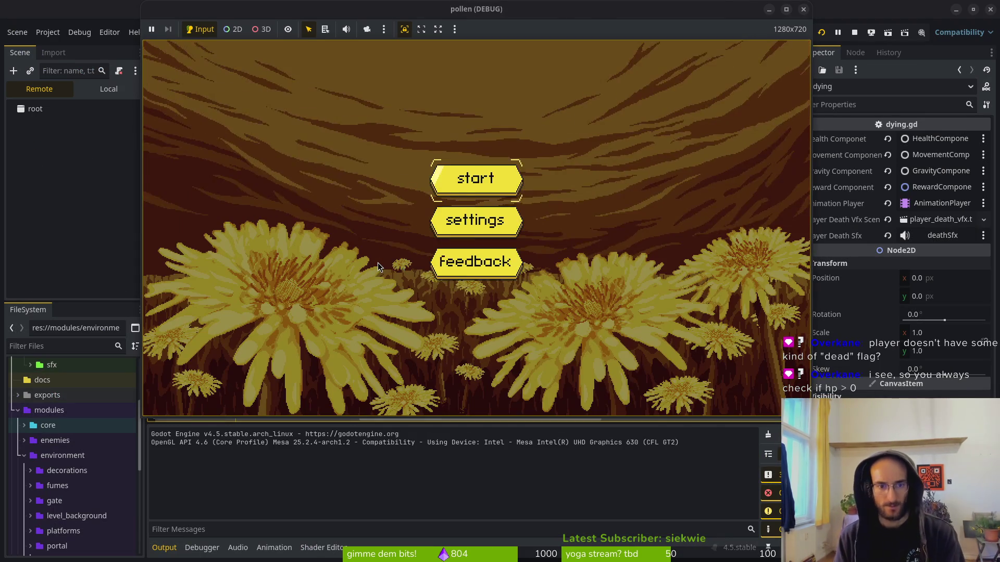
key("Return")
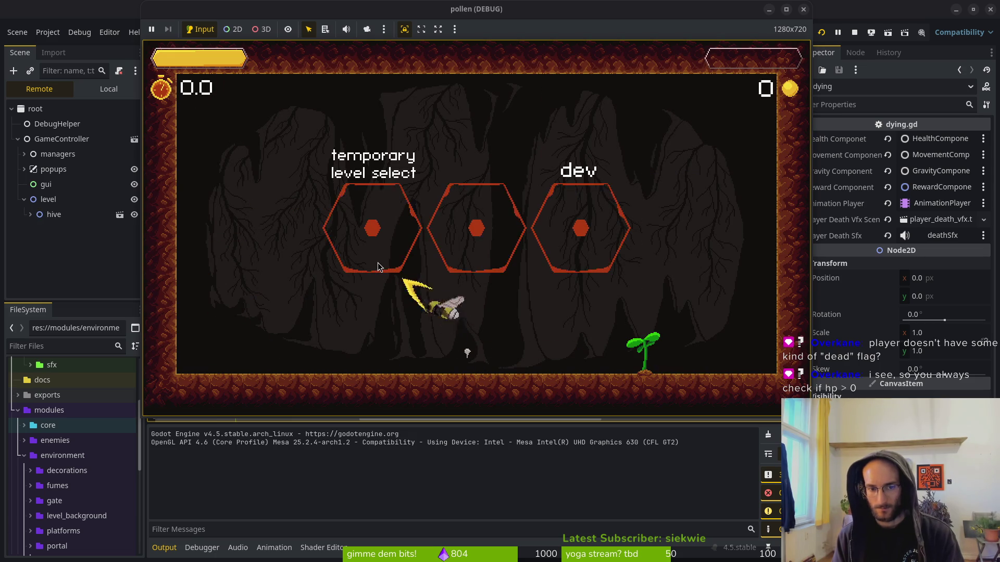
key("Up")
key("Left")
key("space")
key("Right")
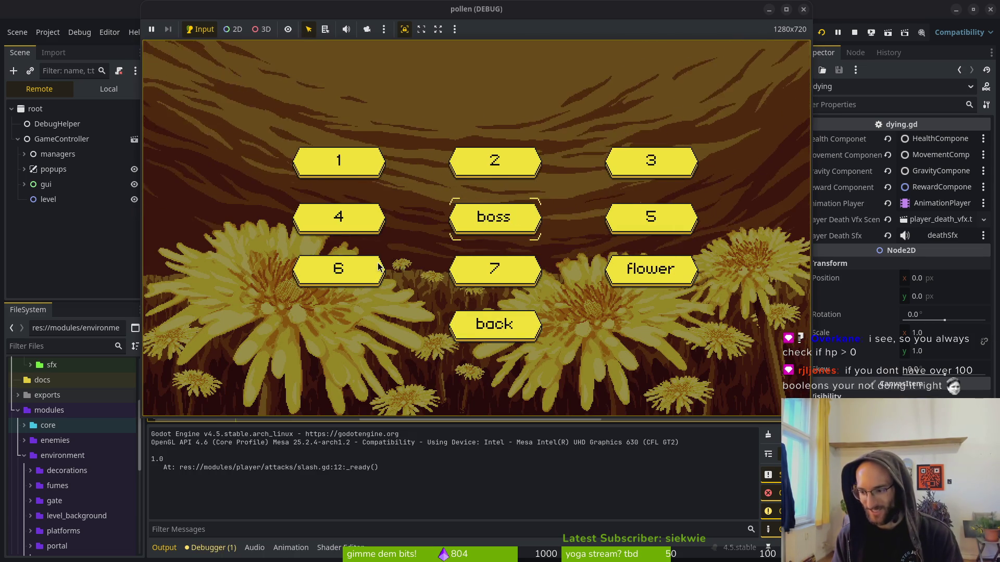
key("Left")
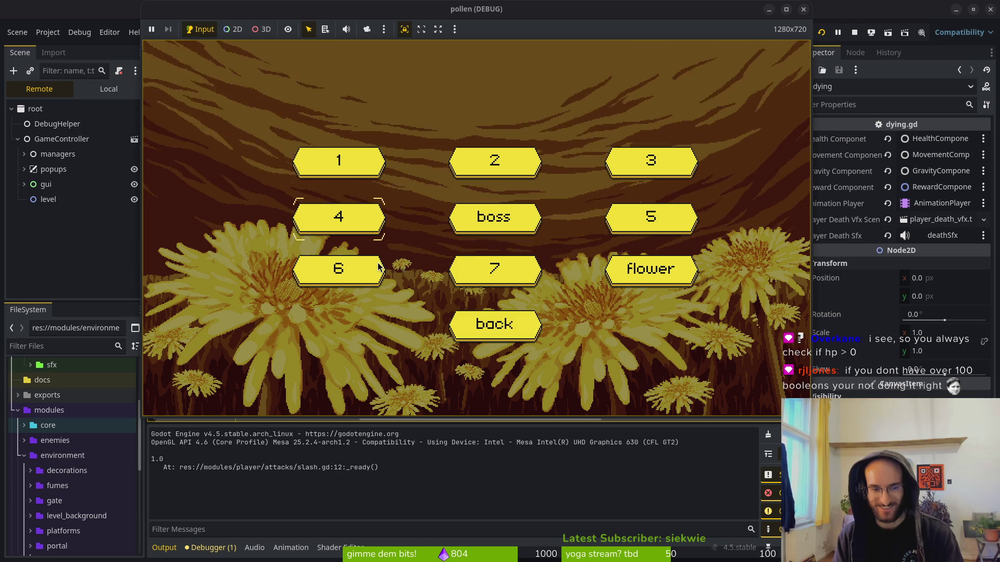
key("Return")
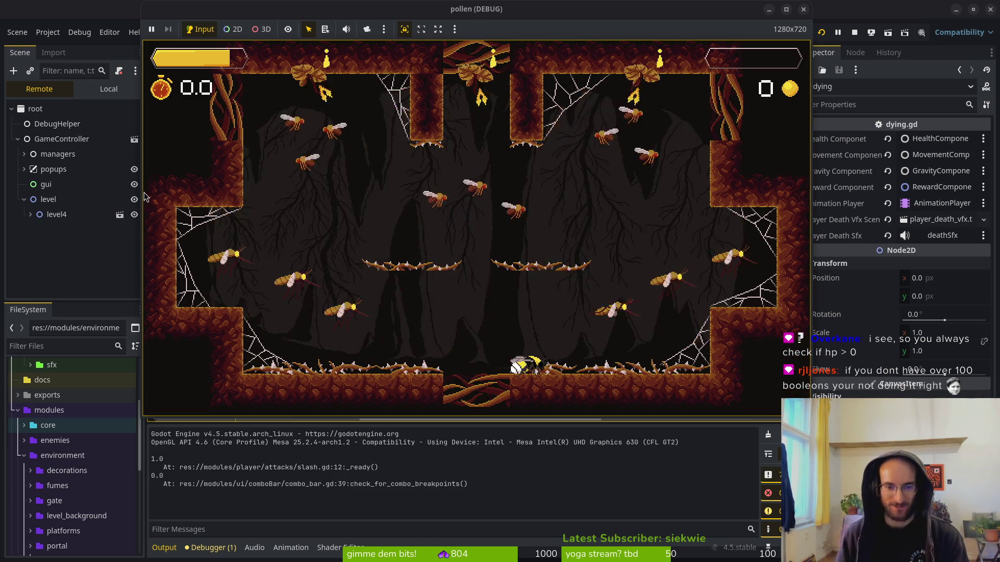
- Fight the wasps and collect pollen until the bee dies, then stop the game
key("Right")
key("space")
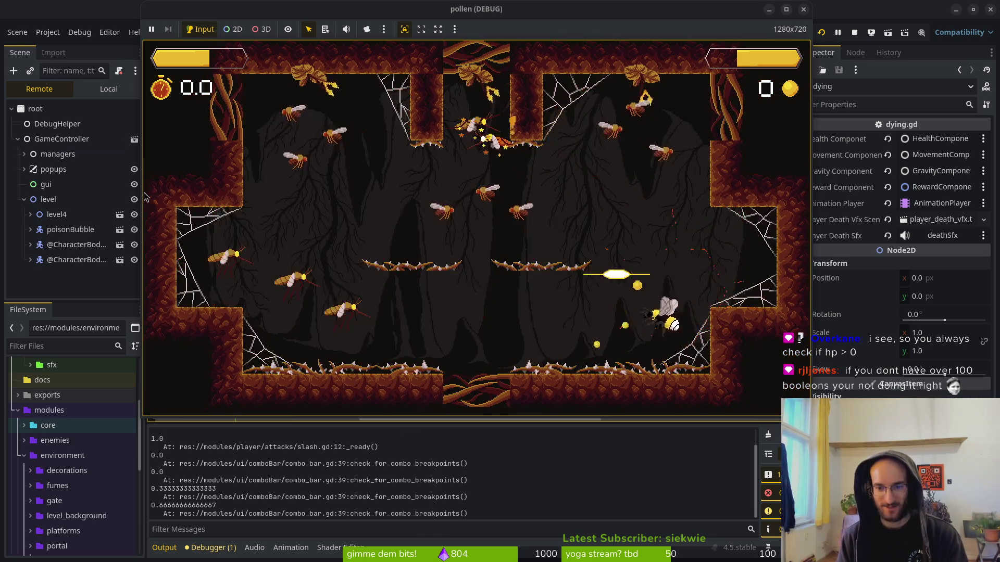
key("Left")
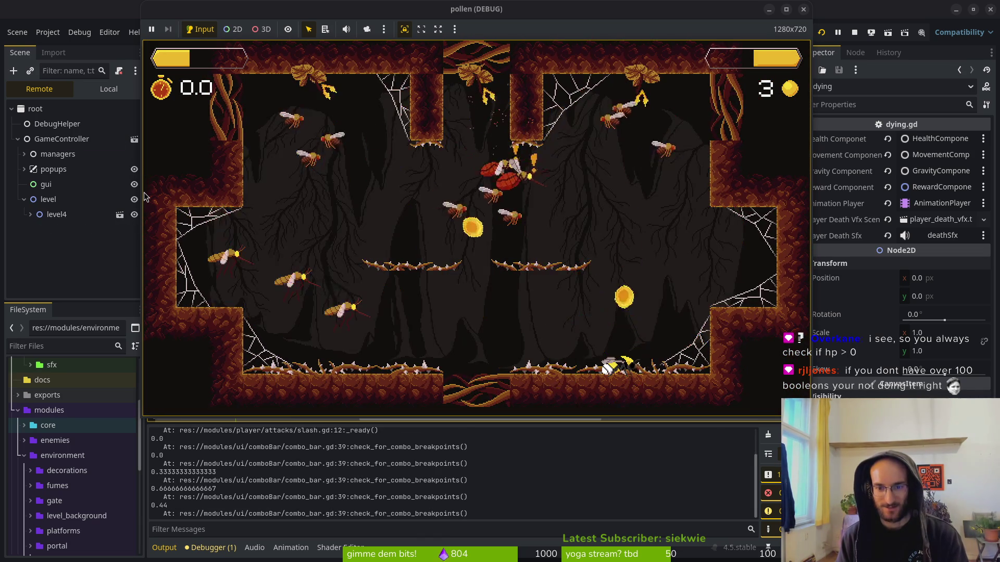
key("Left")
key("space")
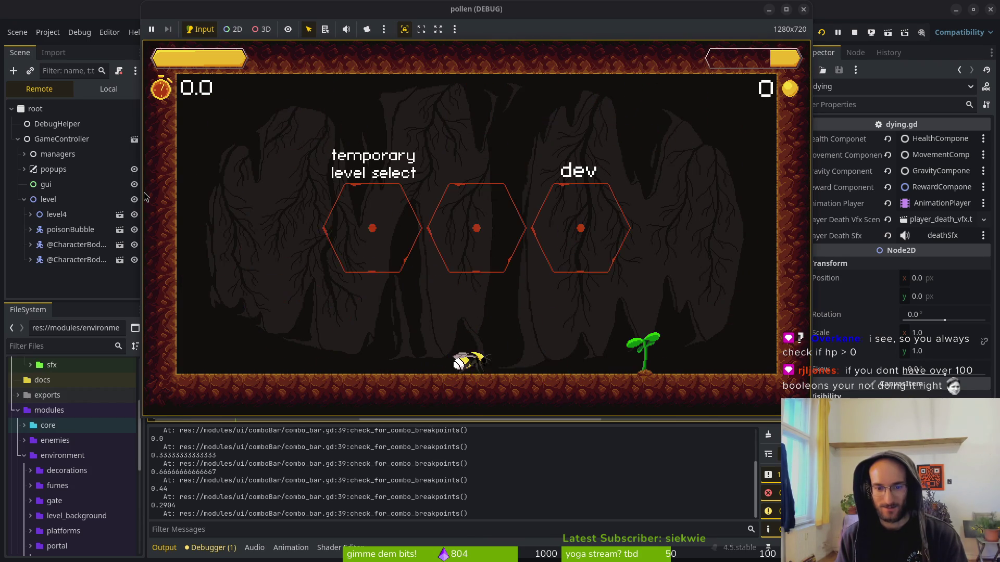
key("space")
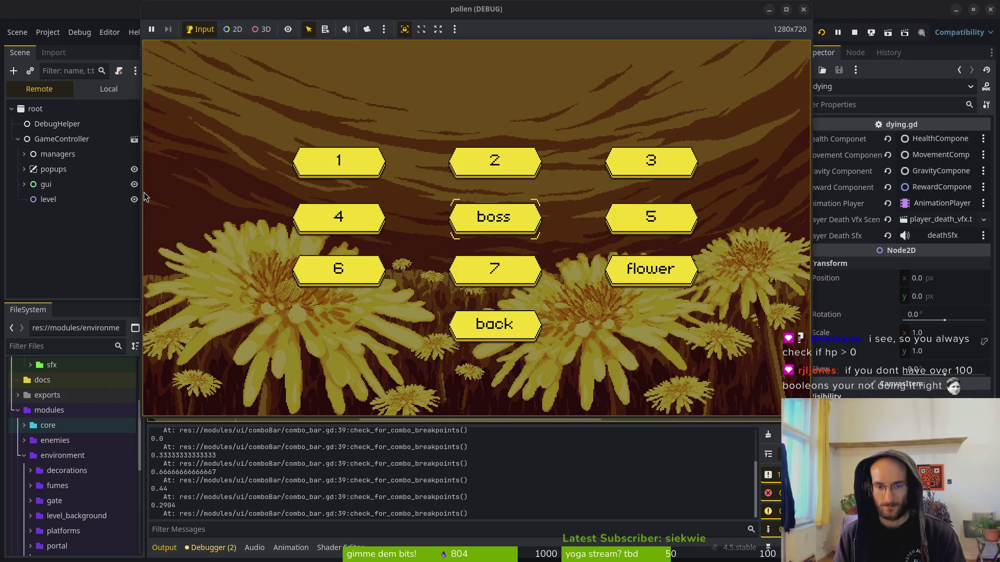
key("space")
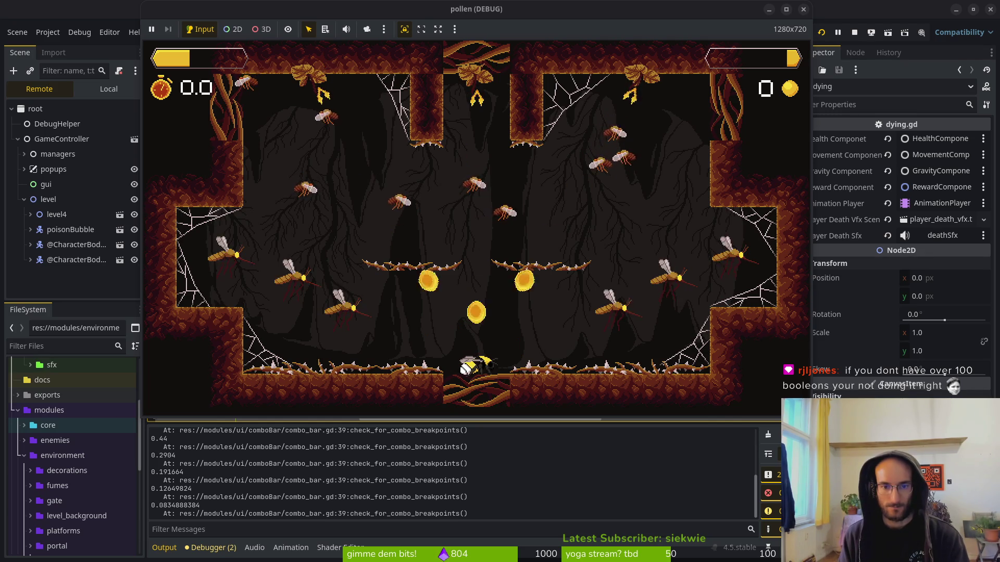
key("Up")
key("Left")
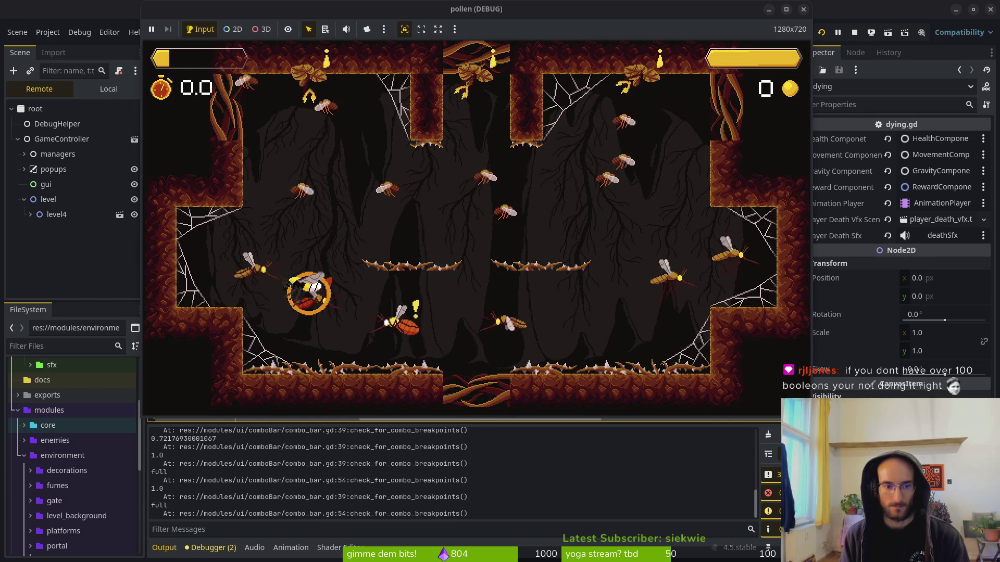
key("Up")
key("Left")
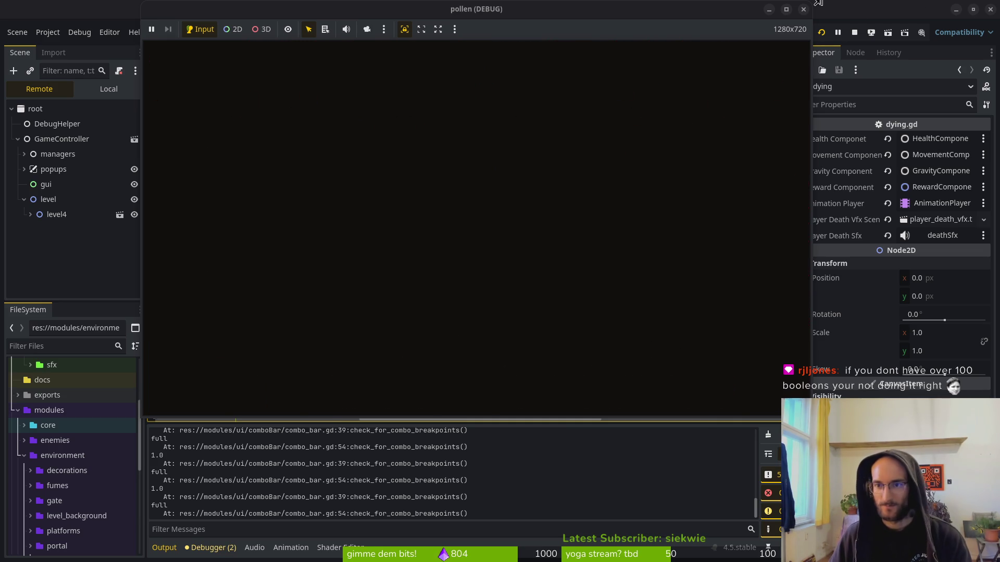
left_click(855, 32)
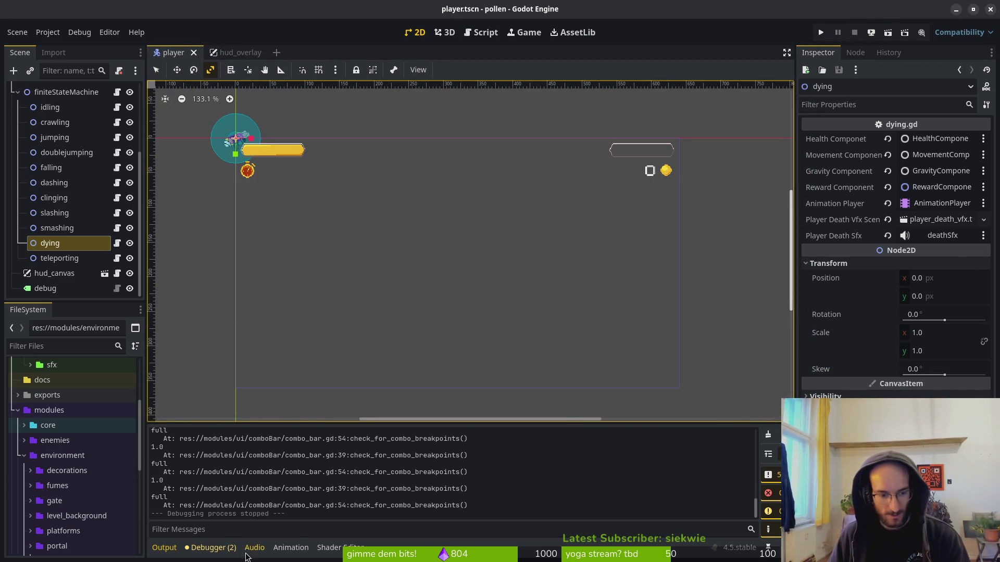
- Drag the music bus fader down to -80 dB and inspect the HardLimiter effect's properties
left_click(254, 548)
left_click_drag(233, 421, 233, 468)
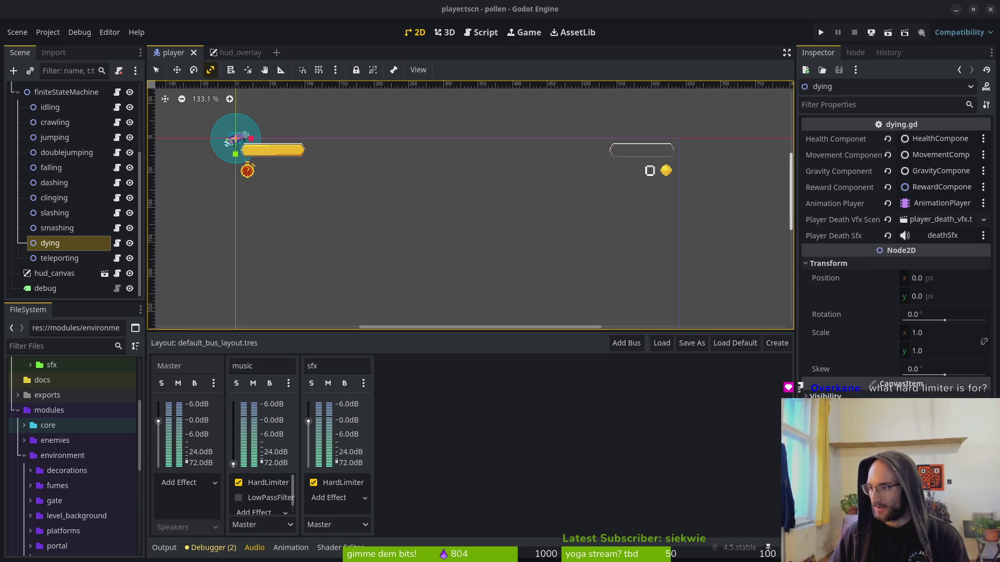
key("XF86AudioLowerVolume")
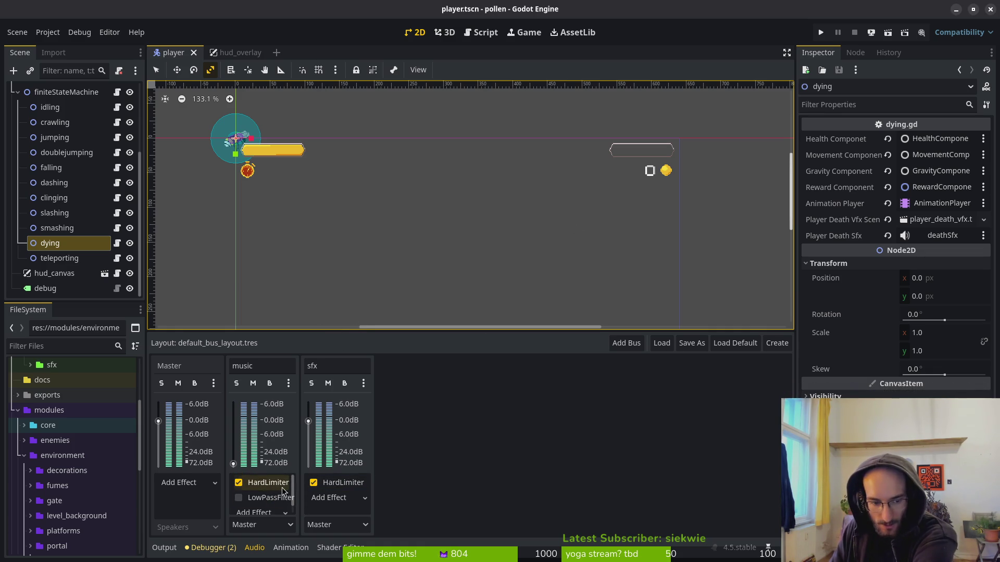
left_click(264, 483)
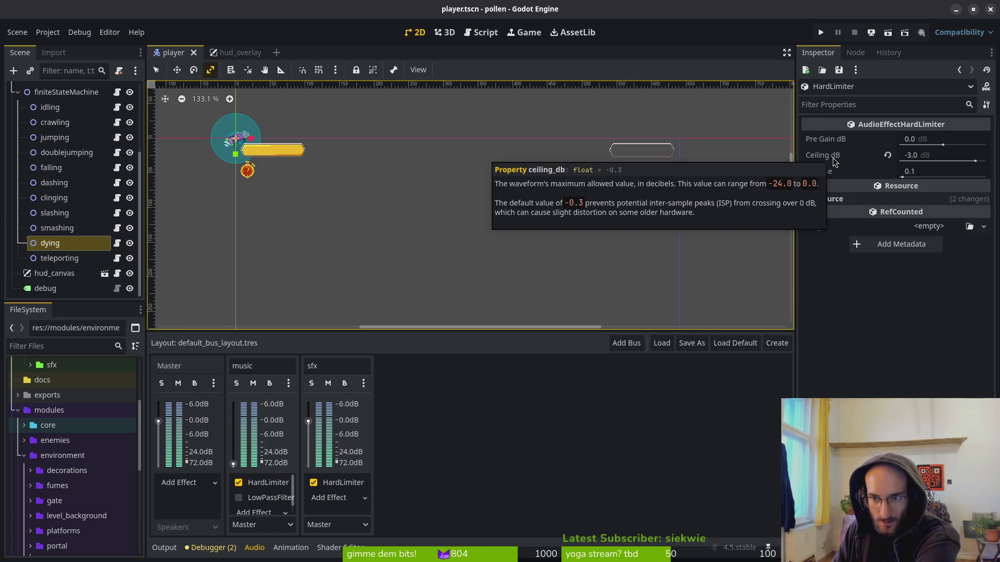
mouse_move(832, 163)
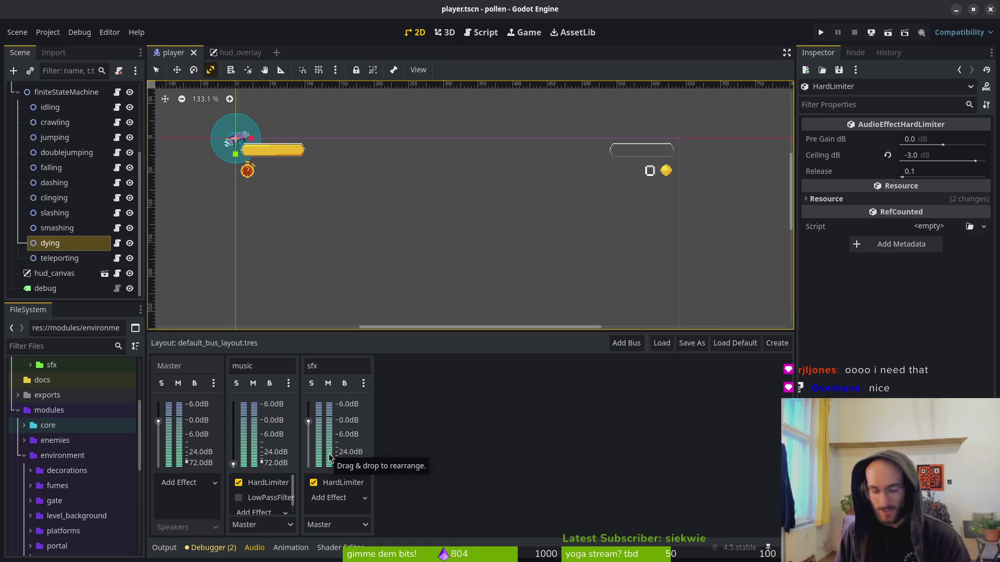
- On the GitLab Issues tab, go to the next page and open issue #405
key("alt+Tab")
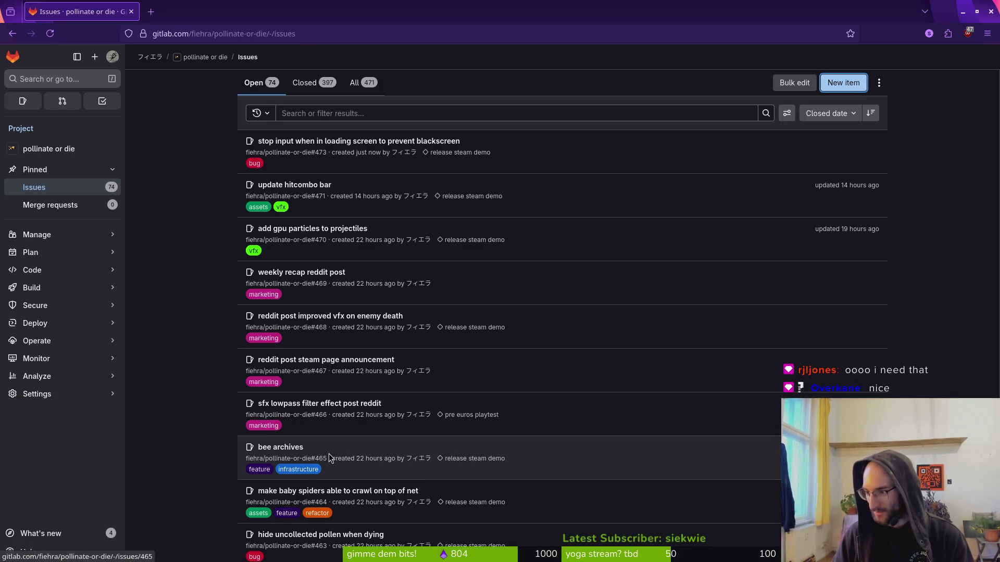
key("ctrl+t")
key("ctrl+w")
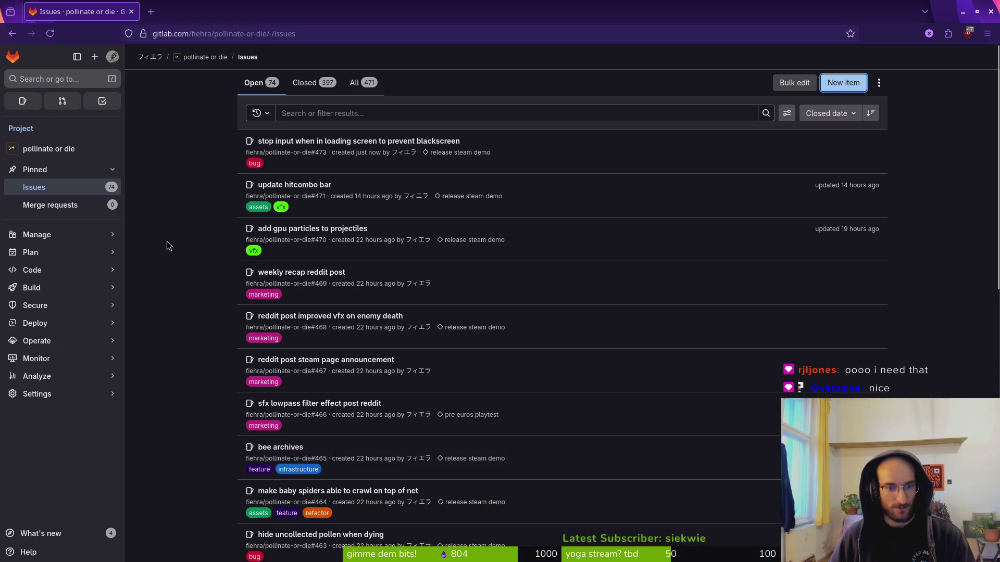
scroll(217, 334, "down", 5)
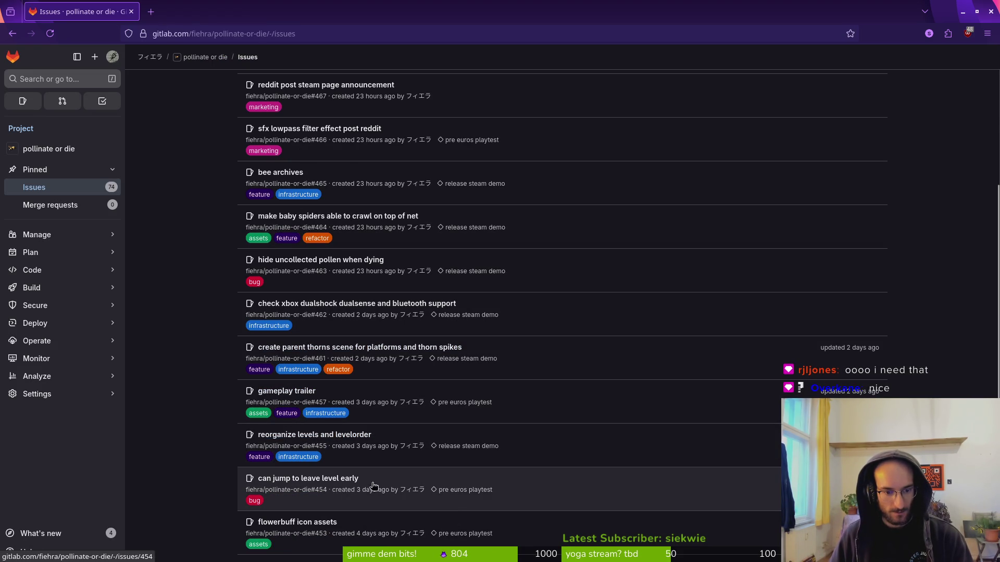
scroll(218, 255, "down", 5)
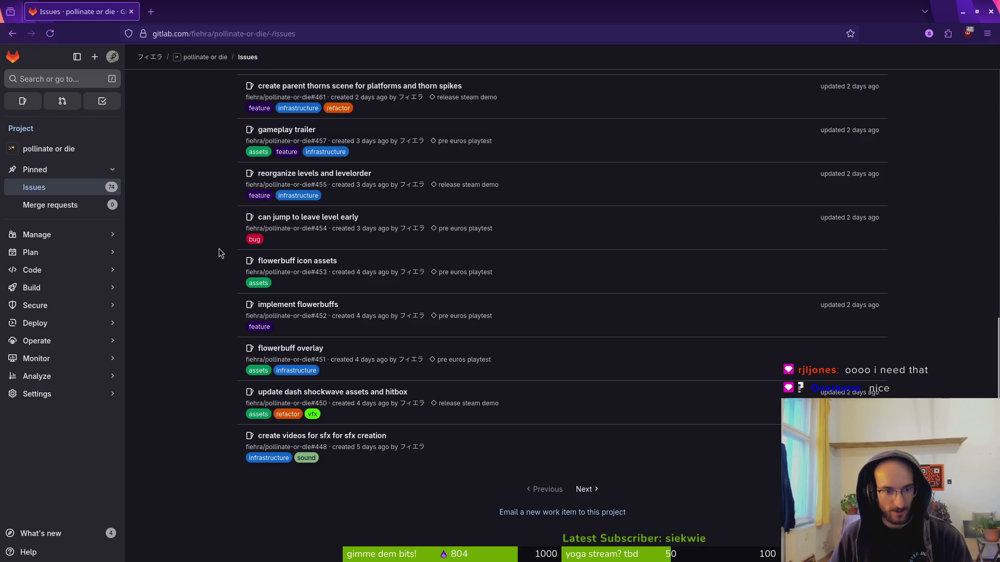
scroll(365, 442, "up", 6)
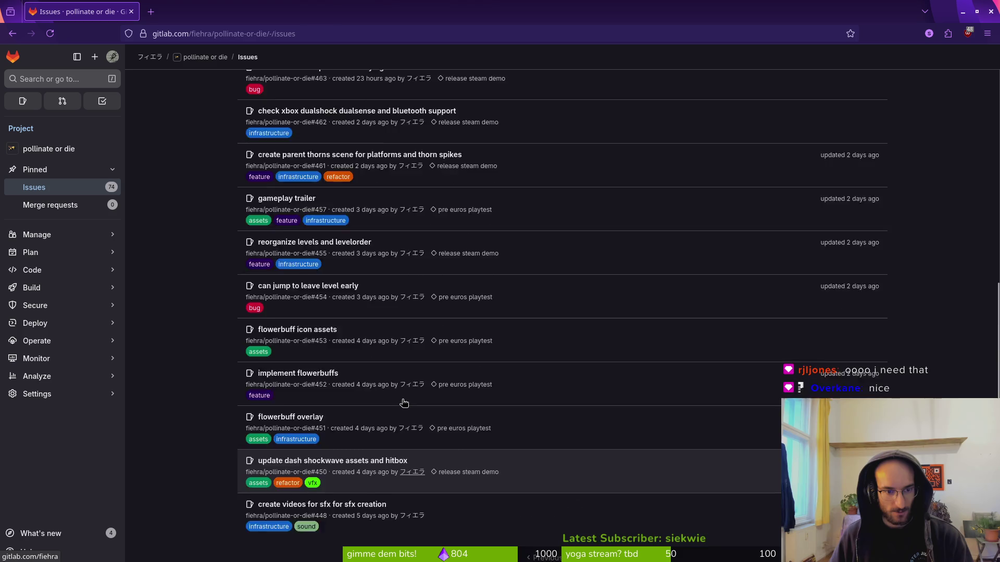
scroll(407, 403, "up", 5)
scroll(495, 364, "down", 11)
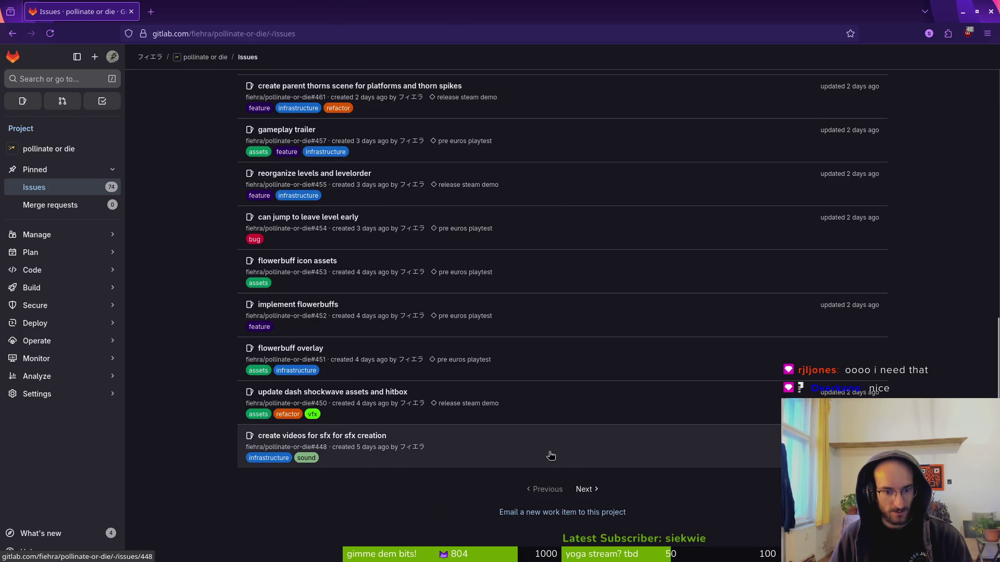
left_click(586, 491)
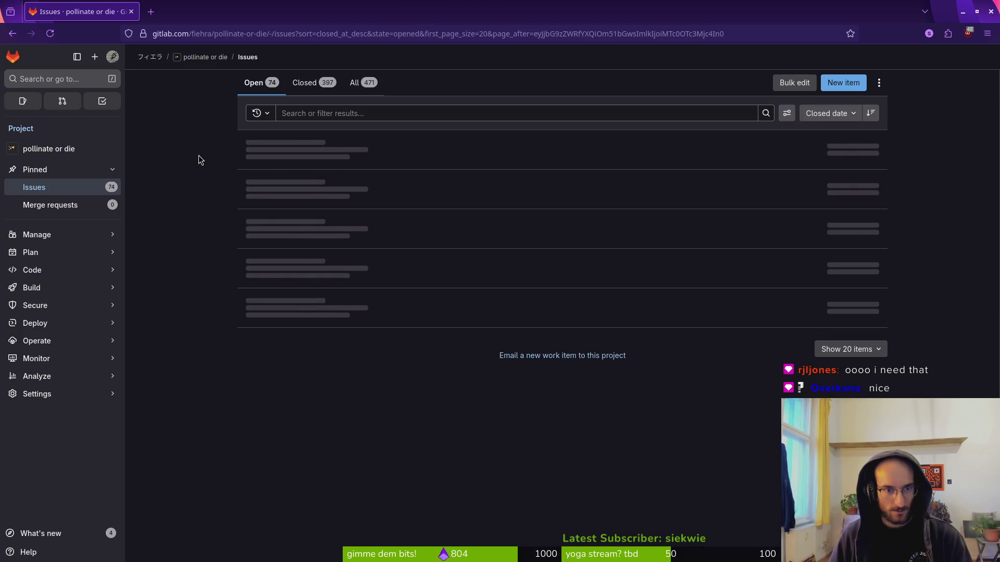
scroll(234, 396, "down", 3)
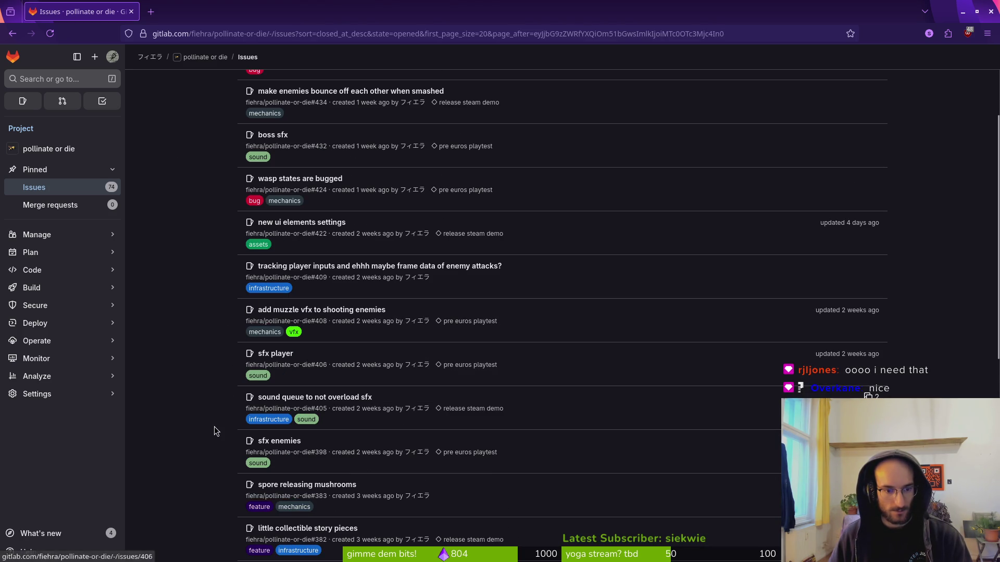
left_click(371, 398)
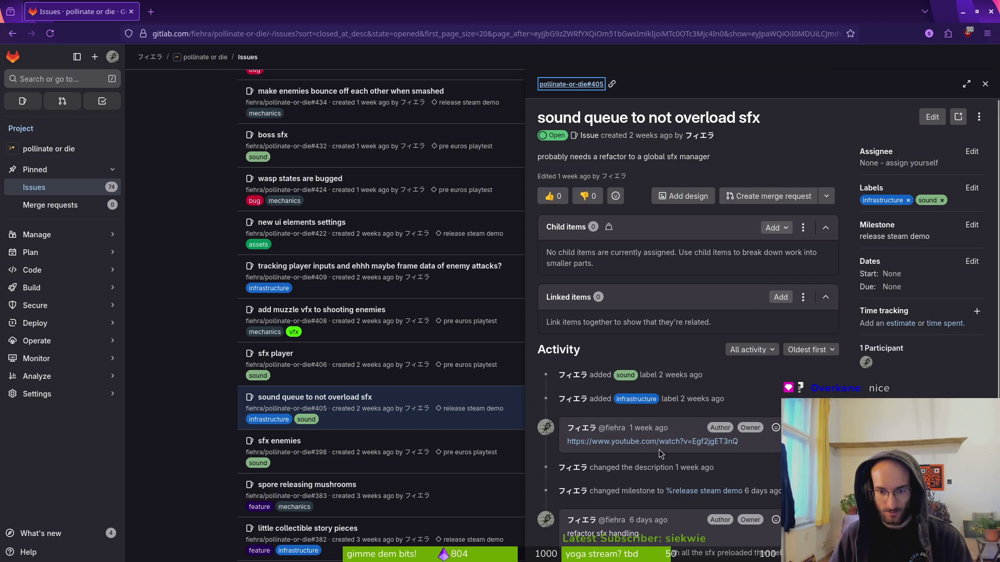
- Open the linked 'How I do Sound Effects in Godot' video, play it, and expand its description
left_click(672, 442)
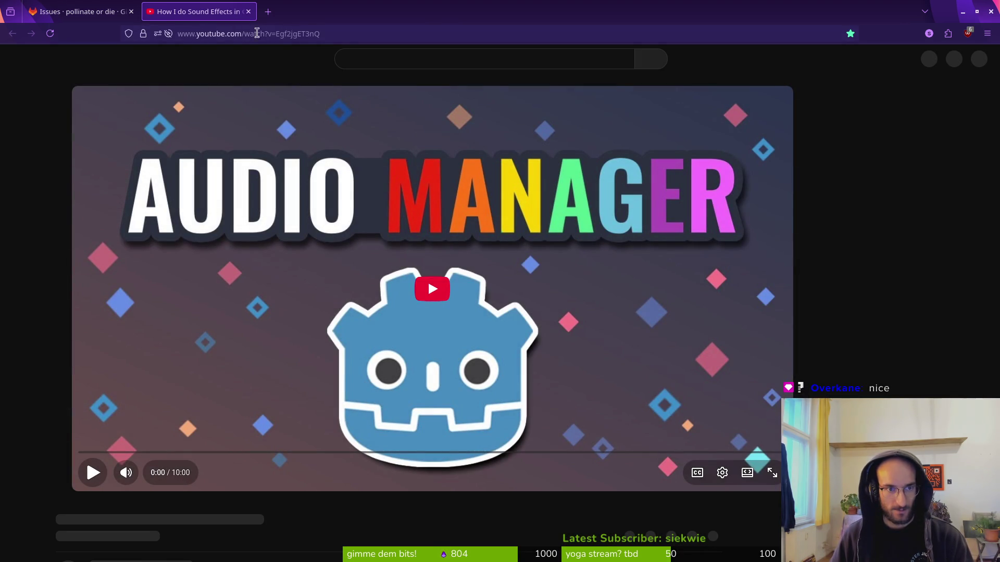
left_click(343, 29)
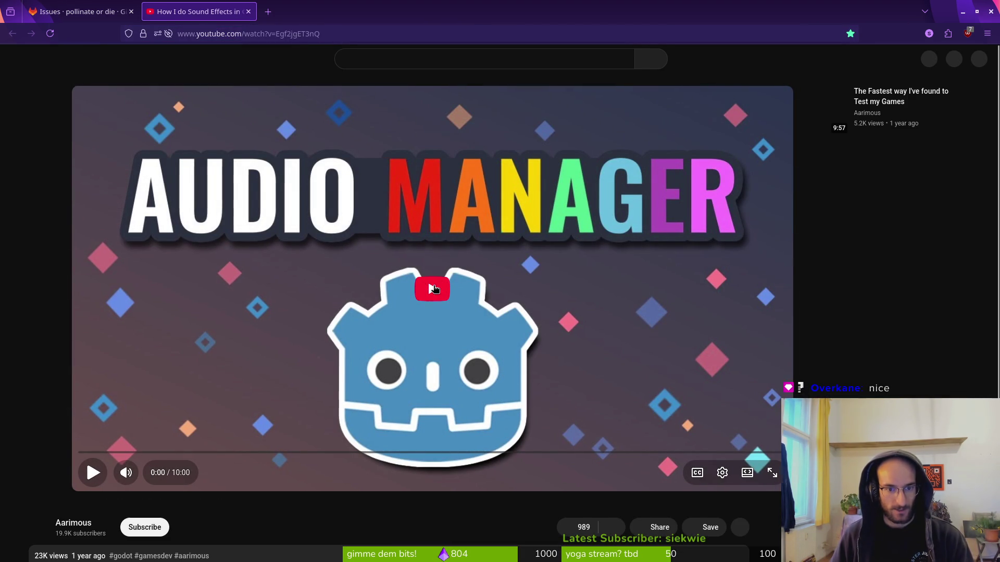
left_click(375, 370)
scroll(354, 383, "down", 6)
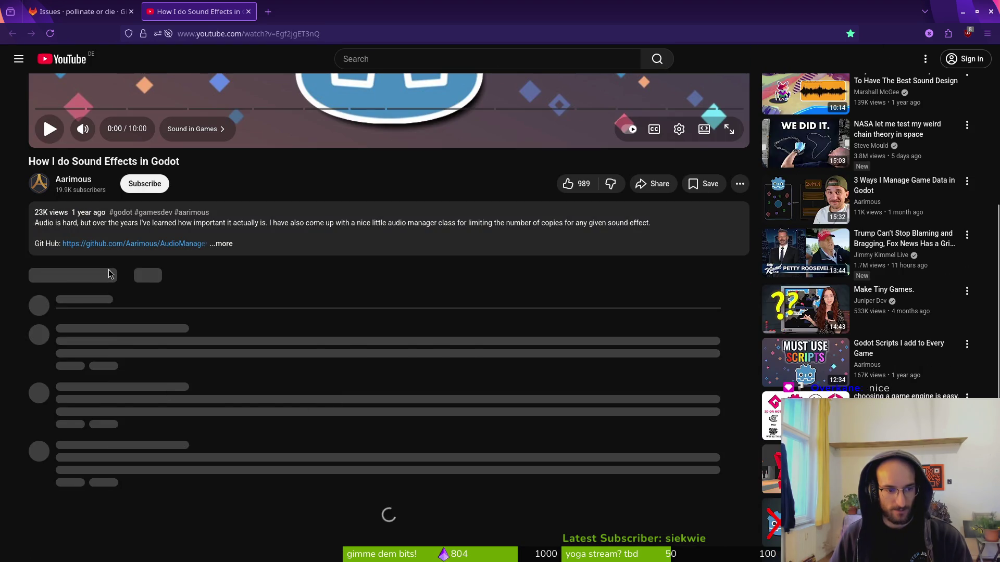
left_click(224, 244)
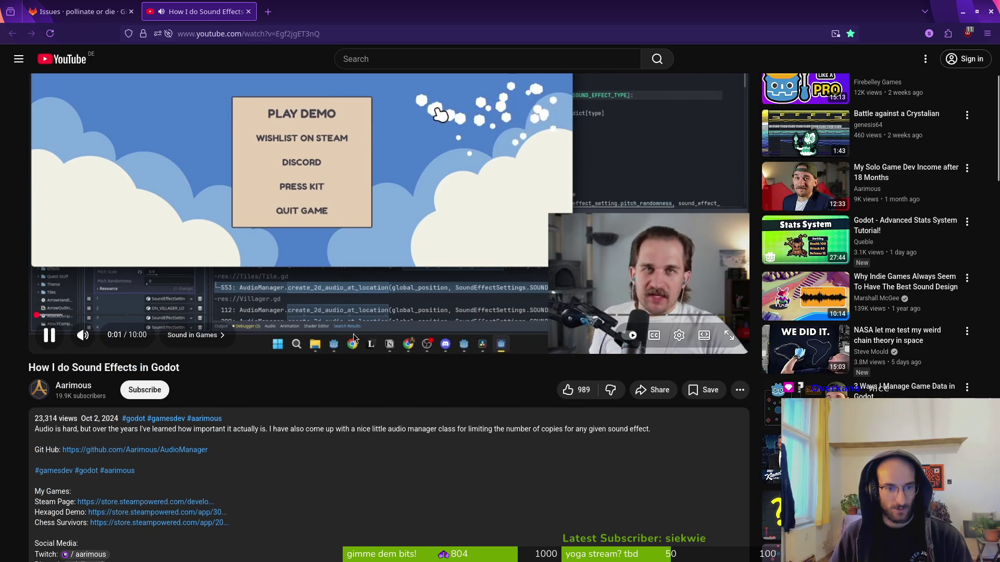
- In Godot's scene tree, collapse finiteStateMachine and expand the sfx node to list its sounds
key("alt+Tab")
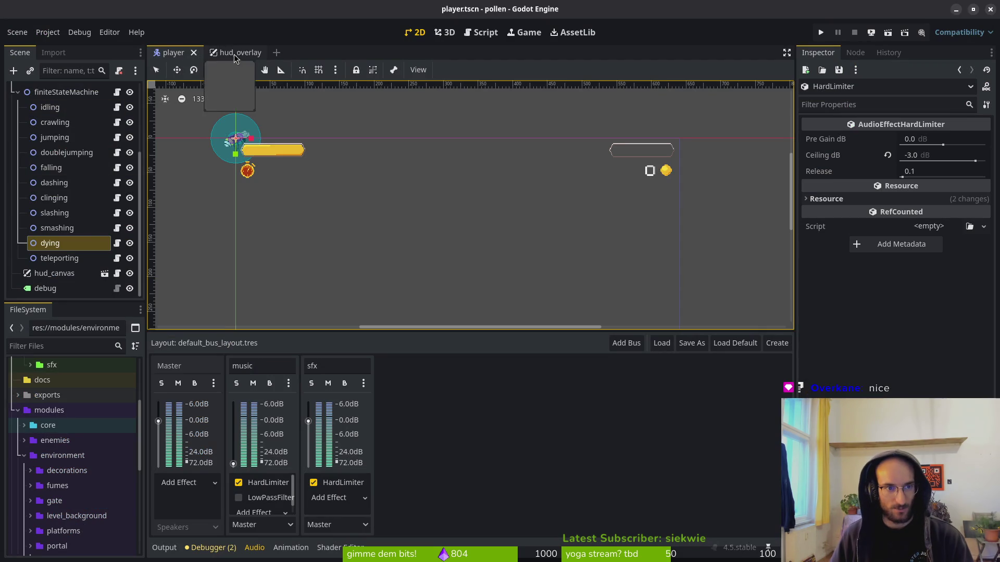
scroll(40, 177, "up", 5)
left_click(17, 196)
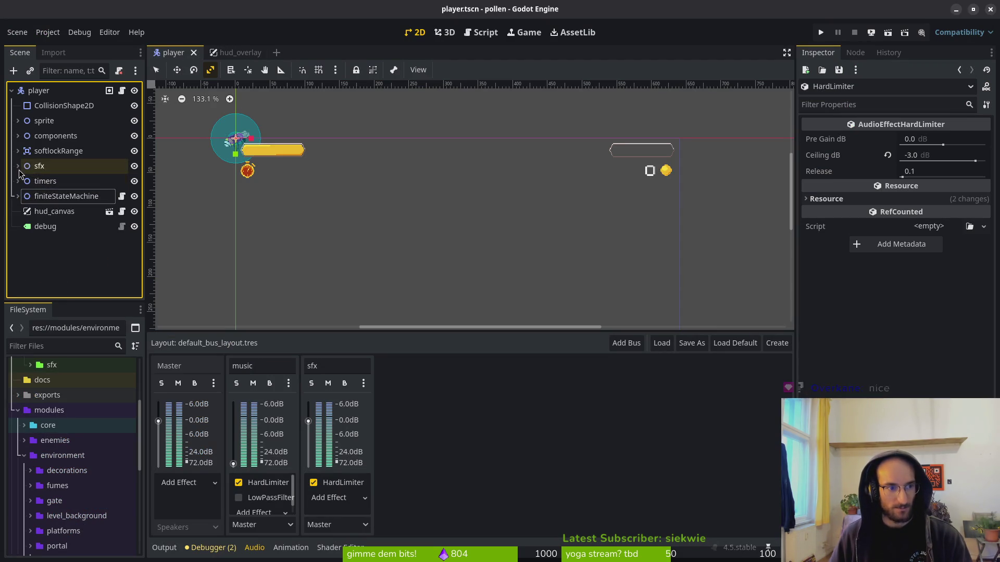
left_click(17, 165)
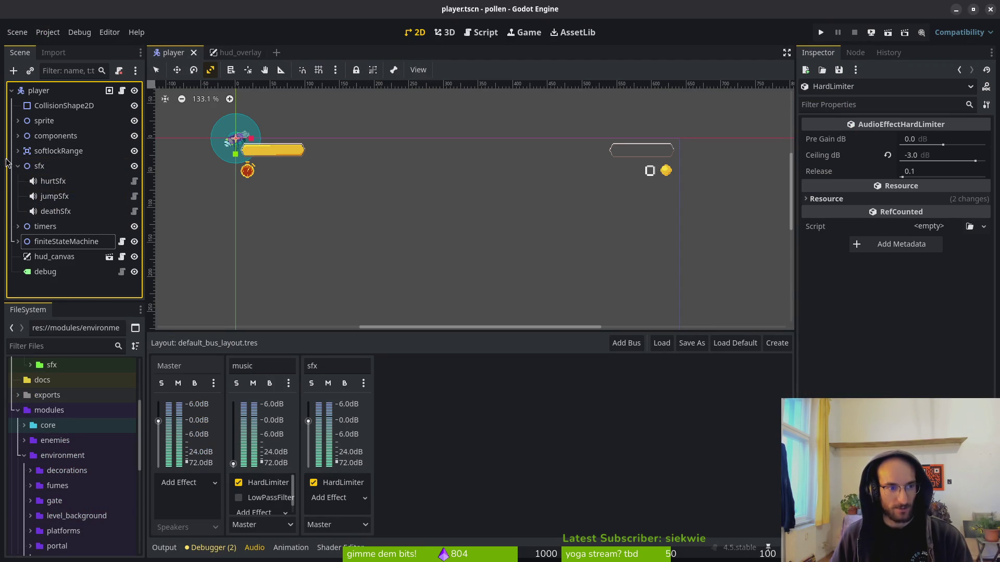
- Back on YouTube, follow the description's AudioManager GitHub repository link
key("alt+Tab")
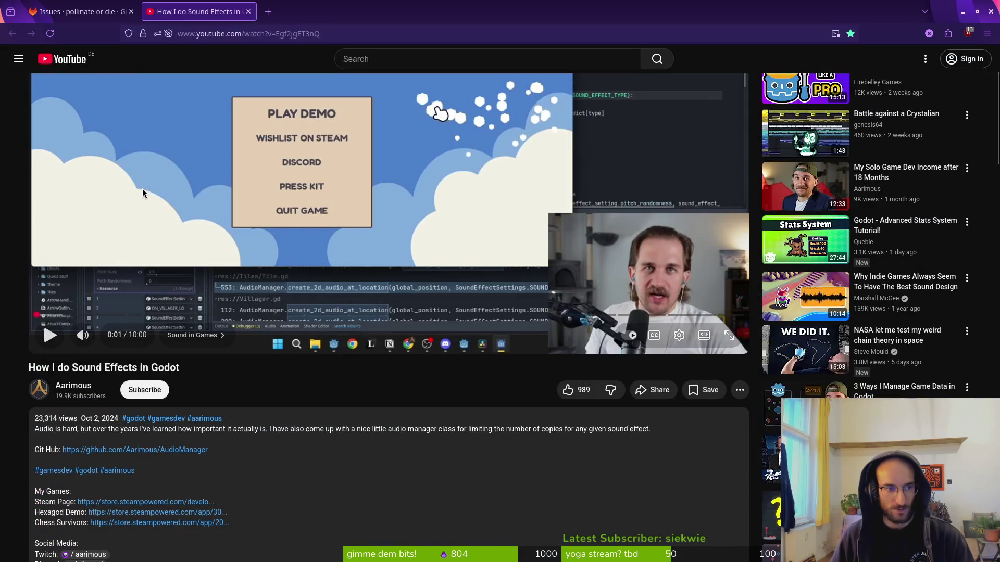
left_click(370, 35)
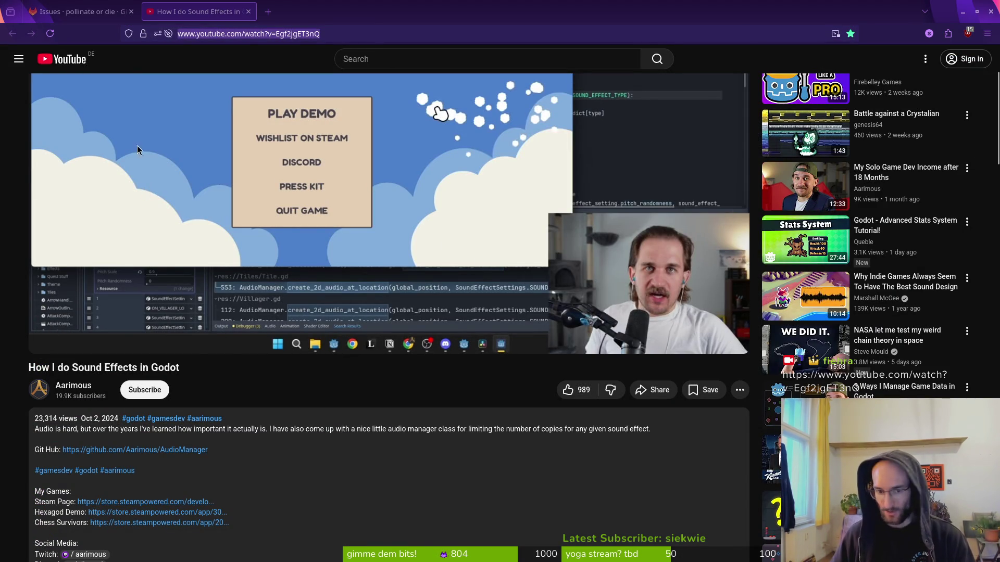
left_click(134, 451)
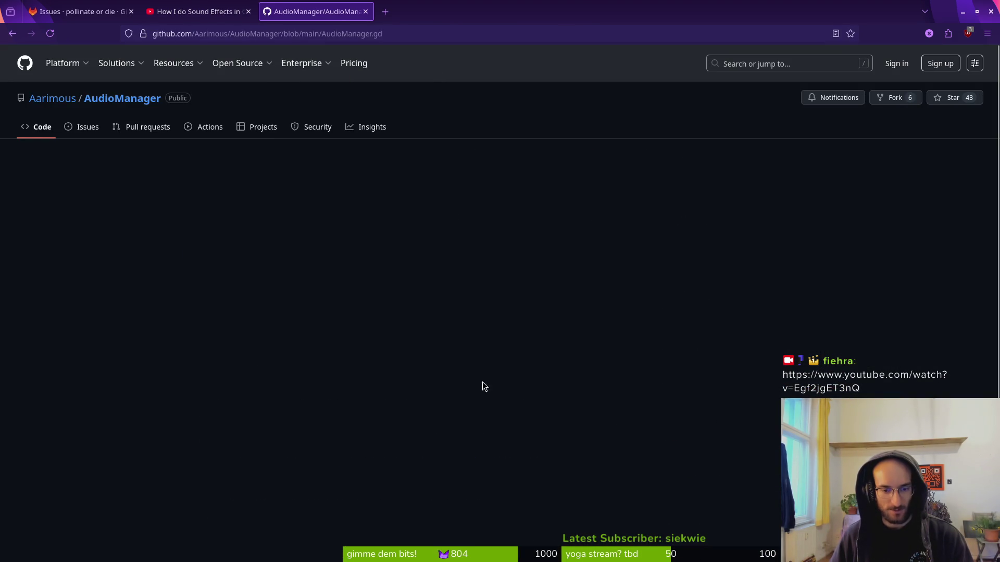
- Open SoundEffectSetting.gd from the repository and look up the Resource symbol on line 2
scroll(428, 324, "down", 5)
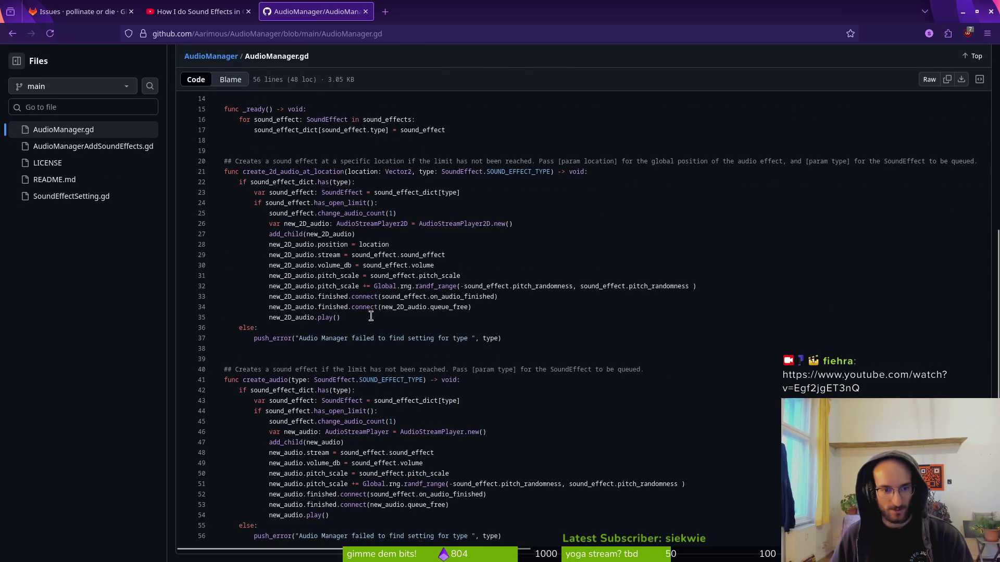
scroll(371, 316, "down", 1)
scroll(400, 412, "up", 6)
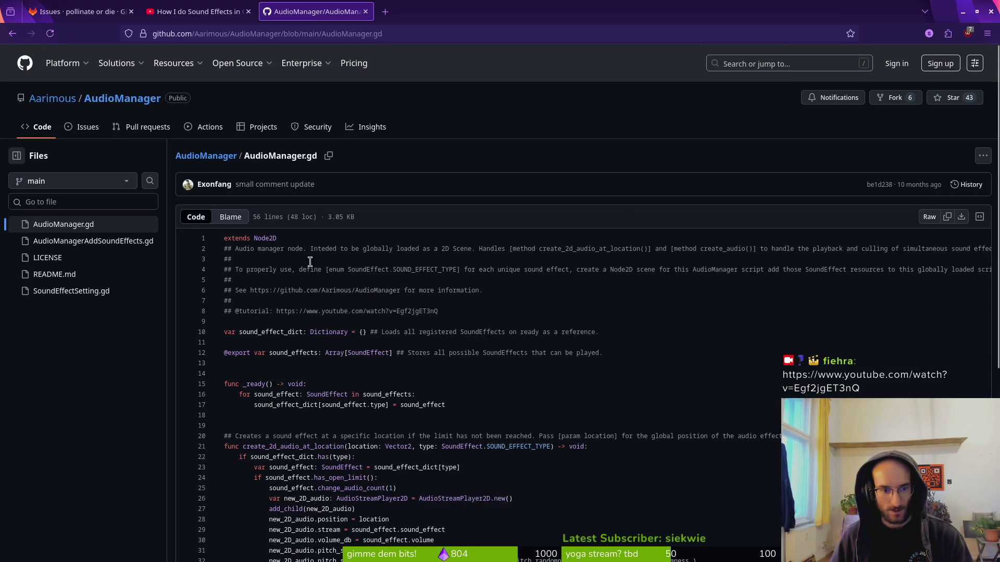
key("alt+Left")
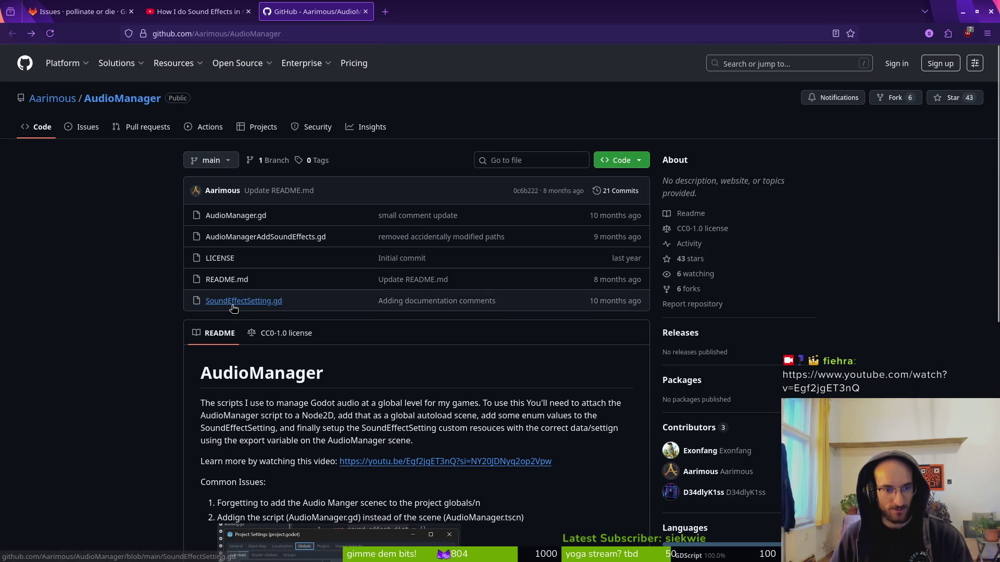
left_click(233, 303)
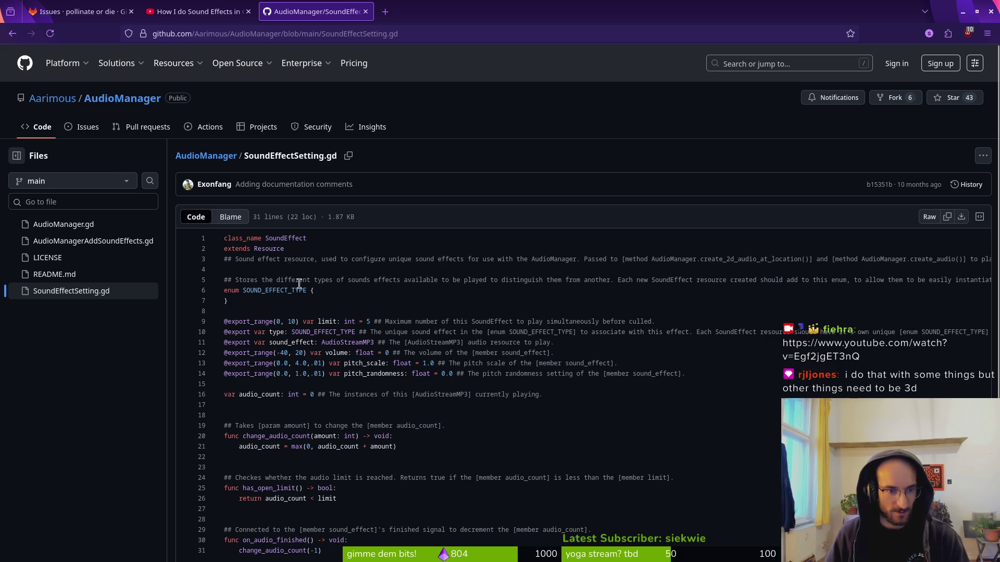
mouse_move(221, 243)
left_mouse_down()
mouse_move(330, 283)
mouse_move(314, 274)
left_mouse_up()
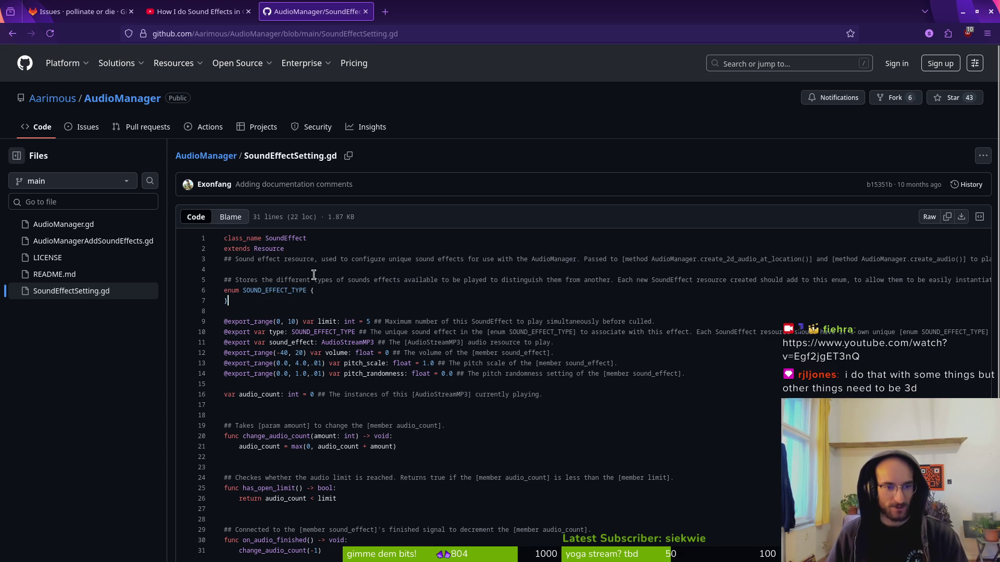
left_click(296, 249)
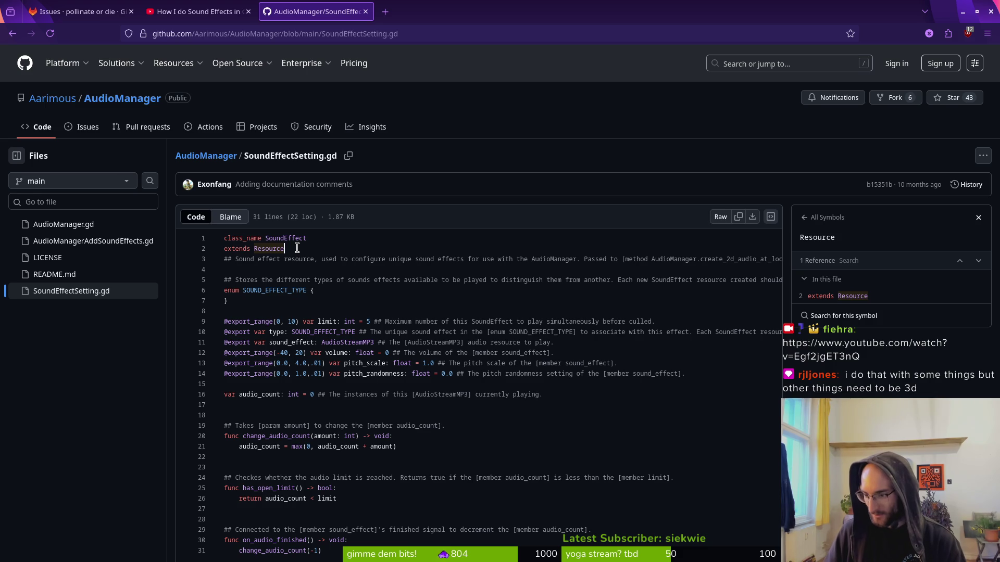
- Back in AudioManager.gd, select create_2d_audio_at_location and list its 3 references
scroll(448, 367, "down", 1)
scroll(461, 354, "up", 1)
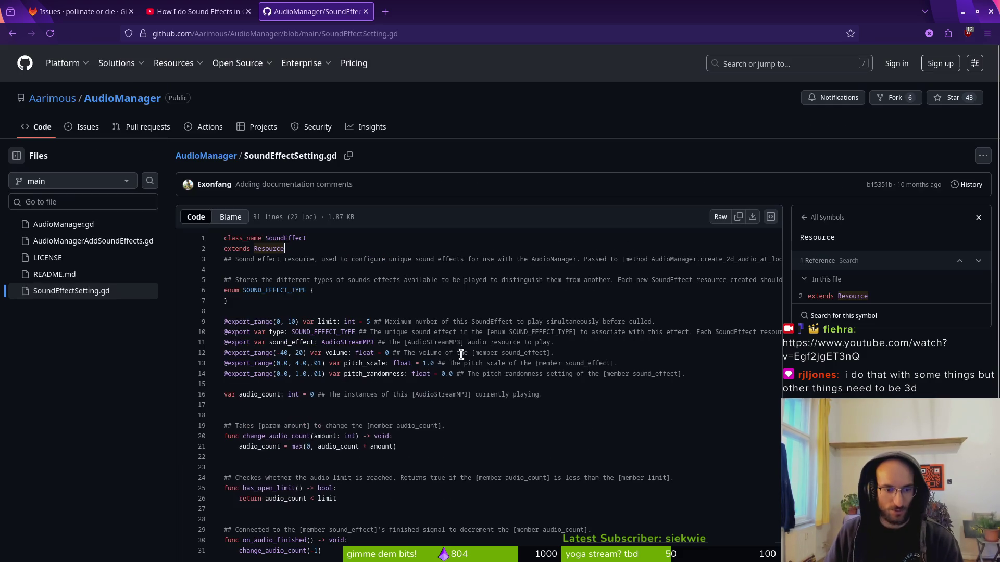
key("alt+Left")
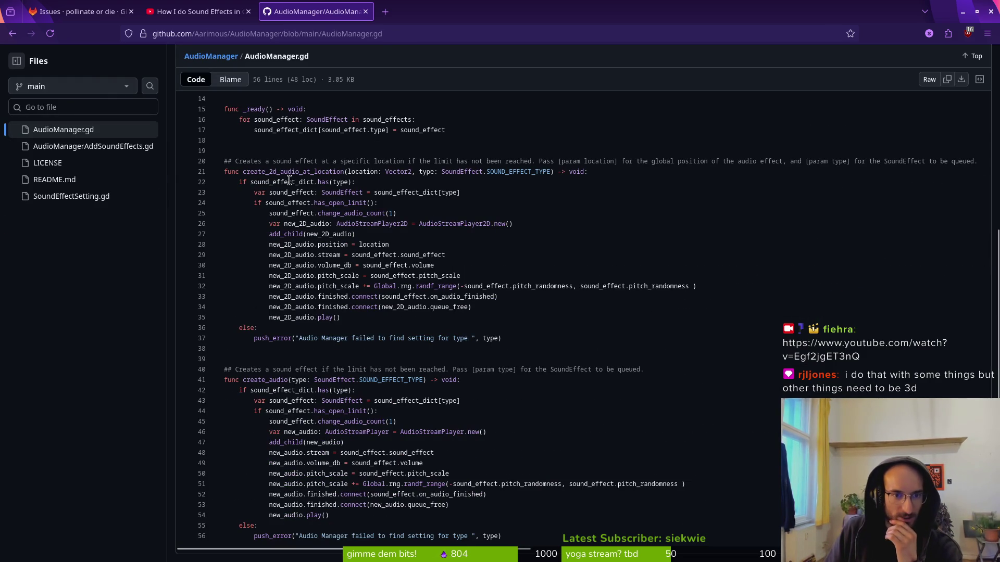
left_click_drag(240, 175, 336, 174)
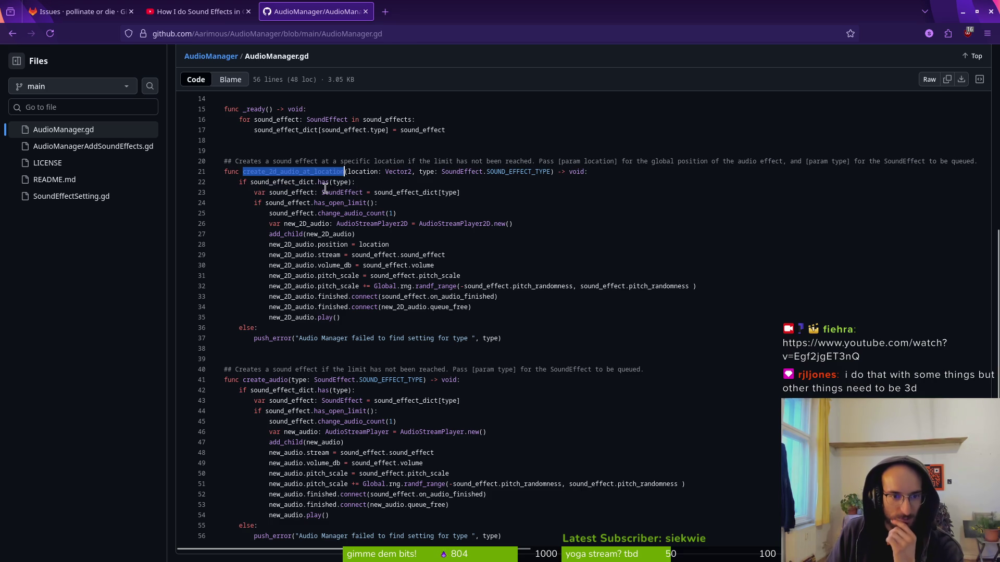
left_click(274, 173)
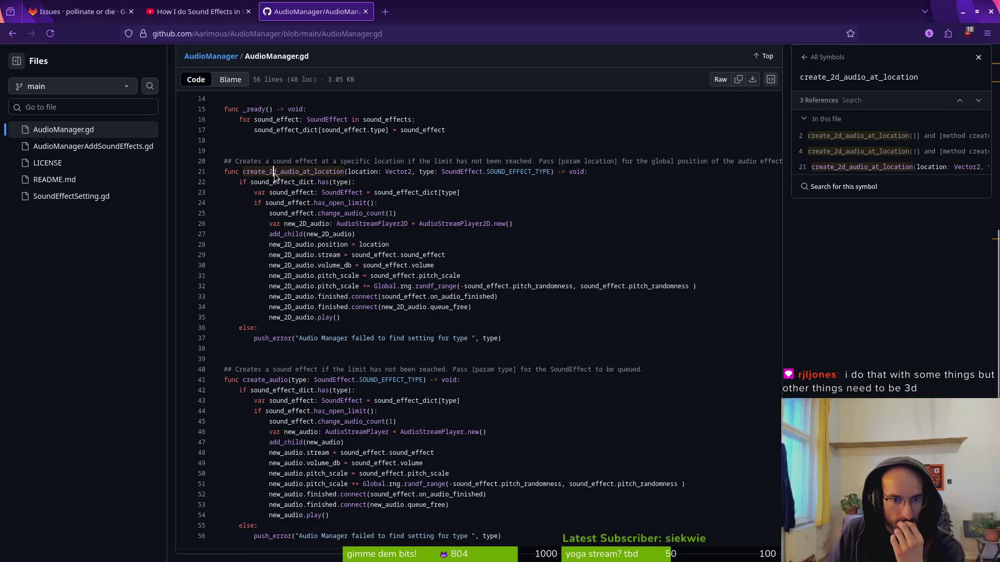
scroll(358, 437, "down", 1)
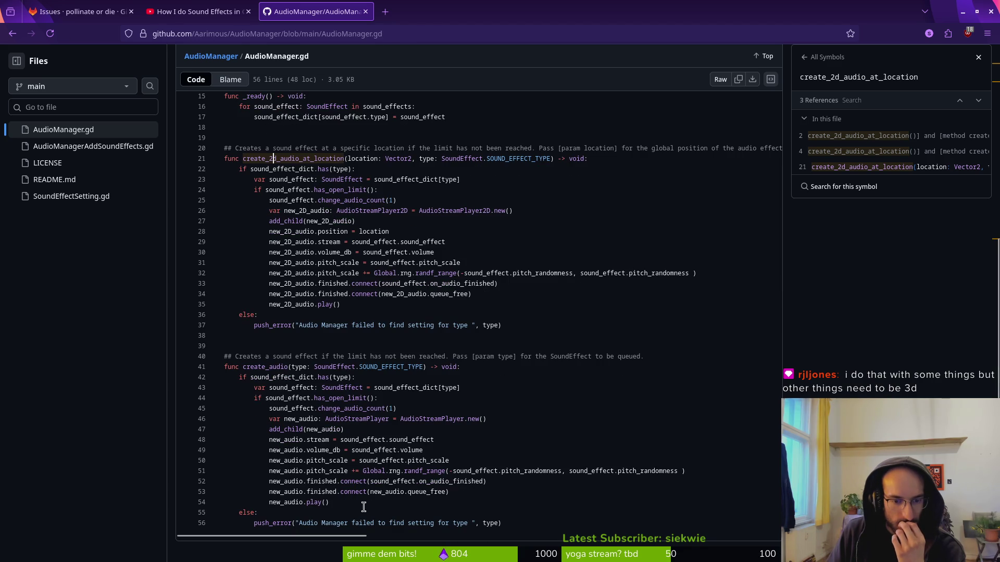
scroll(474, 386, "up", 5)
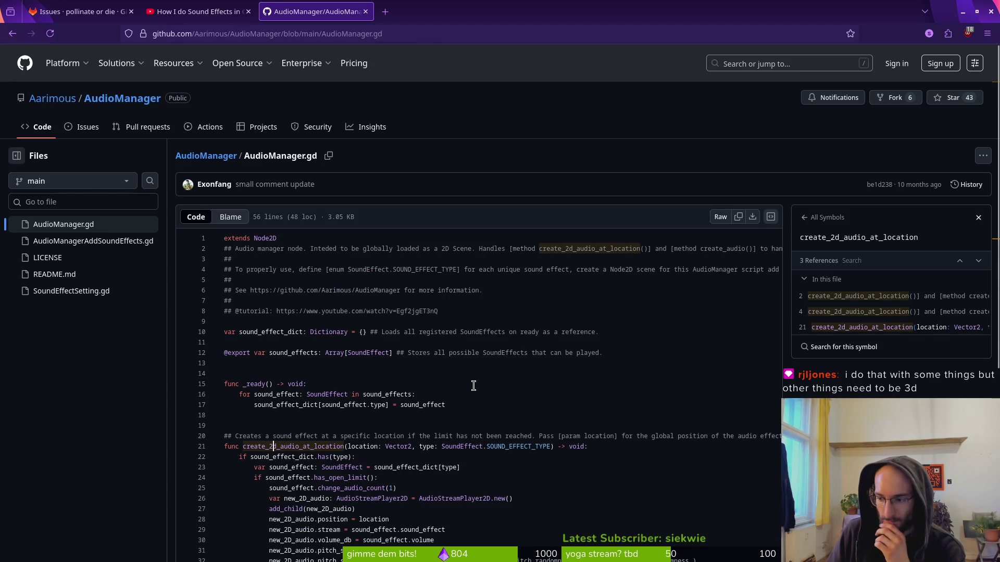
- Review the tig diffs for dying.gd, reward_component.gd and player.tscn, then quit tig
key("alt+Tab")
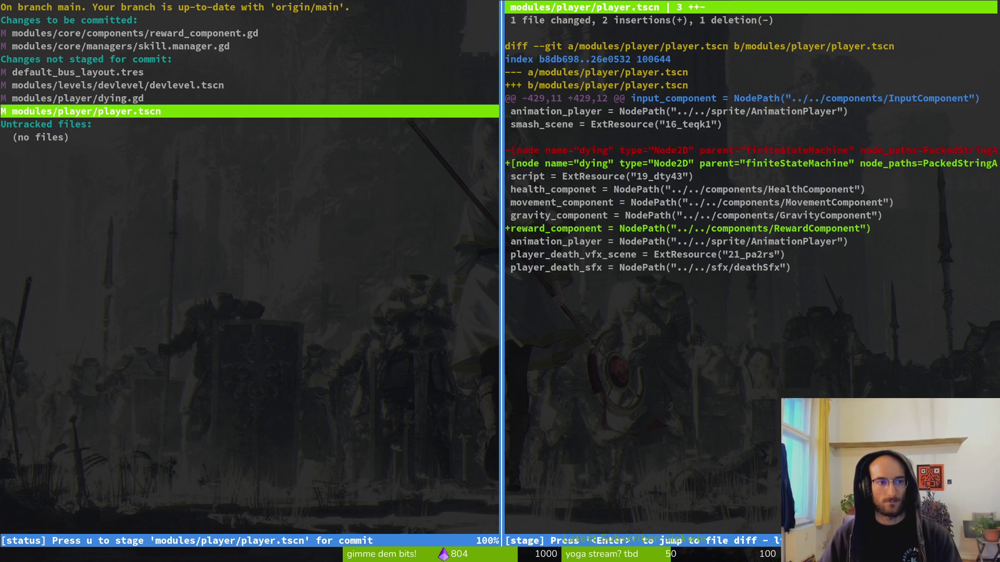
left_click(78, 98)
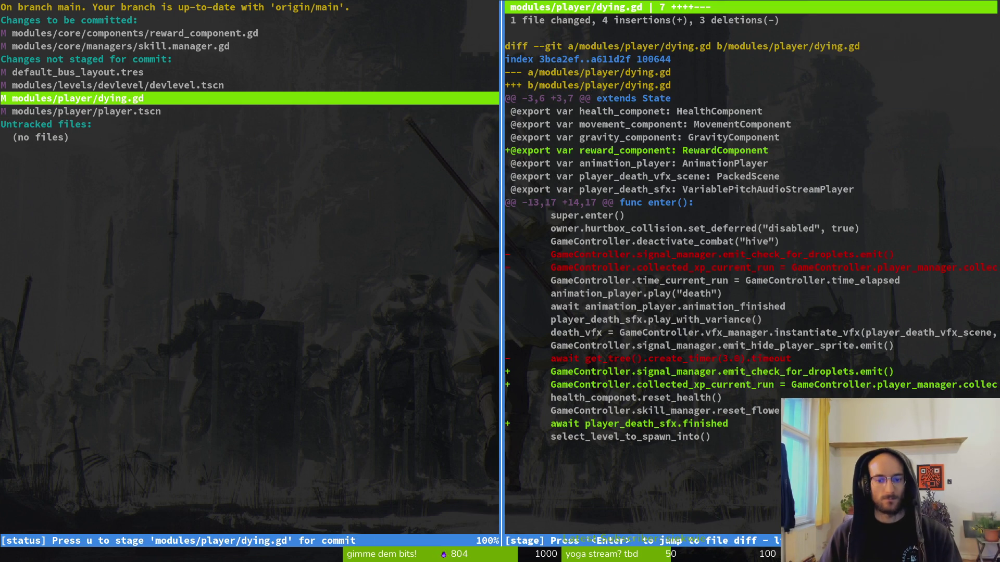
left_click(78, 85)
left_click(78, 46)
left_click(78, 33)
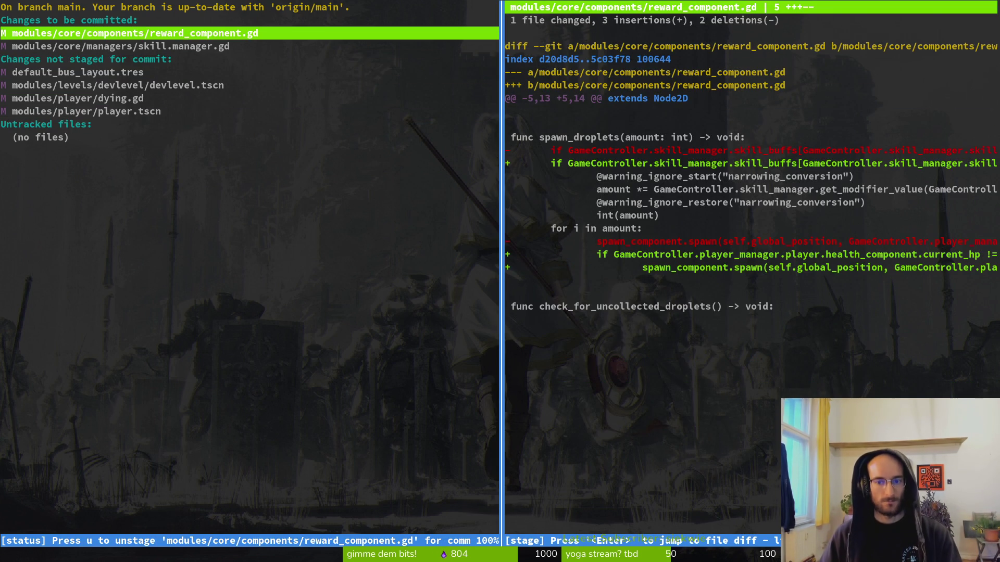
left_click(78, 72)
left_click(78, 98)
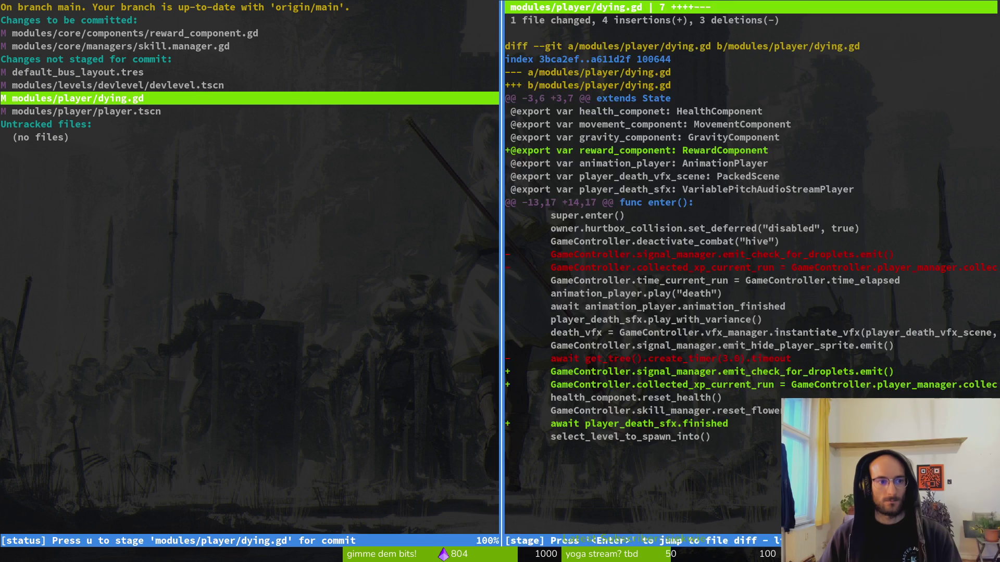
left_click(78, 111)
key("q")
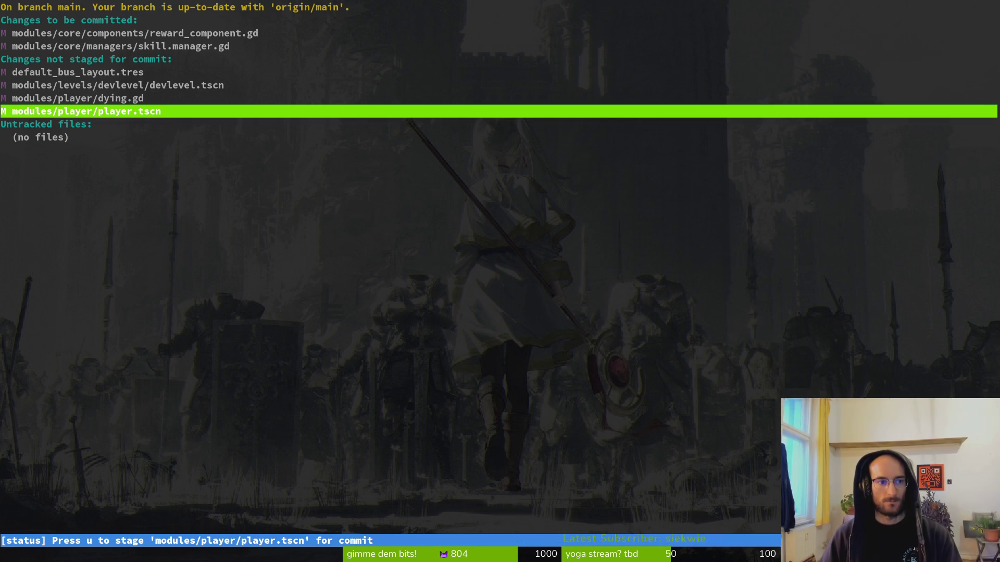
key("q")
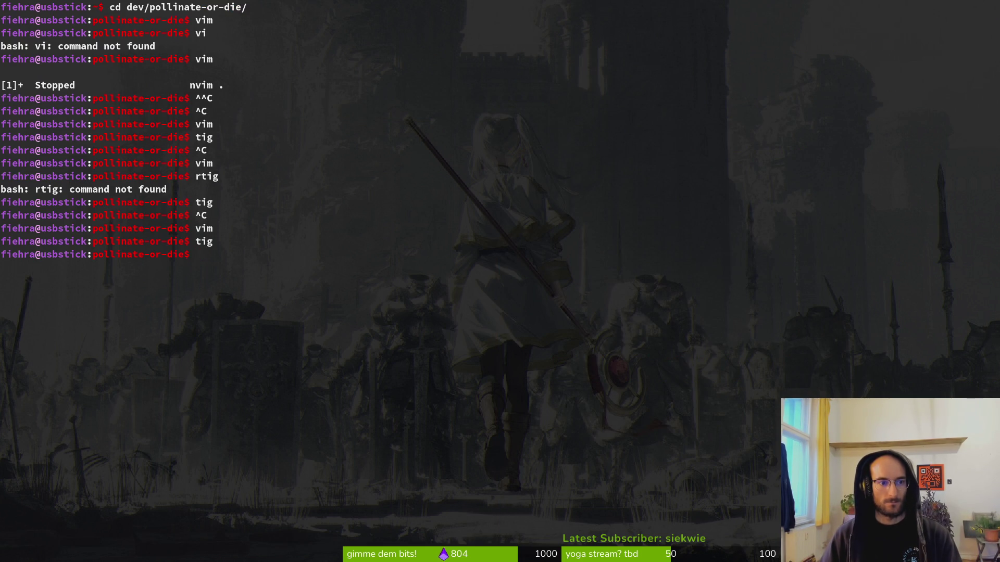
type("tig")
- Relaunch tig to recheck the dying.gd diff, then quit and start Neovim with 'vi .'
key("BackSpace")
key("Return")
type("sj")
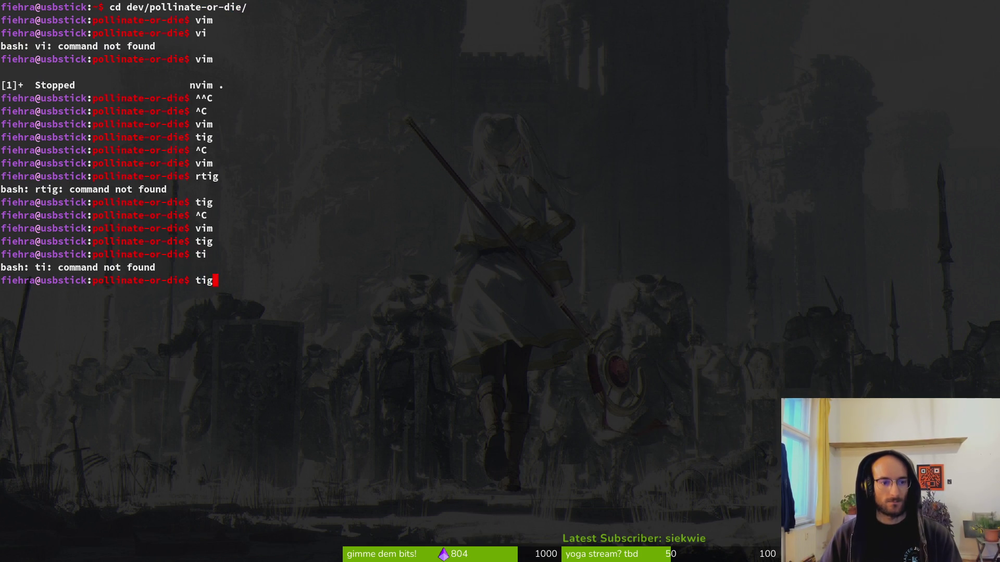
key("Return")
key("Down")
key("Down")
key("Down")
key("Down")
key("Return")
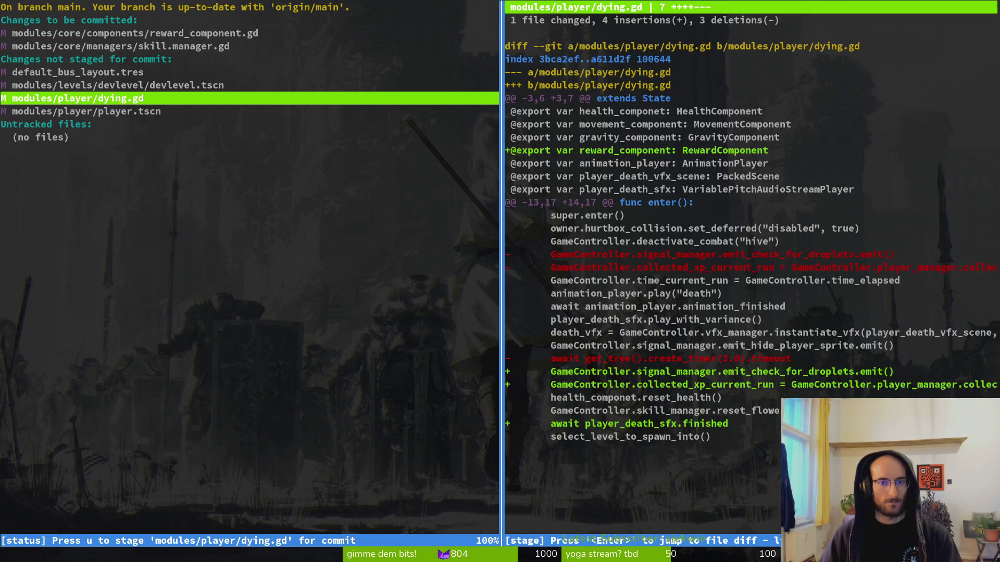
type("q")
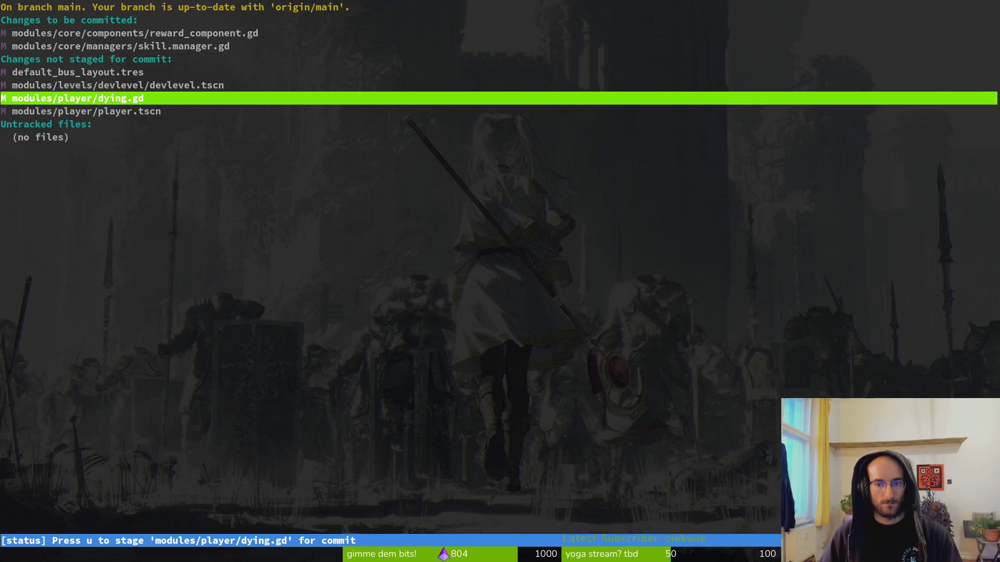
type("qvi .")
key("Return")
type("reward")
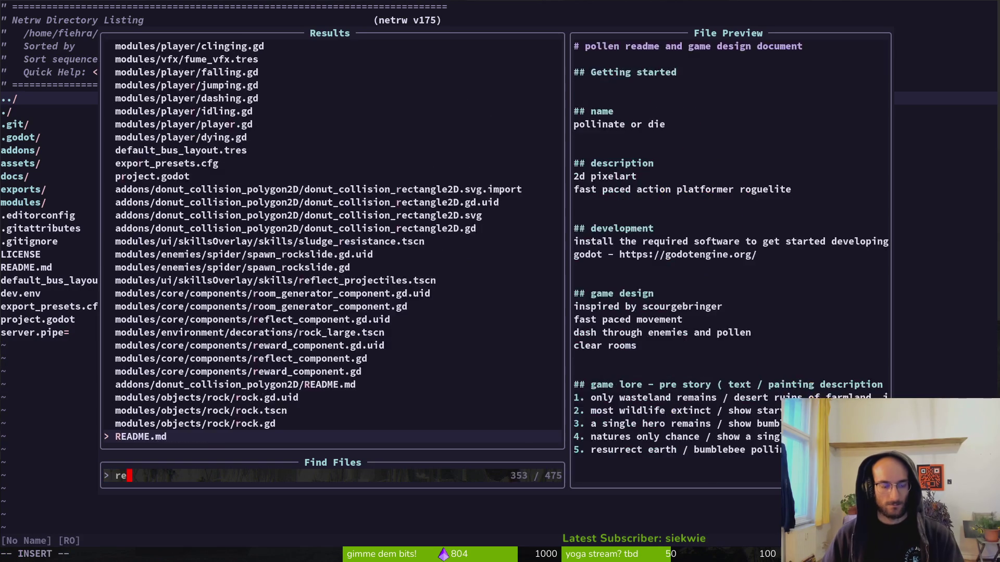
key("Return")
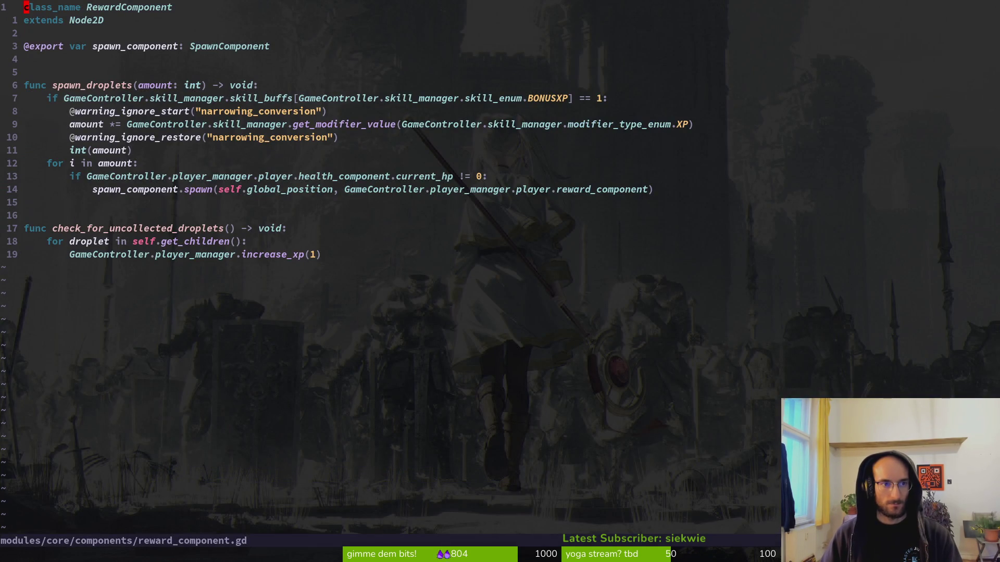
key("ctrl+p")
type("dying")
key("Return")
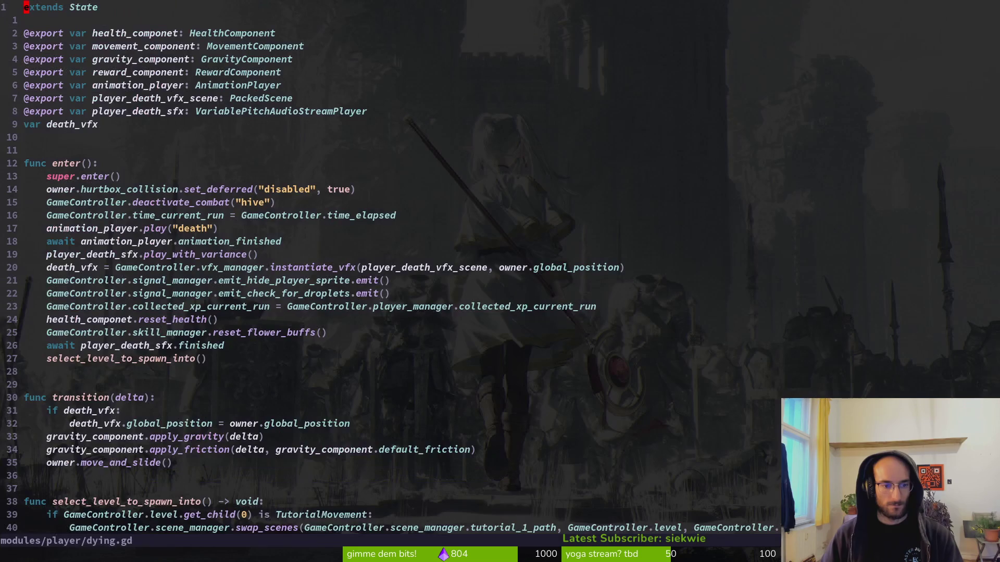
key("j")
key("j")
key("j")
key("d")
key("d")
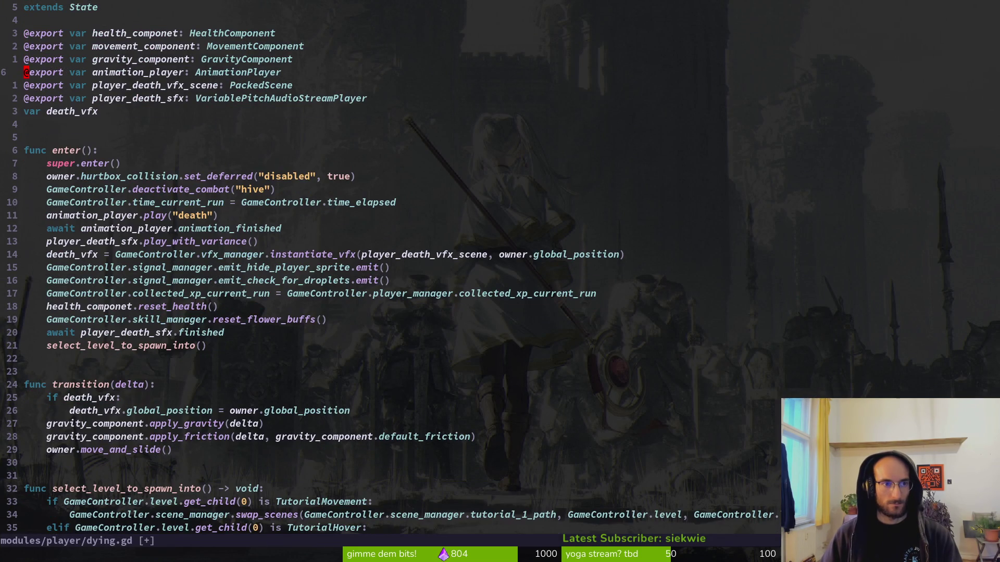
type(":w")
key("Return")
key("4")
key("0")
key("j")
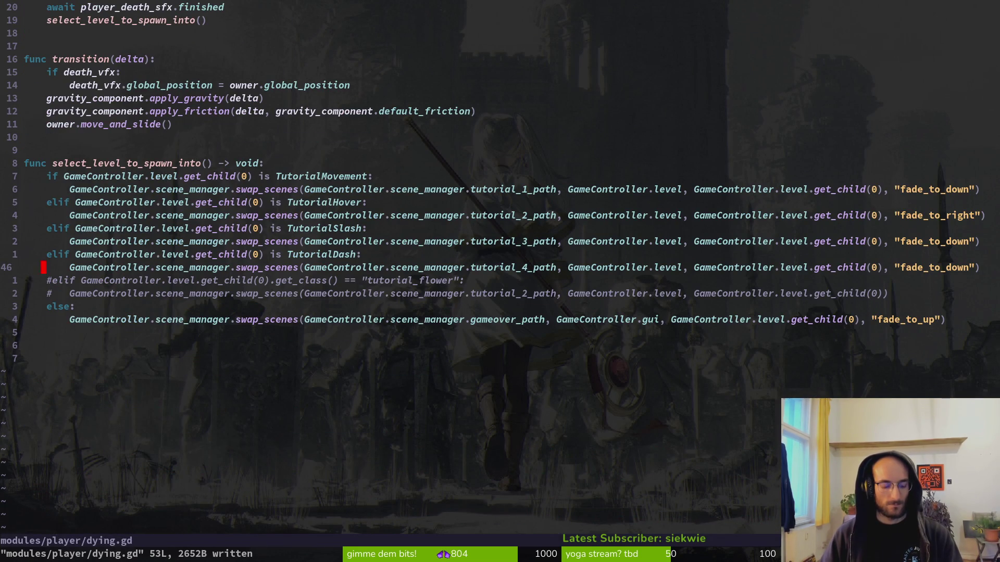
- Stage dying.gd and player.tscn in the git status view and review dying.gd's staged diff
type(":Git")
key("Return")
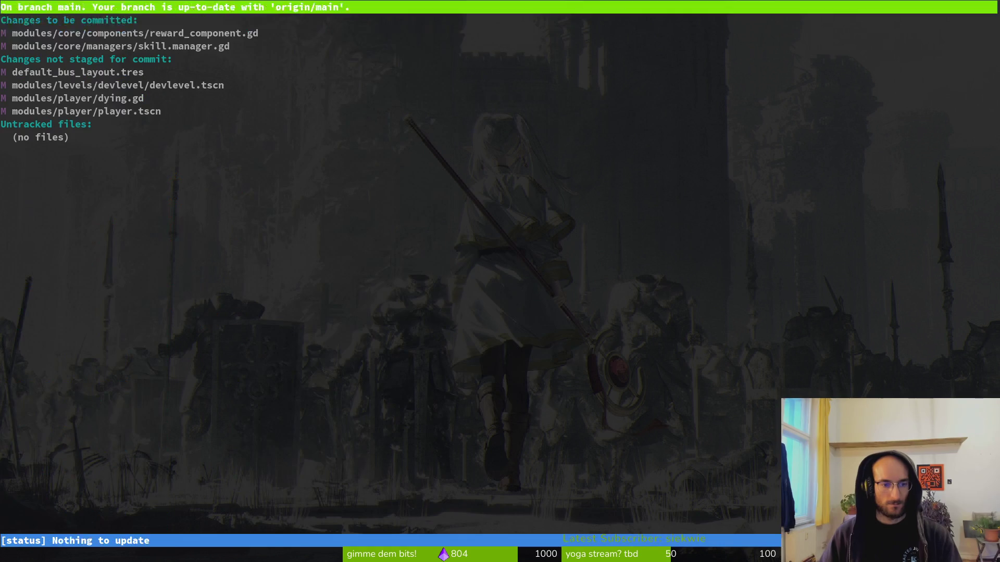
key("j")
key("j")
key("j")
key("Return")
key("u")
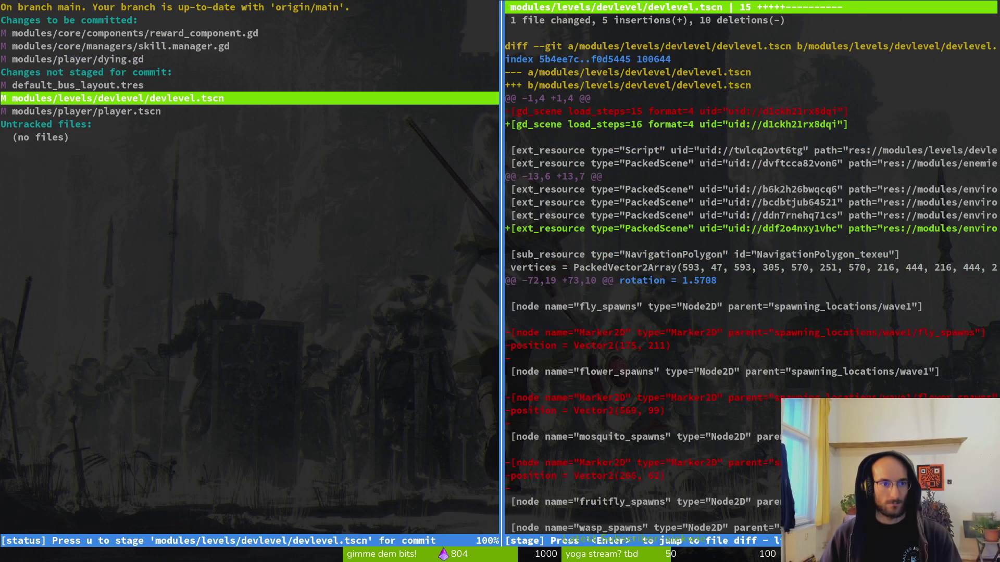
key("j")
key("u")
key("k")
key("k")
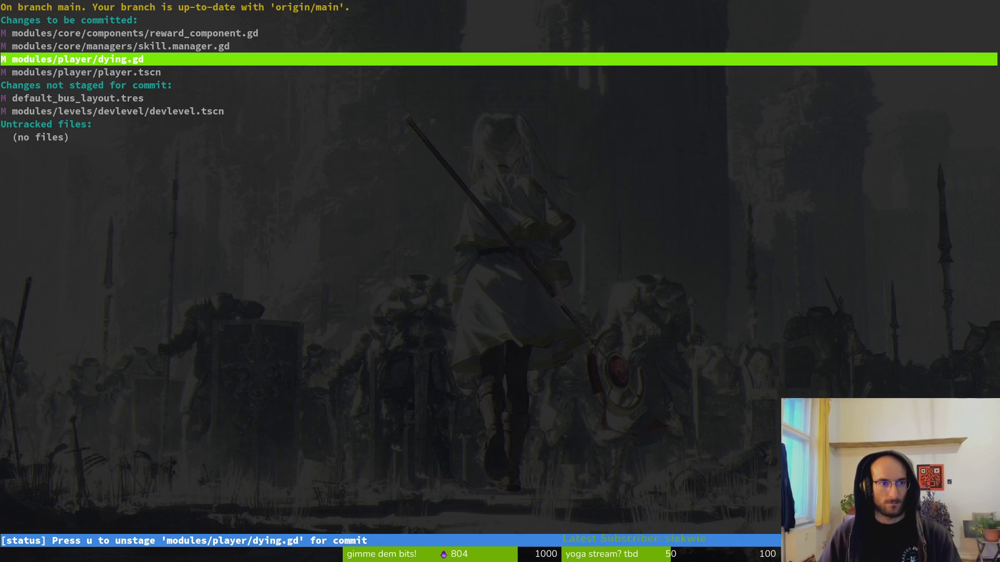
key("Return")
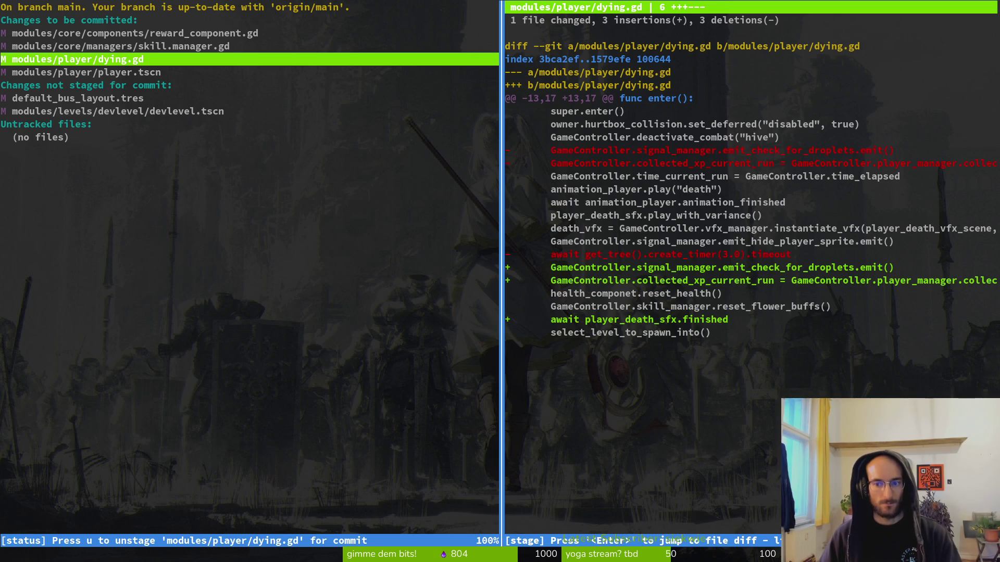
key("q")
key("q")
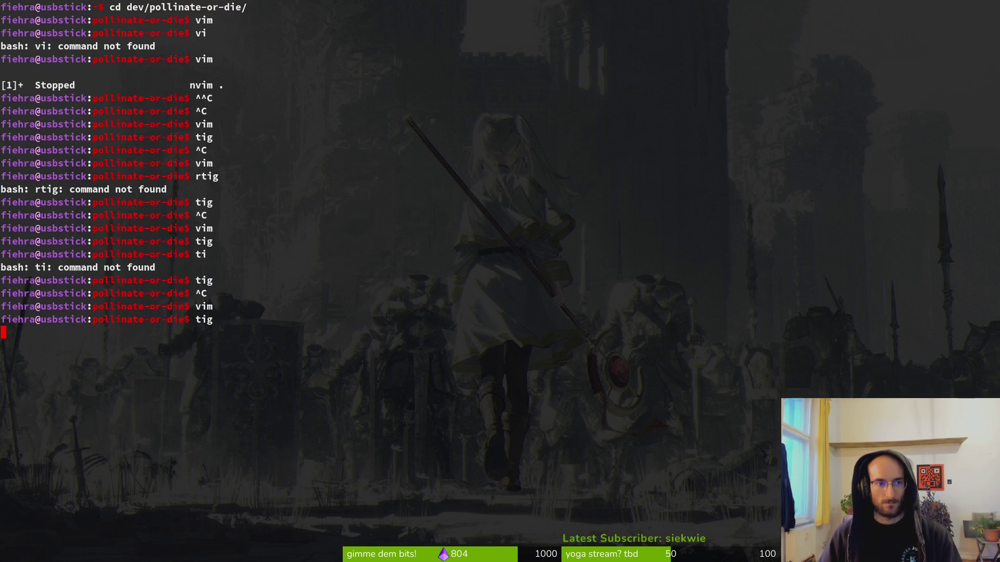
type("vim")
- Launch Neovim in the project folder and open dying.gd via the file finder
key("Return")
key("space")
key("p")
key("f")
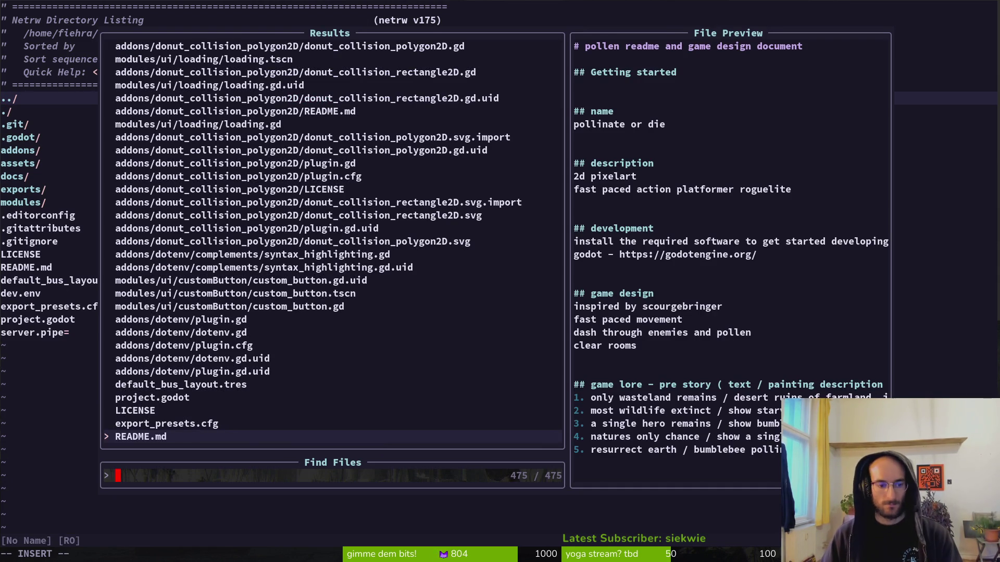
key("Escape")
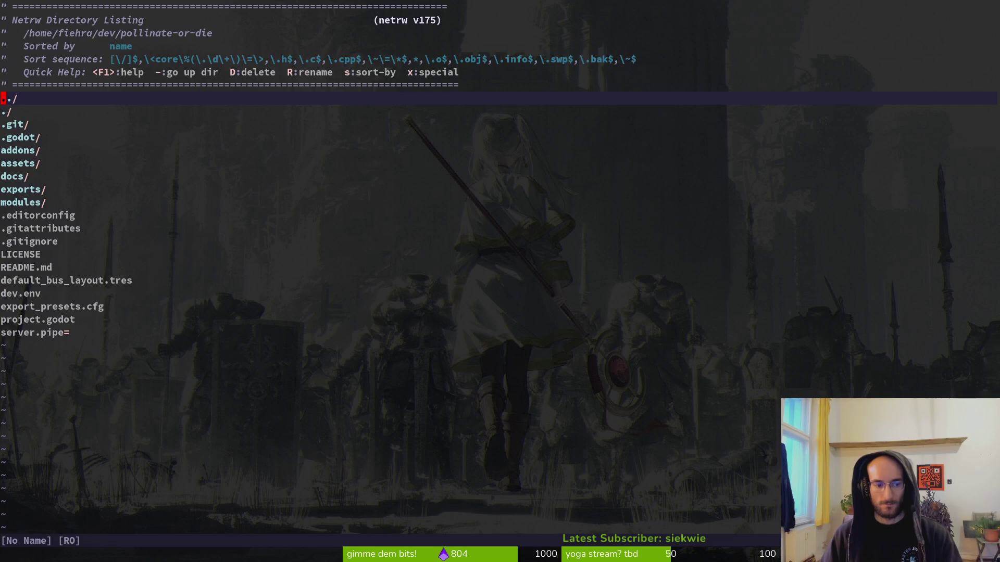
key("ctrl+s")
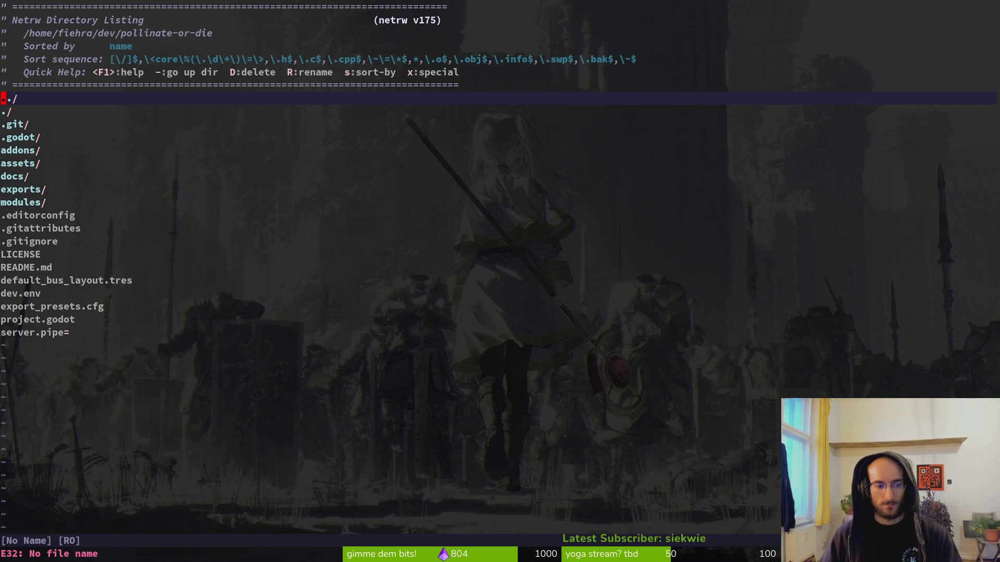
key("space")
key("f")
key("f")
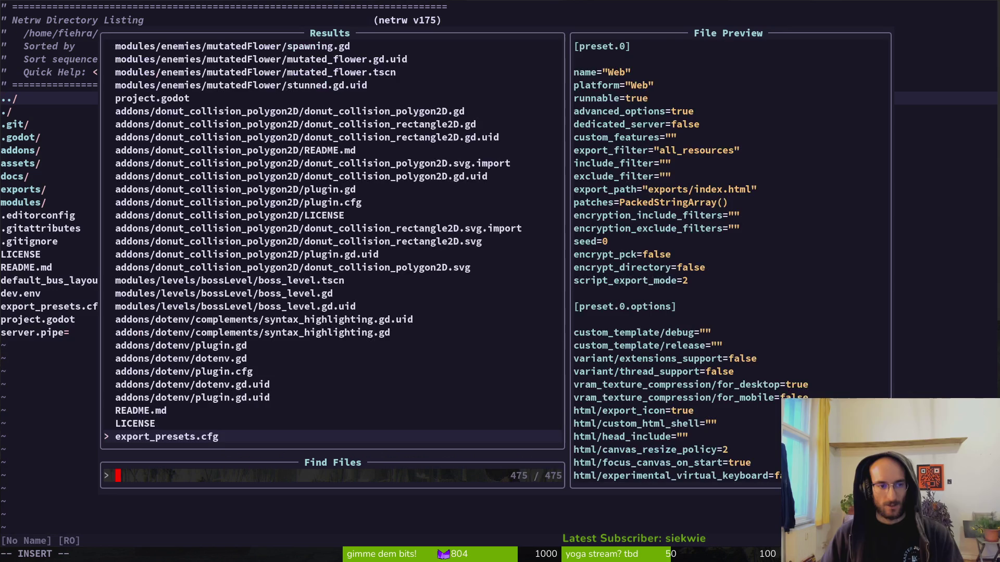
type("dying")
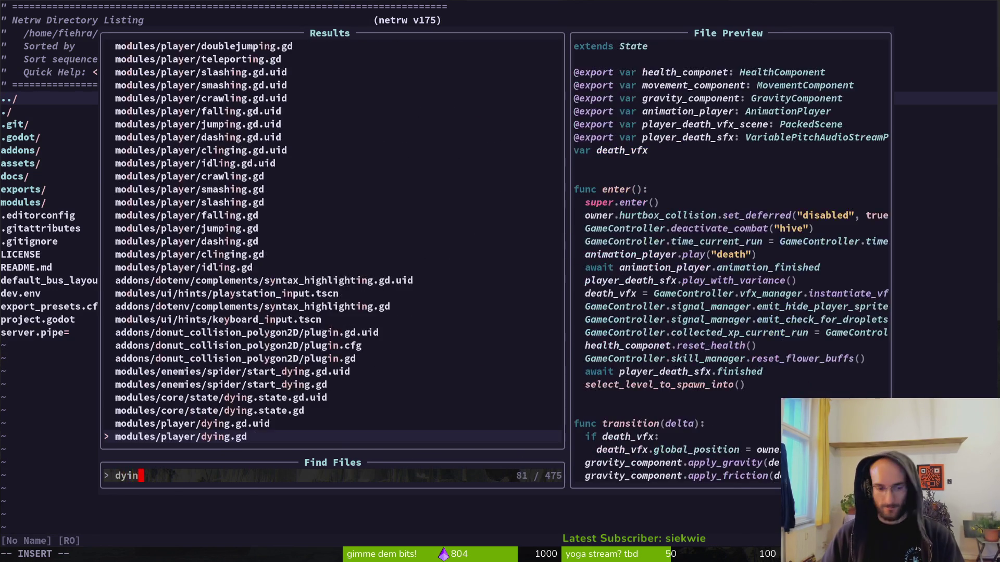
key("Return")
- Move the emit_check_for_droplets and collected_xp_current_run lines below 'await player_death_sfx.finished' and save
left_click(44, 280)
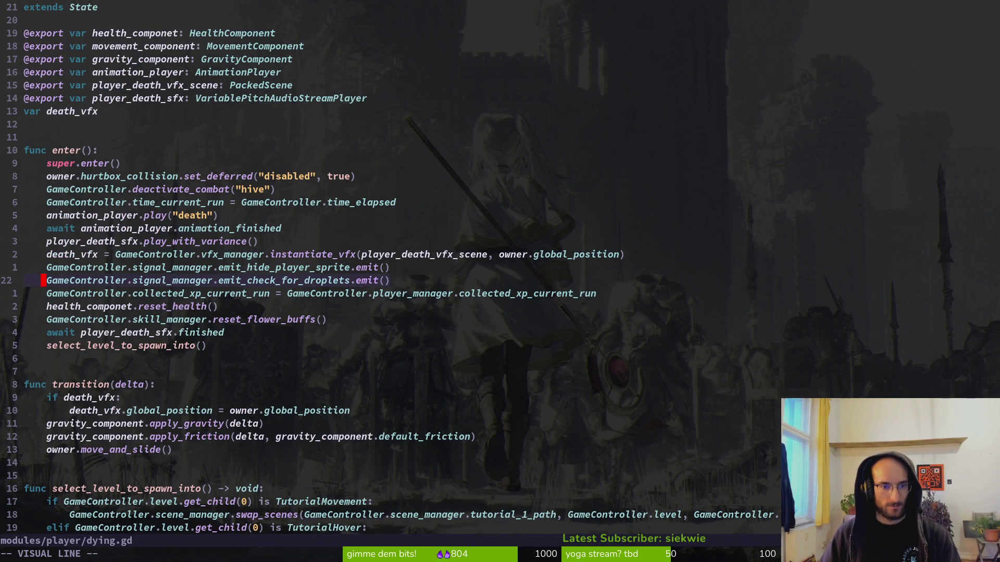
key("j")
key("shift+v")
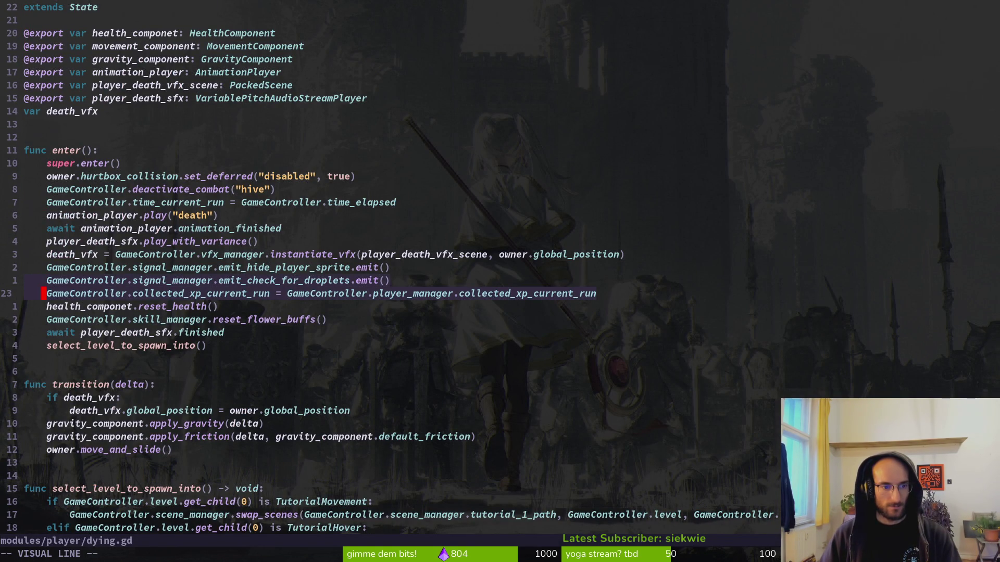
key("J")
key("J")
key("J")
key("Escape")
type(":w")
key("Return")
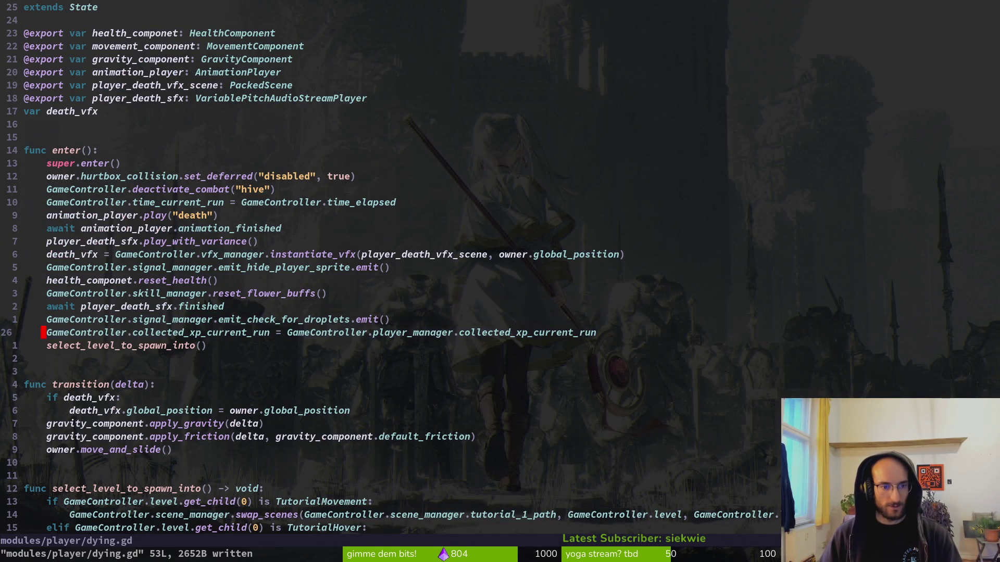
left_click(47, 320)
key("k")
key("k")
key("k")
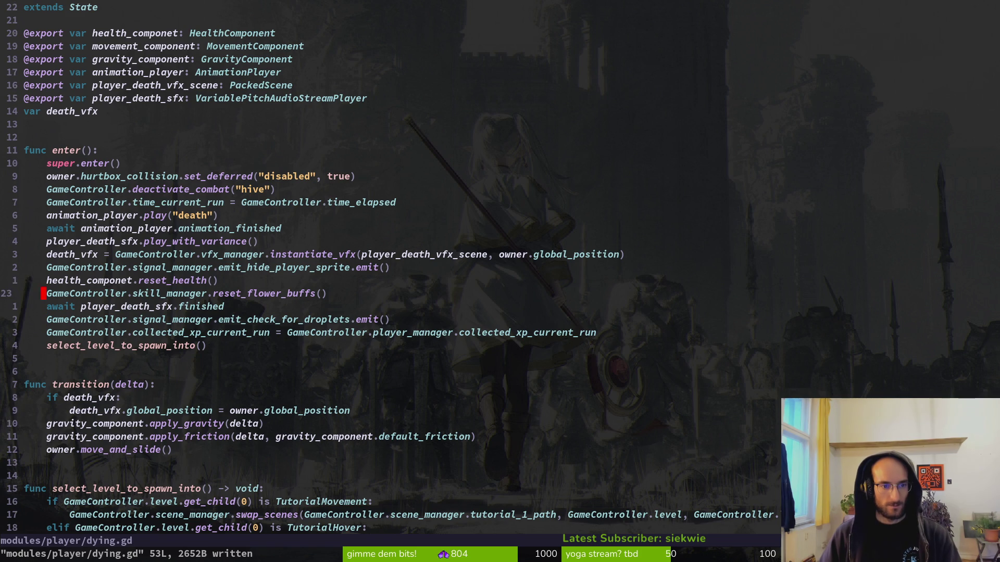
- In reward_component.gd, delete the current_hp check, dedent the droplet spawn call and save
key("space")
key("f")
key("f")
type("reward")
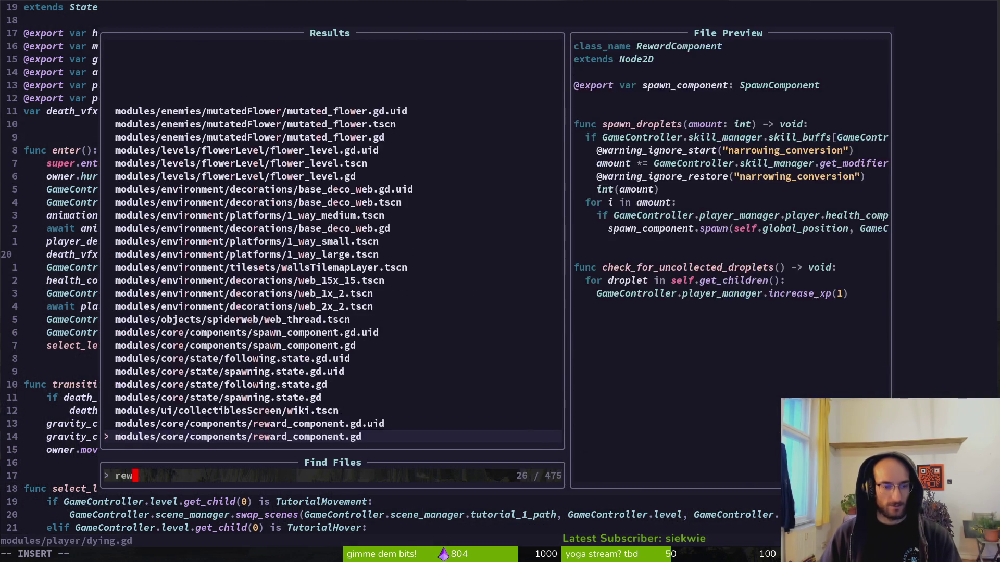
key("Return")
key("j")
key("j")
key("j")
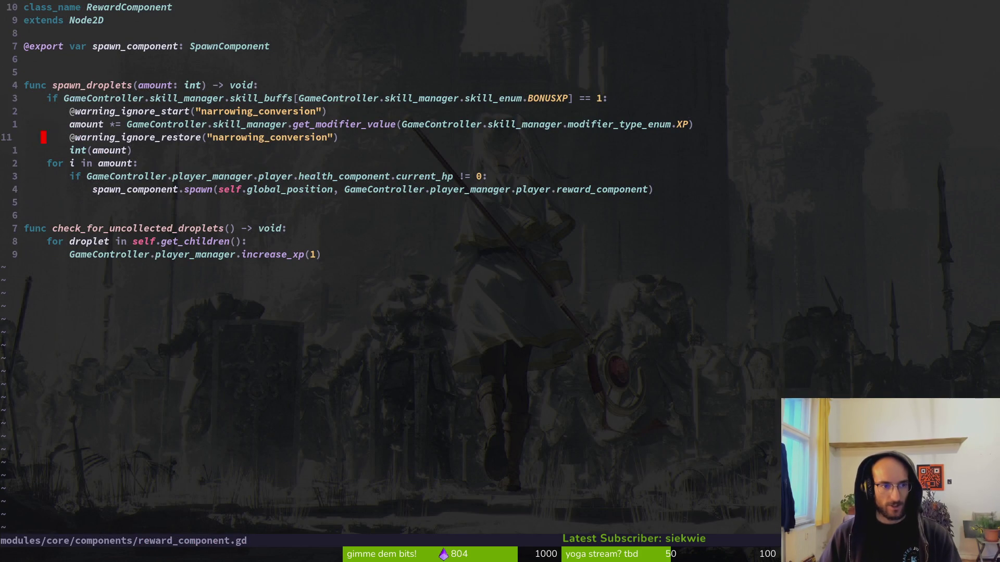
key("d")
key("d")
key("shift+v")
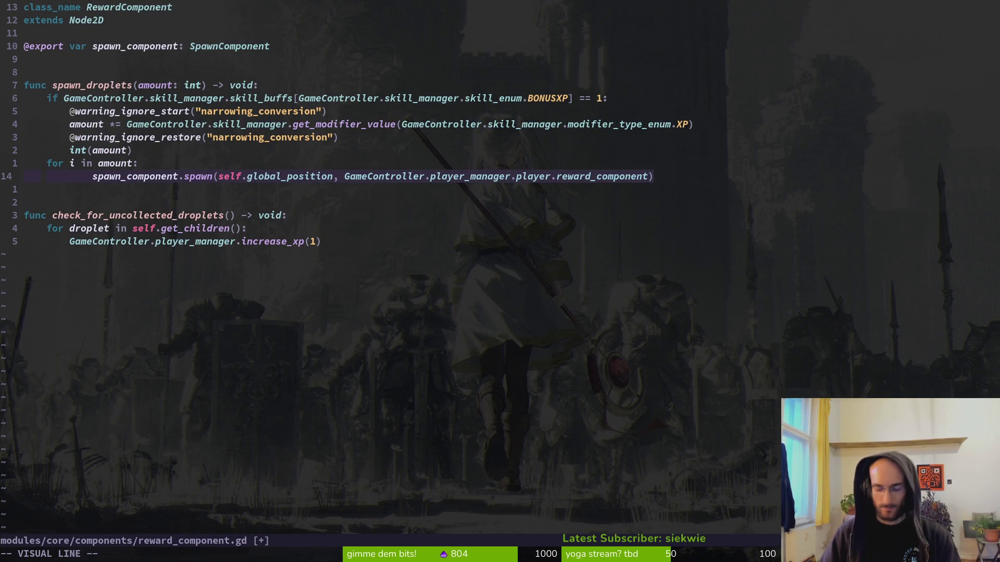
key("less")
type(":w")
key("Return")
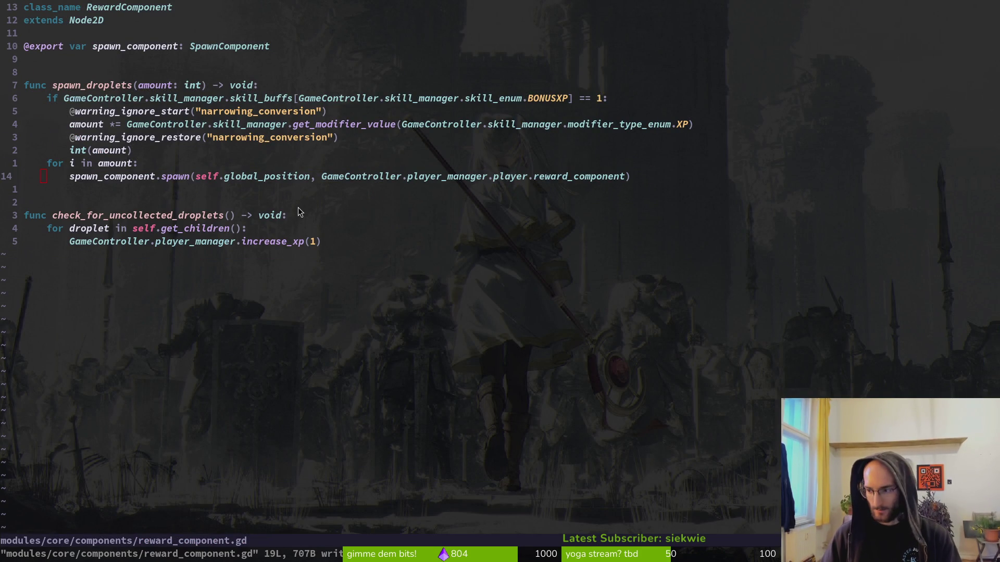
key("F5")
key("alt+Tab")
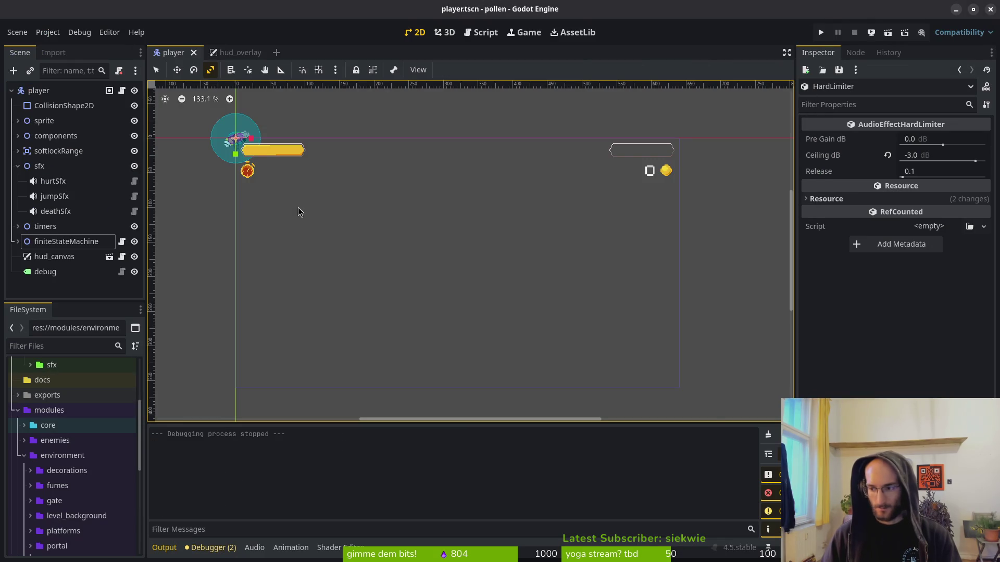
- Playtest level 4 from the hive until the bee dies, reaching a summary of 18 XP and 11 kills
key("F5")
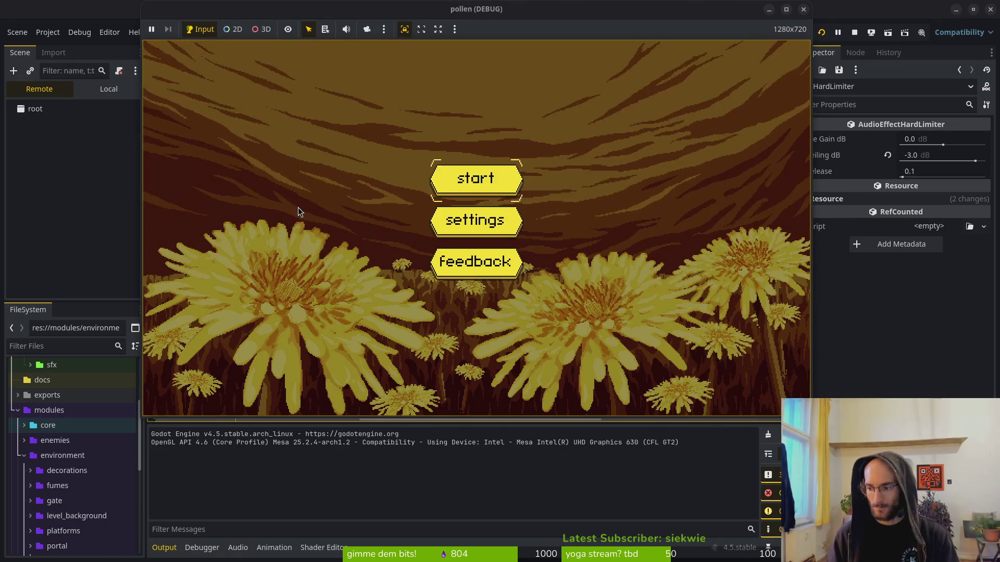
key("Return")
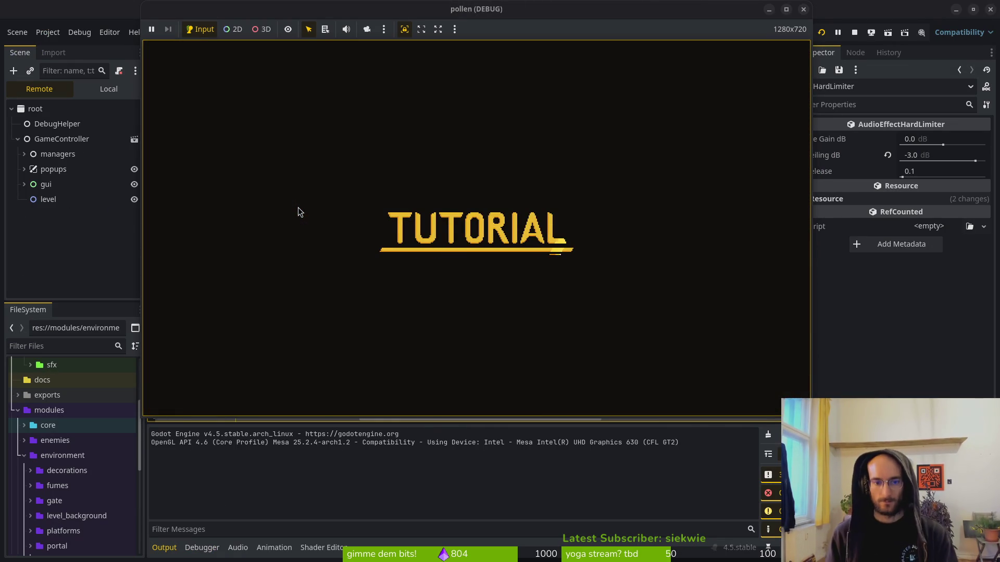
key("Up")
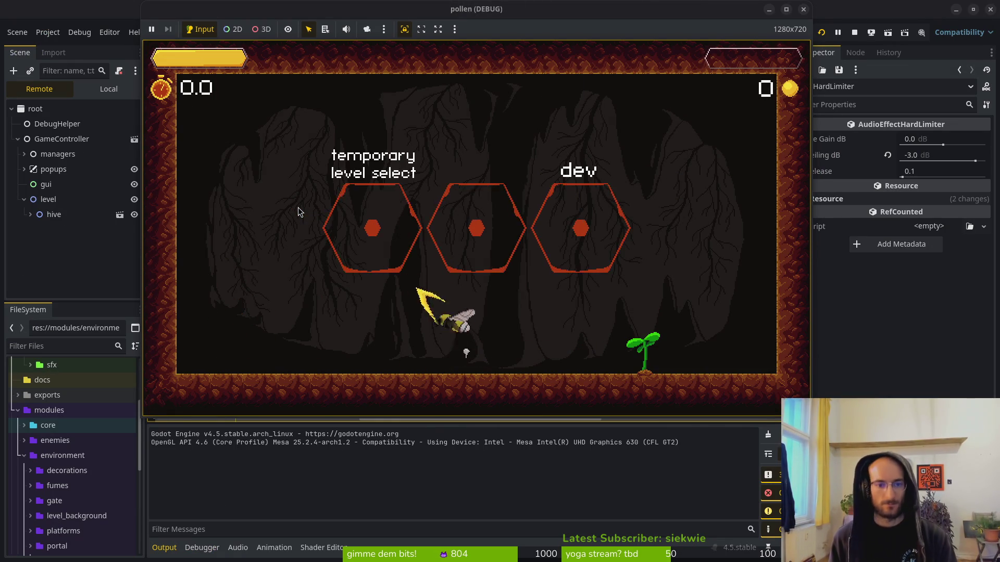
key("Left")
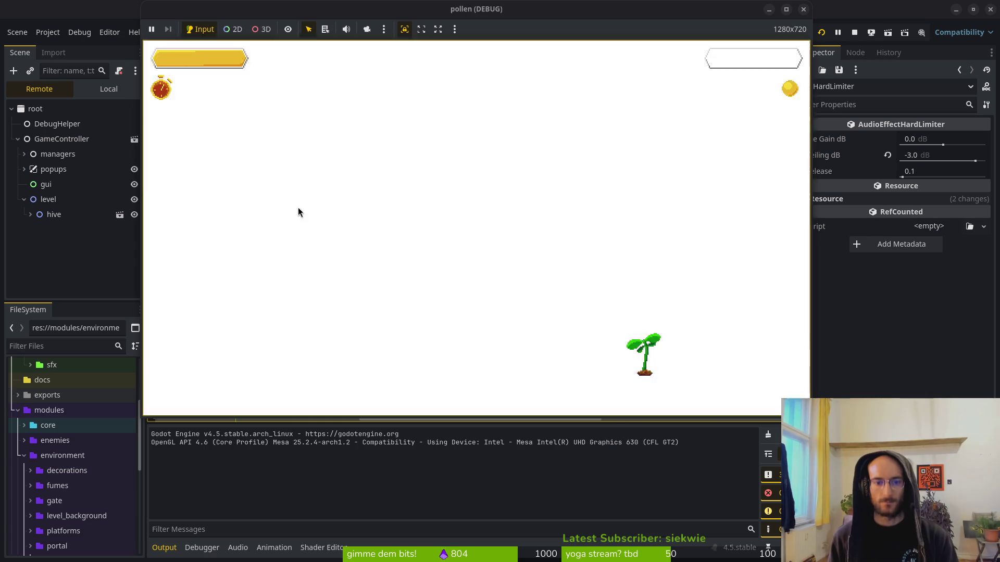
key("Return")
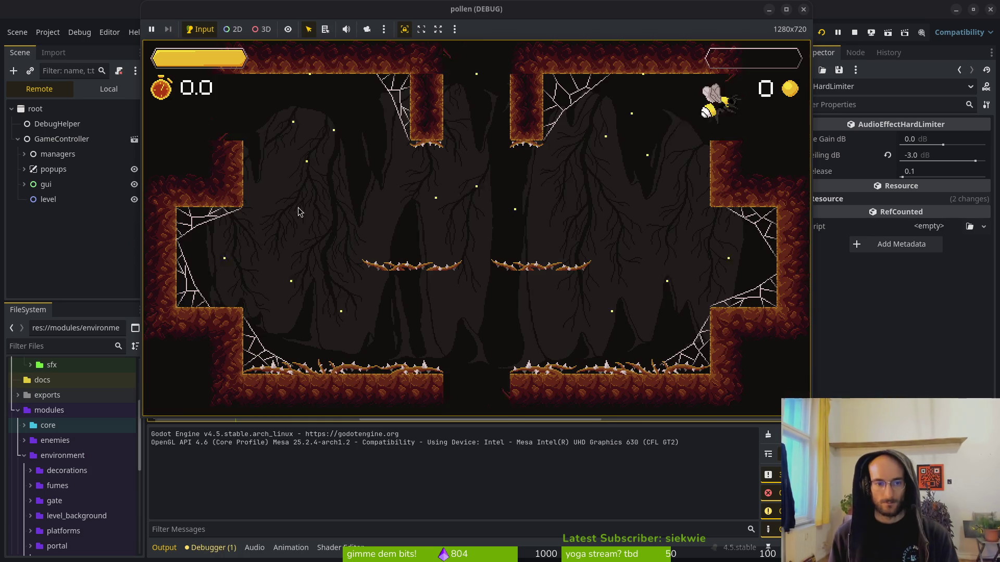
key("Right")
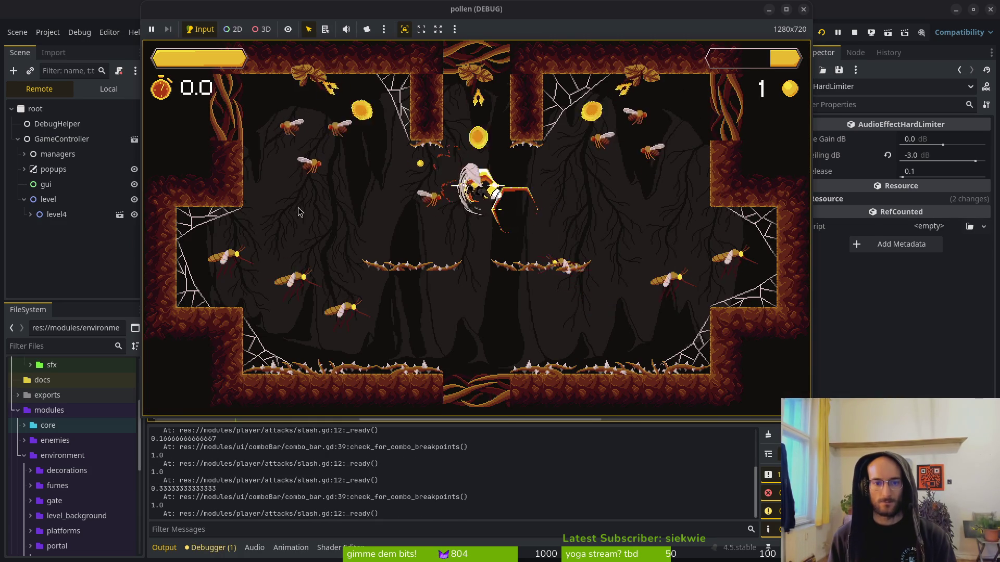
key("Up")
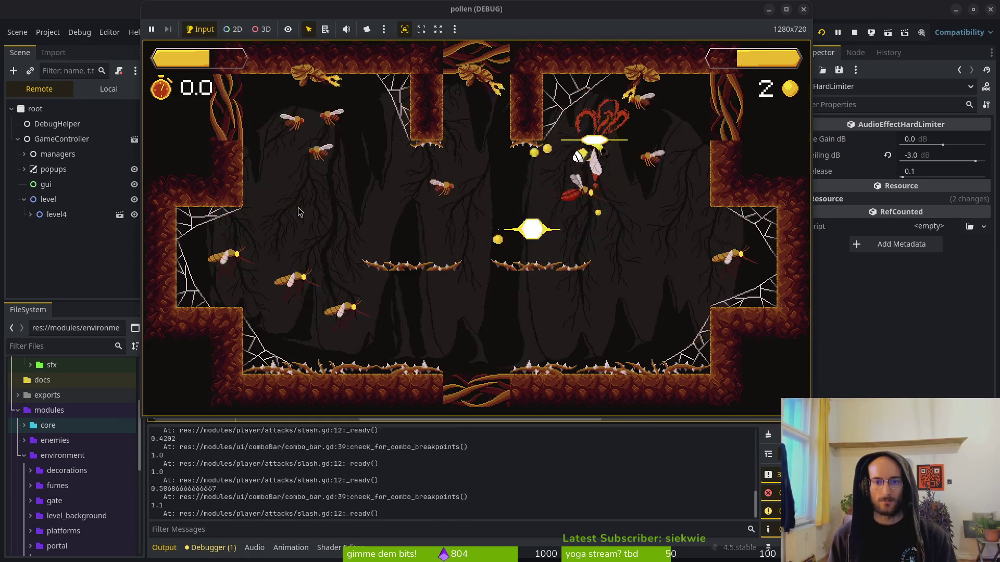
key("Down")
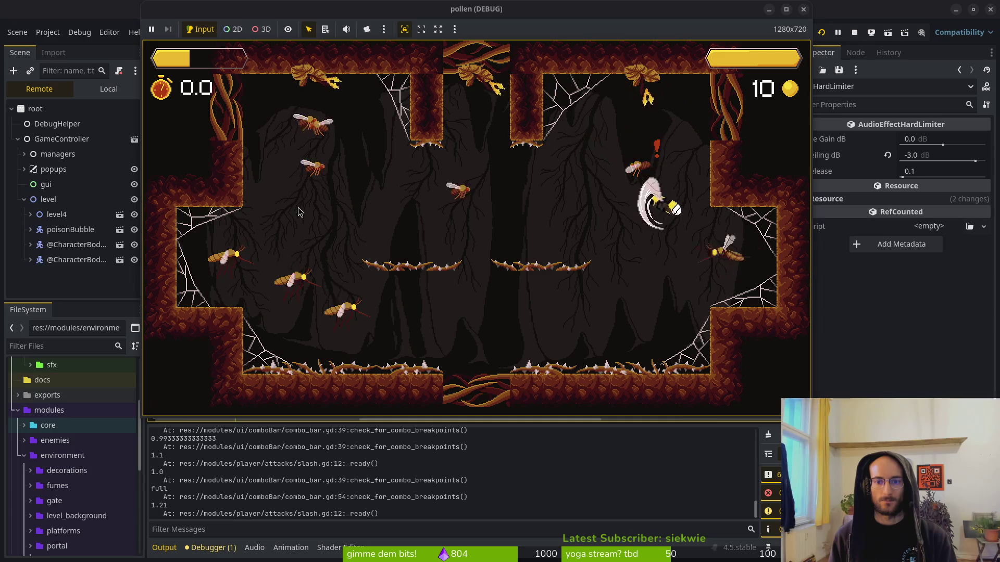
key("Left")
key("Left")
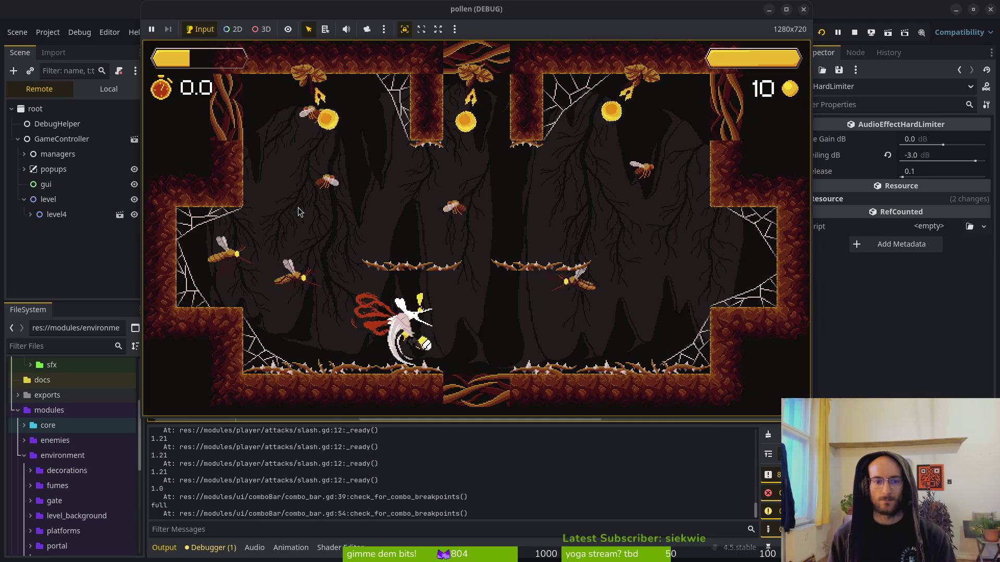
key("Up")
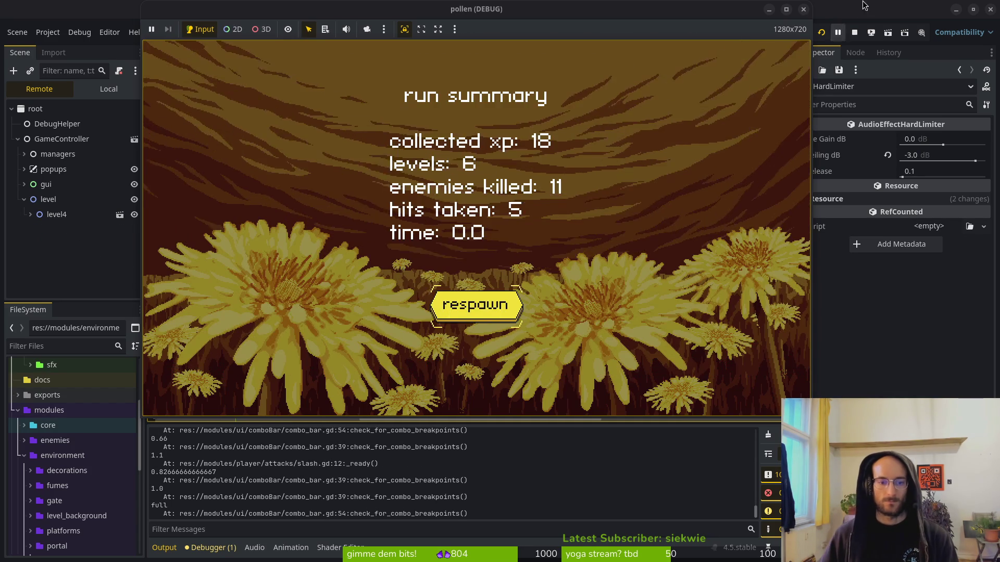
key("F8")
key("alt+Tab")
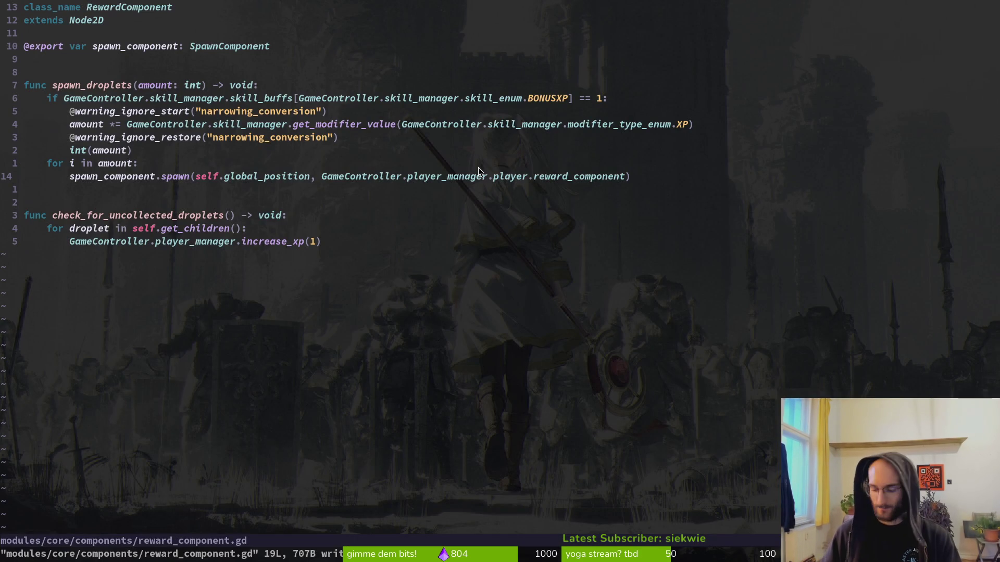
- Undo the dedent and restore the current_hp alive check in reward_component.gd, then save
key("u")
key("u")
key("ctrl+z")
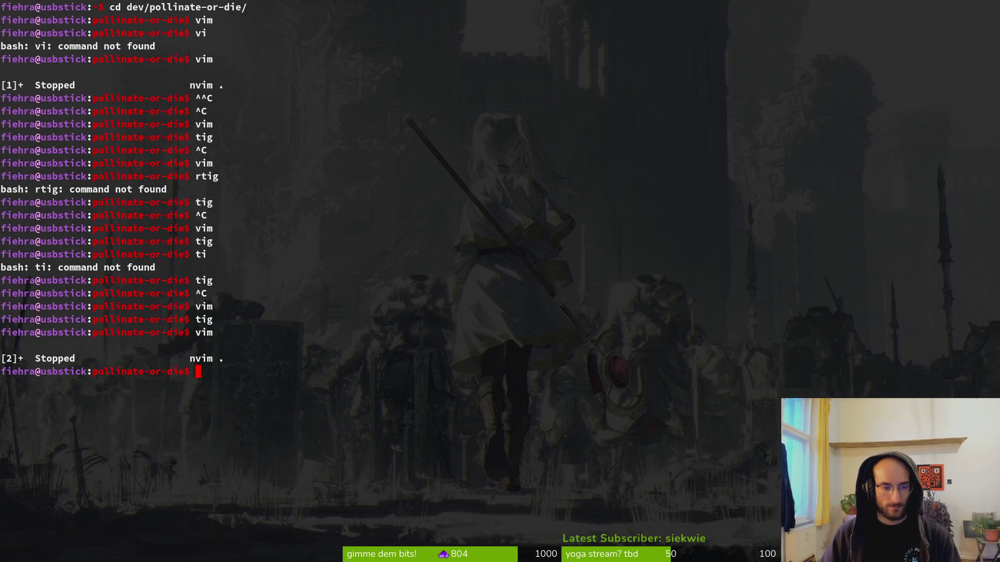
type("vim")
key("space")
key("f")
key("f")
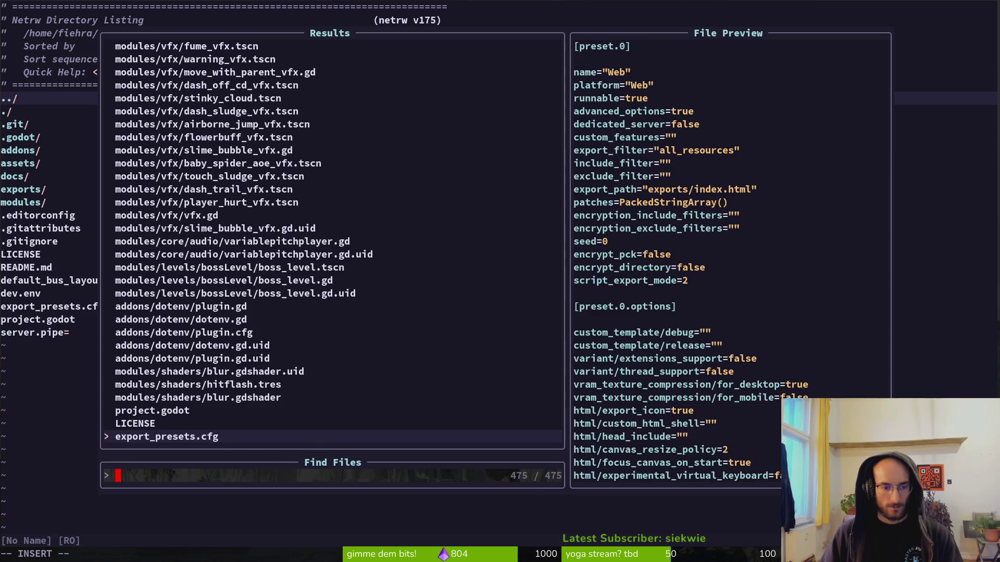
type("rew")
key("Return")
key("u")
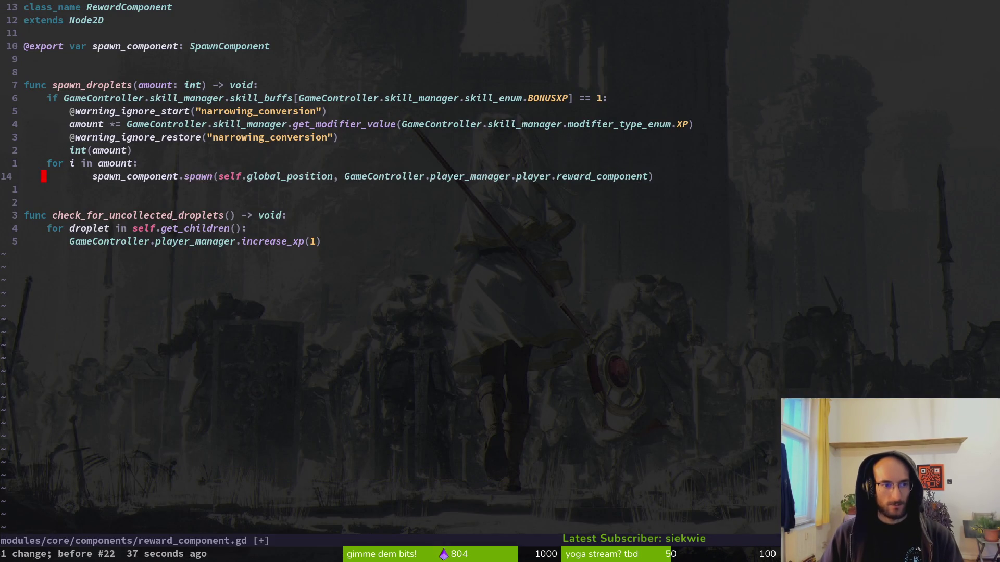
key("u")
key("ctrl+s")
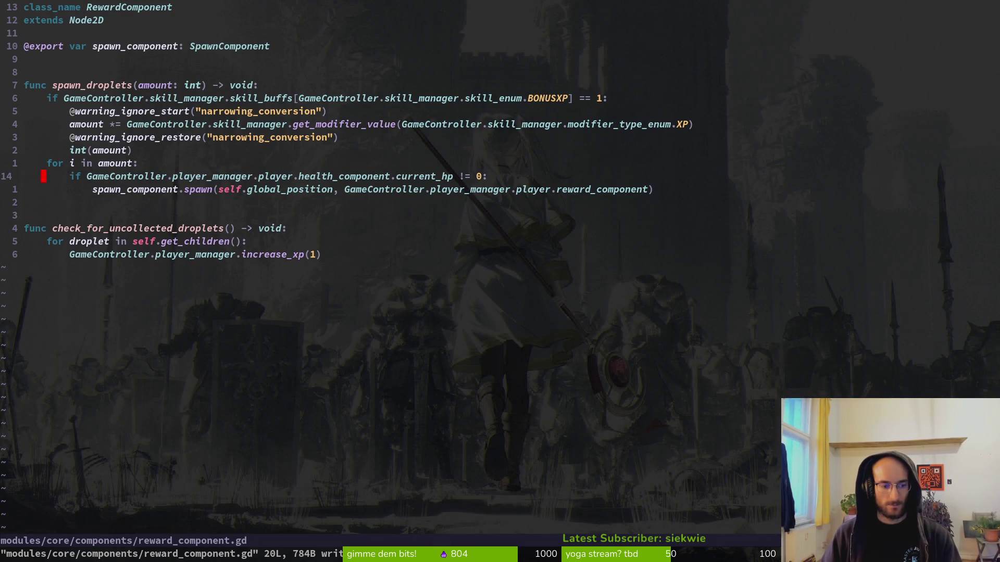
- Check the unstaged dying.gd diff in tig status
key("ctrl+z")
type("tig status")
key("Return")
key("Down")
key("Down")
key("Down")
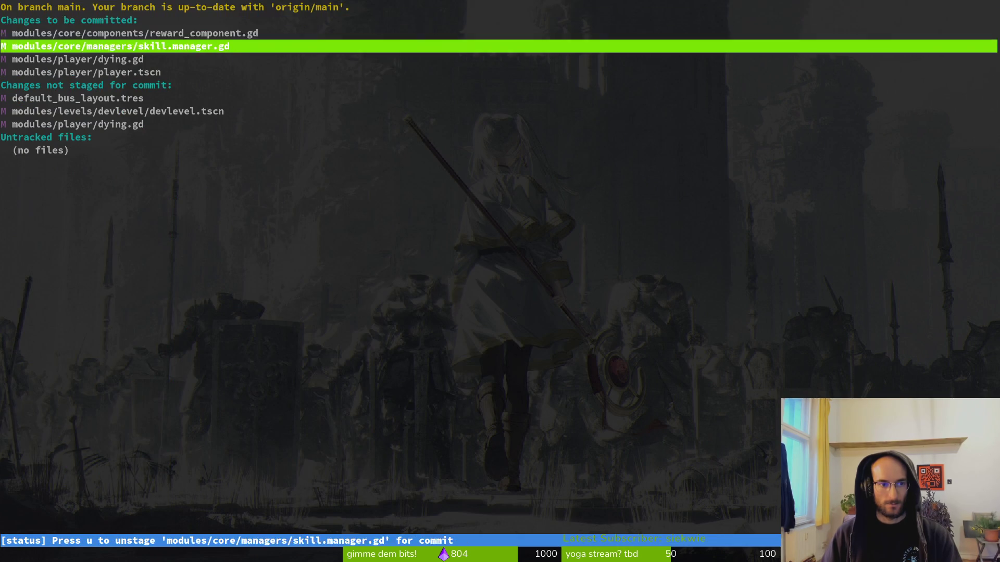
key("Down")
key("Down")
key("Down")
key("Return")
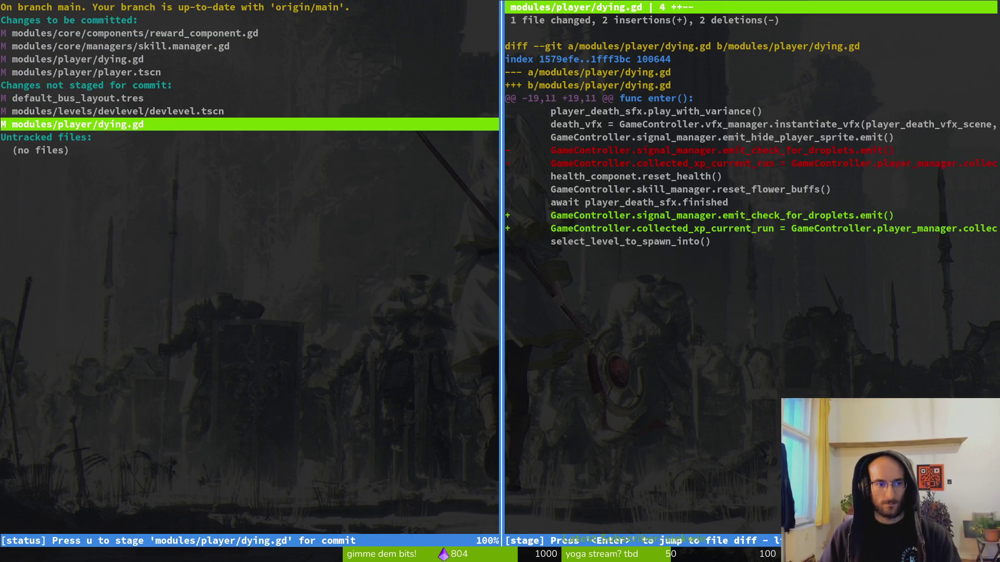
key("q")
key("q")
type("vi")
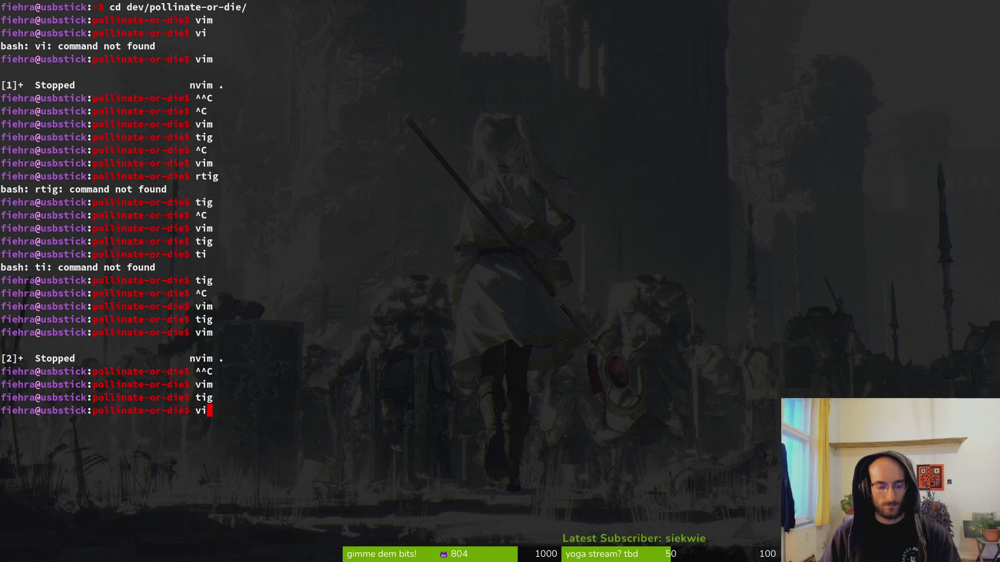
- Reopen dying.gd, undo and redo the reward_component export removal, save, and quit Neovim
type("m")
key("Return")
key("space")
key("f")
key("f")
type("dying")
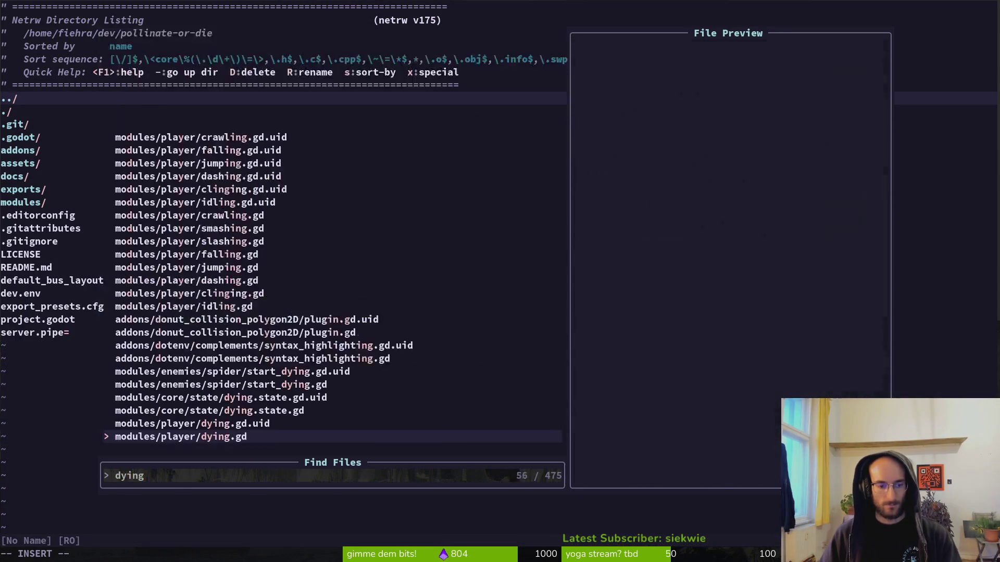
key("Return")
key("u")
key("u")
key("u")
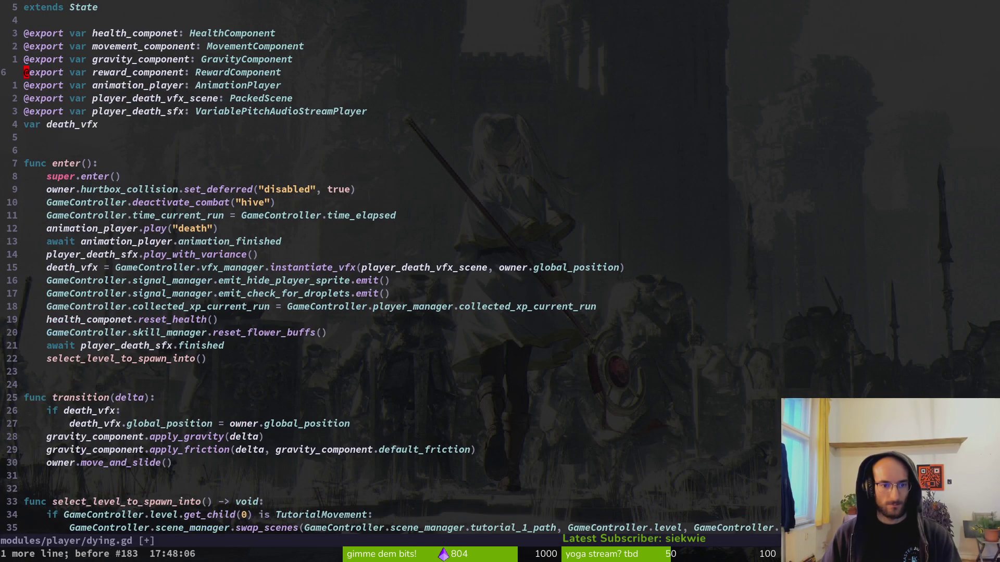
key("ctrl+r")
type(":w")
key("Return")
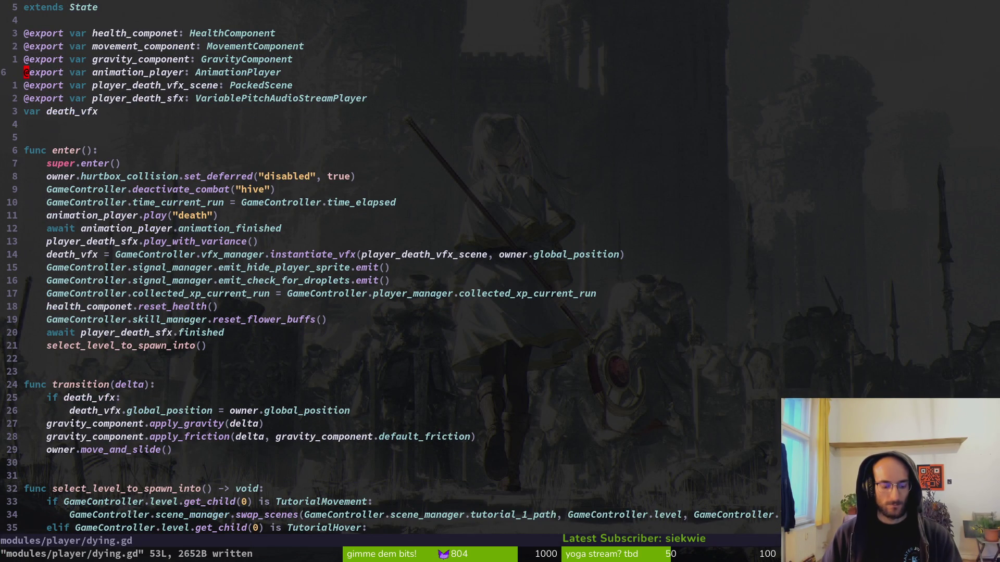
type(":q")
key("Return")
- Run tig to check the repository status, then quit it
type("ig")
key("Return")
type("sjj")
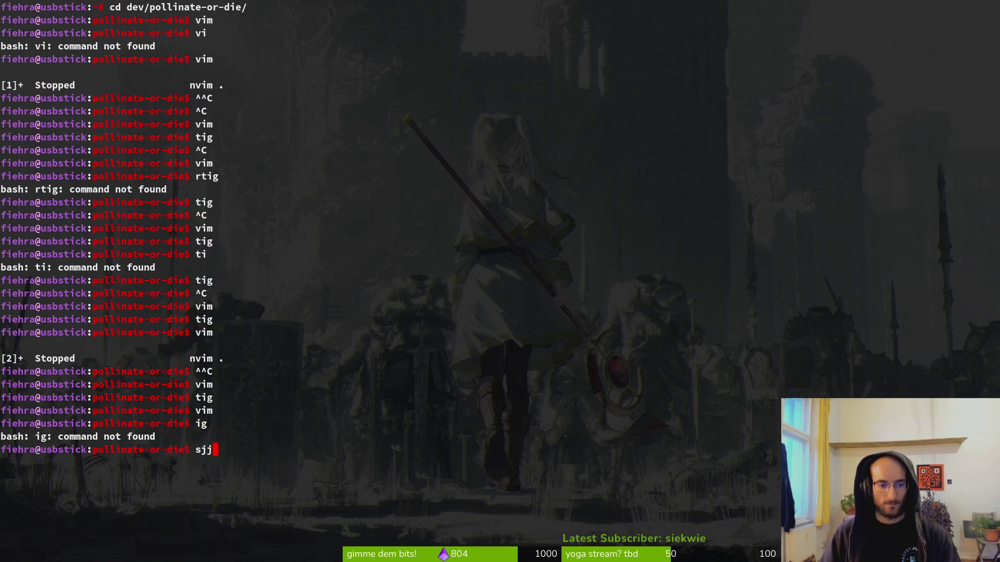
type("ig")
key("Return")
key("j")
key("j")
key("j")
key("q")
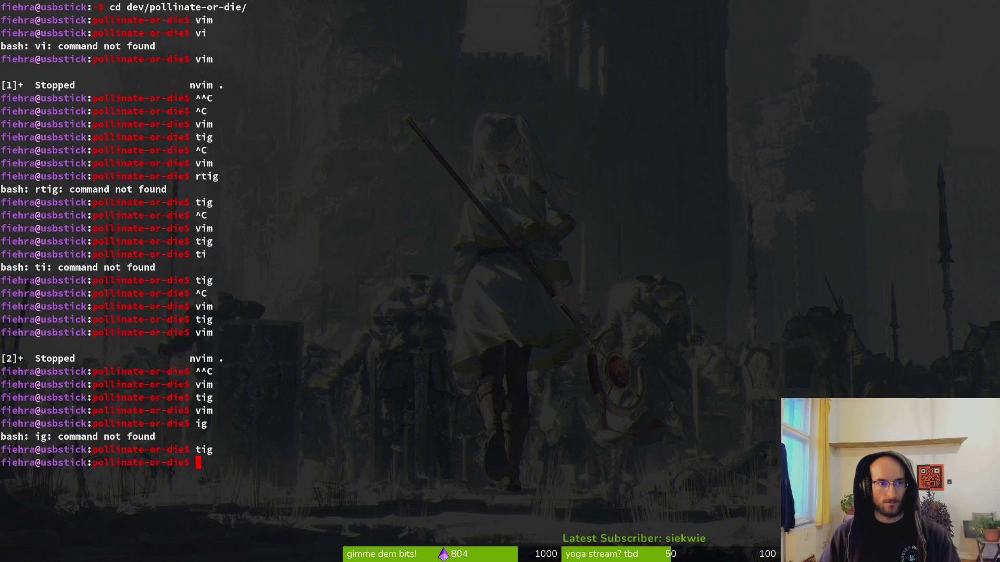
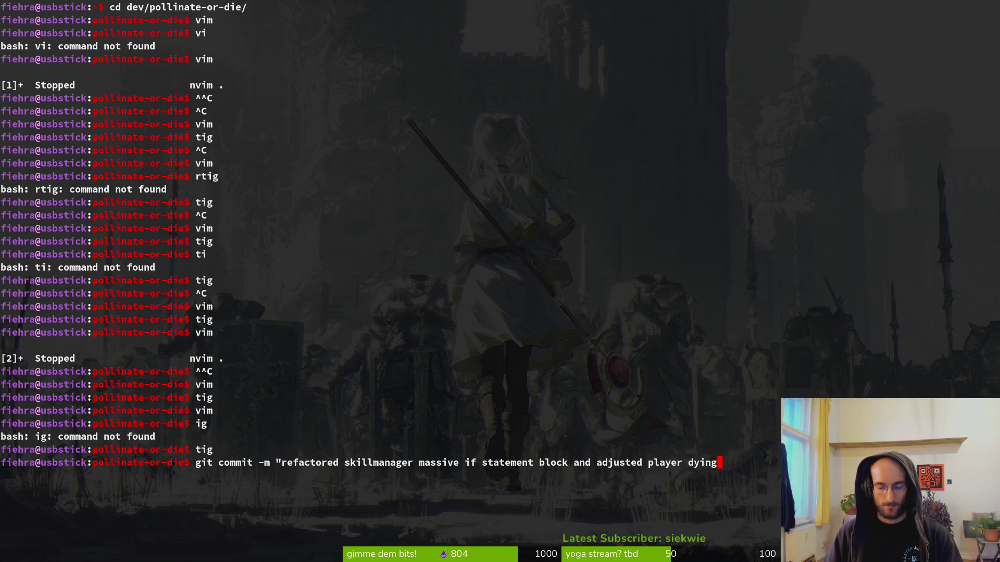
- Trim the commit message, commit the skillmanager refactor and droplet fix, then git push to main
key("BackSpace")
key("BackSpace")
key("BackSpace")
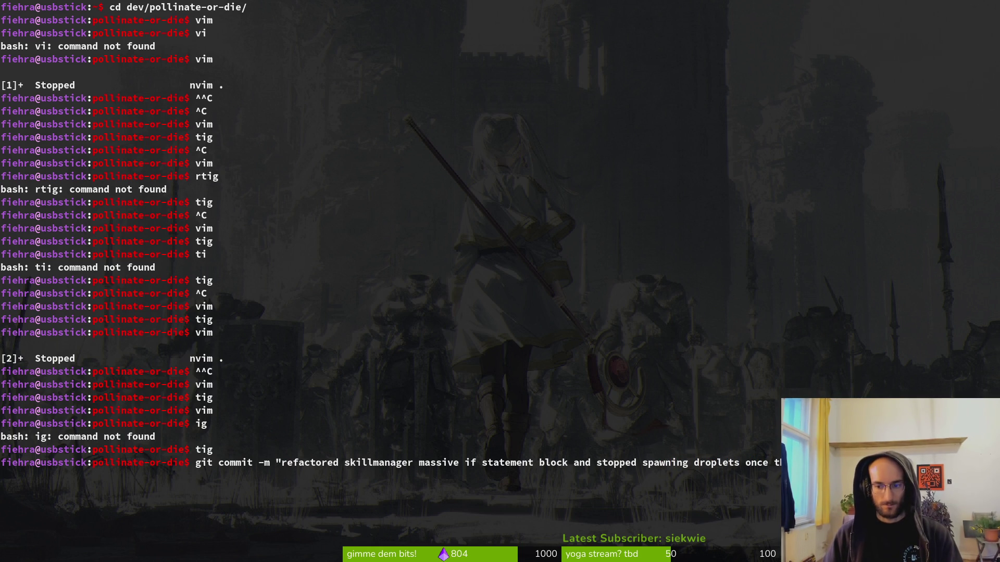
key("Return")
type("git push")
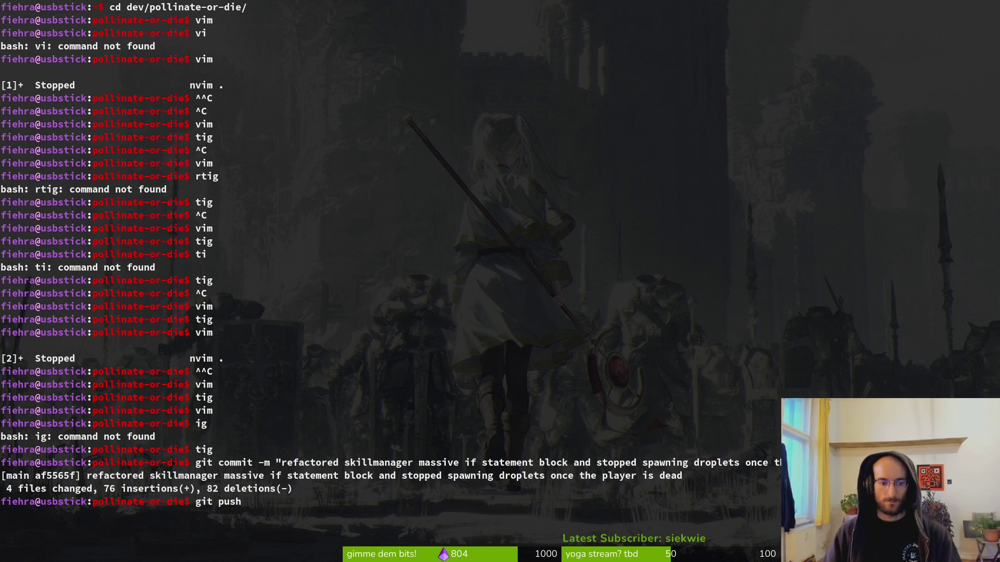
key("Return")
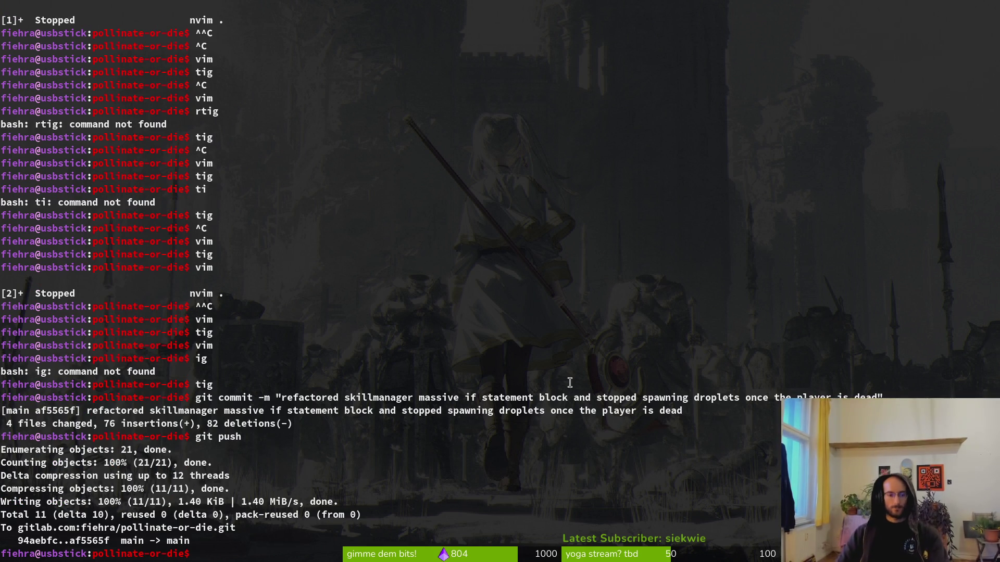
- In Godot, collapse the sfx node, save player.tscn, then switch over to Aseprite
key("alt+Tab")
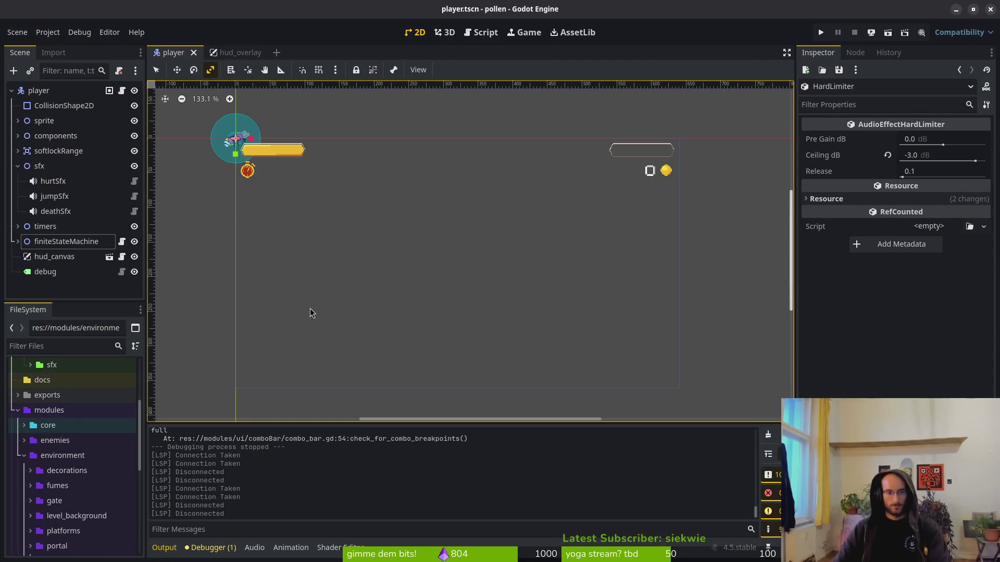
left_click(17, 166)
key("ctrl+s")
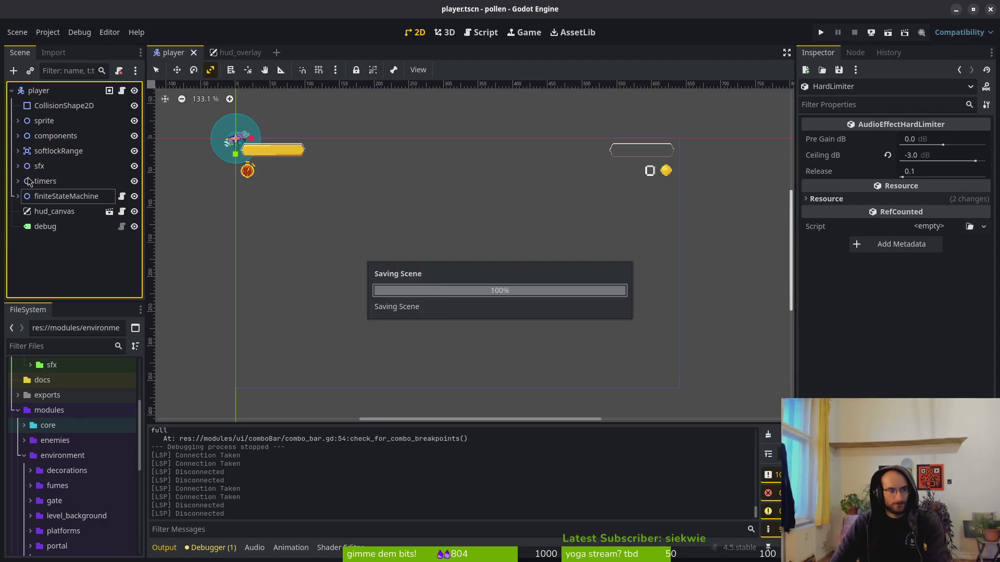
left_click(573, 164)
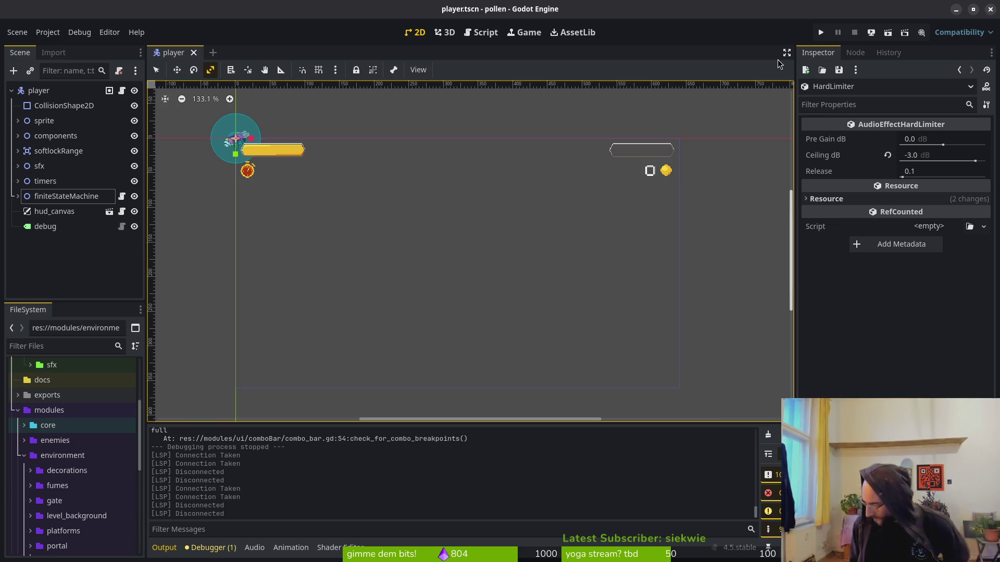
key("alt+Tab")
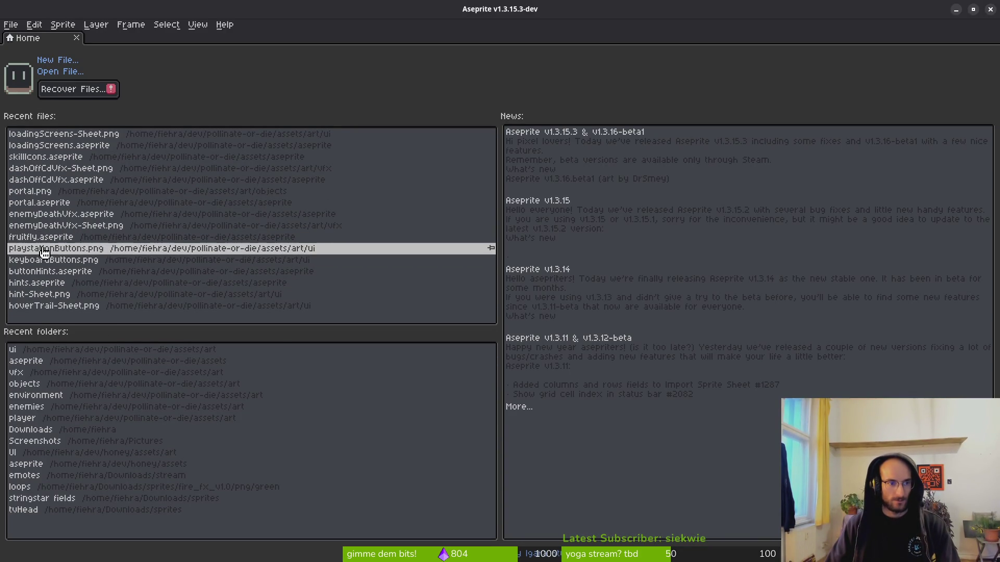
- Open fly.aseprite from the assets/aseprite folder
left_click(64, 72)
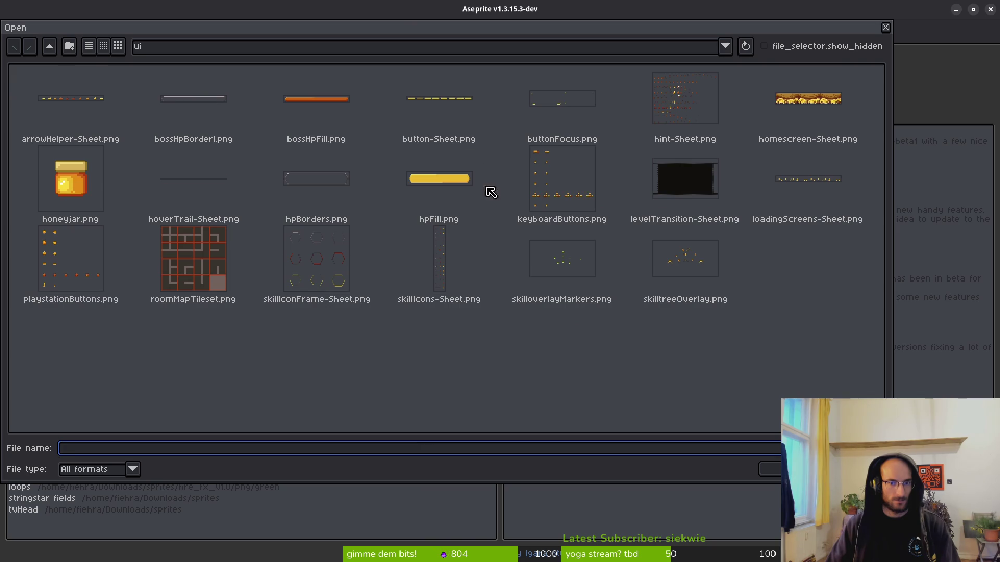
left_click(49, 46)
left_click(50, 46)
double_click(40, 107)
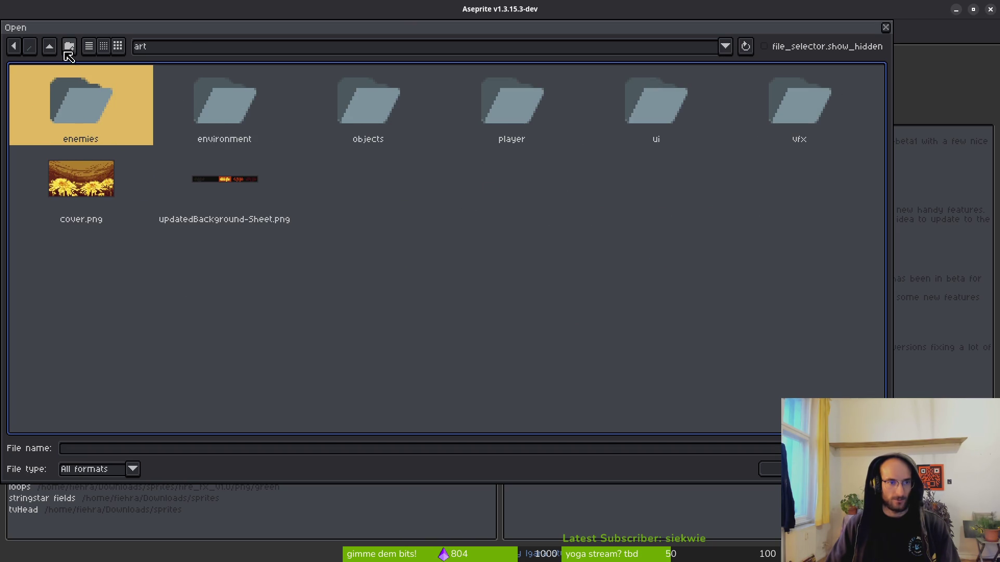
left_click(49, 46)
double_click(128, 111)
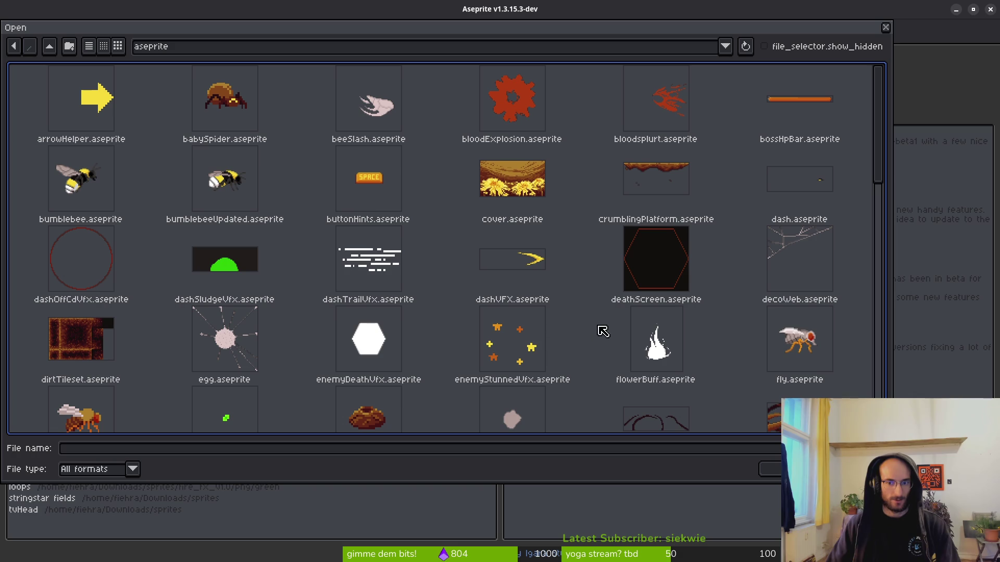
double_click(805, 370)
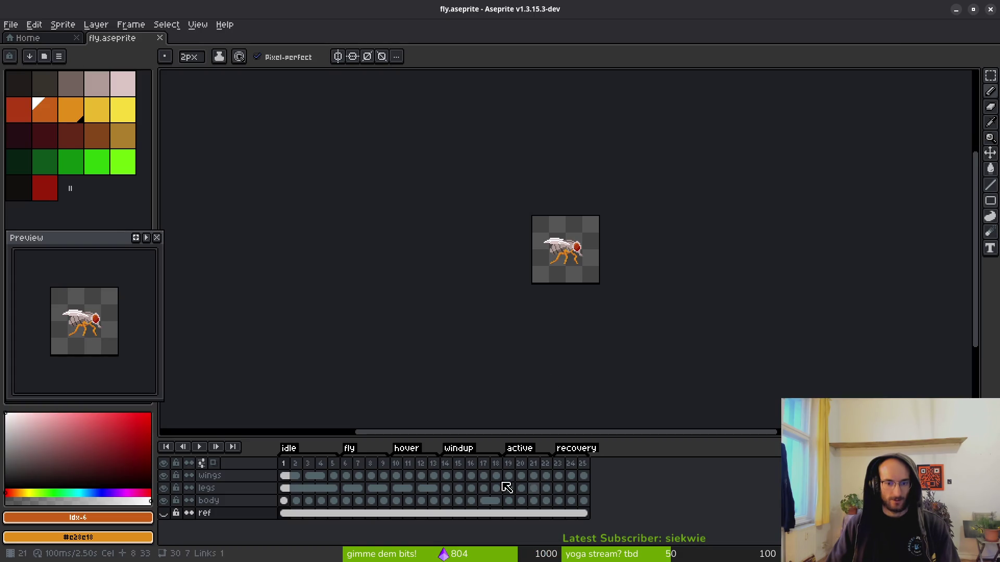
- Step through windup frames 15–18 comparing wing poses, then select frame 18
left_click(458, 463)
left_click(470, 465)
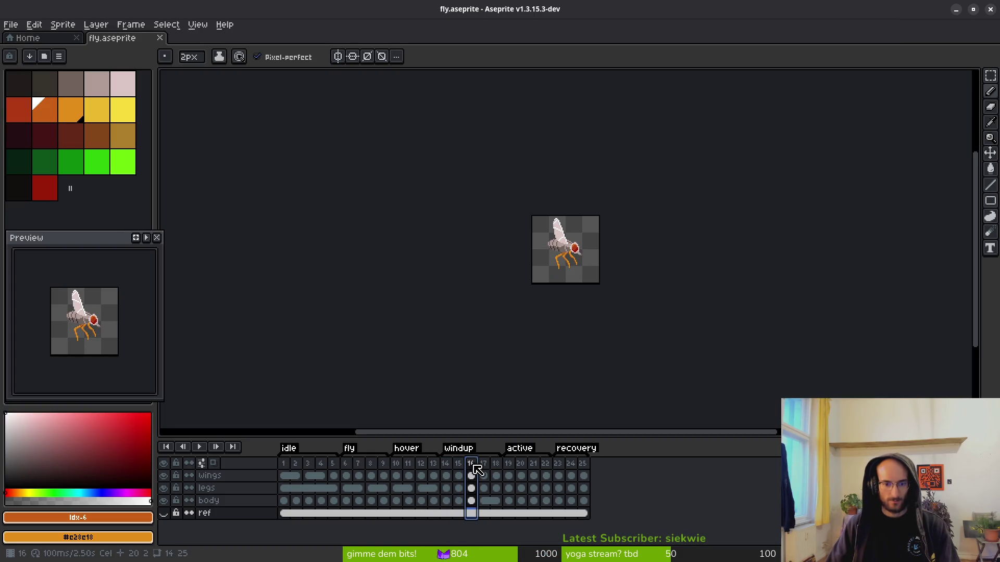
left_click(483, 465)
left_click(495, 466)
left_click(483, 465)
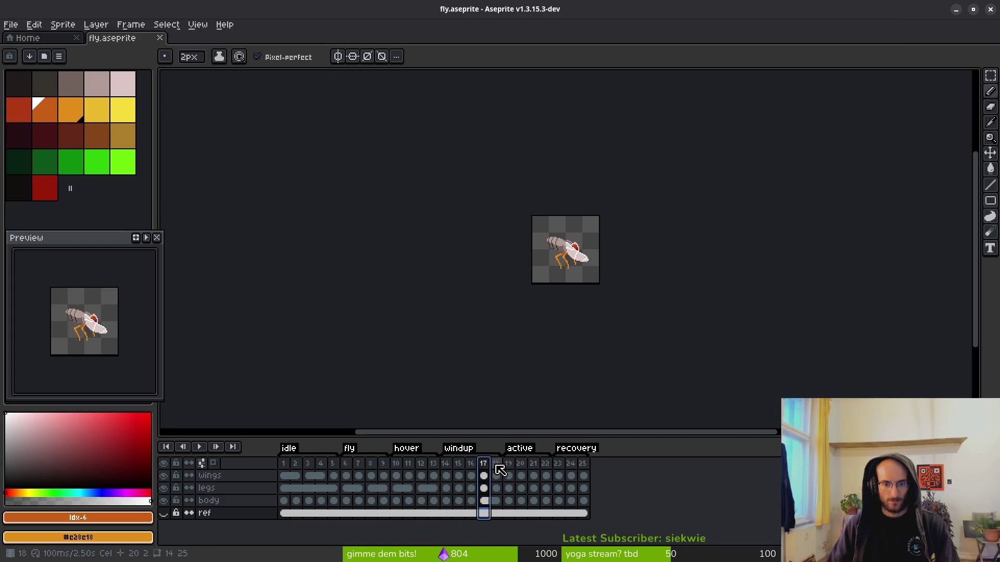
left_click(495, 466)
left_click(484, 466)
scroll(583, 292, "up", 5)
left_click(483, 476)
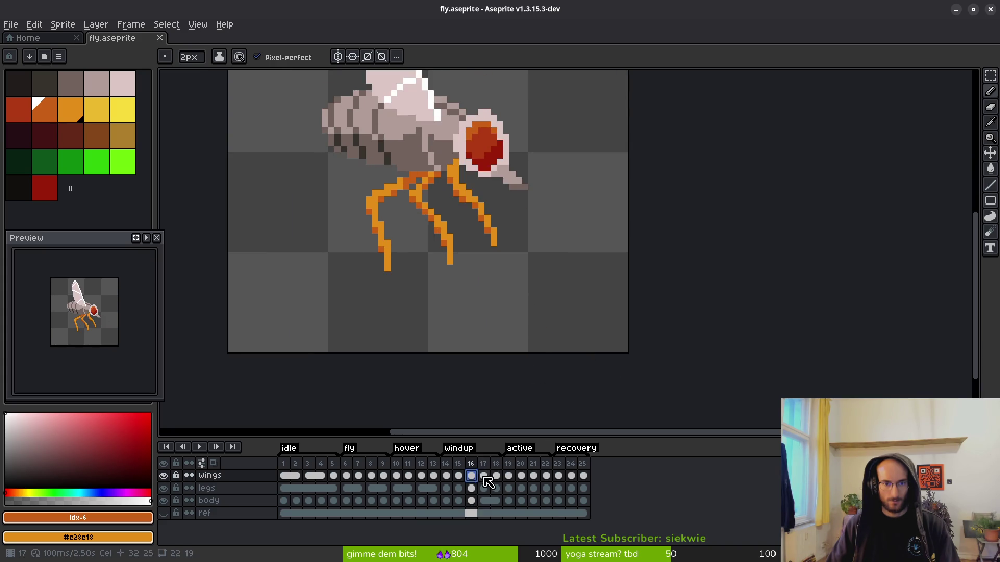
scroll(489, 301, "down", 2)
left_click(496, 476)
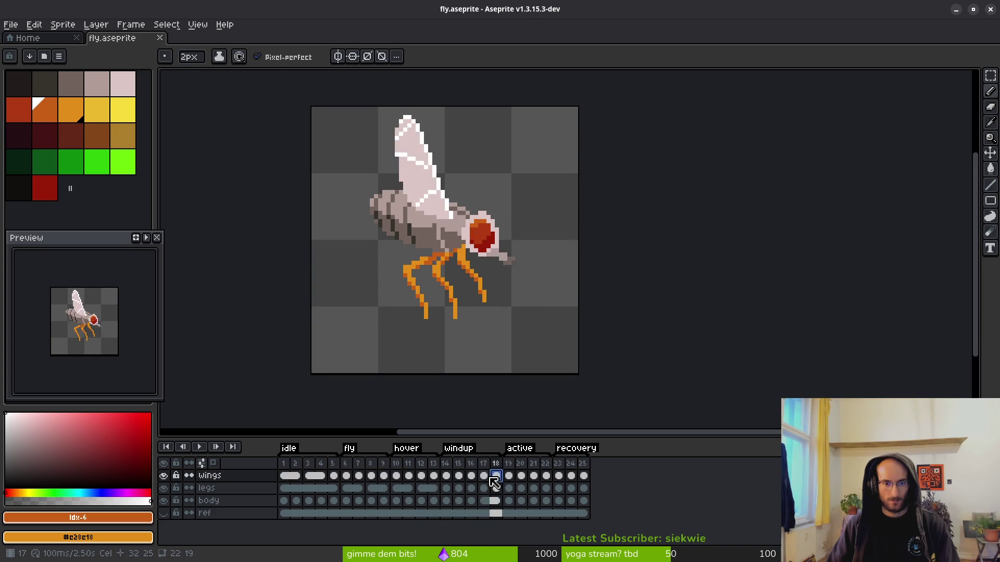
key("Left")
left_click(499, 481)
left_click(496, 463)
- Duplicate the frame 18 wings-up pose twice as frames 19 and 20
key("alt+b")
key("alt+b")
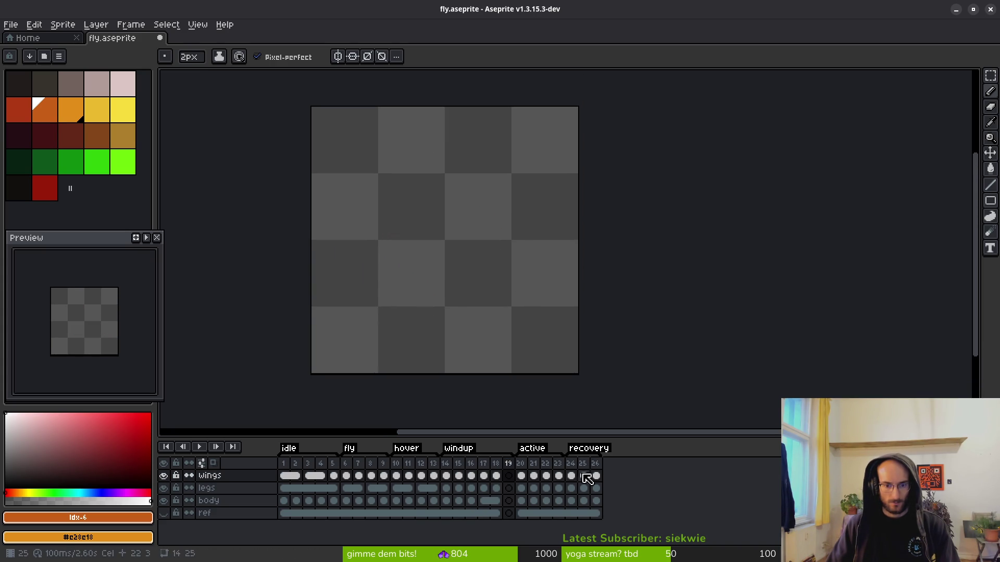
key("Left")
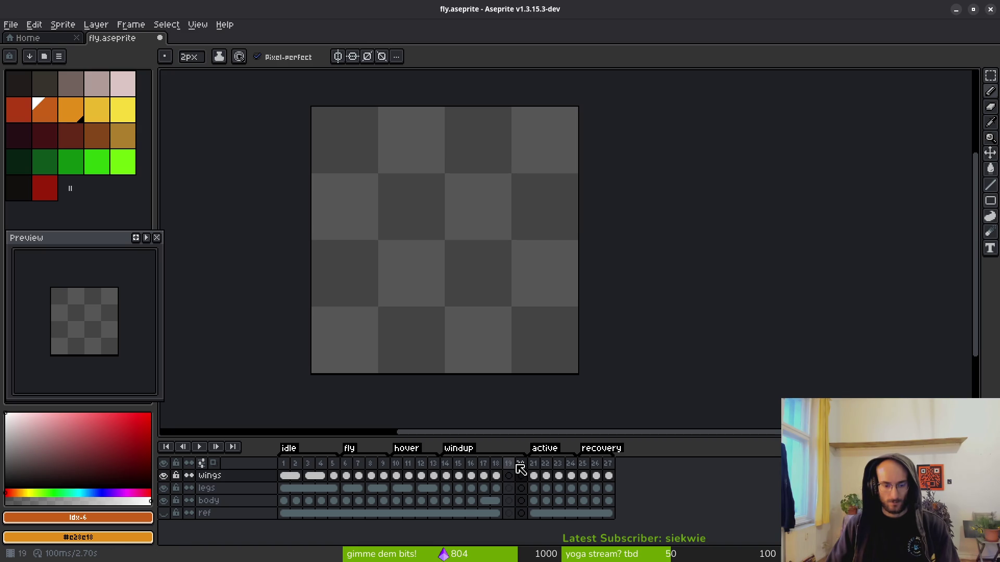
key("ctrl+z")
key("ctrl+z")
key("alt+n")
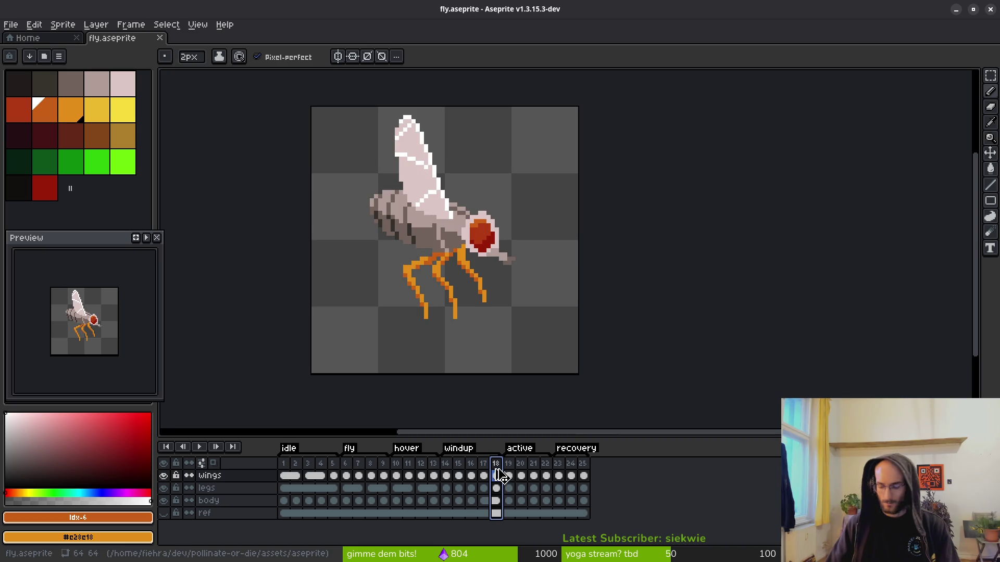
key("alt+n")
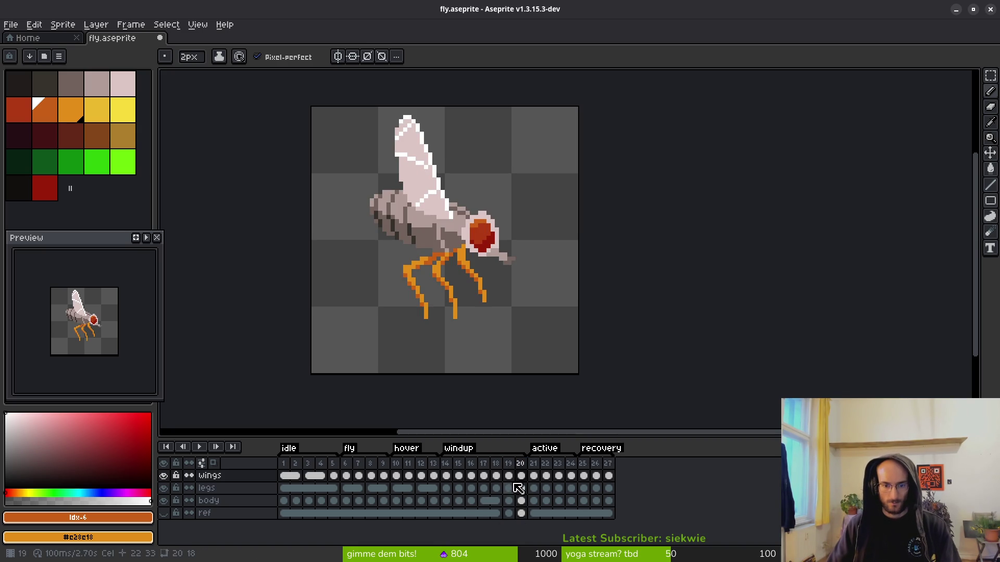
- Review the windup from frame 15 forward to check the new frames
left_click(495, 476)
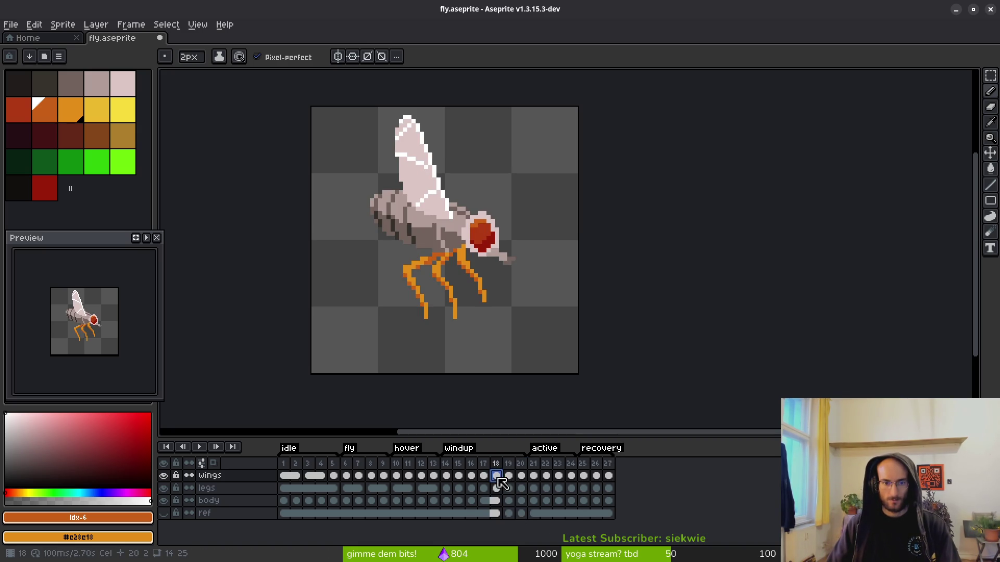
key("Left")
key("Right")
left_click(483, 476)
left_click(458, 476)
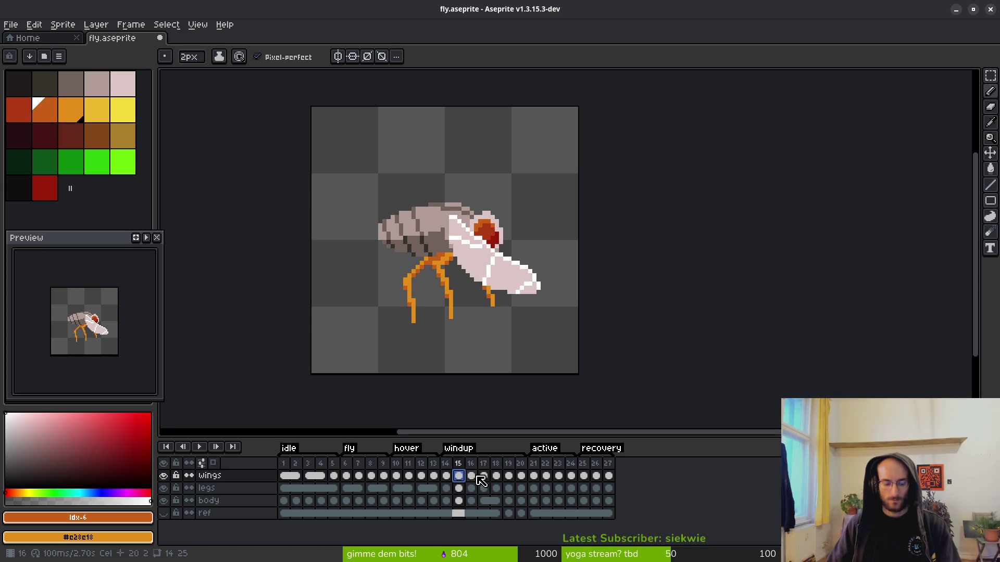
key("Right")
key("Right")
key("Right")
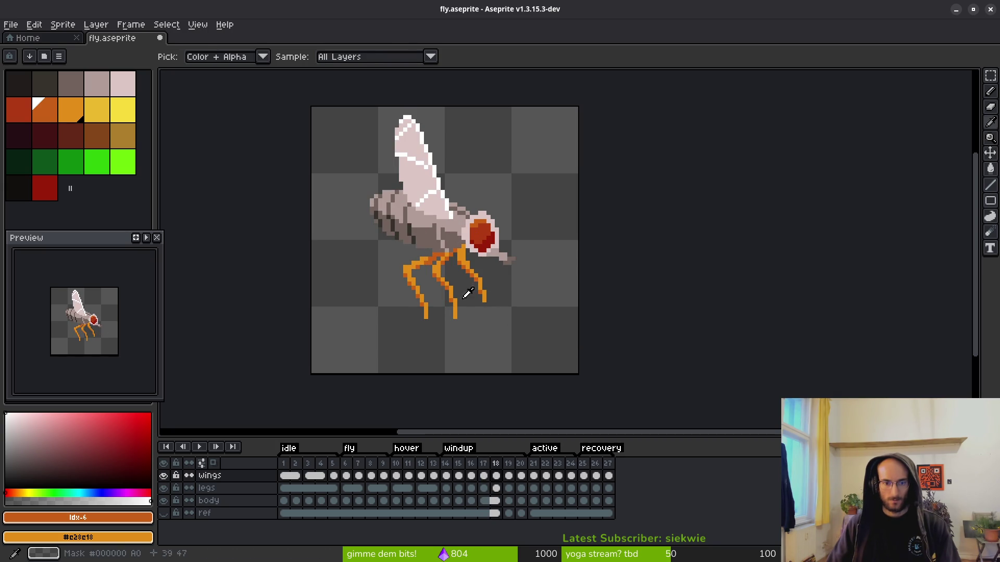
- Touch up the fly's leg pixels in orange on frame 17
key("Left")
key("Right")
key("Left")
scroll(482, 308, "up", 4)
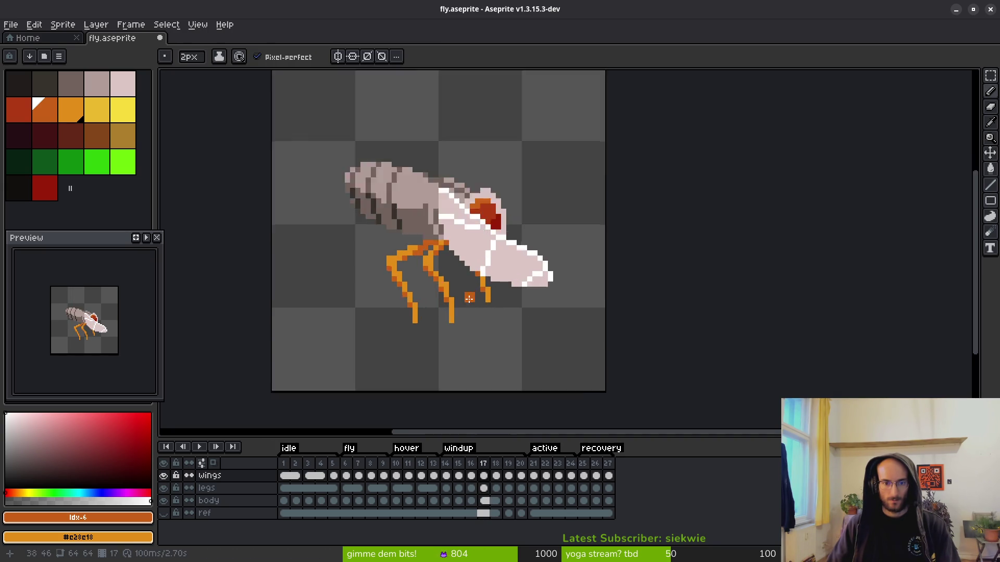
left_click(401, 258, "alt")
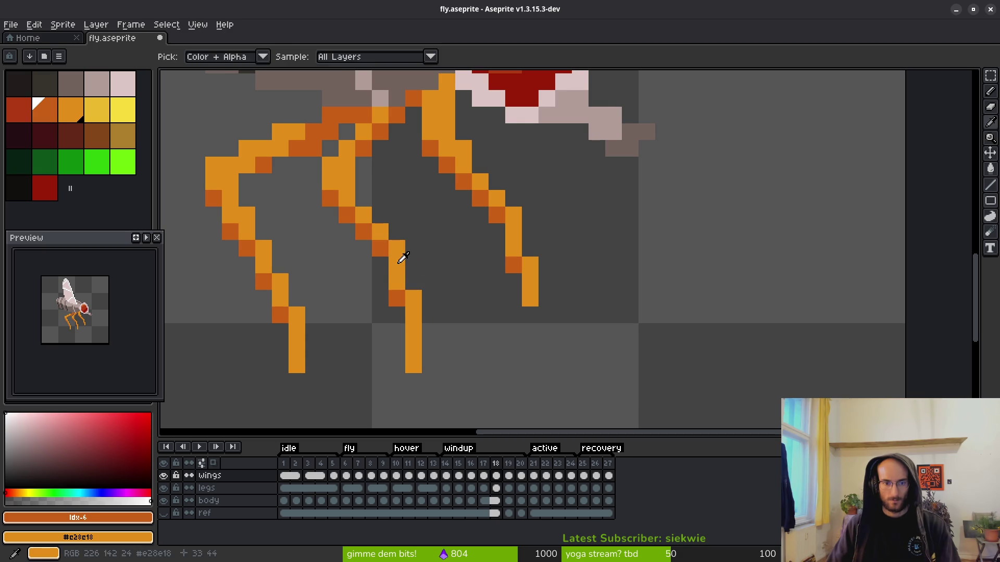
key("minus")
left_click(386, 263, "alt")
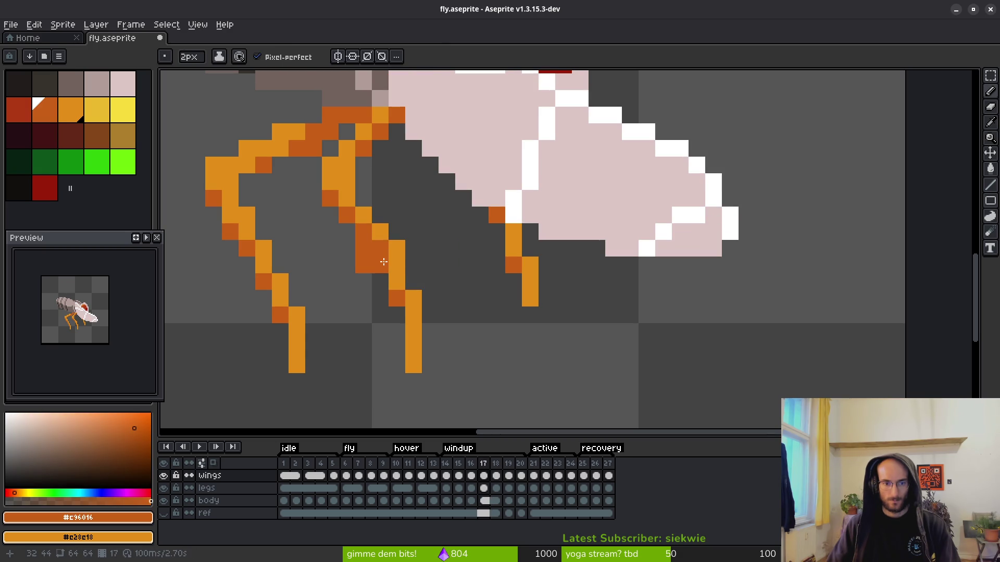
left_click(390, 249)
left_click(380, 249)
key("e")
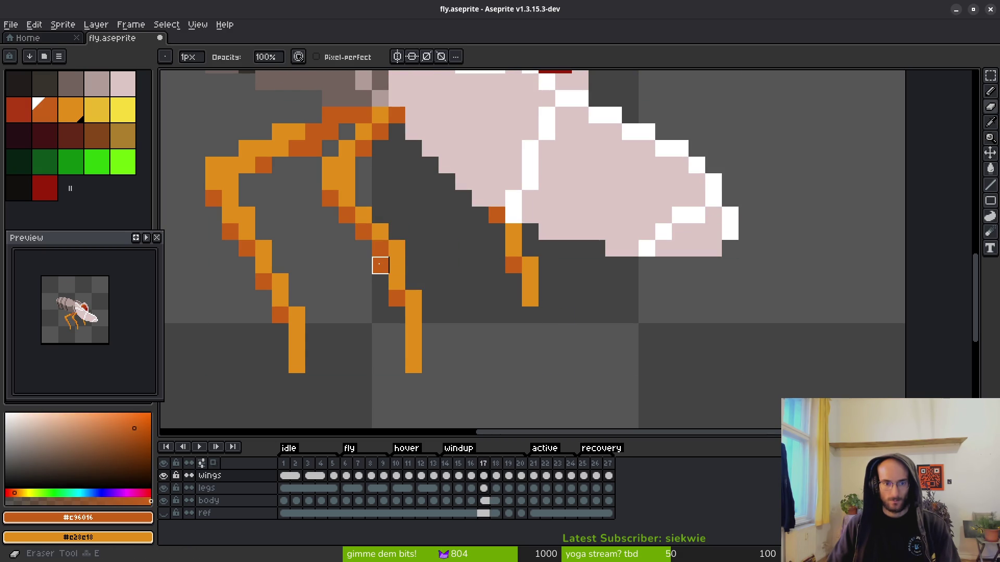
scroll(474, 291, "down", 5)
scroll(455, 300, "up", 4)
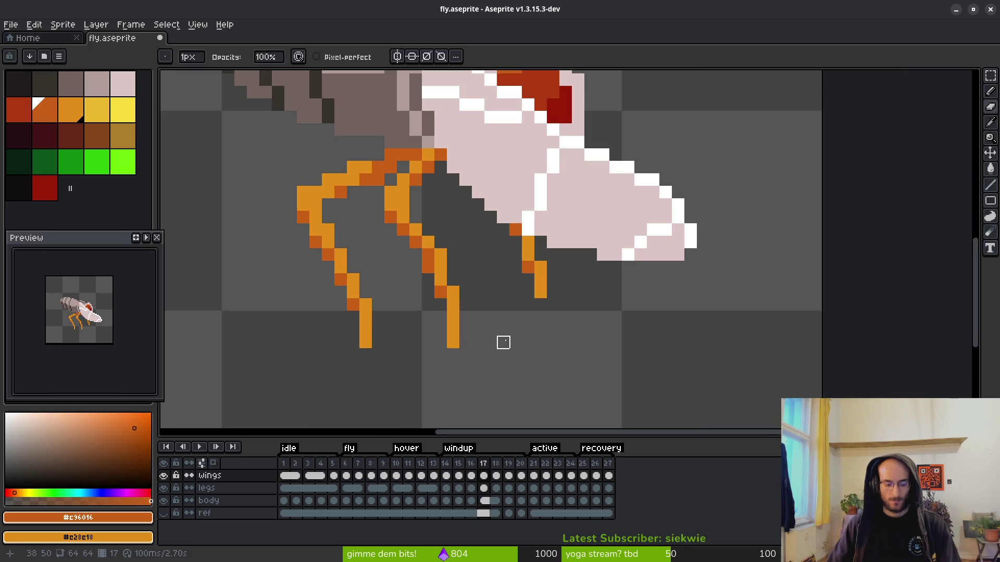
key("ctrl+z")
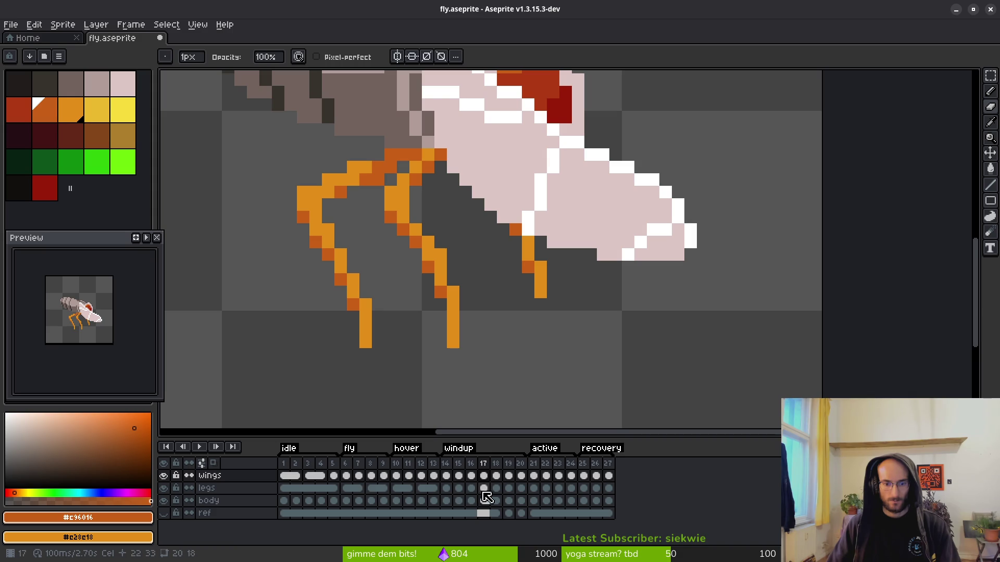
key("Down")
left_click(428, 267)
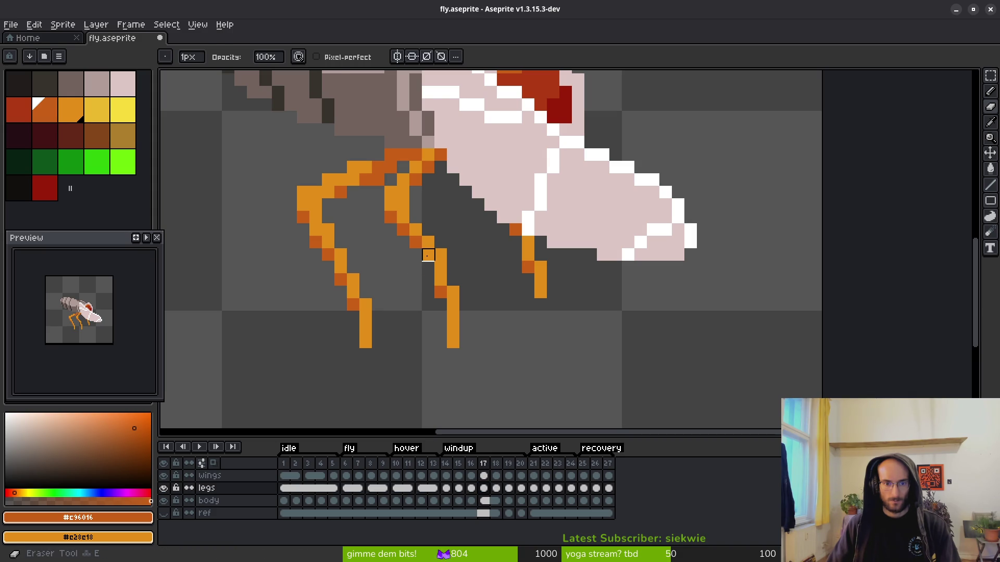
key("b")
scroll(506, 299, "down", 4)
left_click(504, 303)
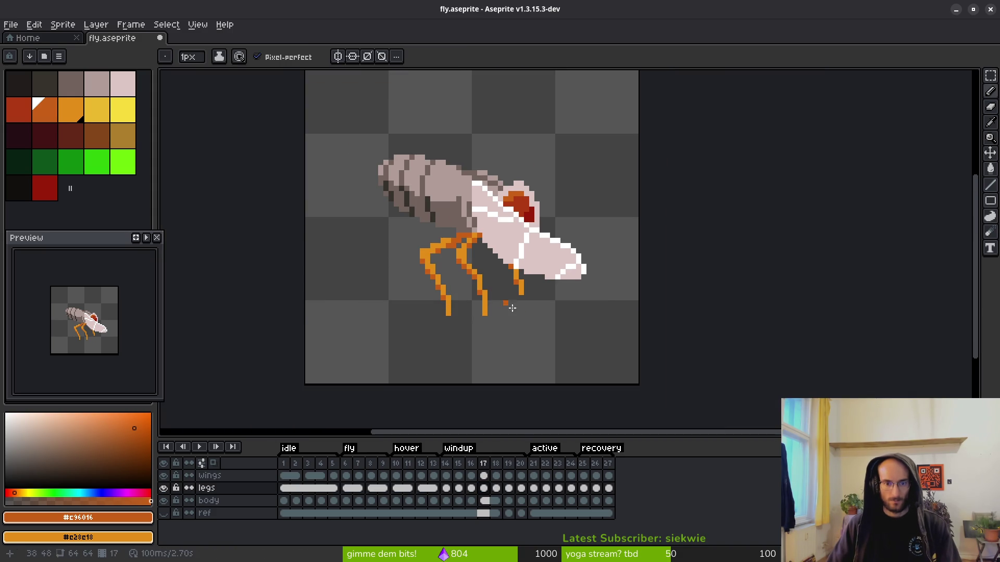
- Flip back and forth between frames 16 through 19 to compare the poses
key("alt+Left")
key("alt+Right")
key("alt+Left")
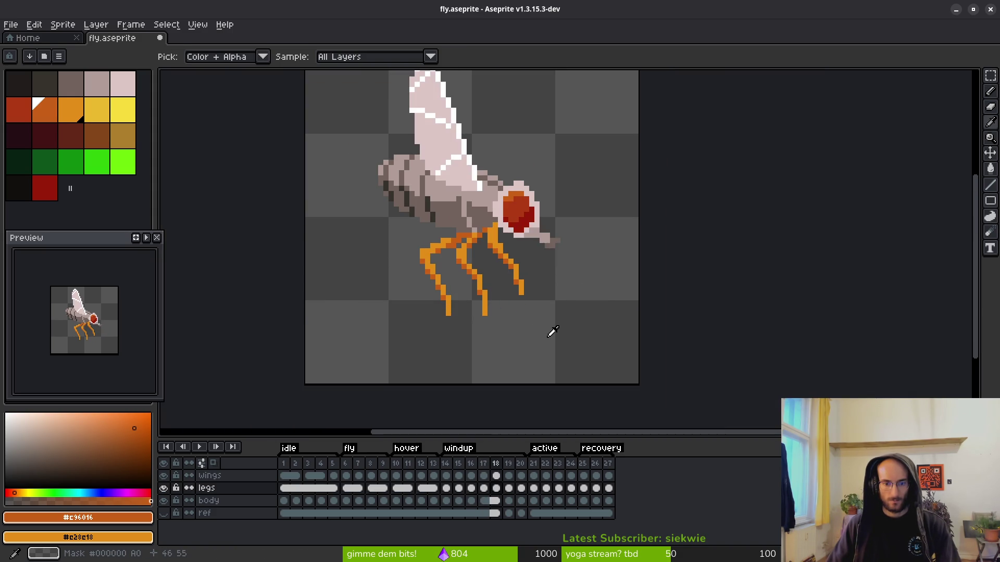
key("alt+Right")
key("alt+Left")
key("alt+Right")
key("alt+Left")
key("alt+Right")
key("alt+Right")
key("alt+Left")
key("alt+Right")
key("alt+Left")
key("alt+Right")
key("alt+Right")
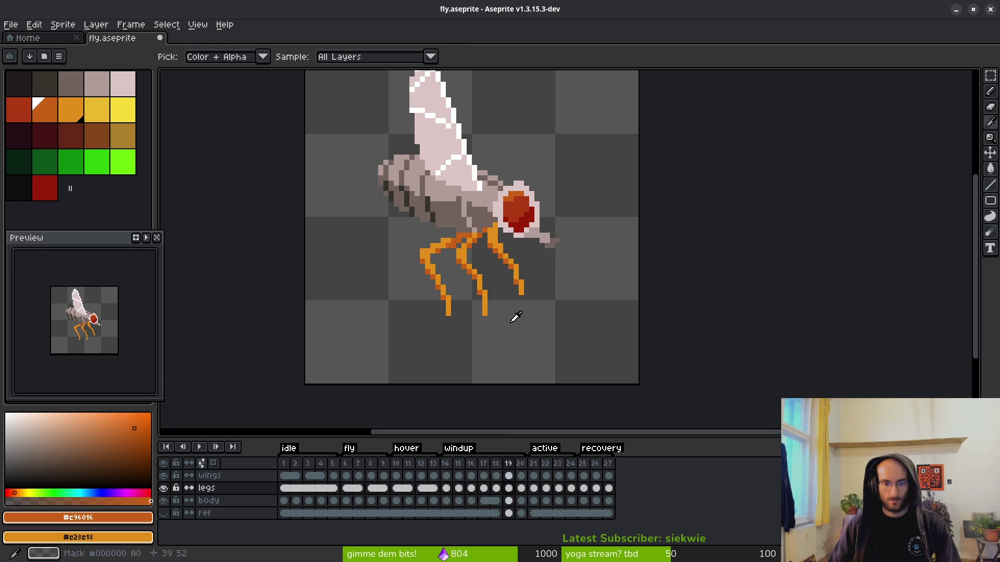
key("alt+Left")
key("alt+Left")
key("alt+Right")
key("alt+Right")
scroll(483, 275, "up", 2)
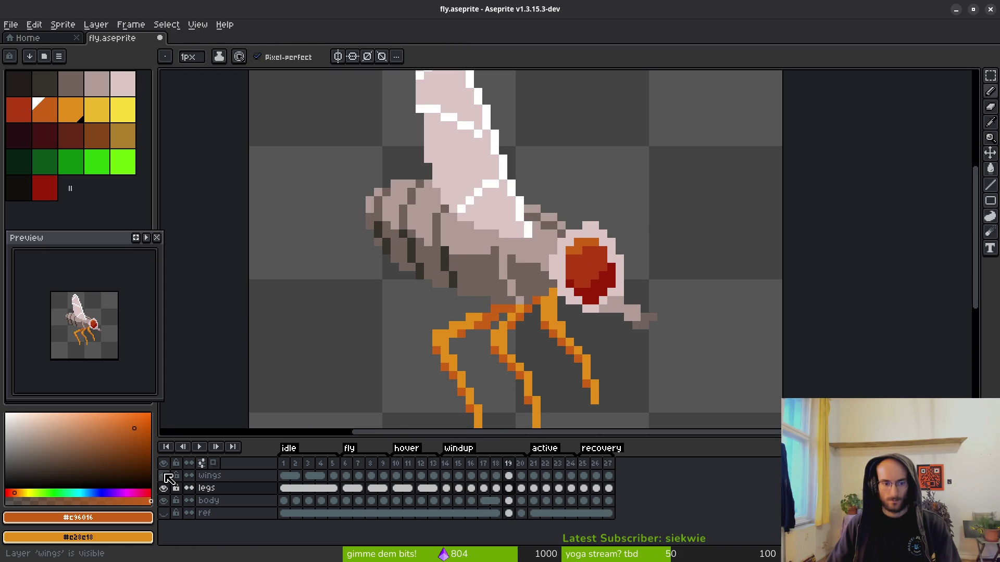
- Check the frame 17 wing pose, then hide the wings layer on frame 19
left_click(164, 475)
left_click(507, 477)
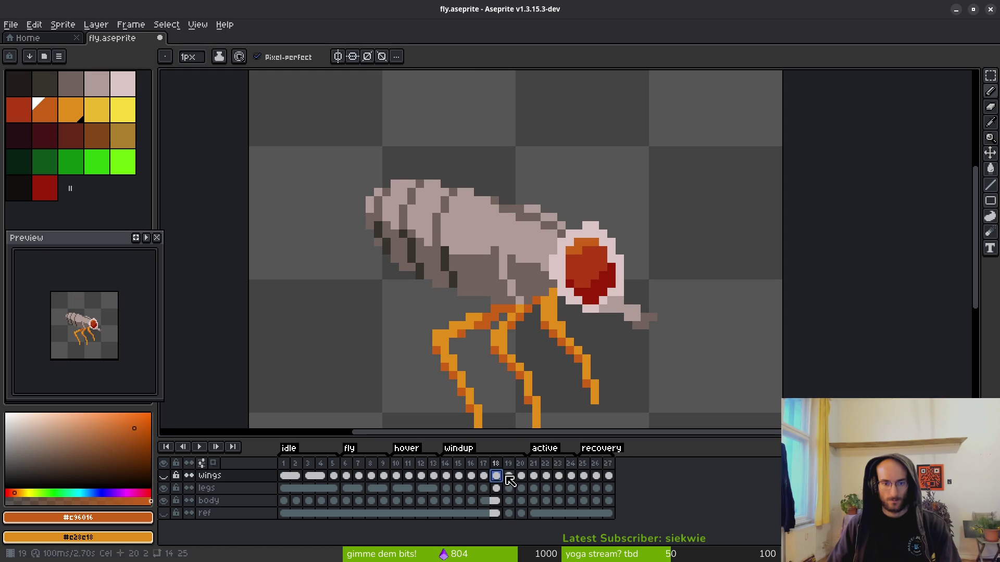
left_click(164, 475)
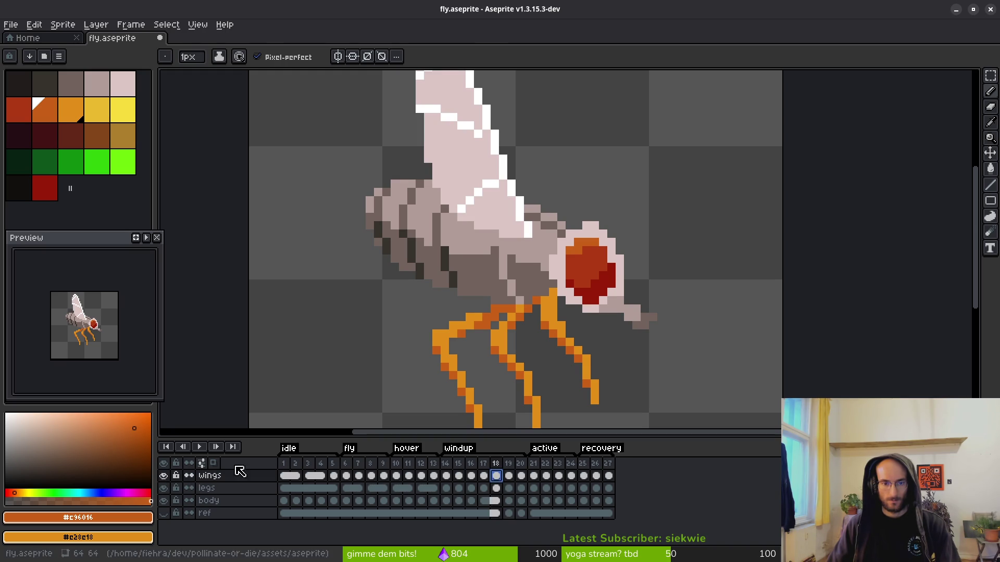
left_click(483, 475)
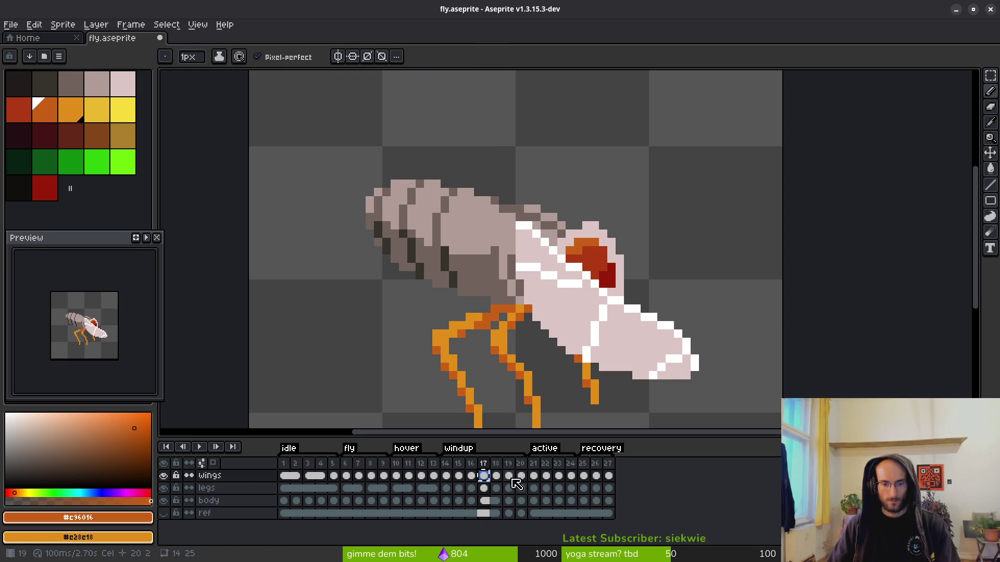
left_click(496, 488)
left_click(508, 488)
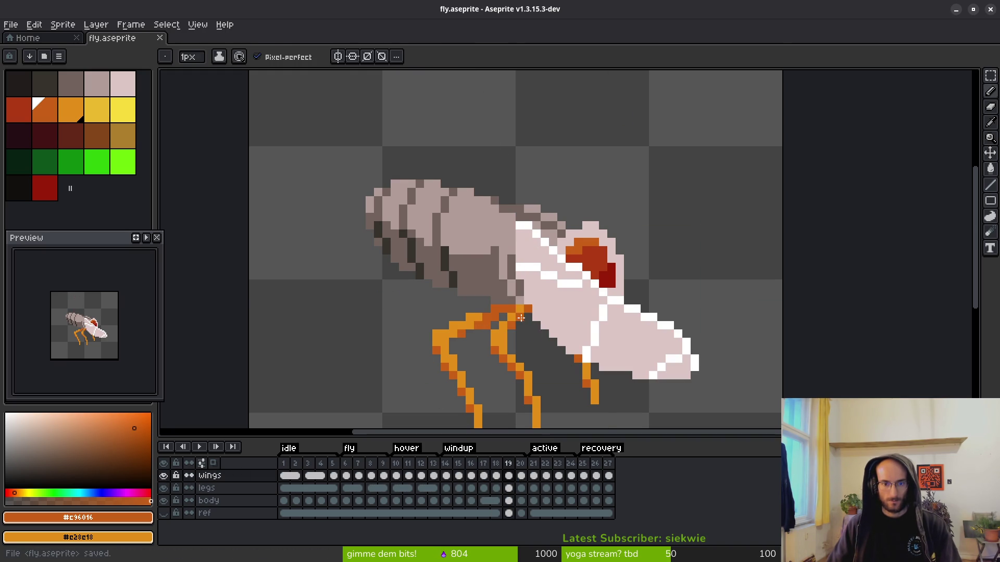
scroll(439, 390, "down", 2)
left_click(164, 476)
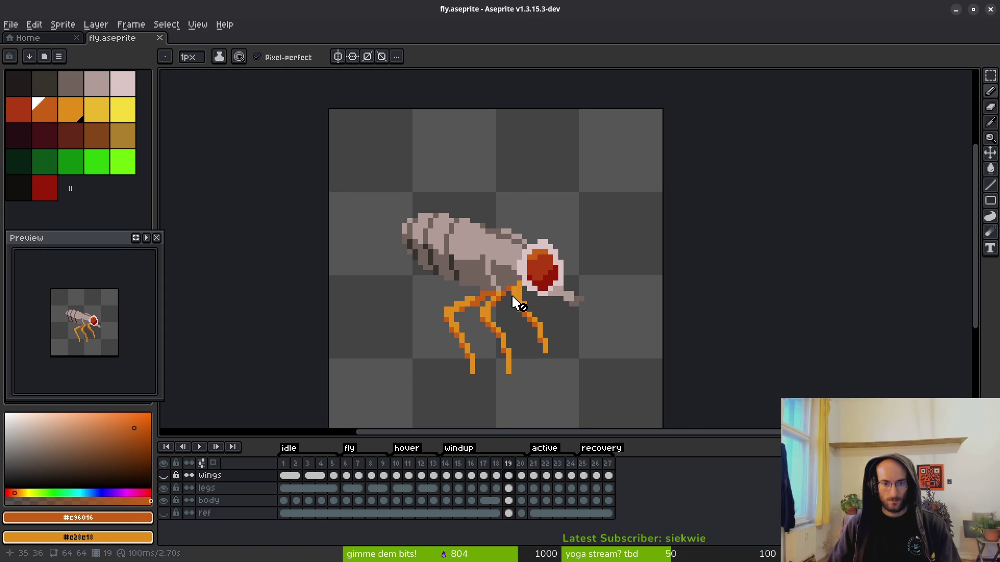
scroll(517, 291, "down", 1)
- Eyedrop the body grey #71625d and paint one body pixel on frame 19
key("alt")
left_click(503, 265)
scroll(505, 278, "up", 3)
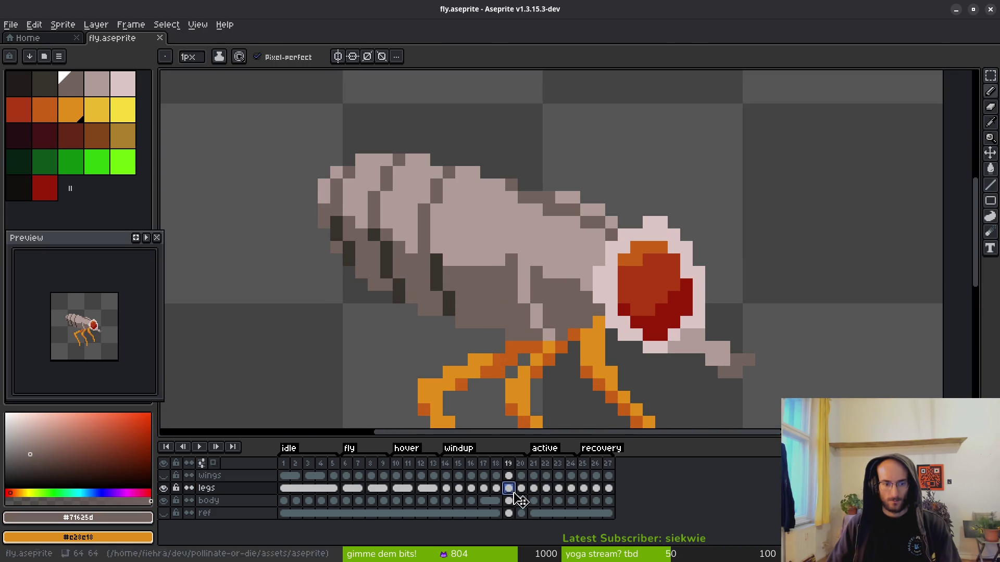
left_click(509, 500)
scroll(550, 316, "left", 2)
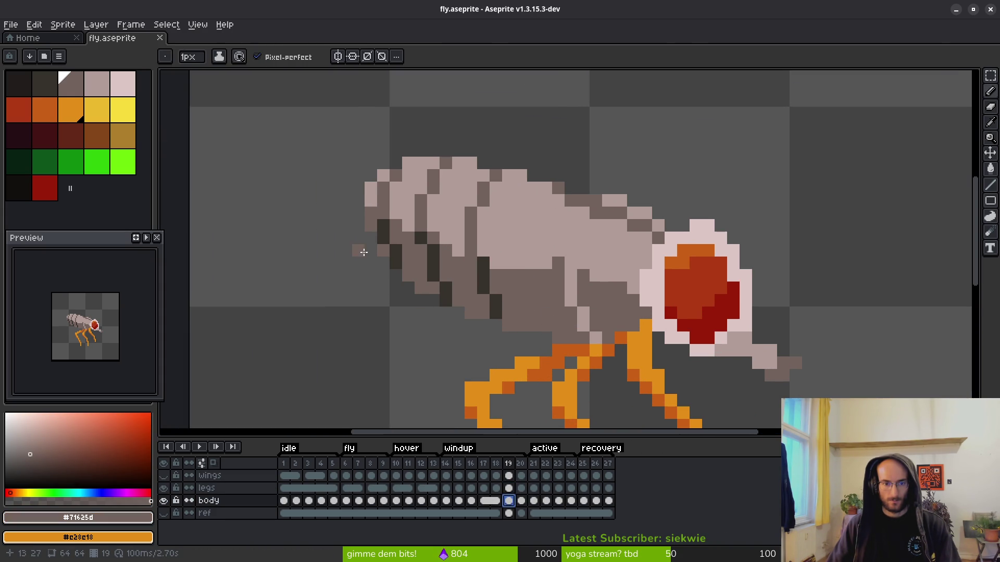
left_click(451, 231)
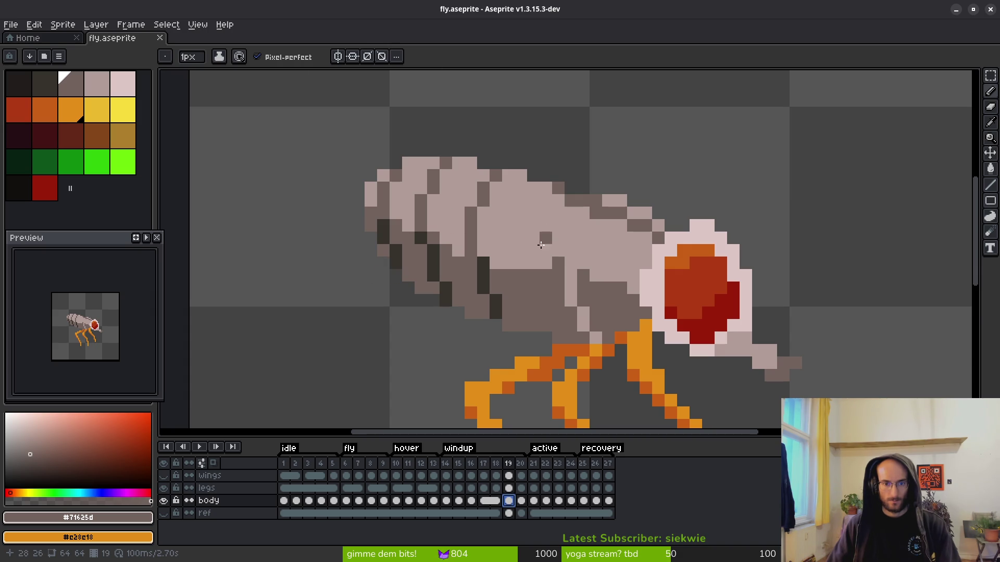
scroll(541, 249, "down", 3)
scroll(527, 257, "up", 3)
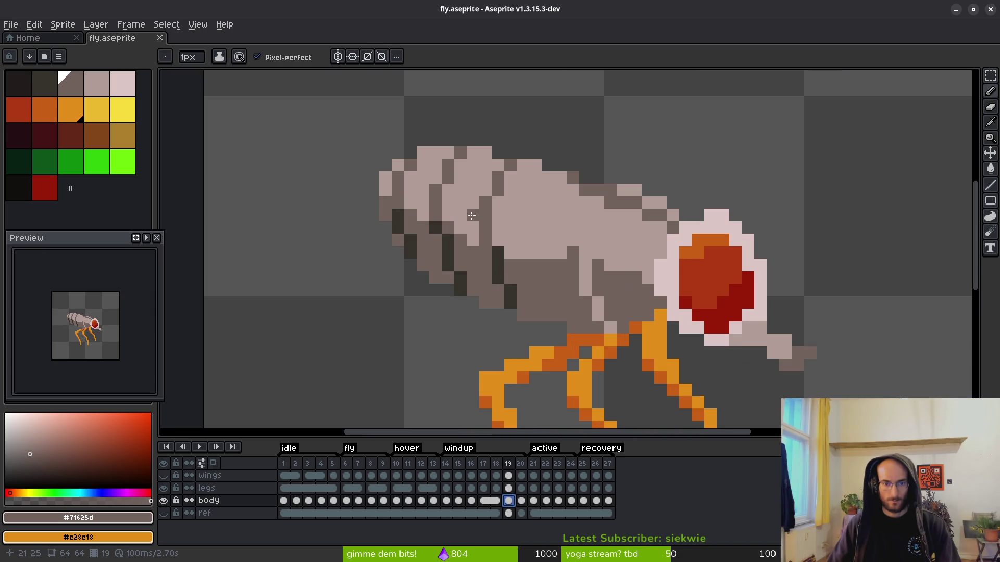
- Move a pixel on the body's top edge down a step, then preview the animation
key("m")
mouse_move(310, 140)
left_mouse_down()
mouse_move(346, 151)
mouse_move(460, 290)
mouse_move(467, 319)
left_mouse_up()
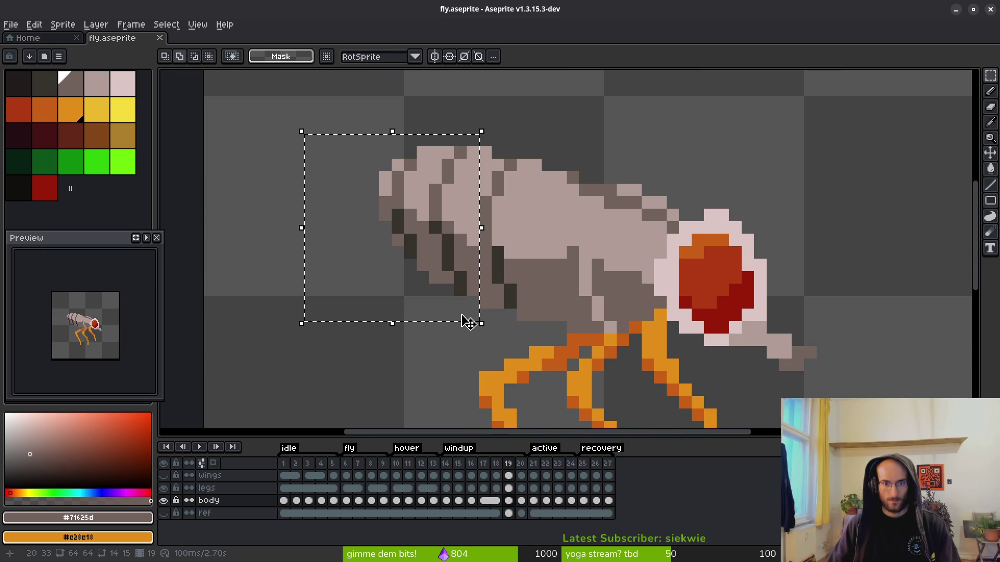
left_click(467, 322)
key("ctrl+d")
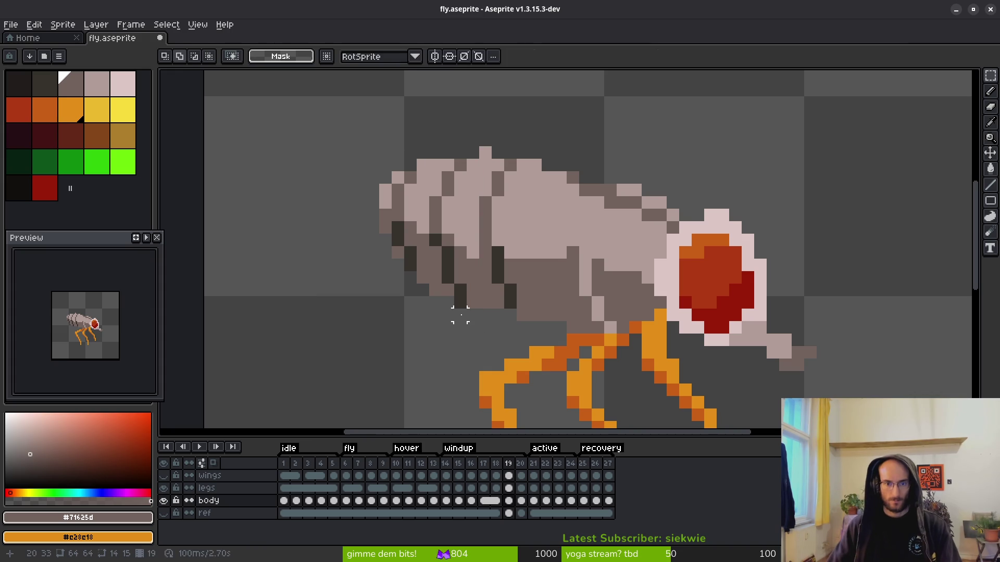
scroll(502, 151, "up", 3)
left_click(454, 150)
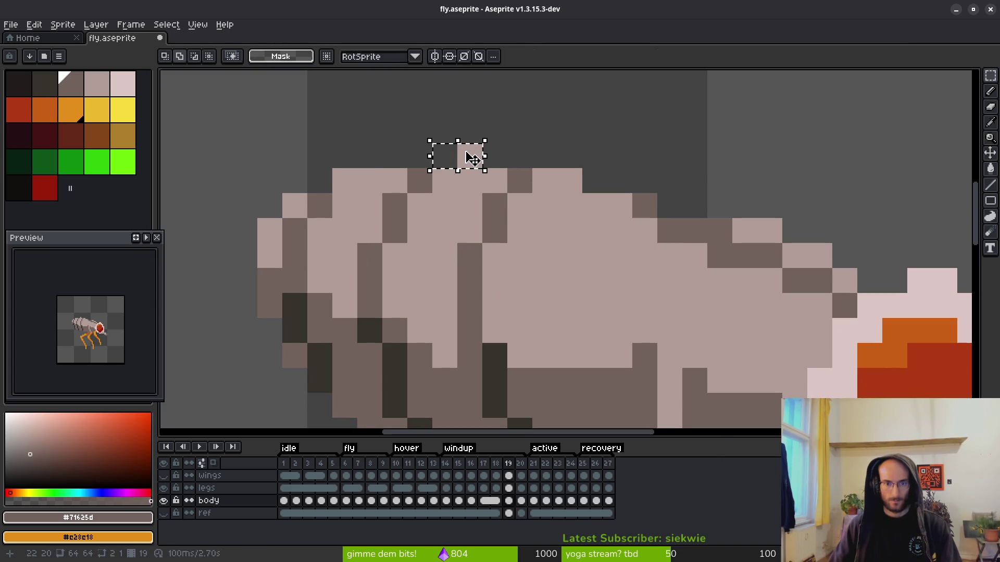
left_click(468, 155)
left_click_drag(468, 166, 468, 191)
key("Return")
scroll(469, 192, "down", 4)
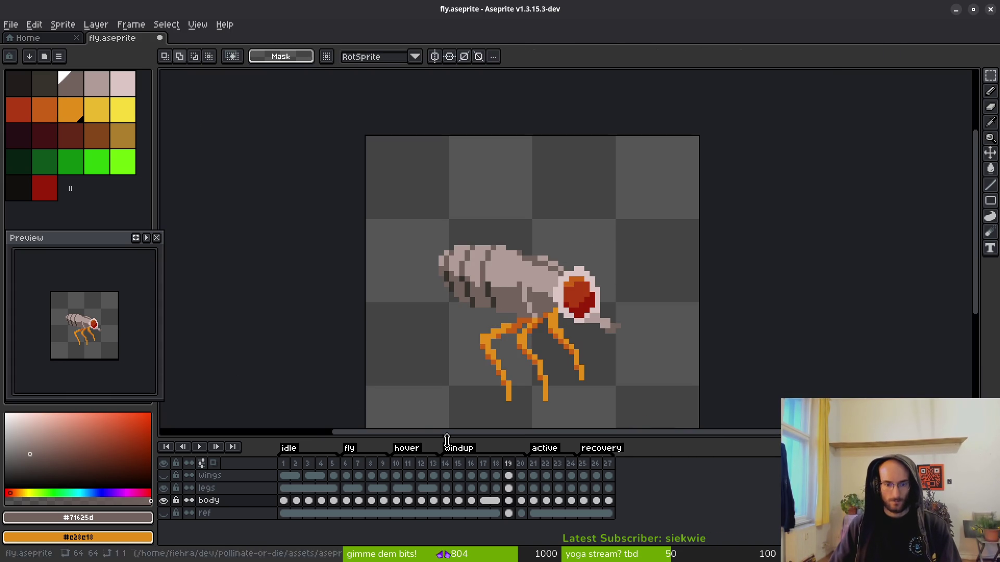
left_click(147, 240)
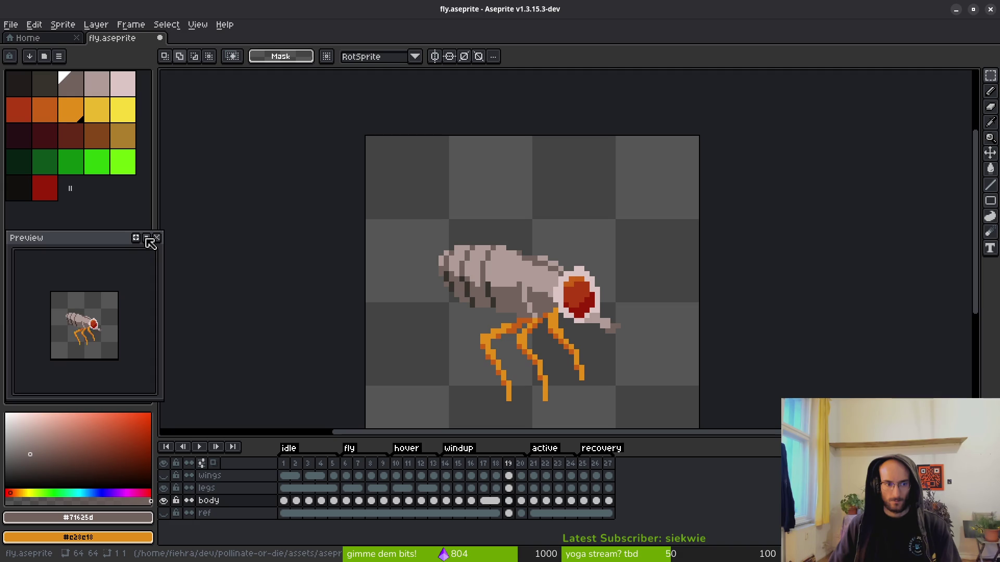
- Select the rear half of the fly's body and nudge it into place
scroll(518, 294, "up", 2)
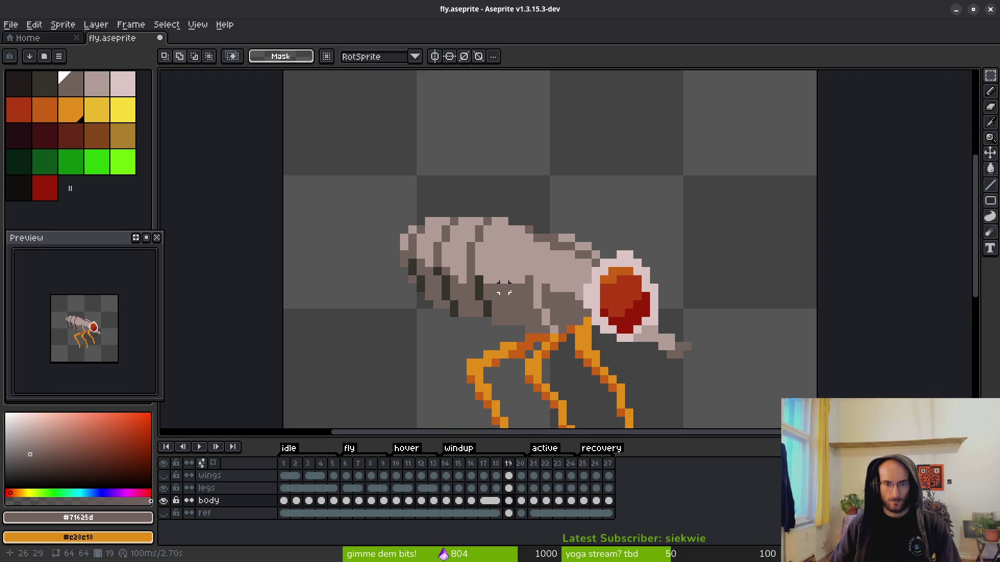
left_click(470, 214)
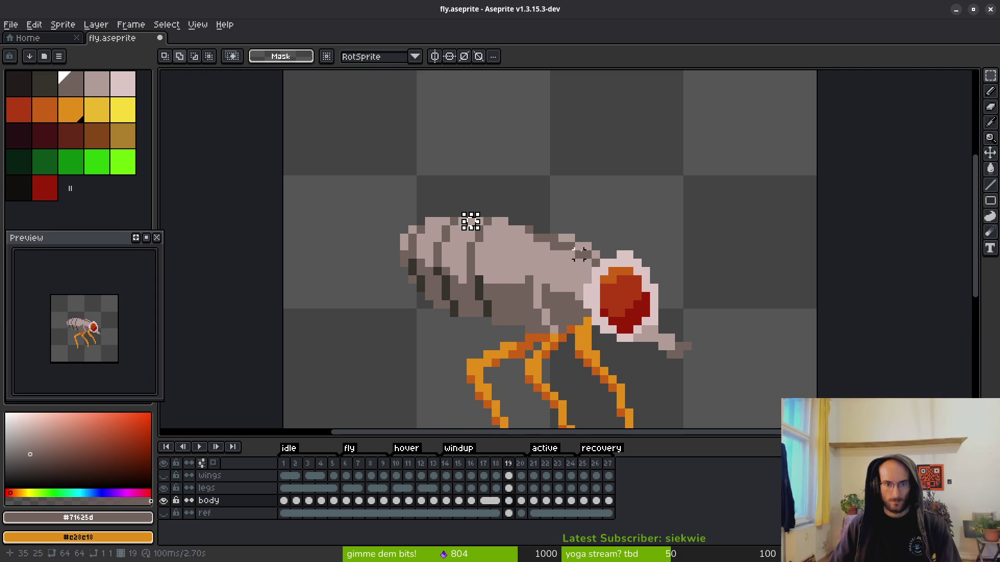
key("ctrl+z")
key("ctrl+z")
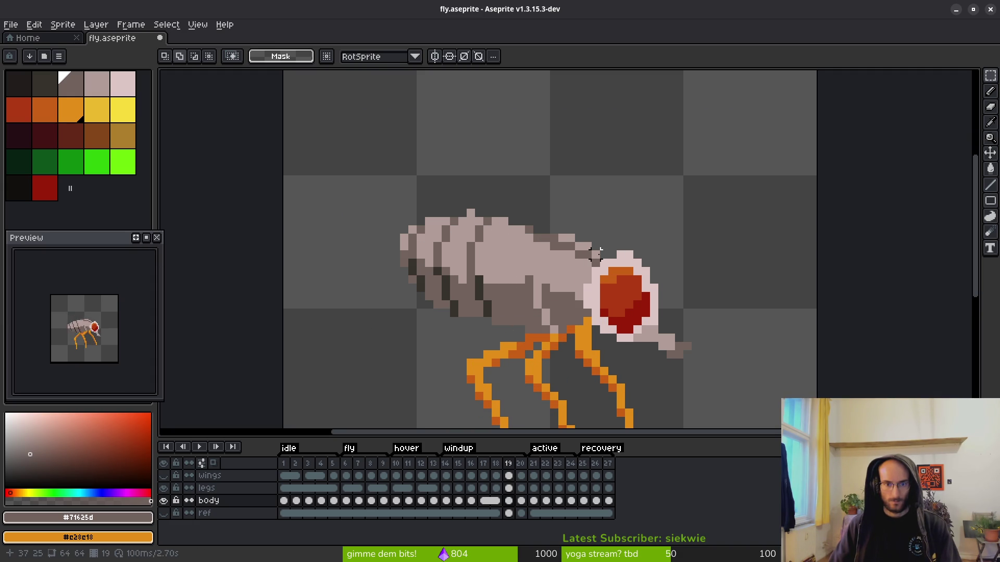
key("Up")
left_click_drag(343, 178, 504, 323)
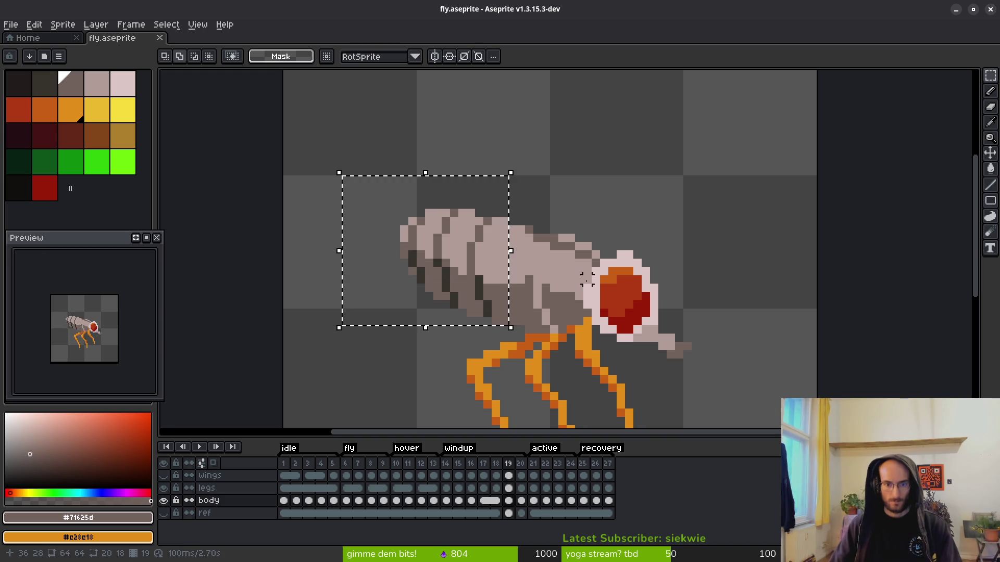
key("Left")
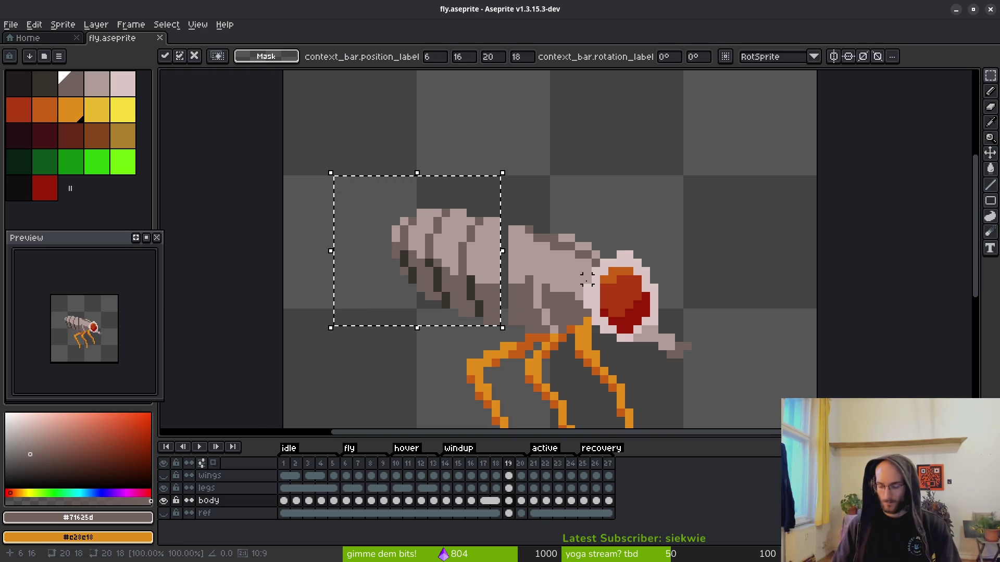
key("Right")
key("Down")
key("ctrl+d")
- Nudge a three-pixel strip on the body up one pixel
scroll(511, 311, "up", 3)
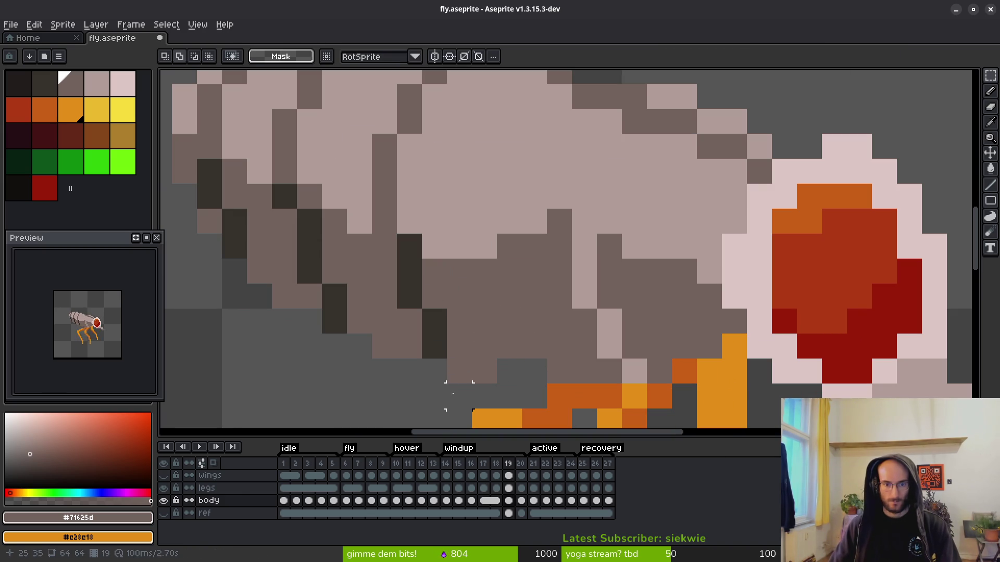
left_click_drag(448, 359, 523, 383)
key("Up")
key("ctrl+d")
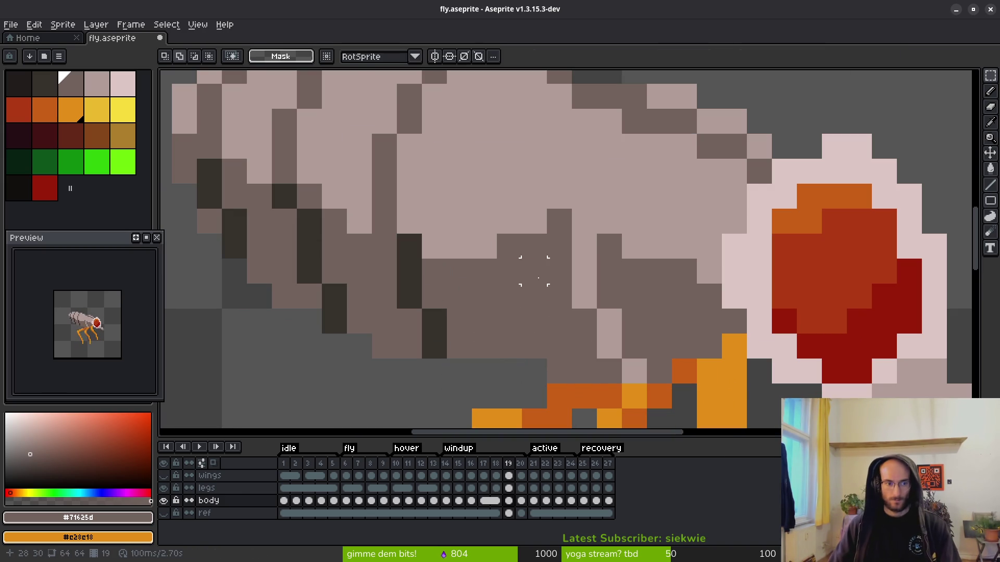
- Shift the spike below the fly's head one pixel left
scroll(508, 295, "down", 2)
scroll(556, 266, "down", 1)
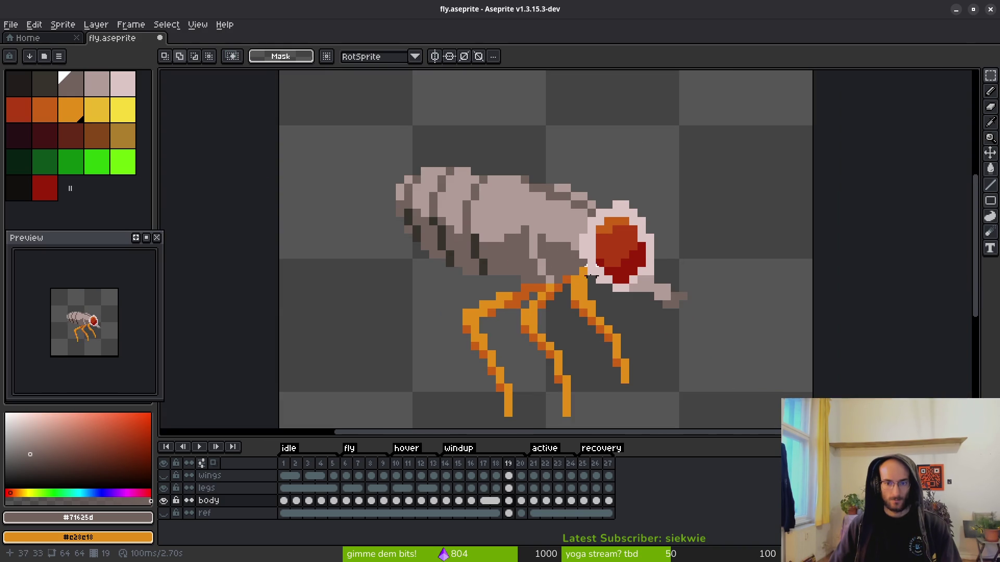
scroll(713, 313, "up", 2)
left_click_drag(646, 261, 772, 349)
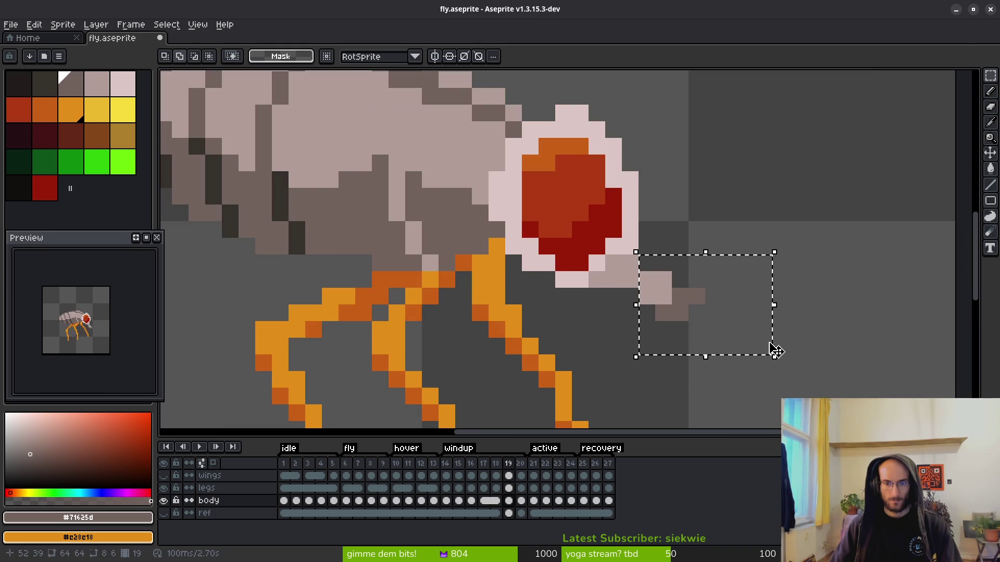
key("Down")
key("Up")
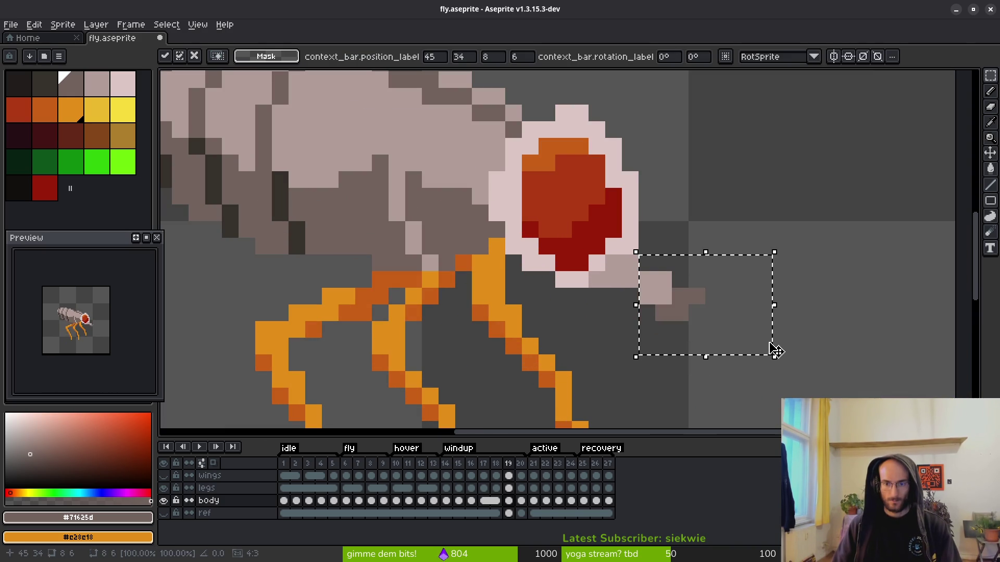
key("Left")
key("ctrl+d")
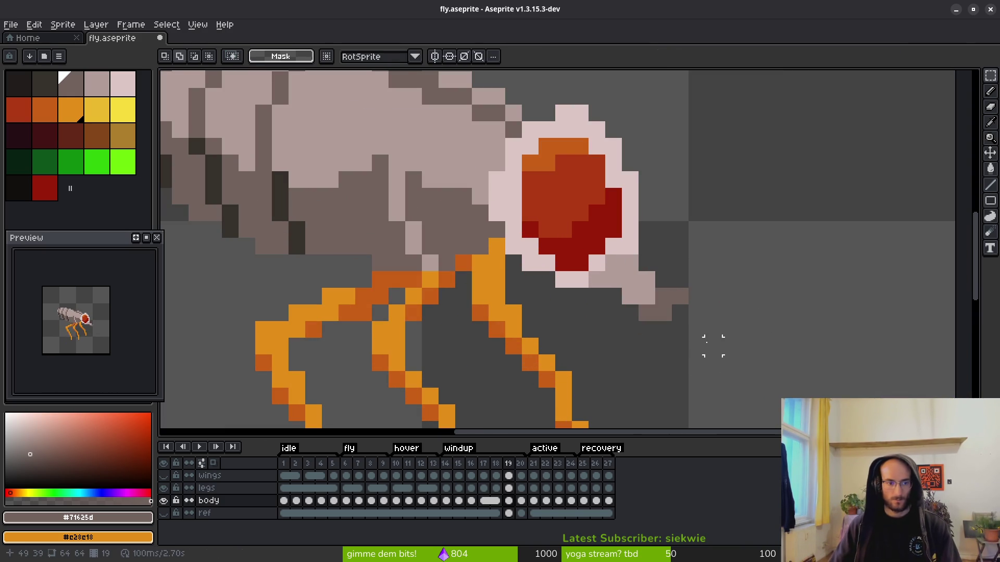
scroll(696, 345, "down", 3)
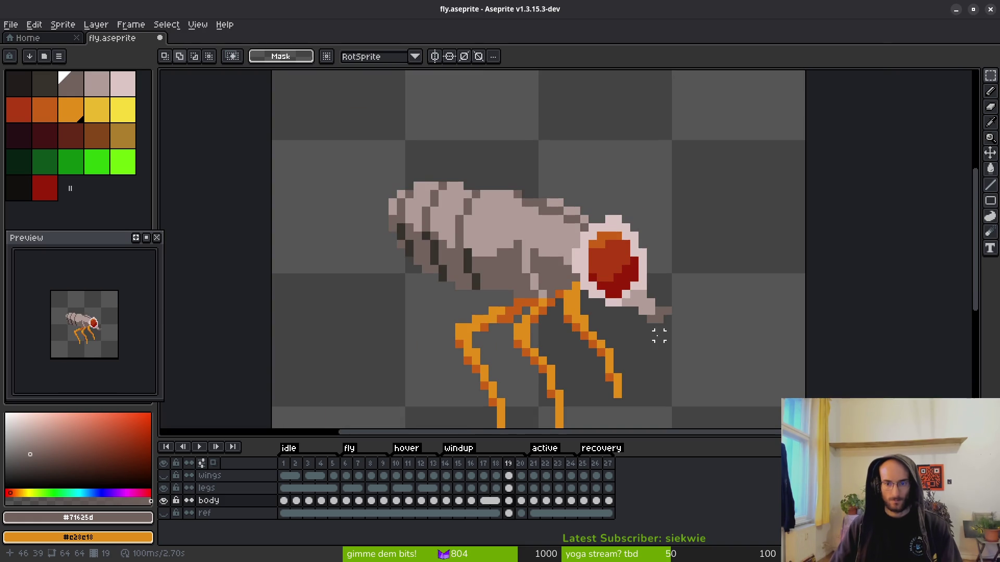
left_click_drag(558, 261, 518, 250)
scroll(527, 275, "up", 3)
scroll(526, 274, "down", 1)
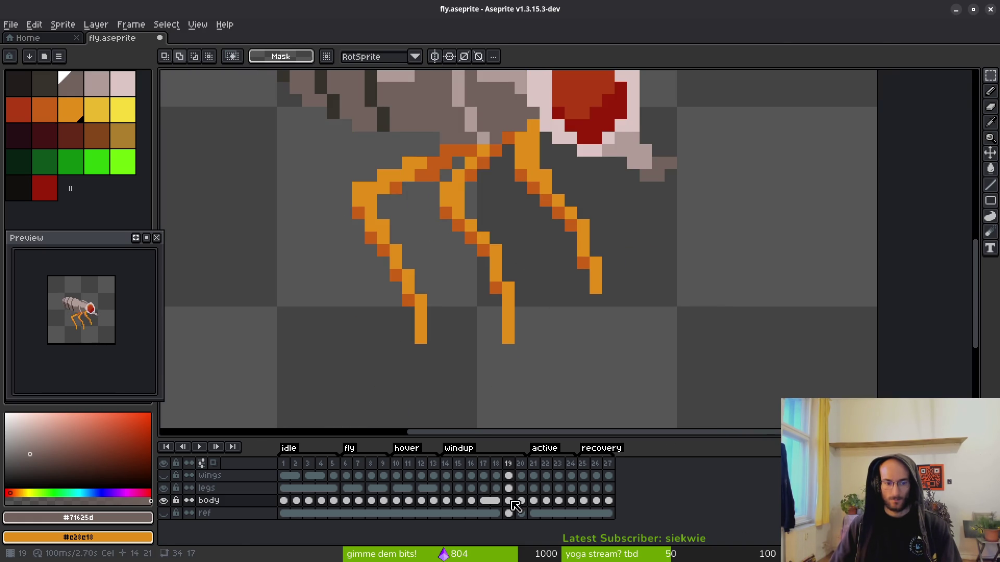
- Inspect the body cels on frames 19 and 20
left_click(521, 501)
left_click(513, 502)
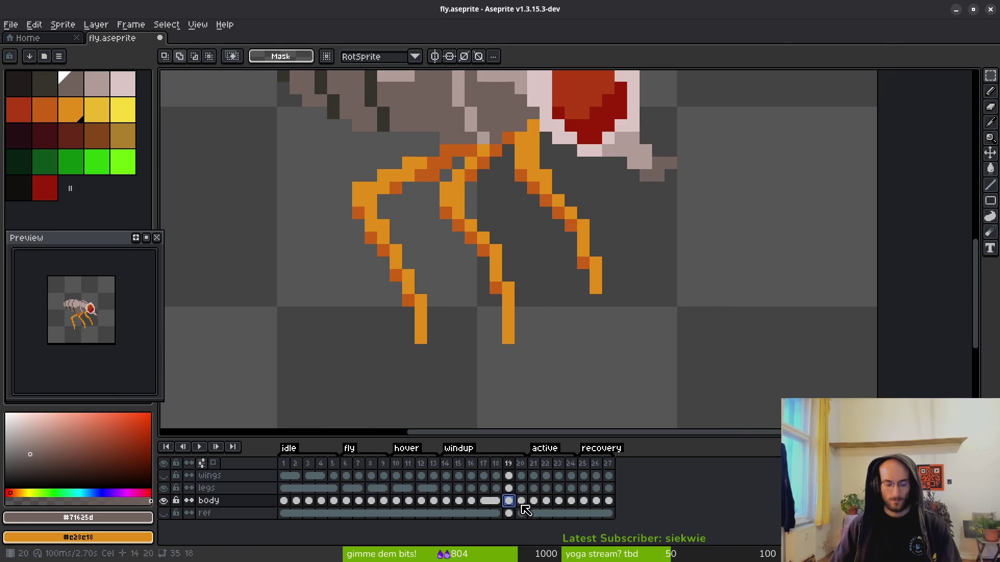
left_click(520, 500)
scroll(544, 306, "down", 2)
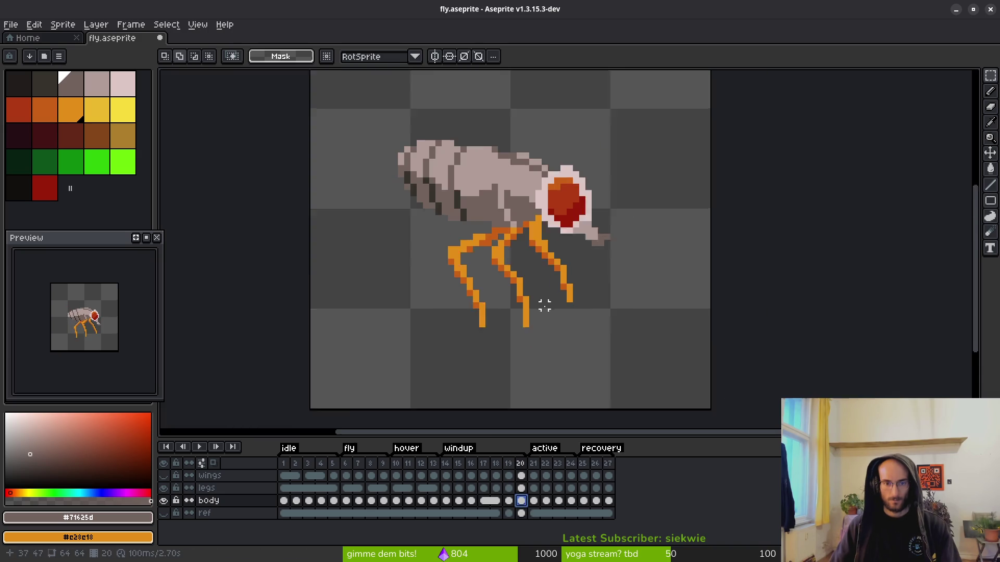
scroll(544, 306, "down", 1)
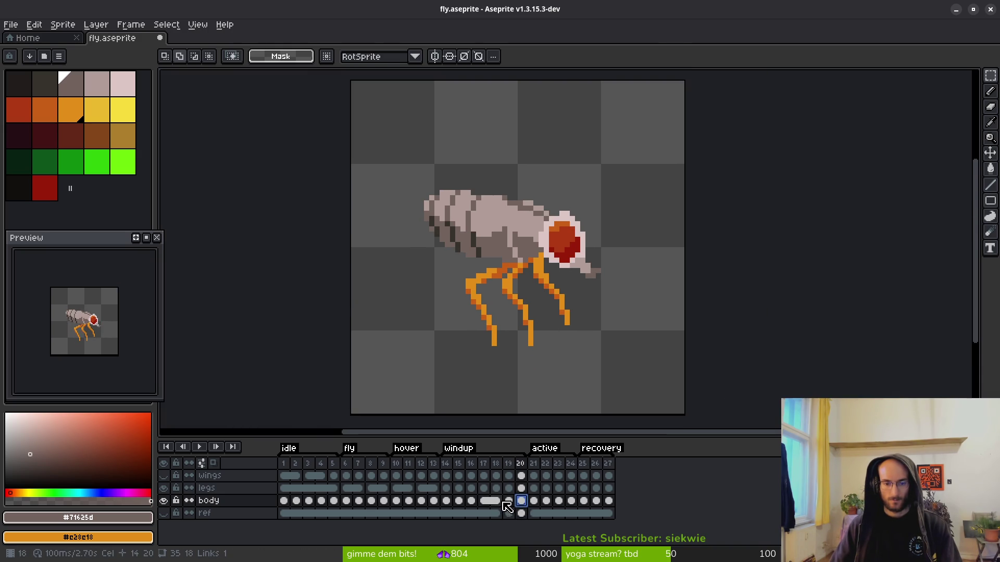
left_click(522, 505)
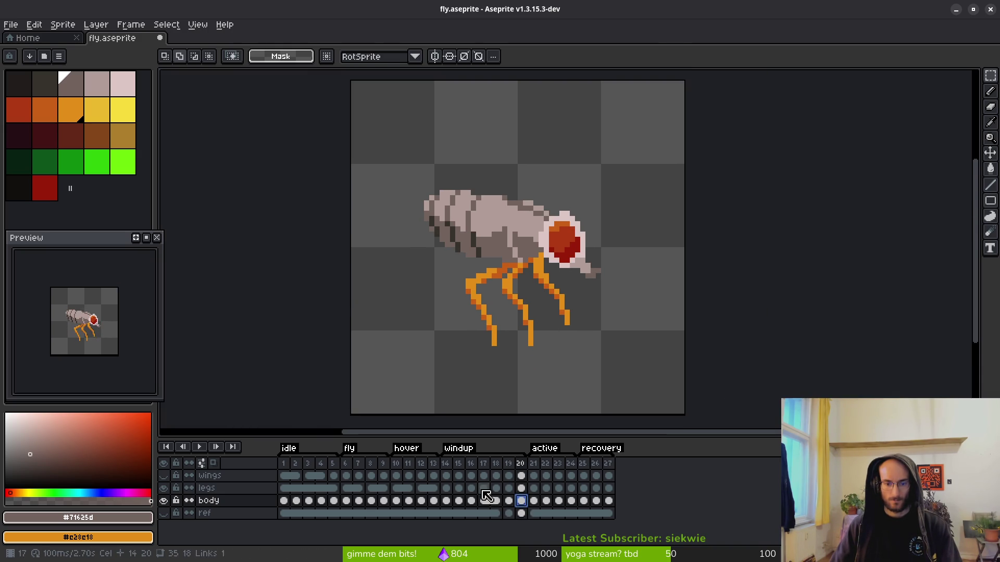
- Select frames 17–18 and link the body cels of frames 19 and 20
mouse_move(485, 468)
left_mouse_down()
mouse_move(531, 474)
mouse_move(521, 500)
left_mouse_up()
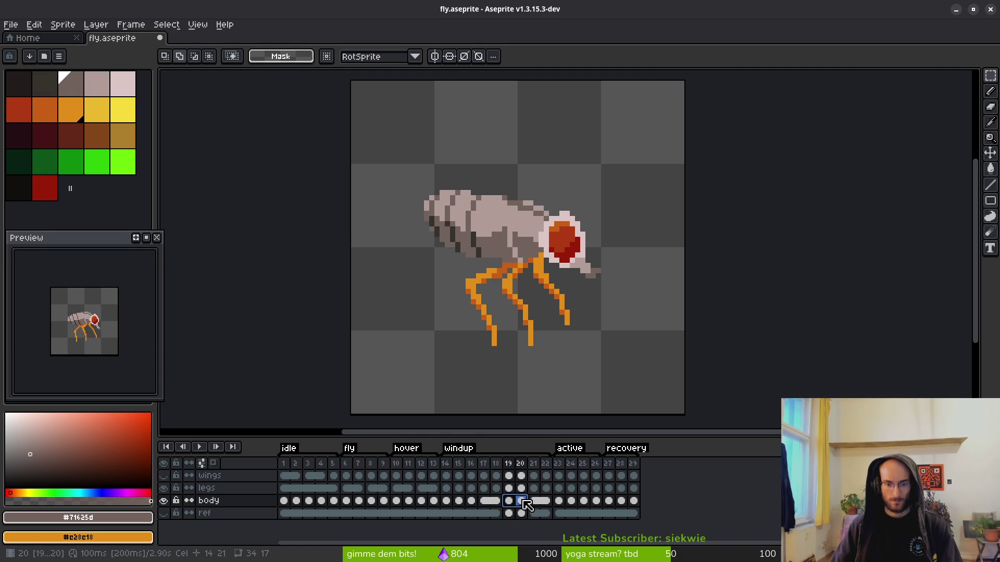
right_click(513, 502)
left_click(549, 526)
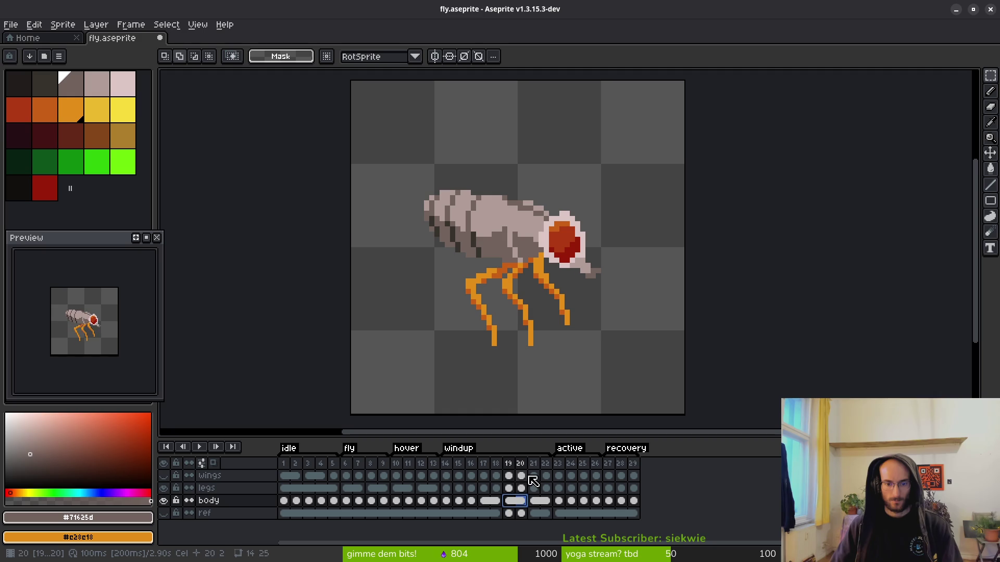
left_click(446, 476)
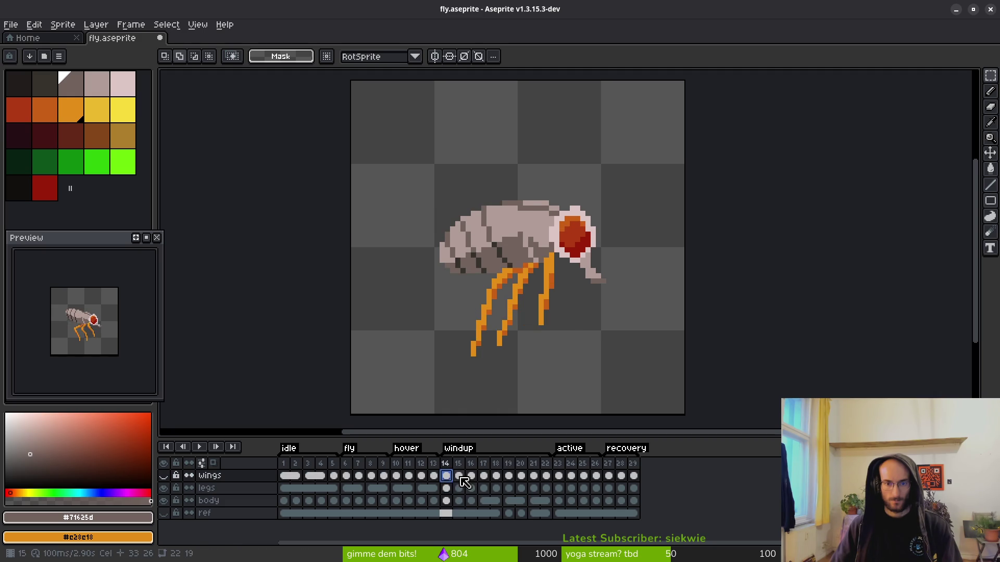
- Step through windup frames 15–23 comparing poses, then select the legs cel at frame 19
left_click(458, 475)
key("Right")
key("Right")
key("Right")
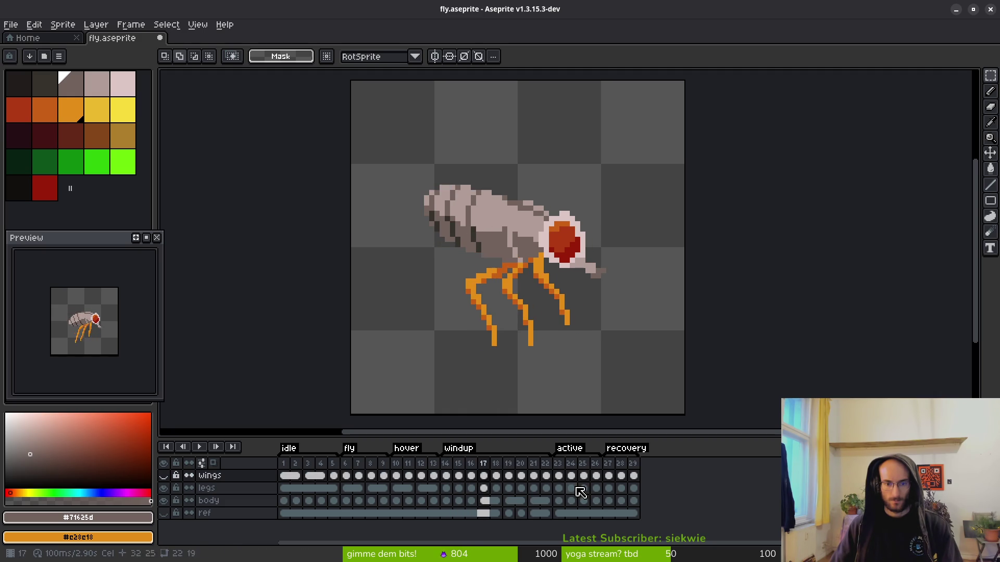
key("Right")
key("Right")
key("Right")
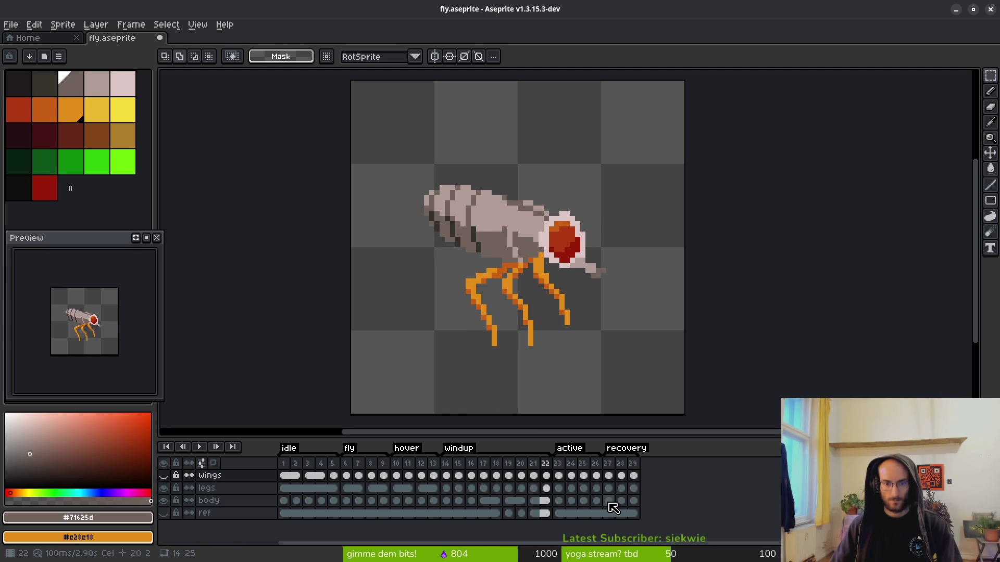
key("Left")
key("Left")
key("Left")
key("Left")
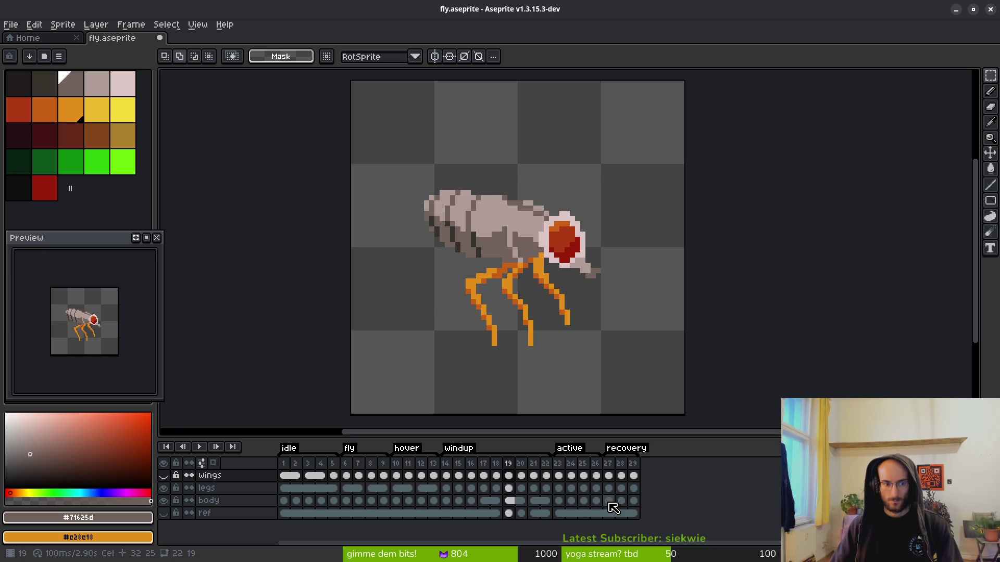
key("Left")
key("Left")
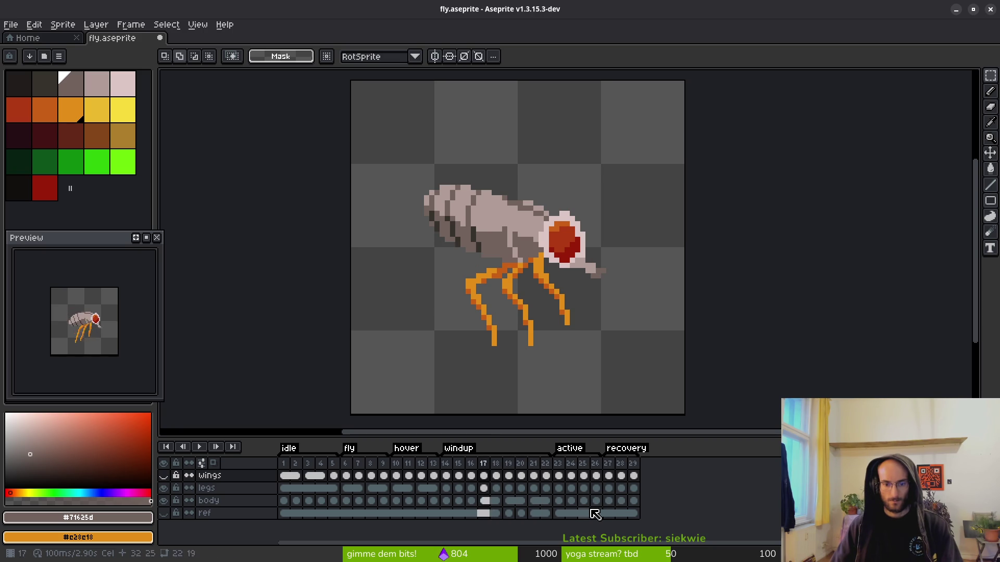
key("Right")
key("Right")
key("Right")
key("Right")
key("Right")
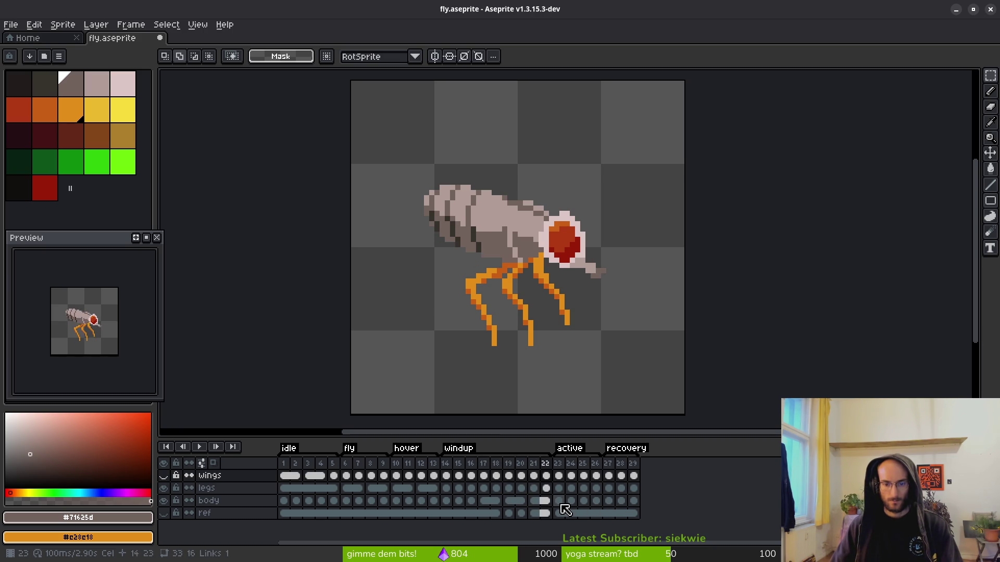
key("Left")
key("Left")
key("Right")
key("Left")
left_click(509, 491)
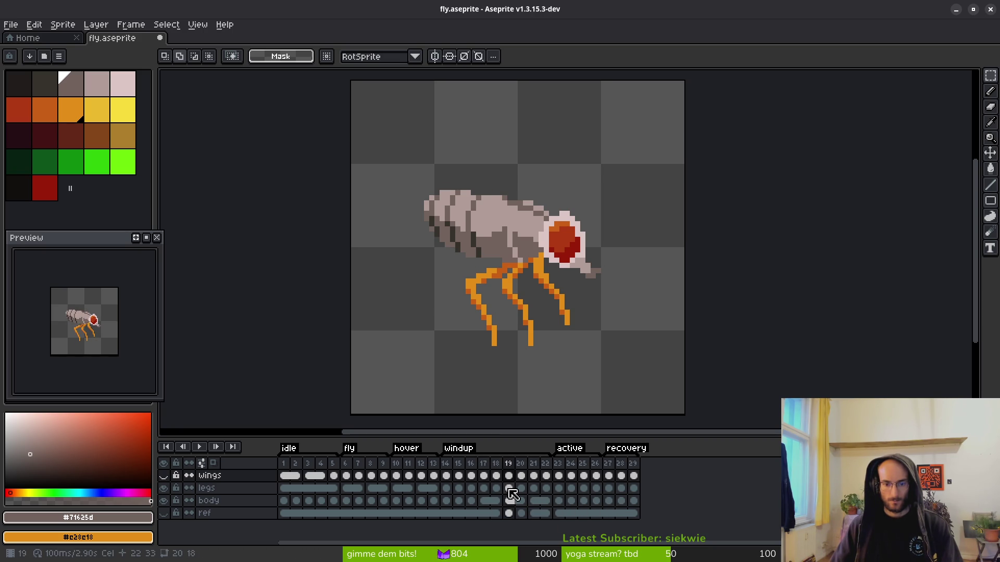
left_click(503, 489)
- Sample the leg orange and redraw the middle leg, adding and erasing pixels
scroll(544, 336, "up", 2)
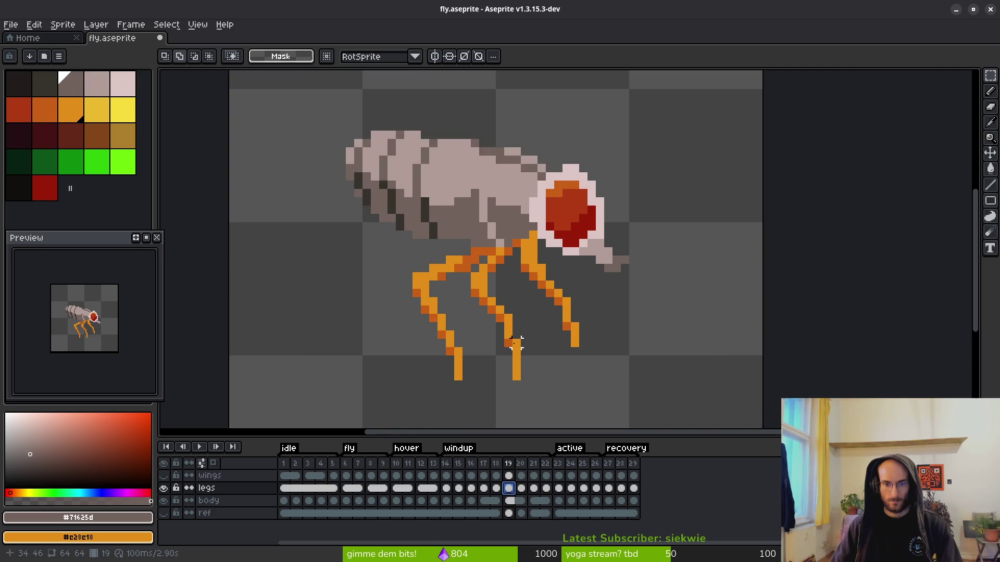
scroll(517, 302, "up", 2)
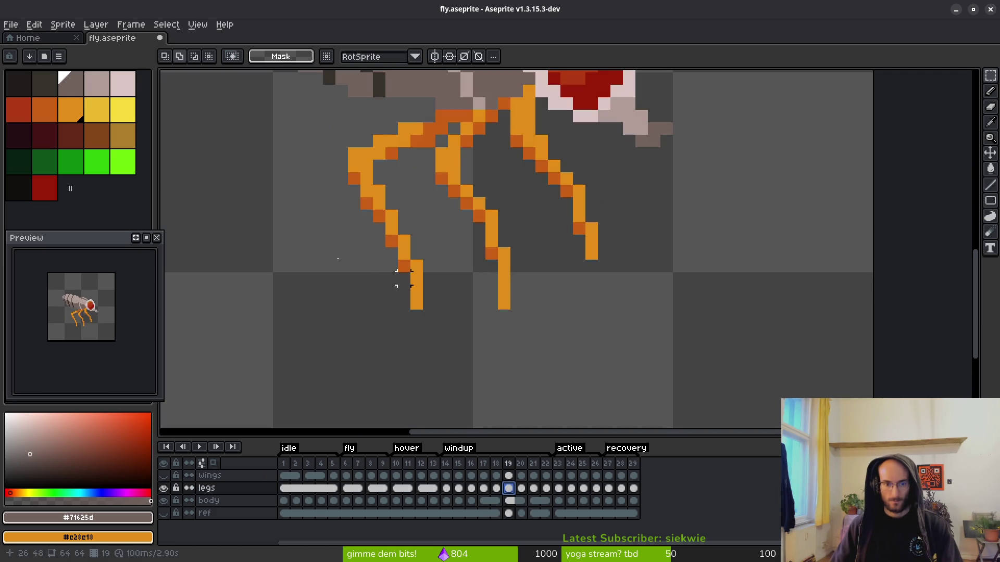
key("x")
right_click(406, 266, "alt")
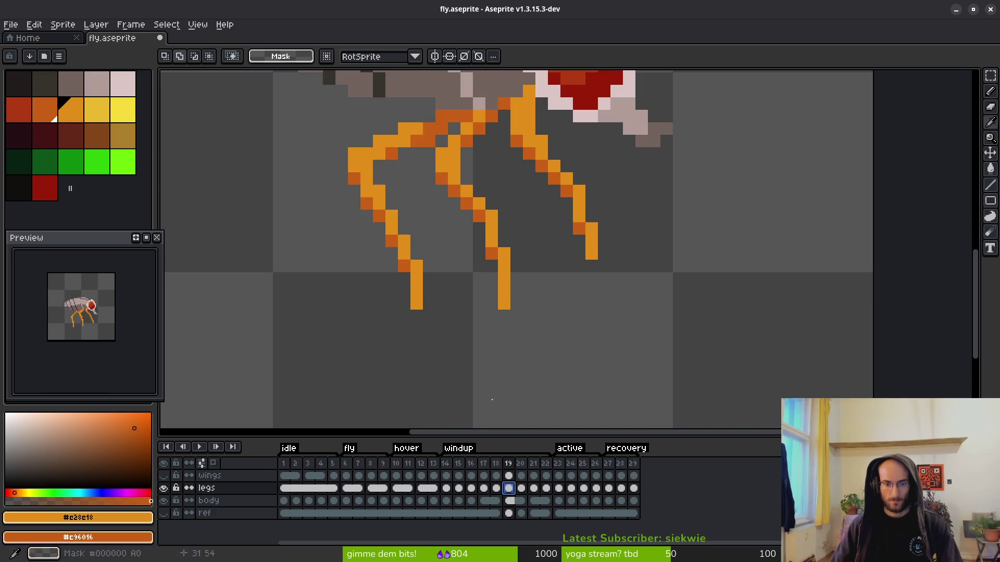
key("b")
left_click(499, 192)
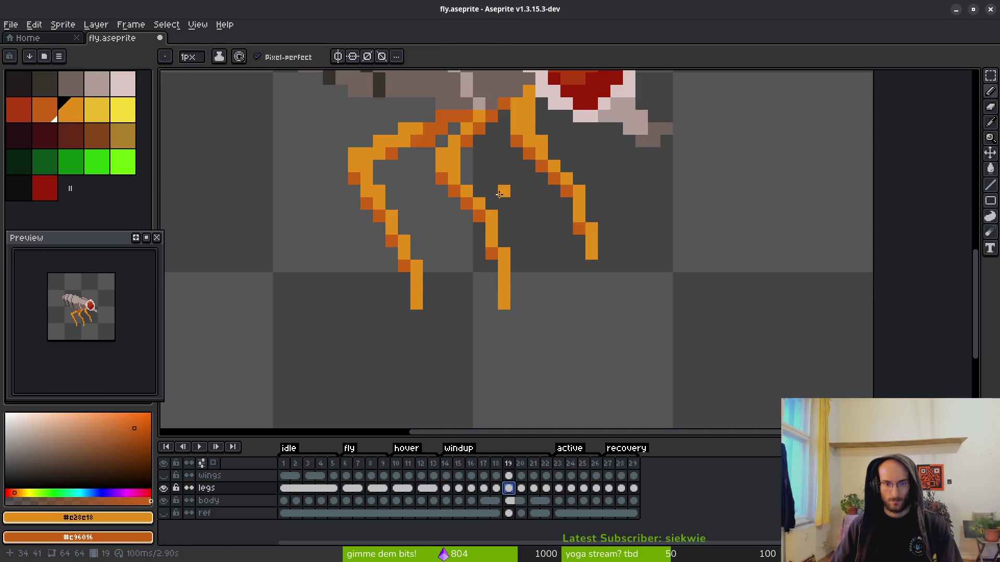
left_click(516, 265)
left_click(520, 290)
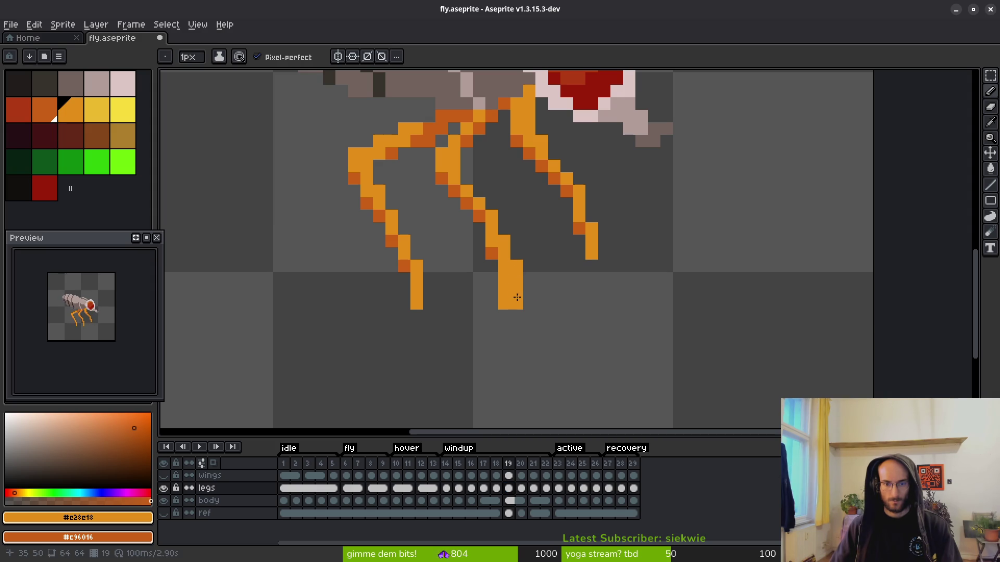
key("e")
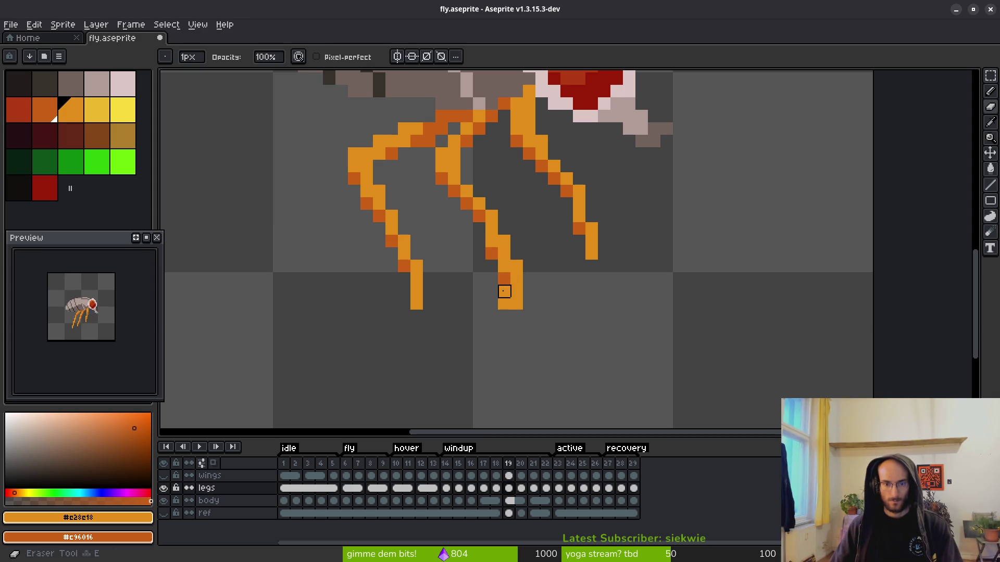
left_click_drag(504, 291, 492, 304)
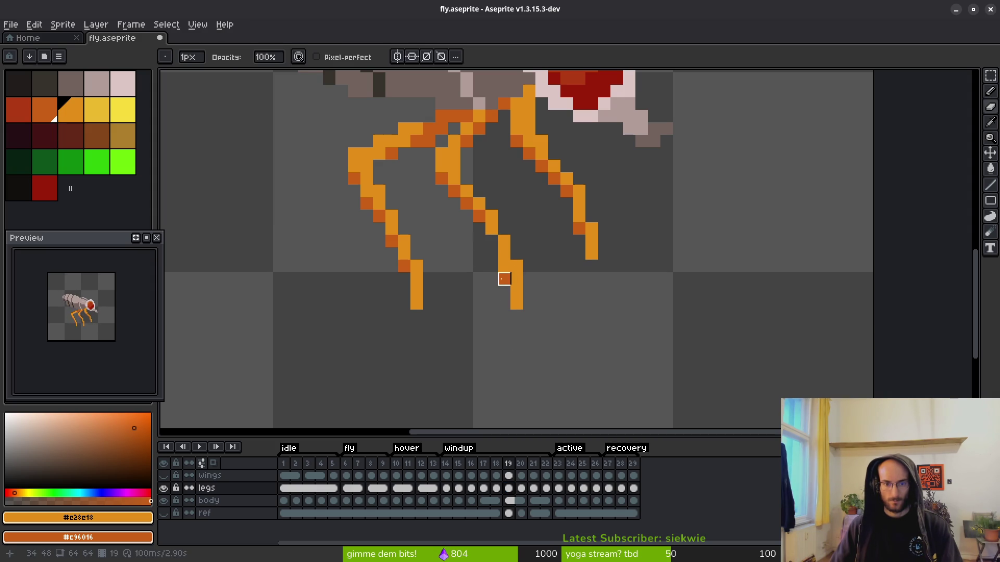
left_click(504, 279)
key("b")
scroll(603, 302, "down", 3)
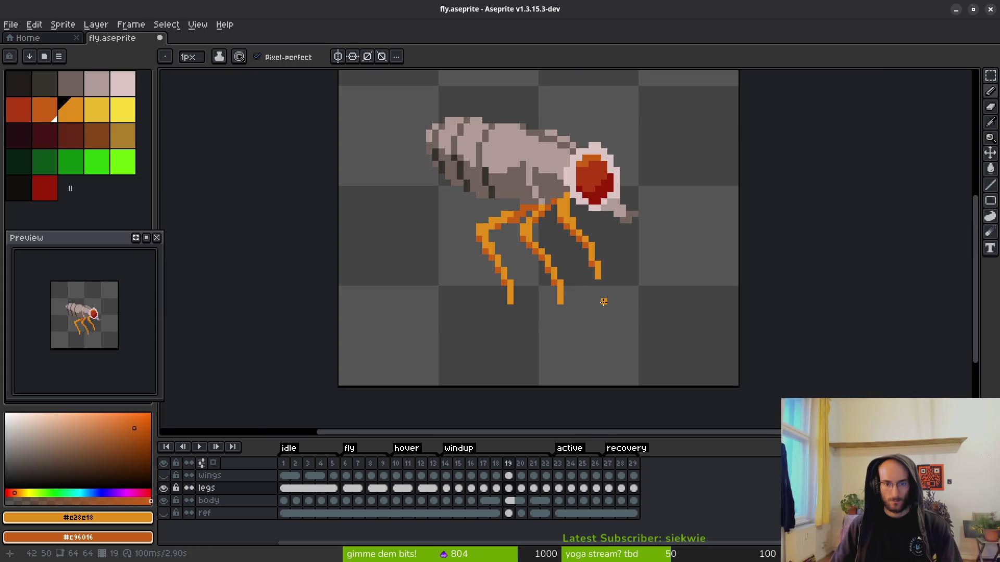
- Compare frames 18 and 19, move to frame 20's legs cel and save
key("alt+comma")
key("alt+period")
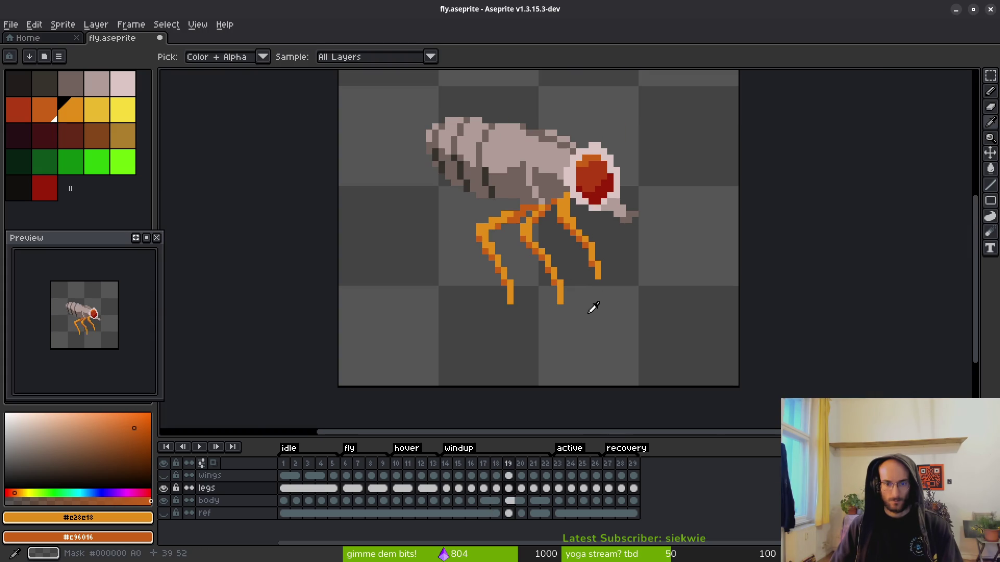
key("alt+comma")
key("alt+period")
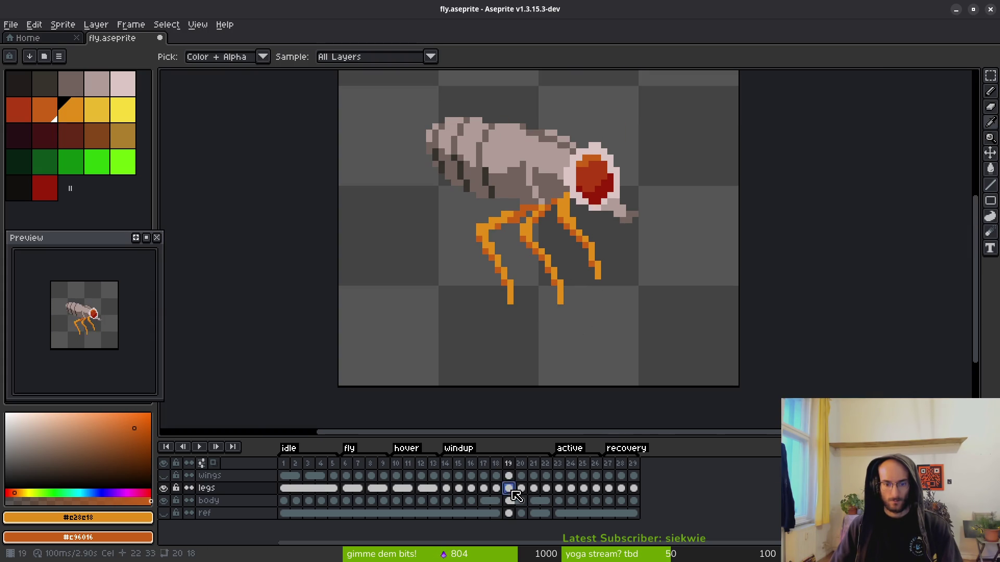
left_click(520, 500)
key("v")
key("ctrl+s")
key("b")
scroll(604, 273, "up", 3)
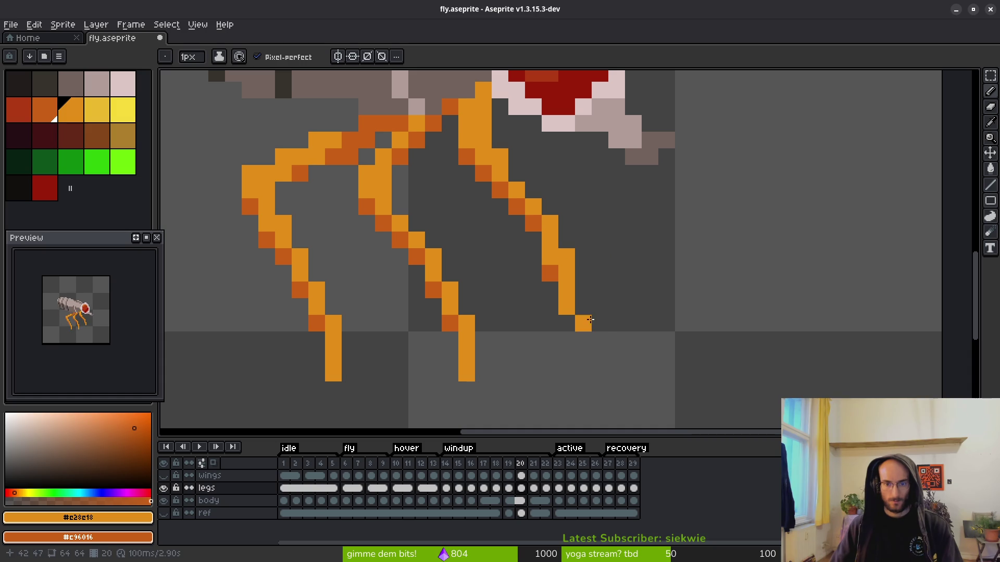
- Fix the right leg tip pixels, nudge the leg-tip pixels left, and save
left_click(587, 270)
key("ctrl+z")
left_click(583, 307)
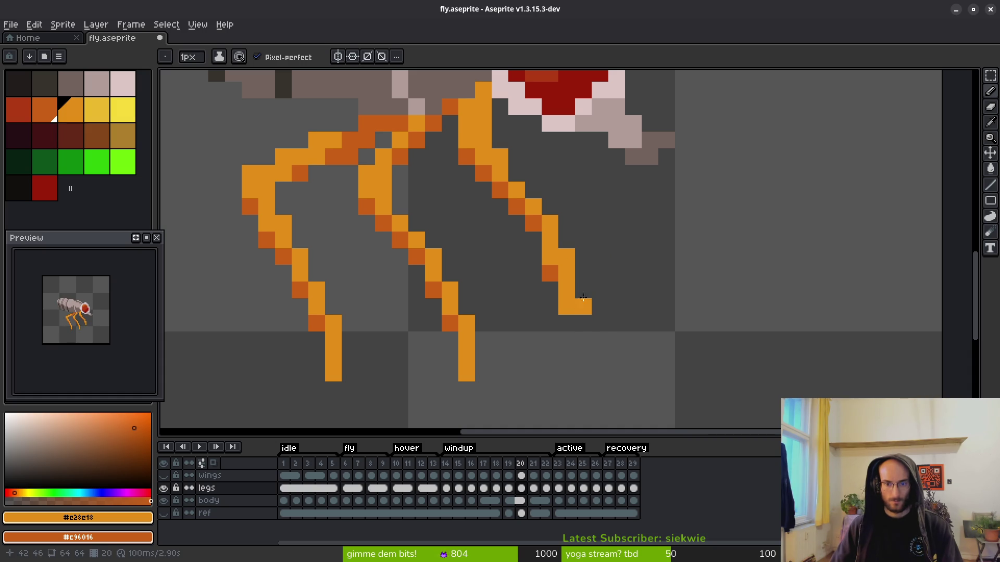
left_click(583, 290)
key("e")
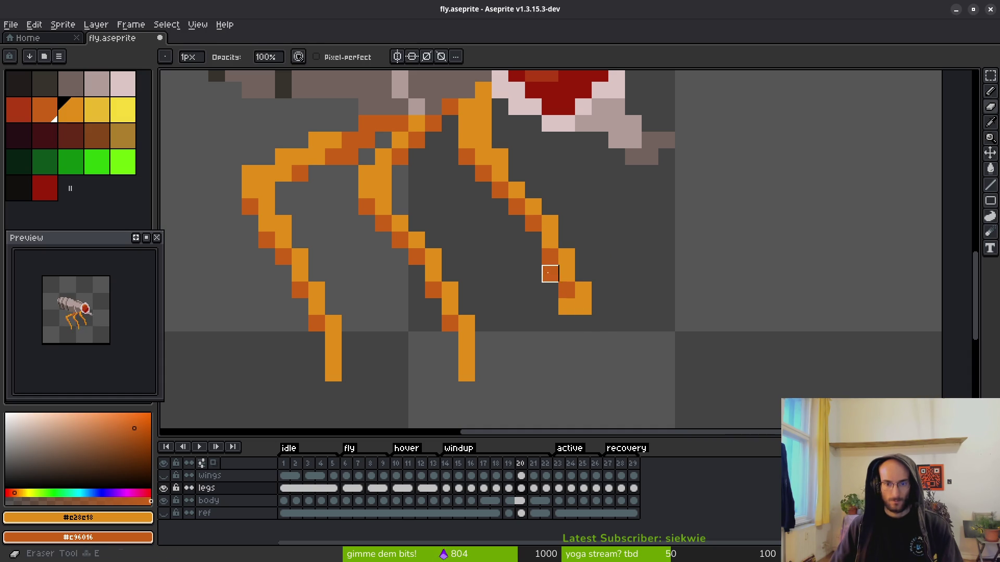
scroll(661, 337, "down", 5)
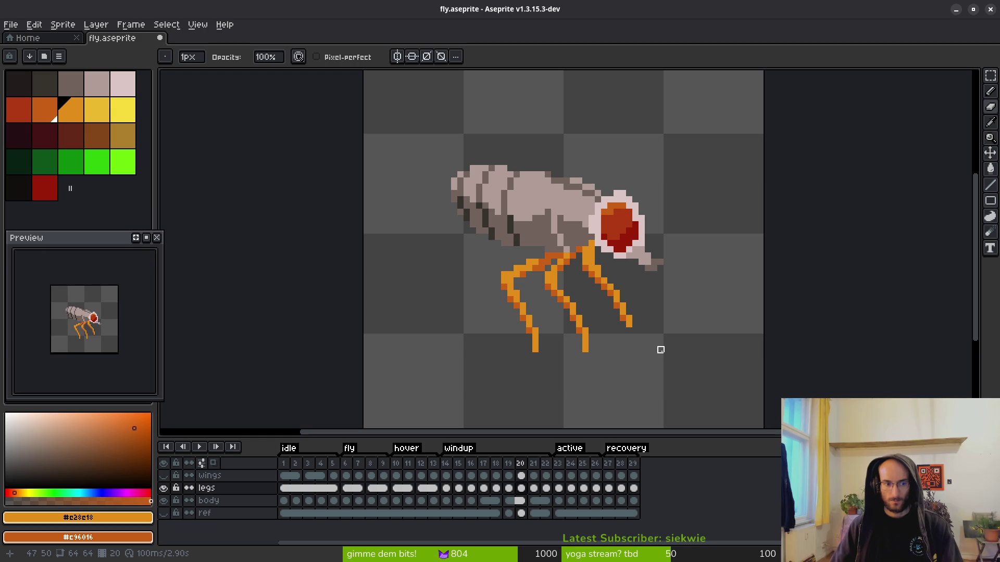
scroll(604, 337, "up", 2)
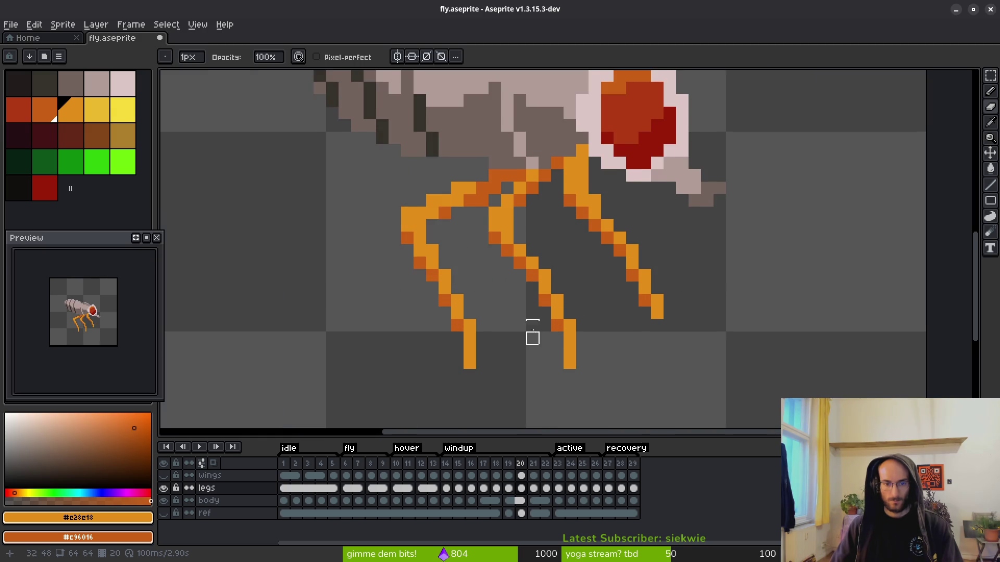
left_click_drag(532, 337, 559, 309)
key("m")
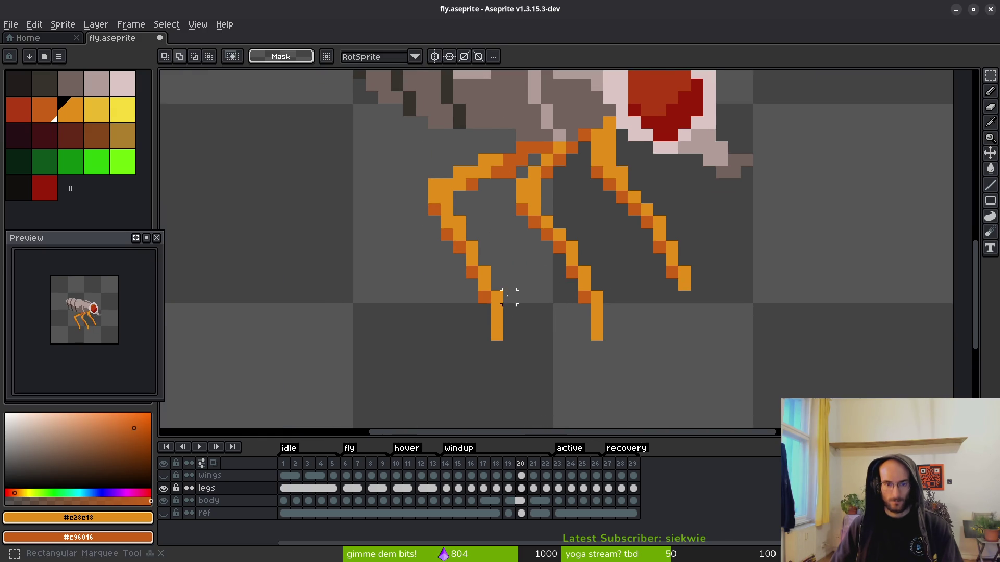
mouse_move(491, 291)
left_mouse_down()
mouse_move(515, 354)
mouse_move(497, 347)
left_mouse_up()
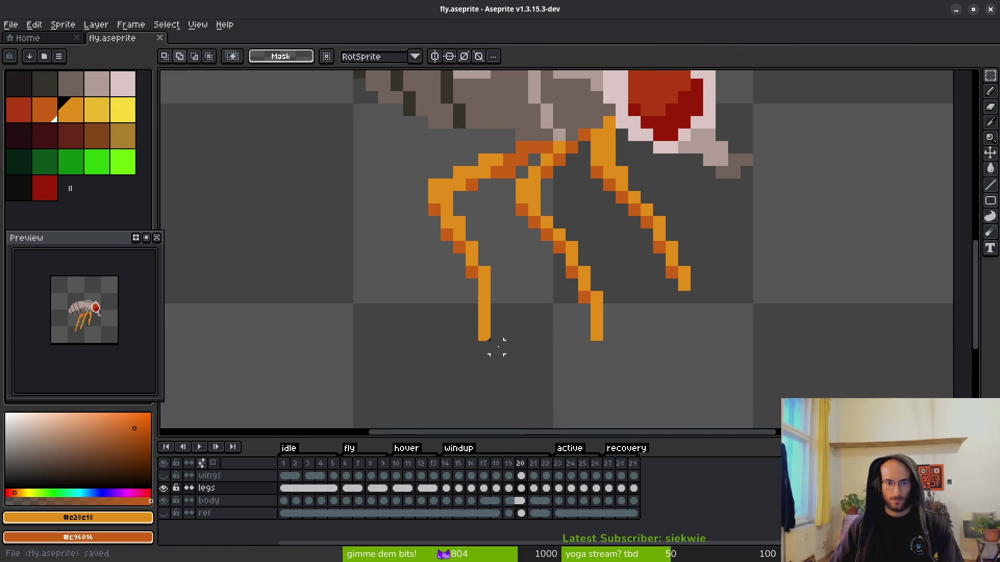
key("ctrl+s")
- Shift the lower end of the rightmost leg one pixel right
scroll(558, 319, "down", 3)
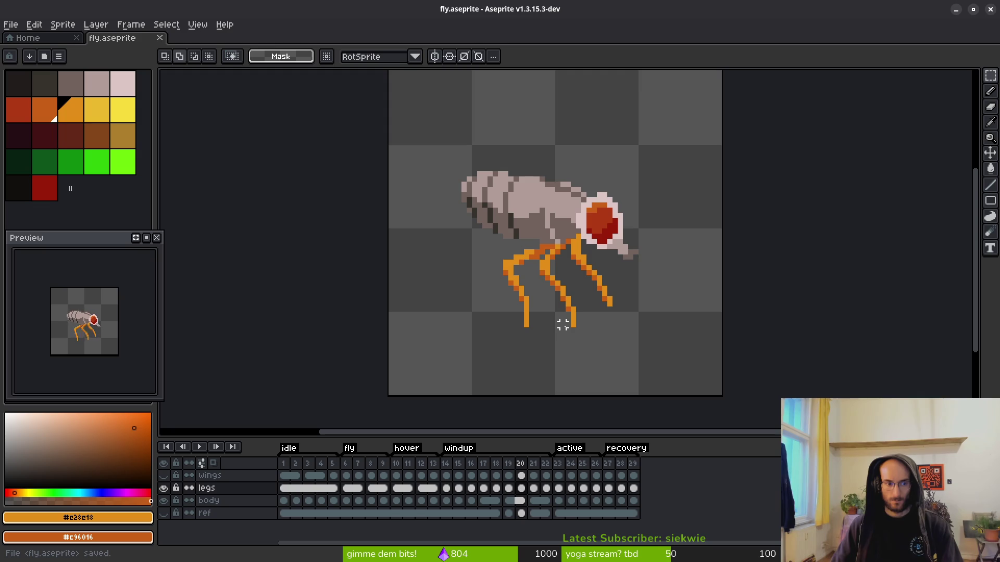
scroll(549, 297, "up", 3)
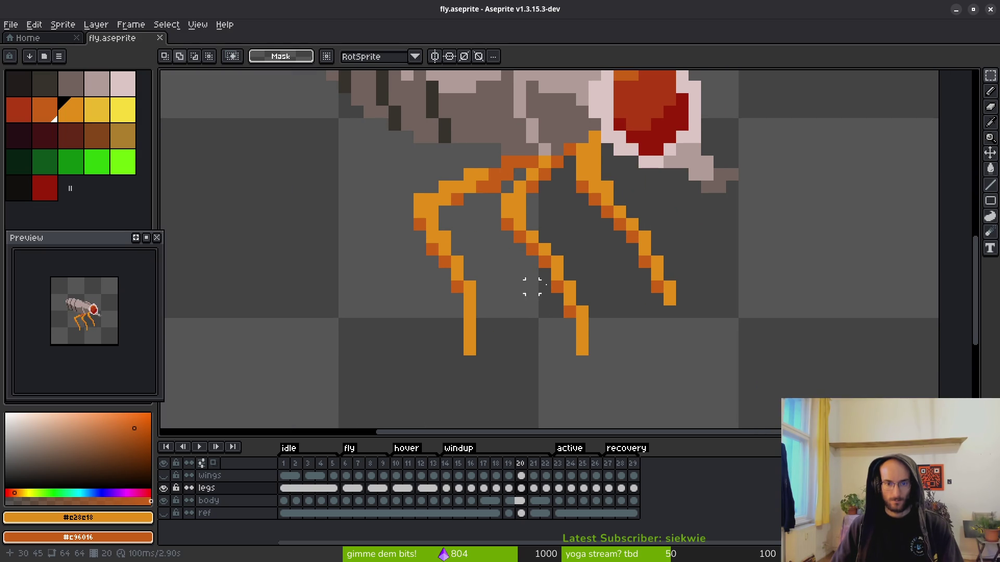
scroll(647, 279, "up", 2)
key("w")
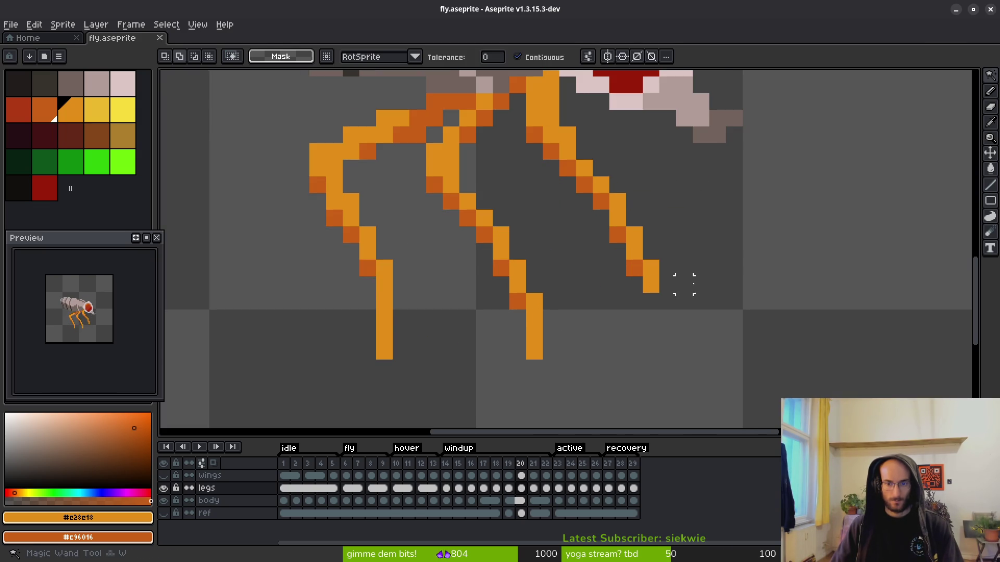
left_click(683, 268)
scroll(604, 255, "down", 3)
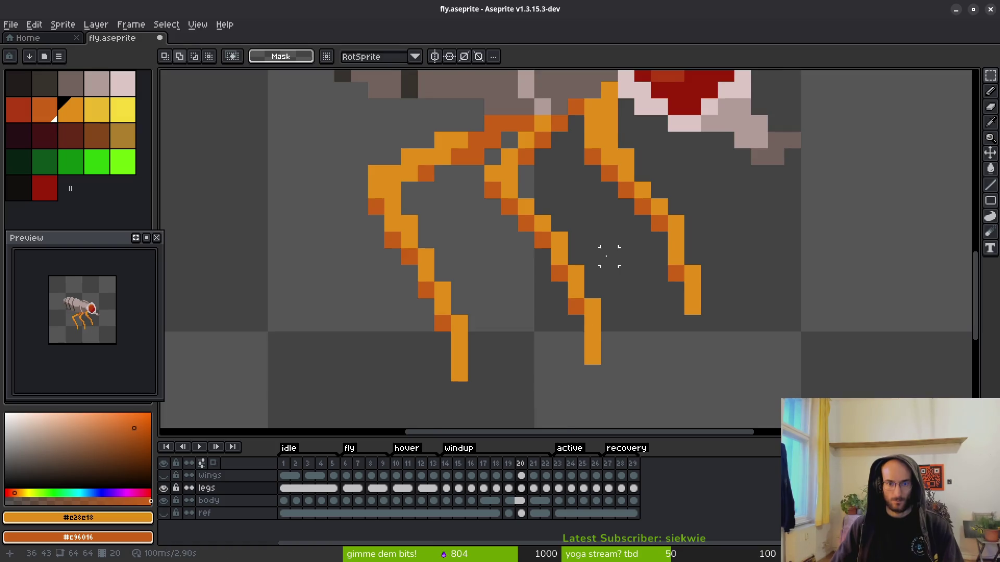
key("m")
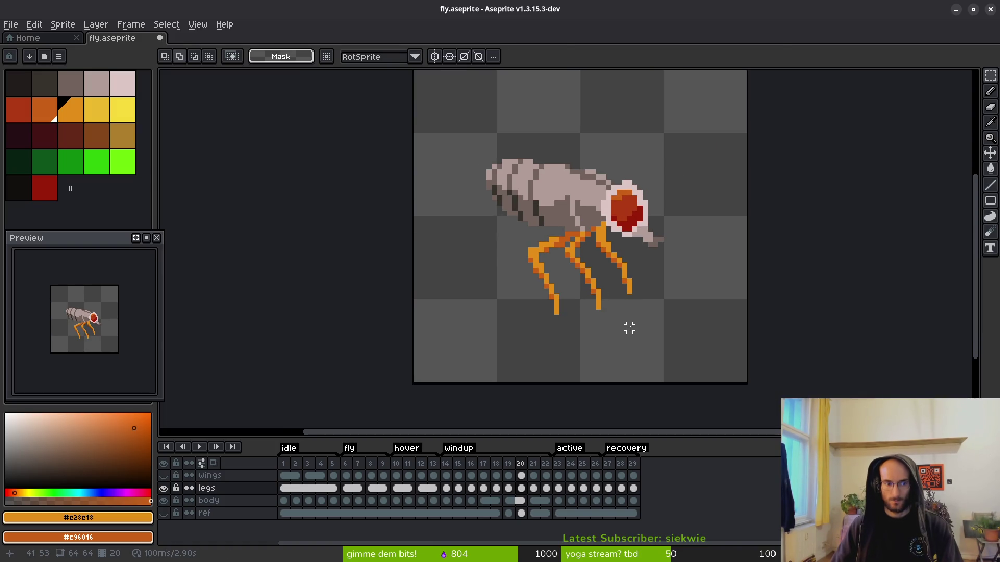
scroll(629, 323, "up", 5)
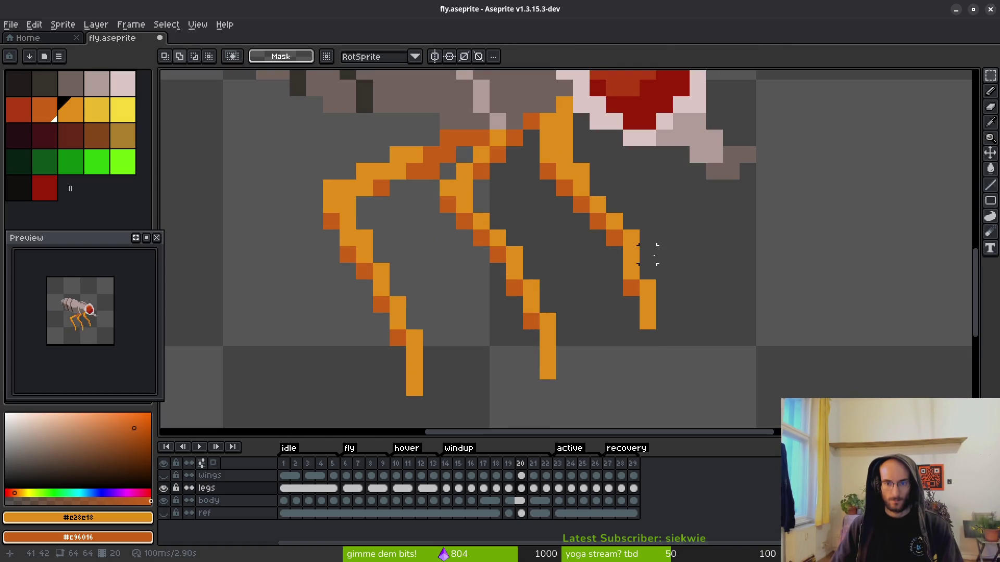
left_click_drag(614, 255, 631, 364)
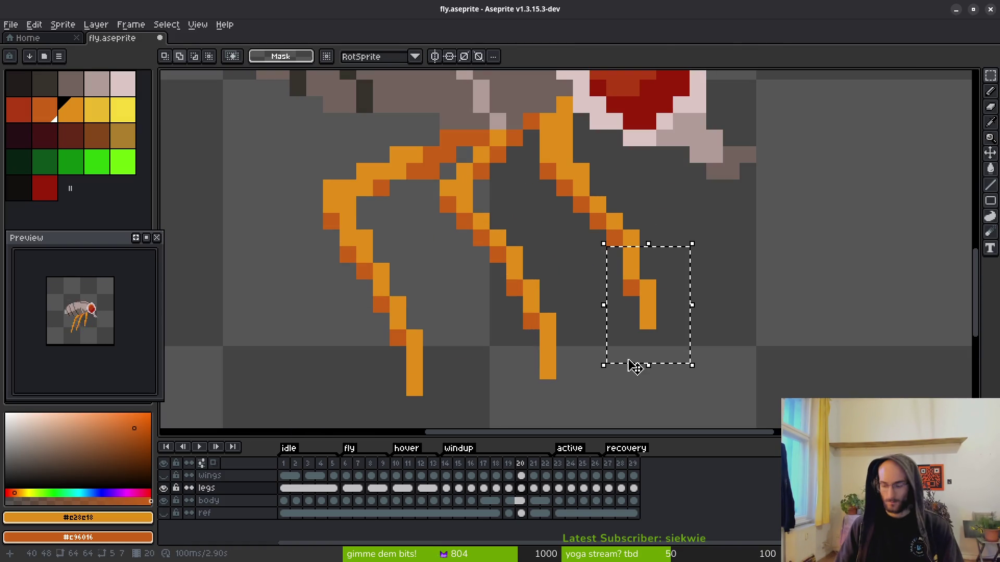
key("Right")
key("ctrl+d")
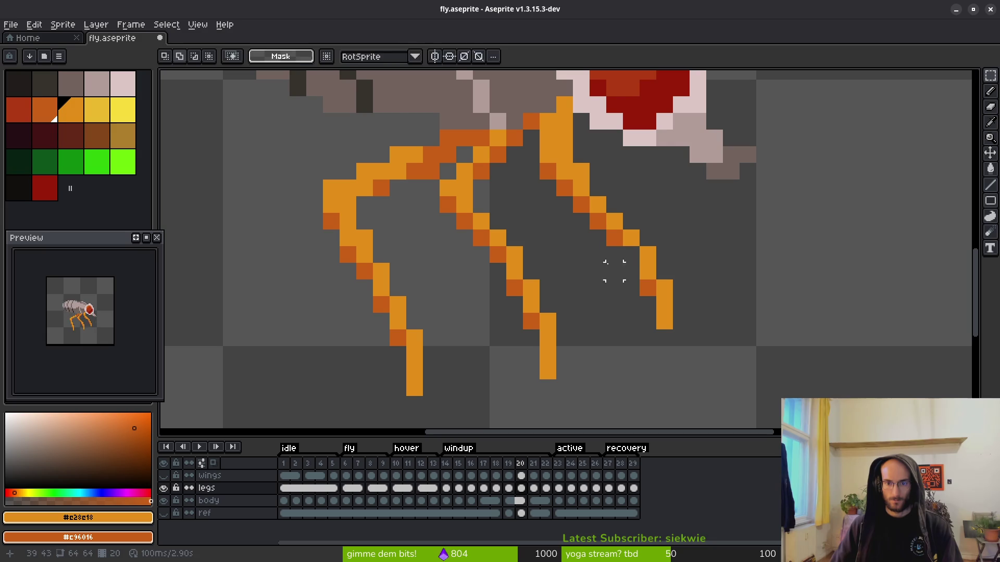
- Add a darker orange pixel at the leg joint
key("b")
left_click(616, 235, "alt")
scroll(708, 323, "down", 5)
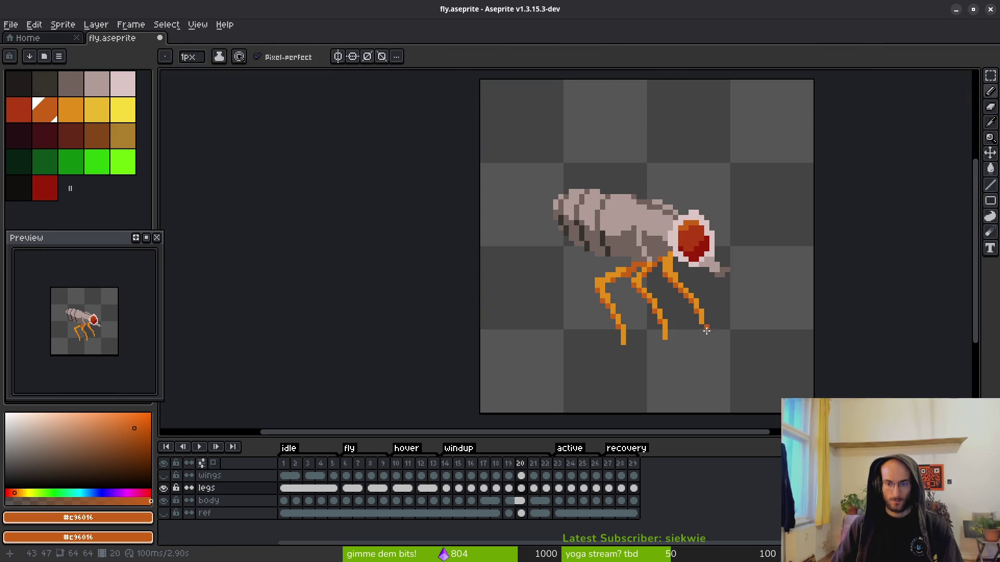
scroll(681, 346, "up", 3)
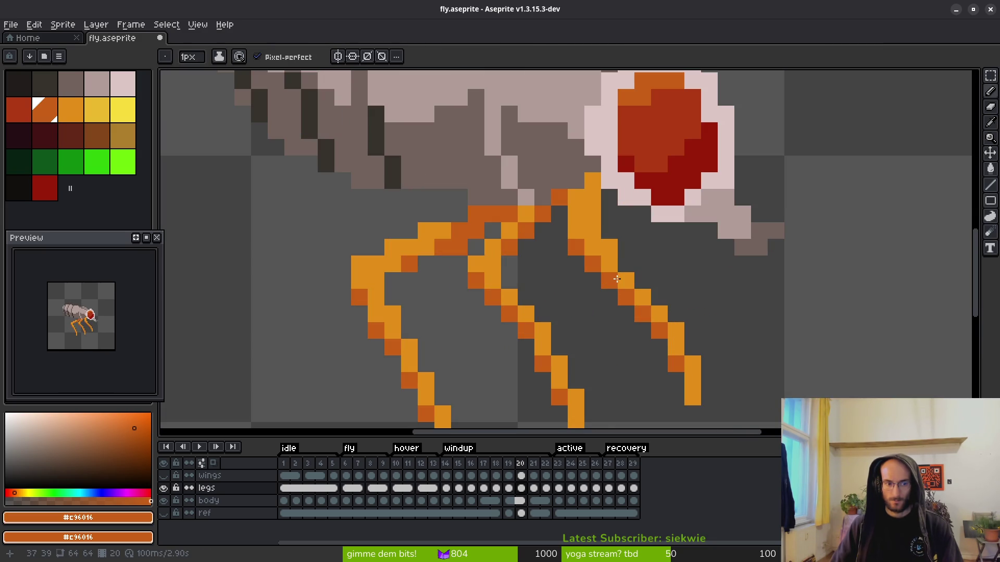
scroll(640, 328, "down", 3)
scroll(544, 295, "left", 3)
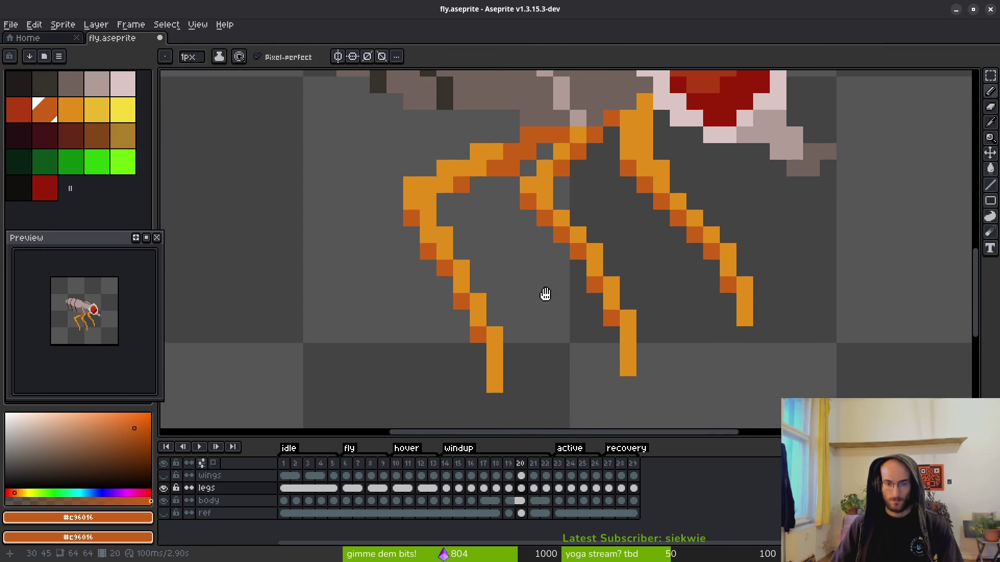
left_click(609, 302)
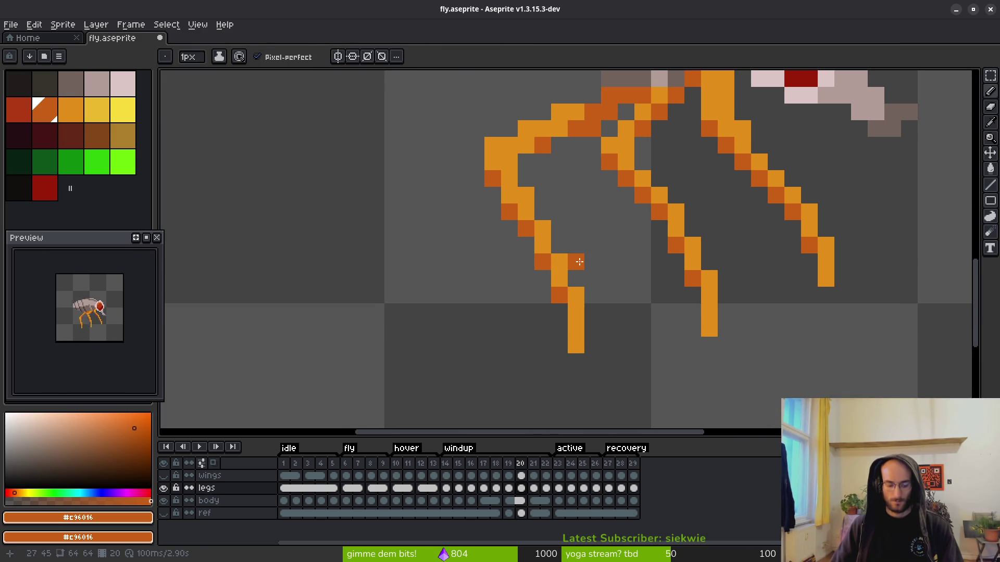
- Nudge the lower left leg one pixel left and one pixel up, then save
key("m")
left_click_drag(565, 251, 624, 404)
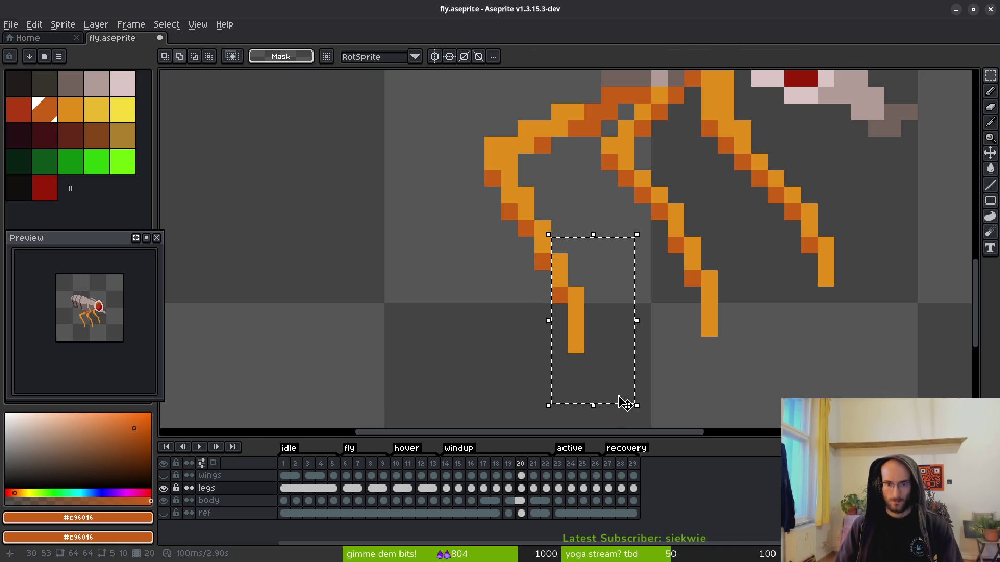
key("Left")
key("ctrl+d")
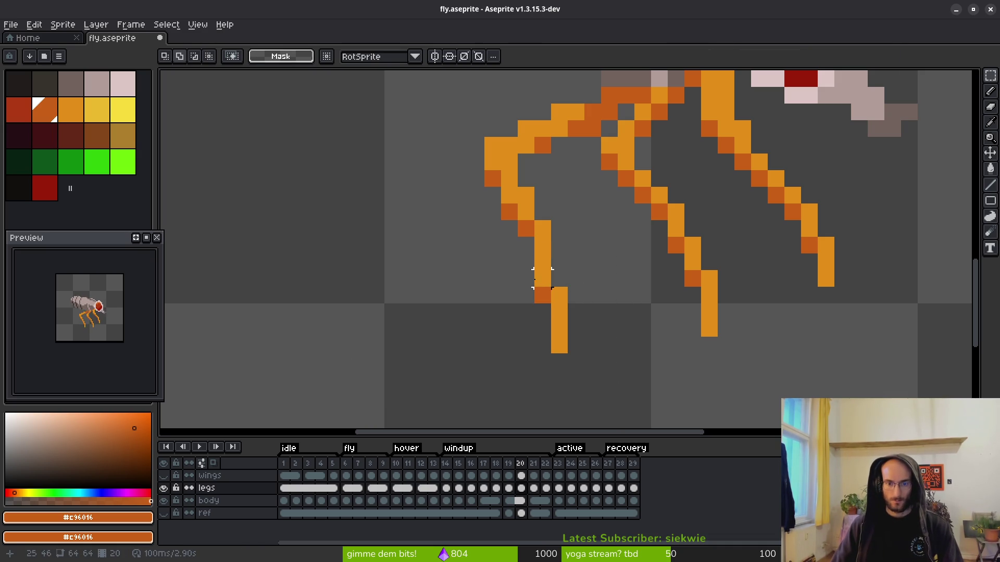
left_click_drag(543, 278, 578, 386)
key("Up")
key("ctrl+d")
scroll(607, 311, "down", 1)
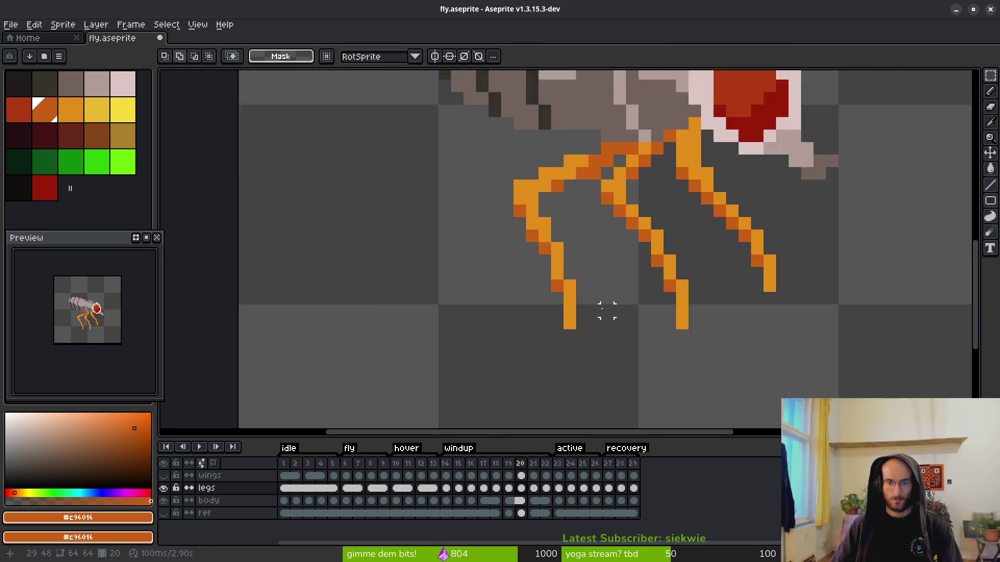
scroll(606, 310, "down", 1)
key("ctrl+s")
- Raise the lower front leg one pixel and make the wings layer visible again
scroll(590, 272, "up", 2)
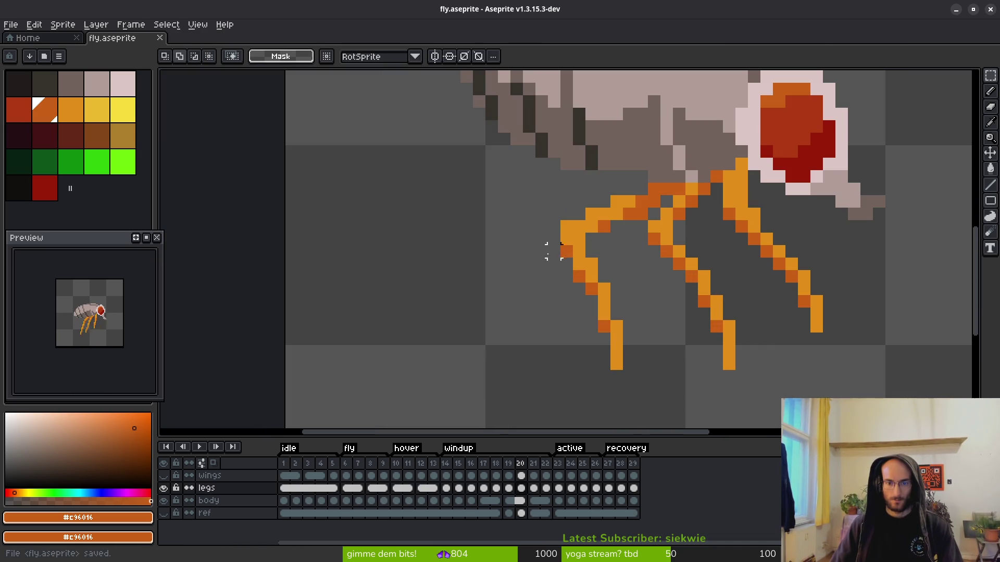
mouse_move(547, 246)
left_mouse_down()
mouse_move(609, 323)
mouse_move(643, 391)
mouse_move(615, 391)
left_mouse_up()
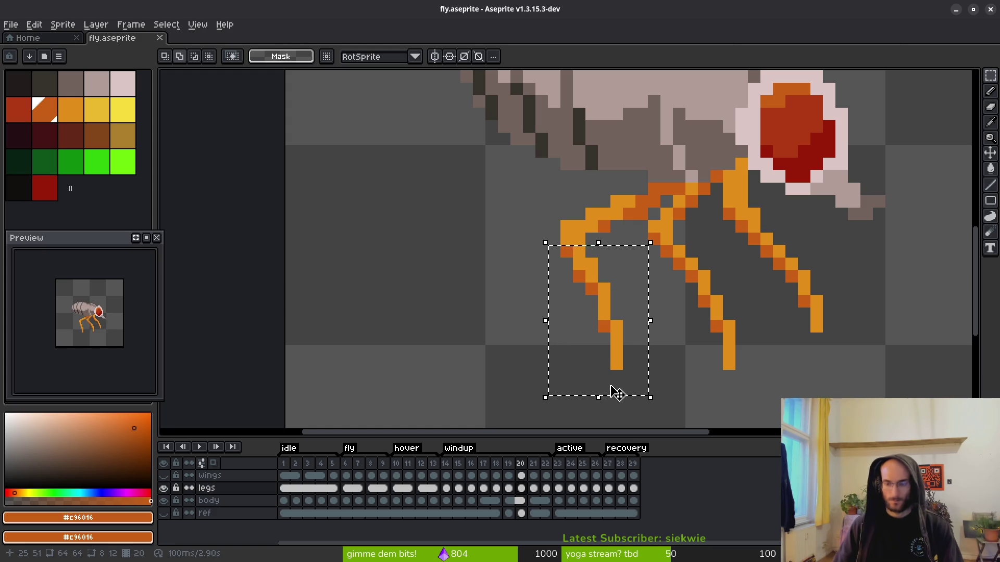
key("Up")
key("ctrl+d")
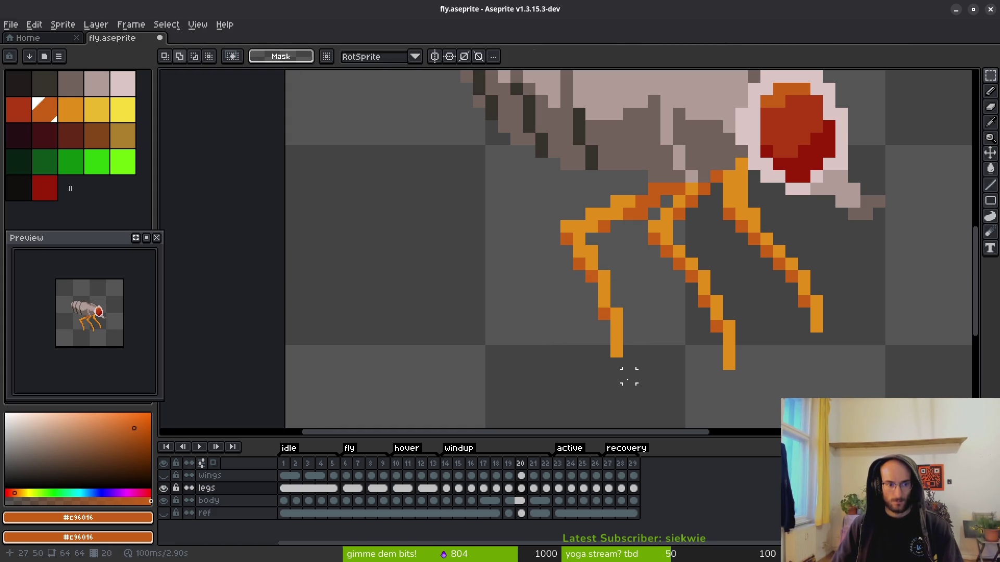
scroll(629, 376, "down", 2)
left_click(164, 475)
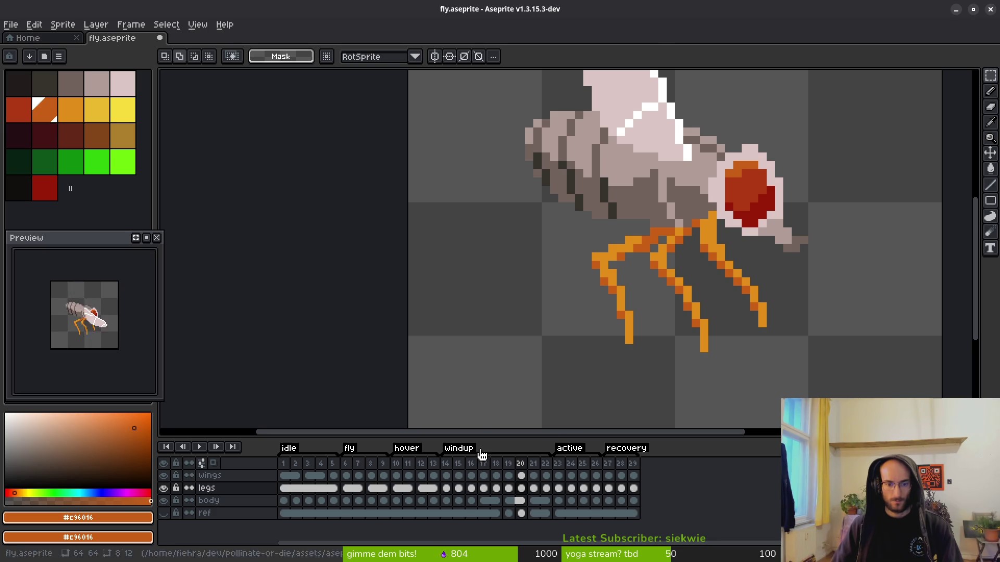
- Inspect the windup poses across frames 14–22 in the timeline, then save the fly sprite
scroll(562, 408, "down", 2)
mouse_move(545, 475)
left_mouse_down()
mouse_move(607, 482)
mouse_move(475, 482)
mouse_move(637, 483)
mouse_move(417, 482)
mouse_move(454, 483)
left_mouse_up()
left_click(447, 476)
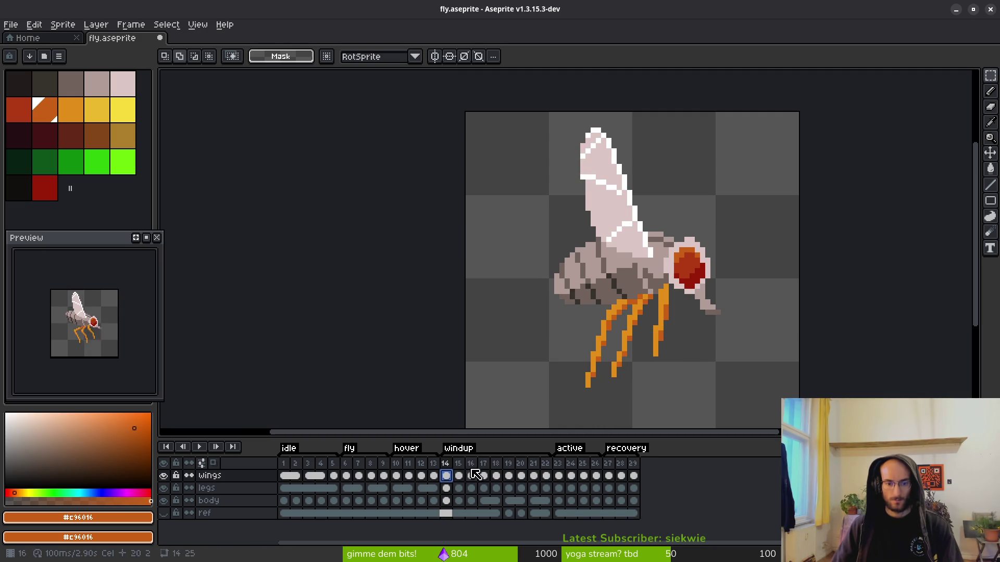
left_click(496, 468)
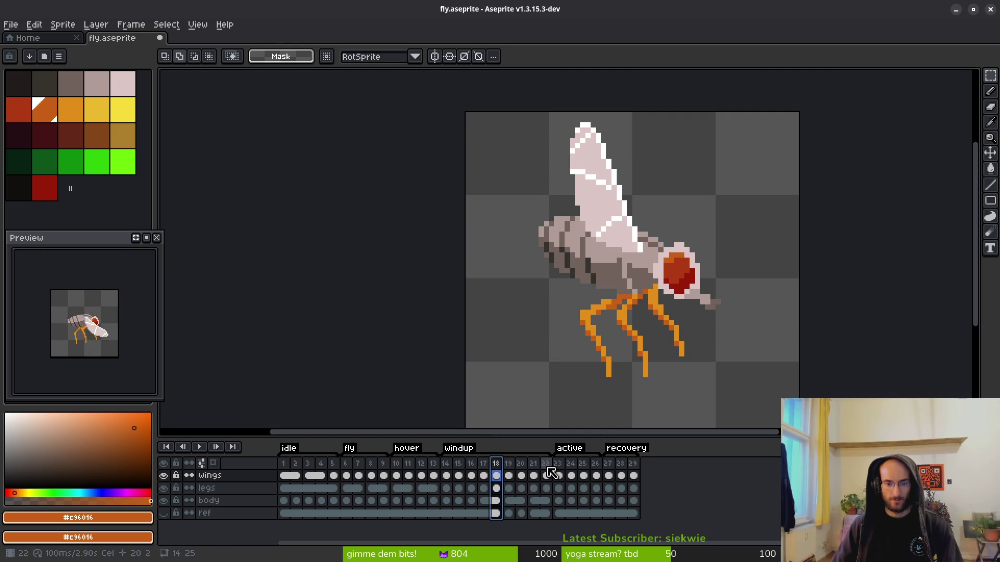
left_click_drag(446, 463, 545, 475)
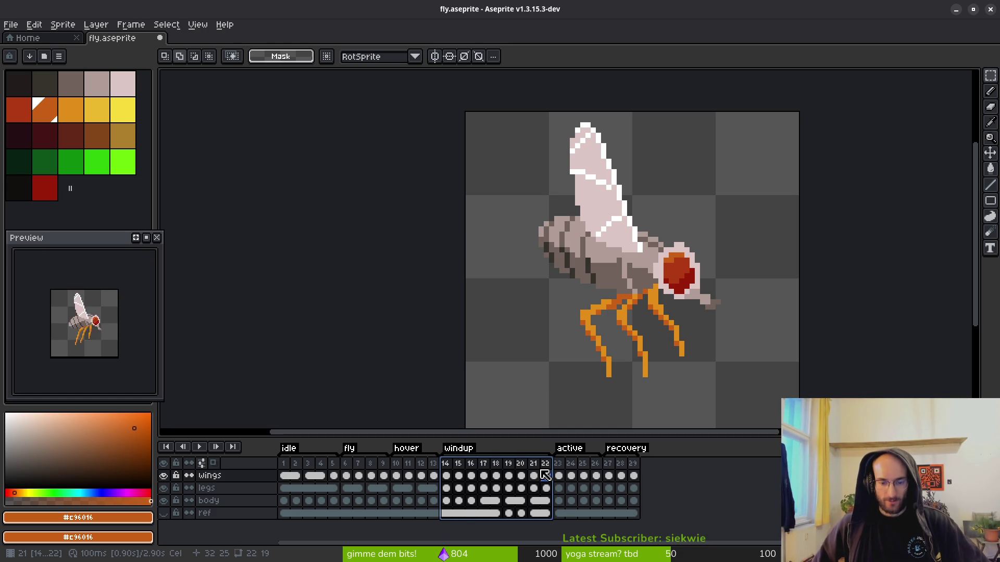
left_click(544, 475)
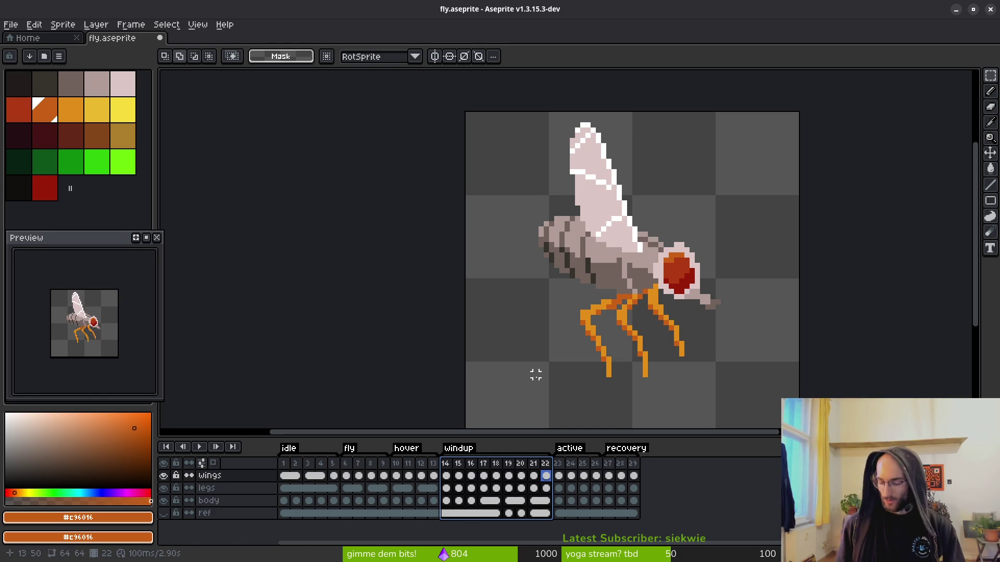
key("ctrl+s")
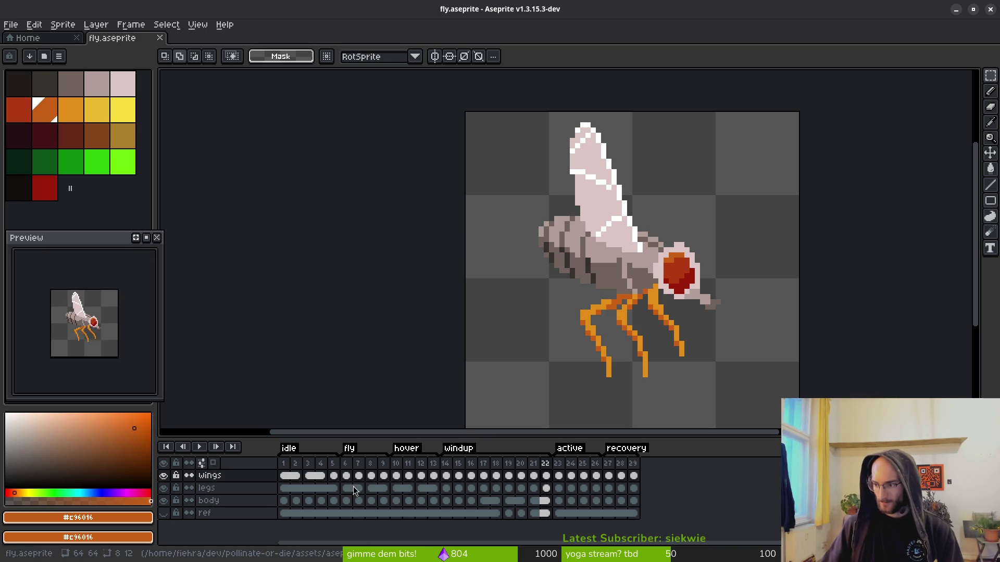
- Open fly.tscn in Godot via Quick Open and toggle its Sprite2D node visible
key("alt+Tab")
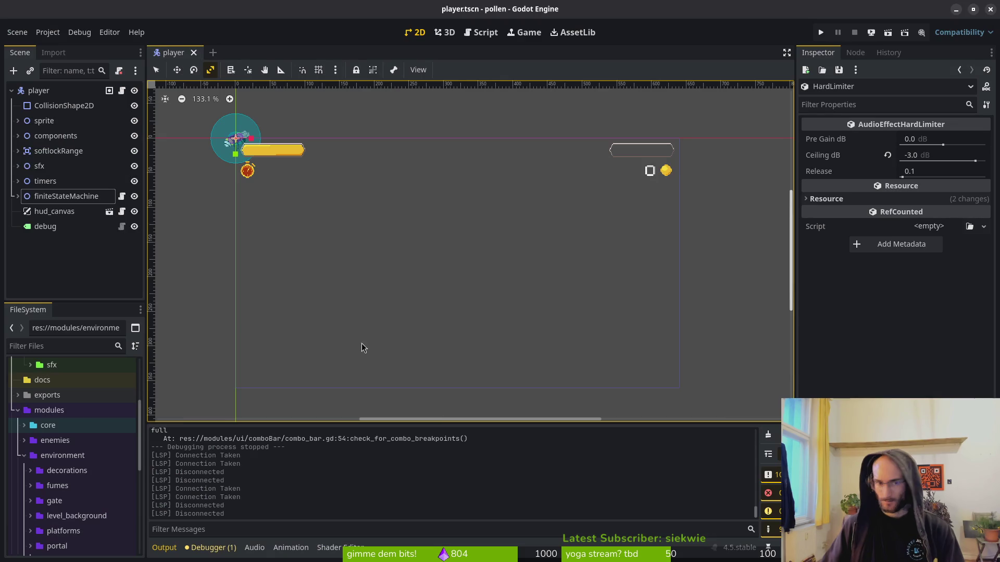
type("flyts")
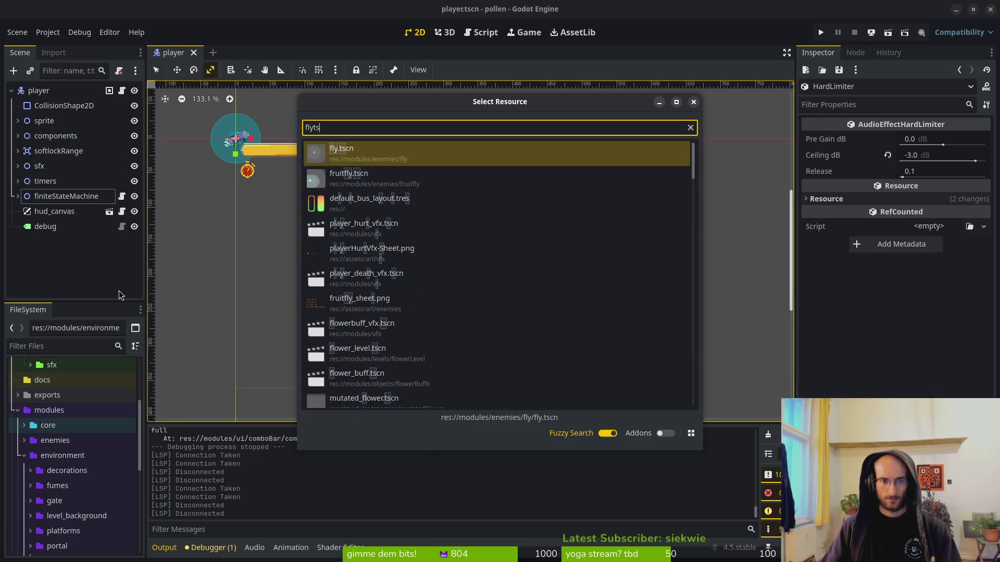
key("Return")
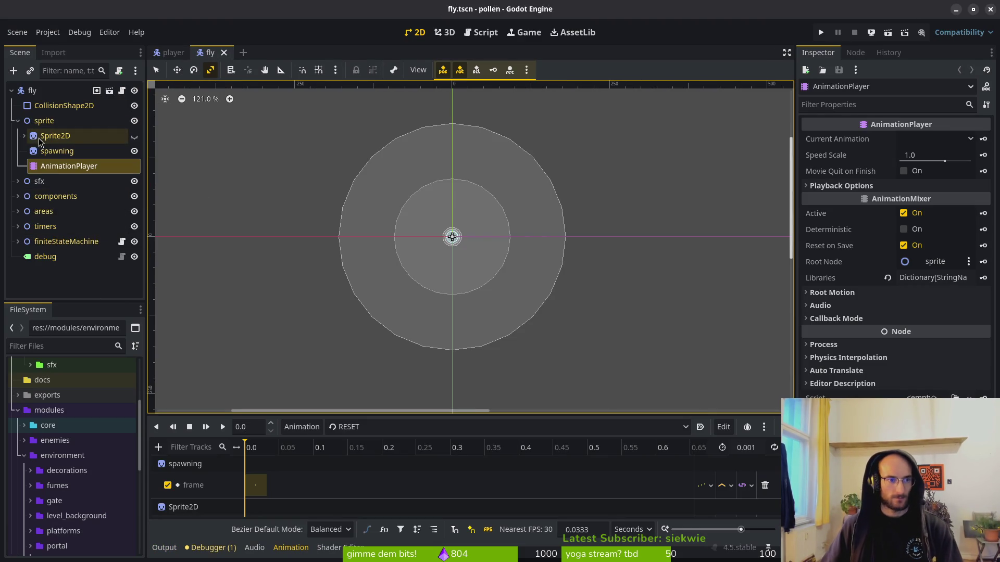
left_click(24, 138)
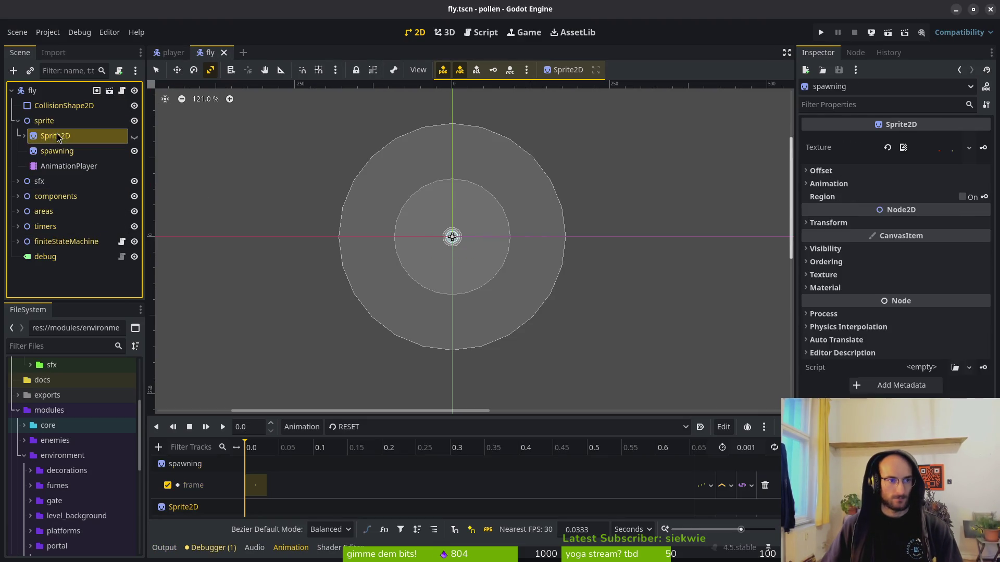
left_click(134, 136)
- Export the fly sprite sheet, overwriting fly.png in the art/enemies folder
key("alt+Tab")
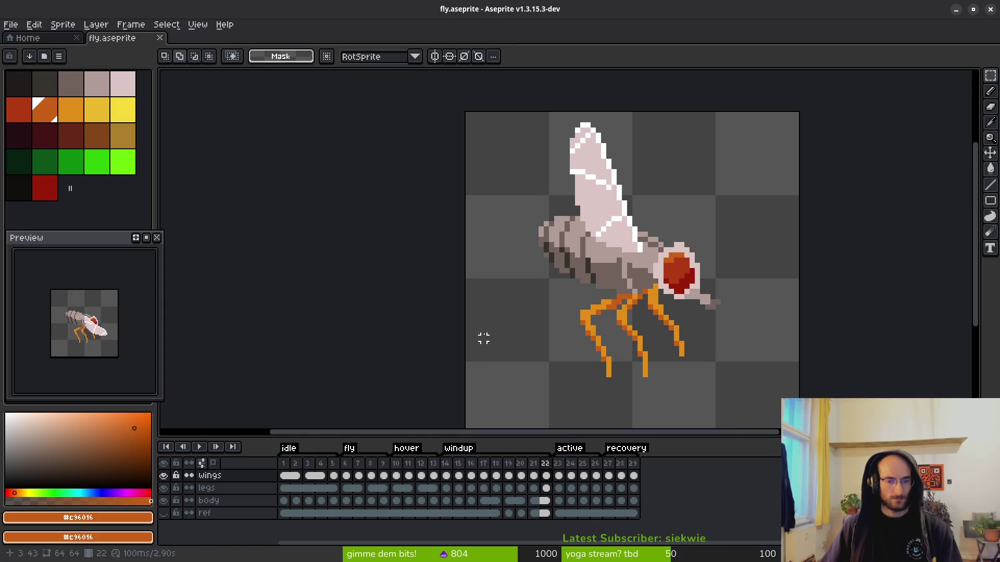
key("ctrl+e")
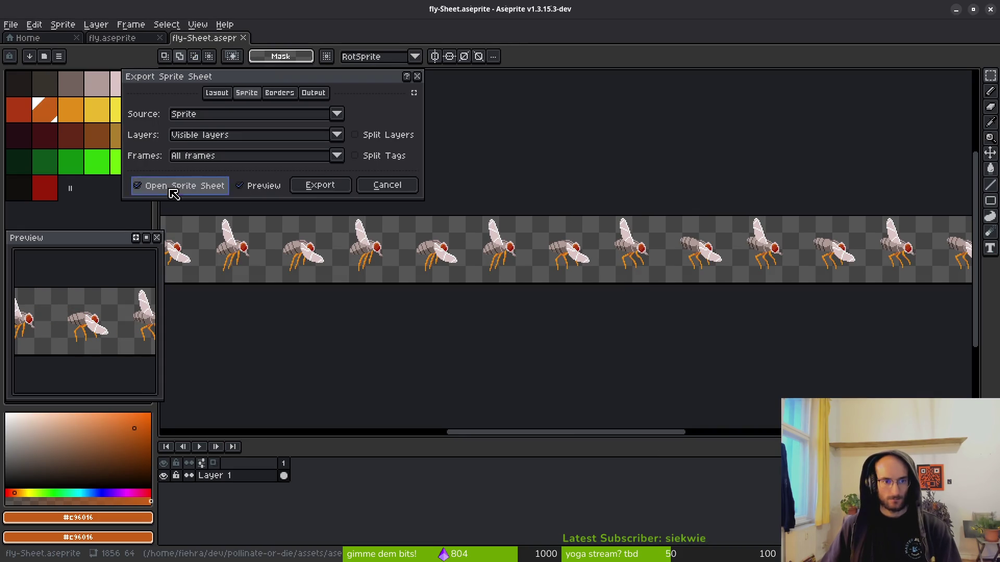
left_click(319, 186)
key("ctrl+alt+shift+s")
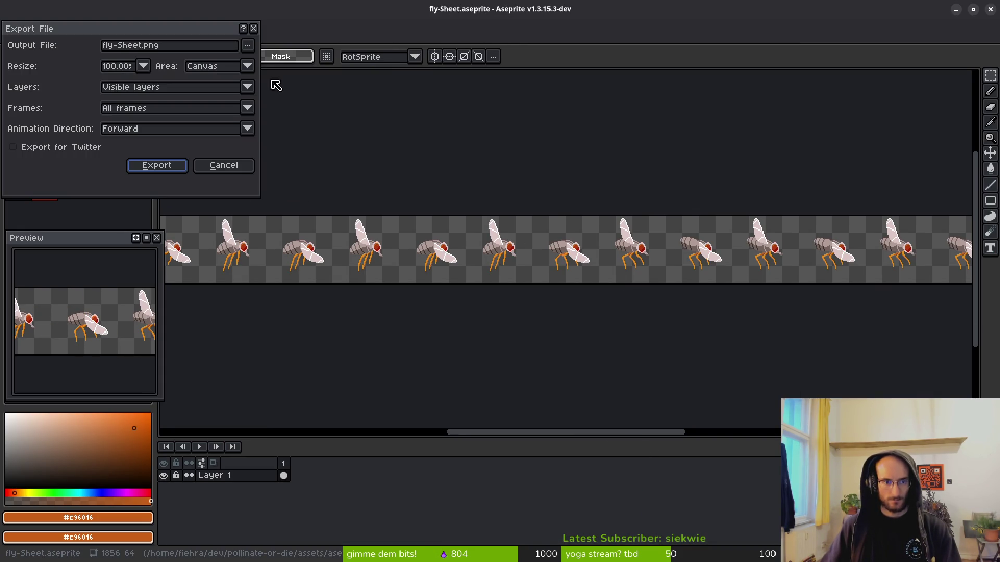
left_click(251, 46)
left_click(275, 64)
left_click(50, 46)
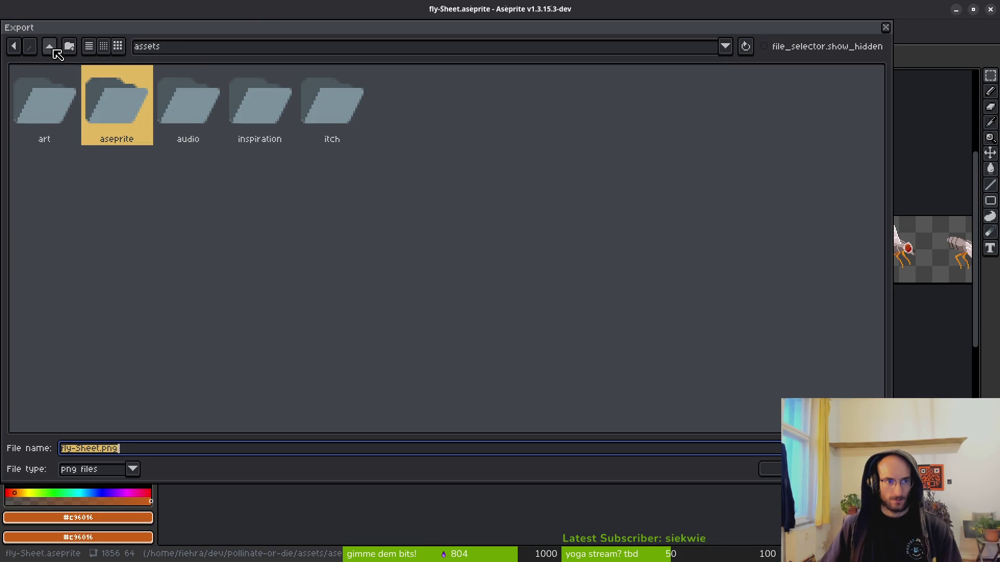
double_click(40, 116)
double_click(81, 100)
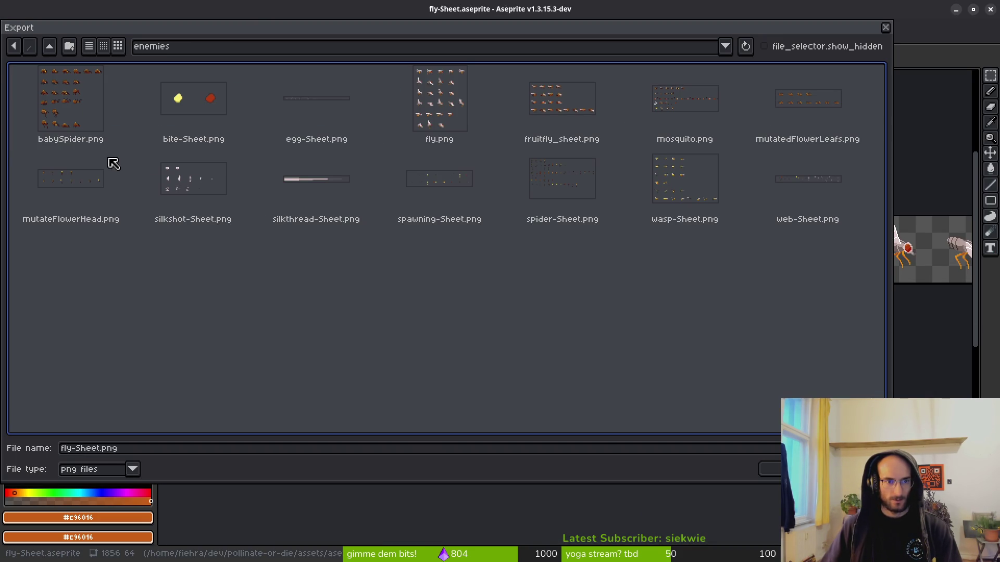
left_click(423, 116)
left_click(766, 465)
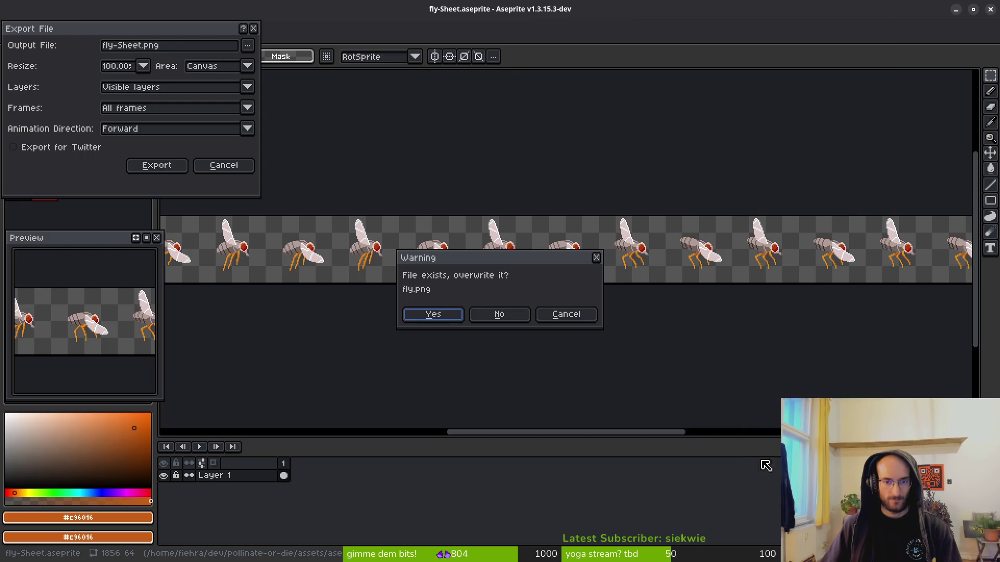
left_click(432, 314)
left_click(161, 165)
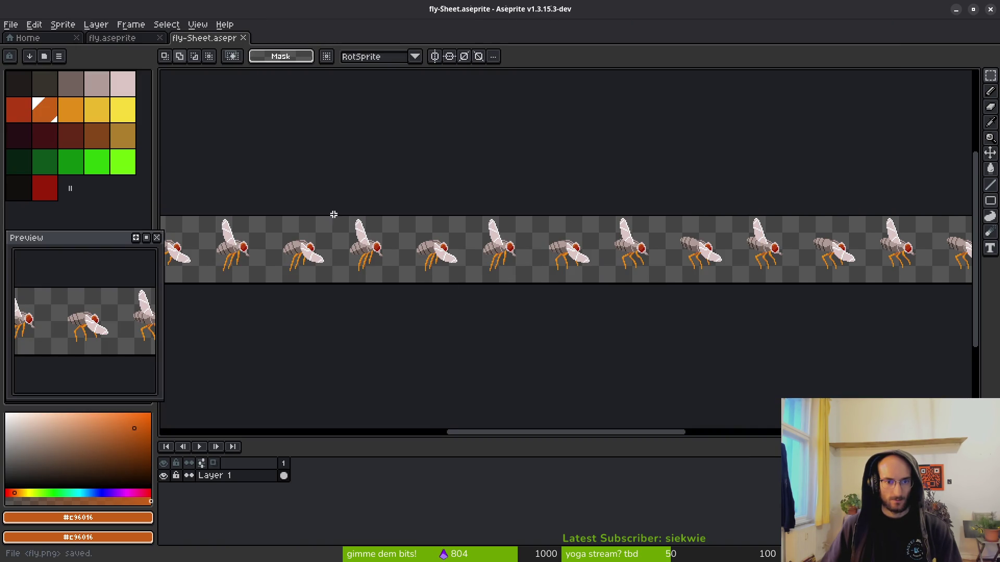
- Regenerate the fly sprite sheet with one row per tag
scroll(416, 225, "down", 6)
scroll(448, 257, "up", 4)
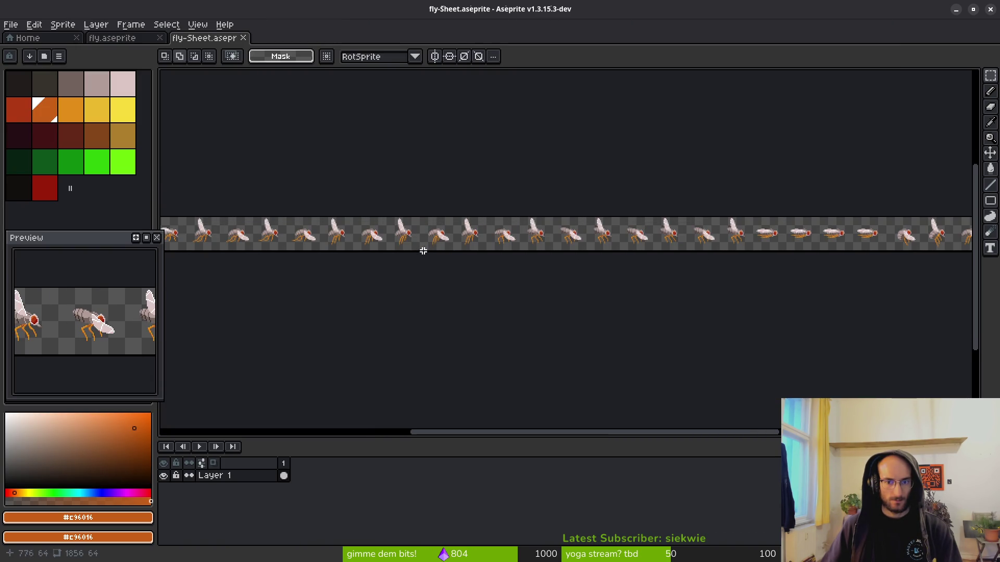
scroll(488, 246, "down", 2)
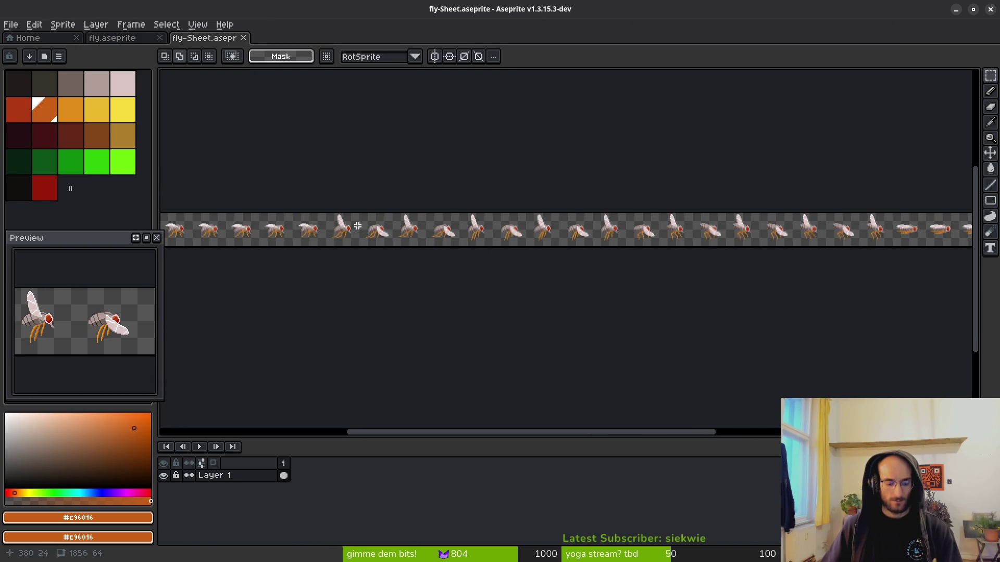
left_click(243, 38)
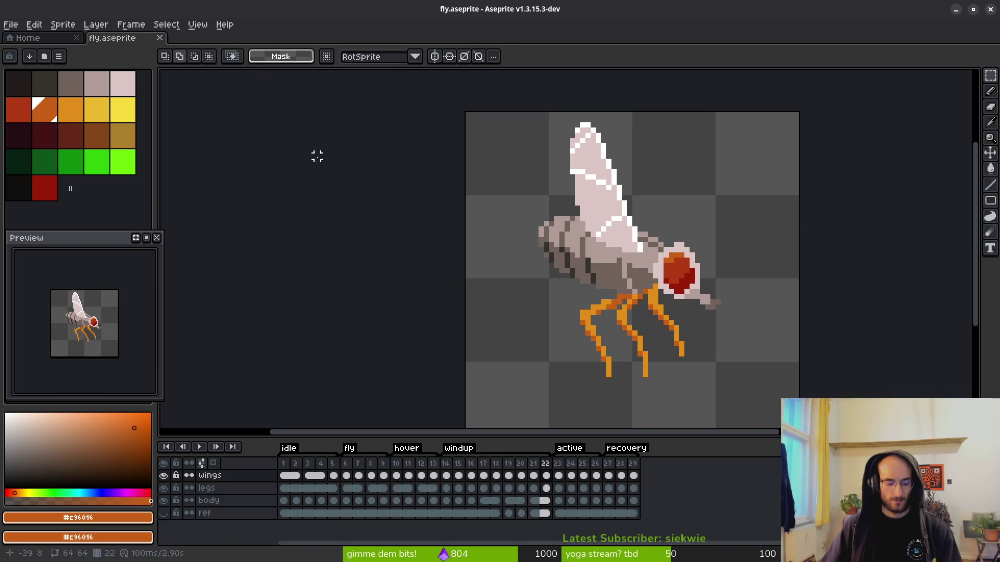
key("ctrl+e")
left_click(385, 156)
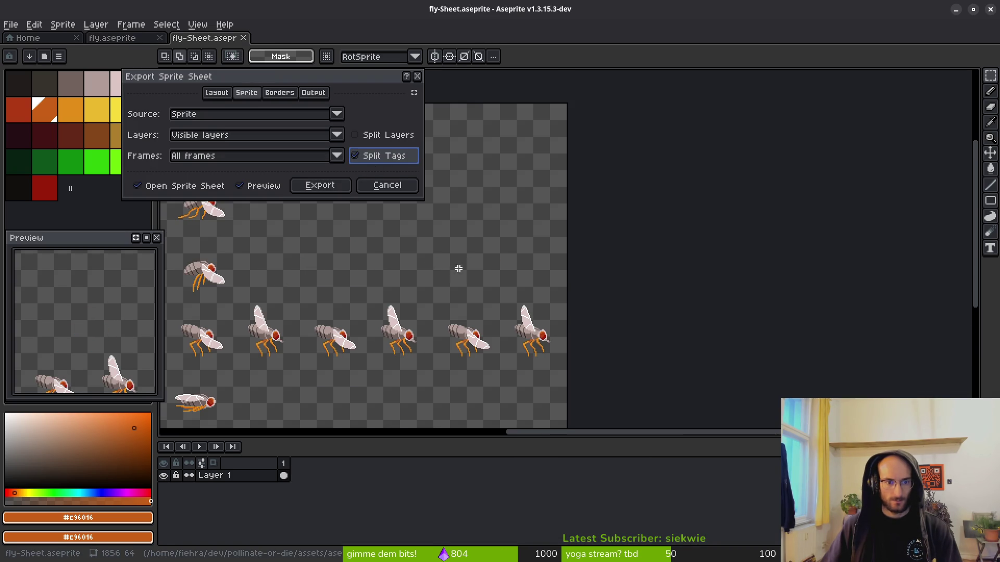
scroll(457, 267, "down", 3)
scroll(458, 267, "up", 3)
left_click(320, 185)
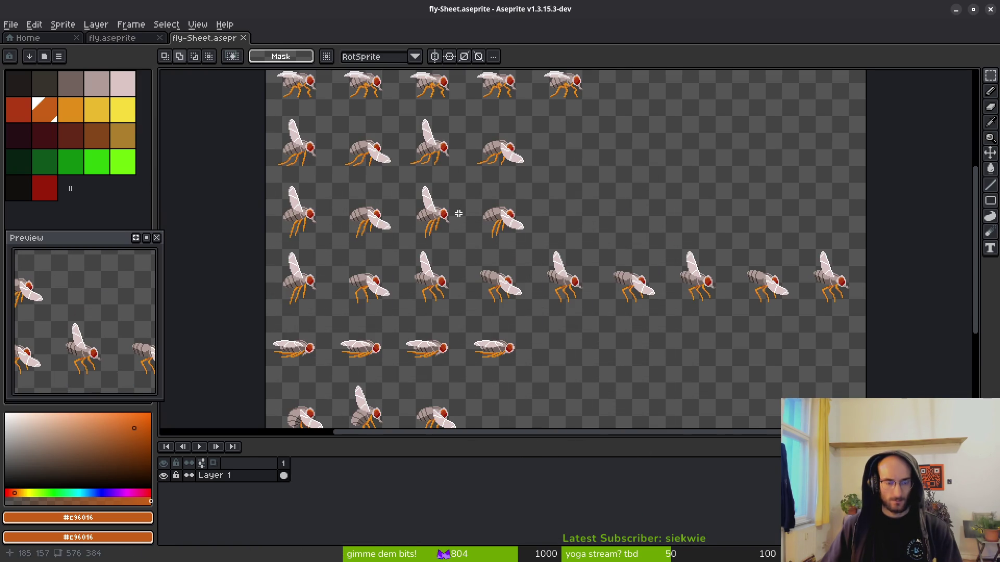
- Save the regenerated sheet over fly.png in the project's assets/art folder
key("ctrl+alt+shift+s")
left_click(248, 46)
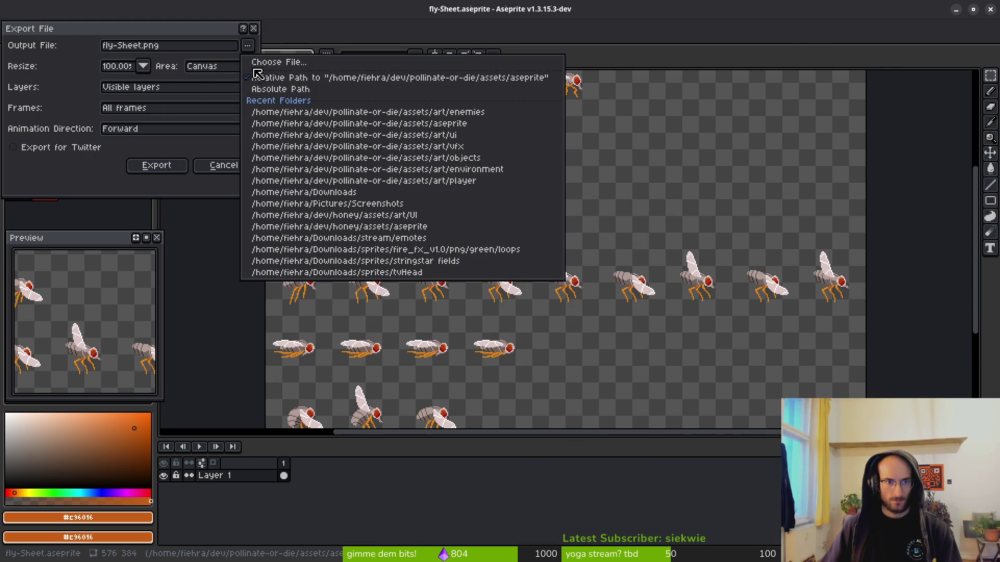
left_click(260, 63)
double_click(51, 48)
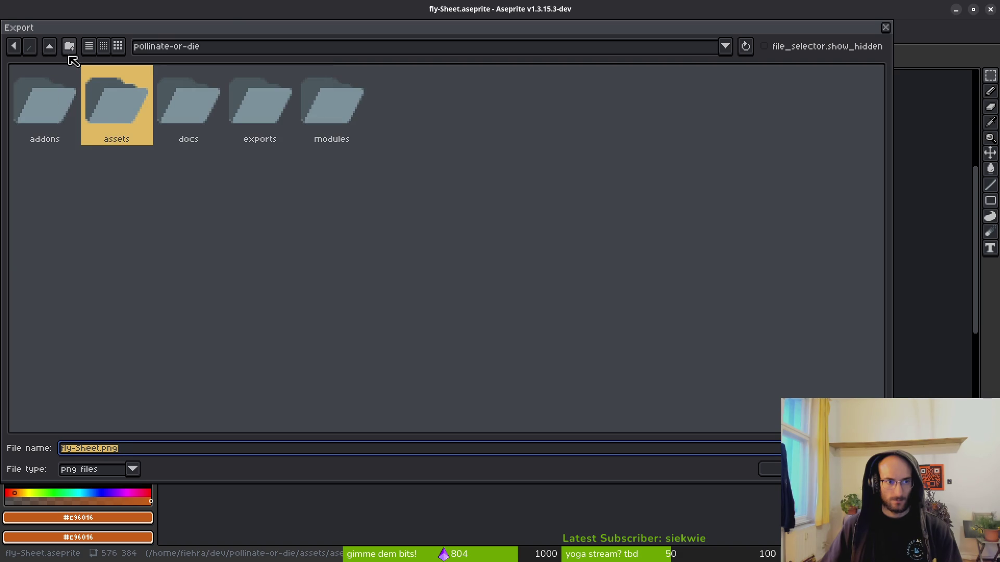
double_click(102, 115)
double_click(50, 111)
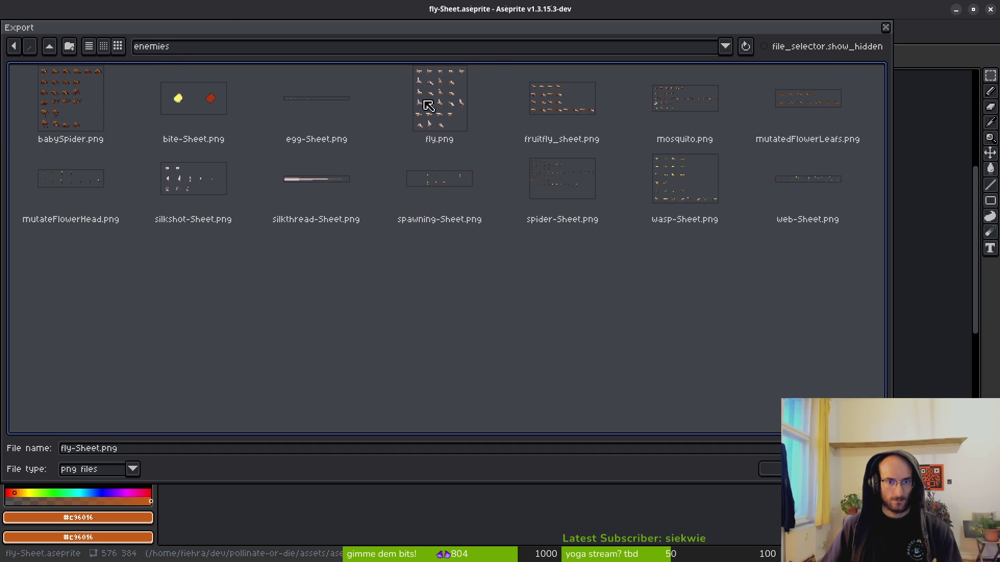
double_click(427, 106)
left_click(433, 314)
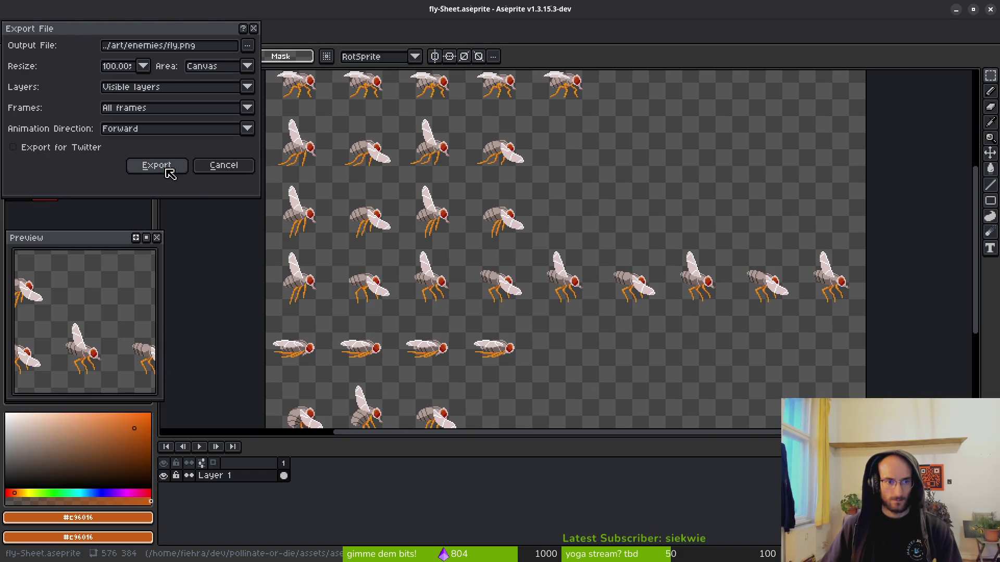
left_click(161, 165)
key("alt+Tab")
- Set the fly Sprite2D's Hframes to 9 and save the fly scene
scroll(440, 254, "up", 5)
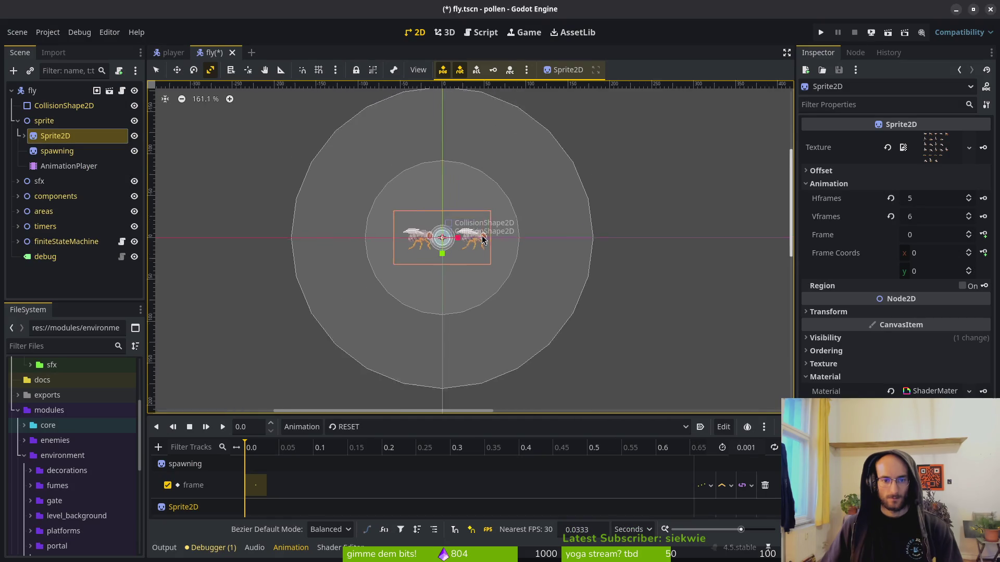
key("alt+Tab")
key("alt+Tab")
left_click(932, 199)
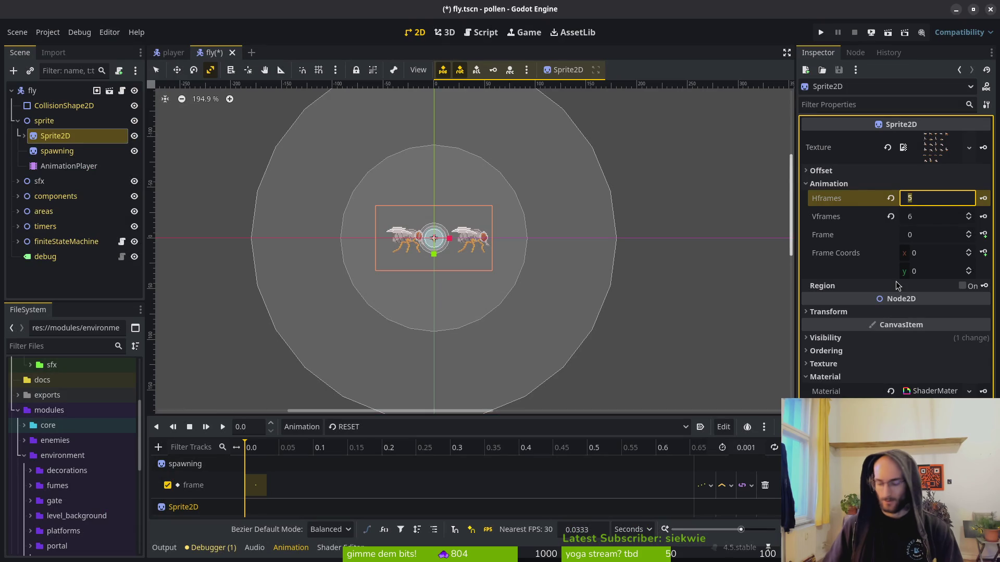
type("9")
key("Return")
key("ctrl+s")
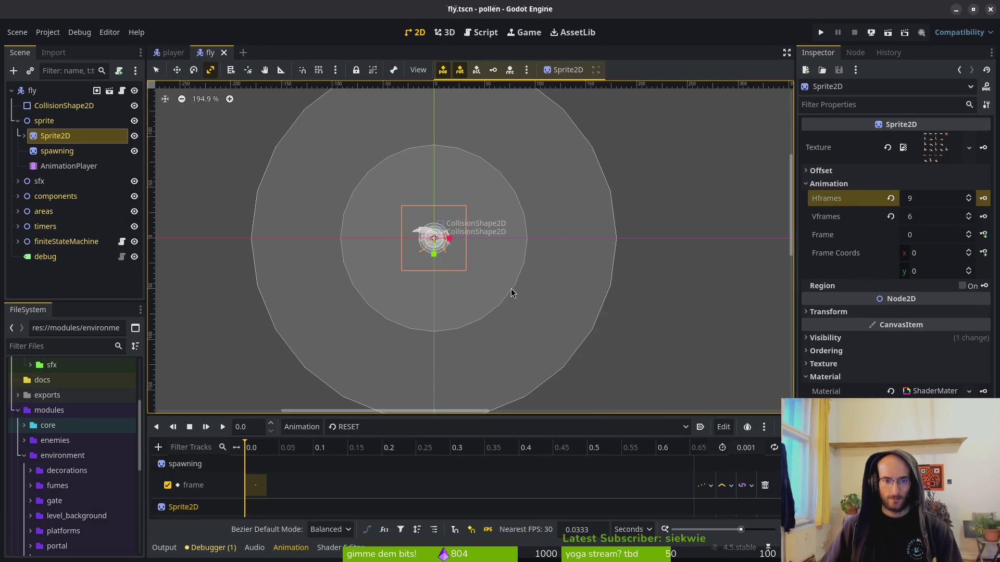
- Preview the dash and fly animations and close the generated sprite sheet in Aseprite
scroll(438, 241, "up", 6)
left_click(392, 426)
left_click(378, 457)
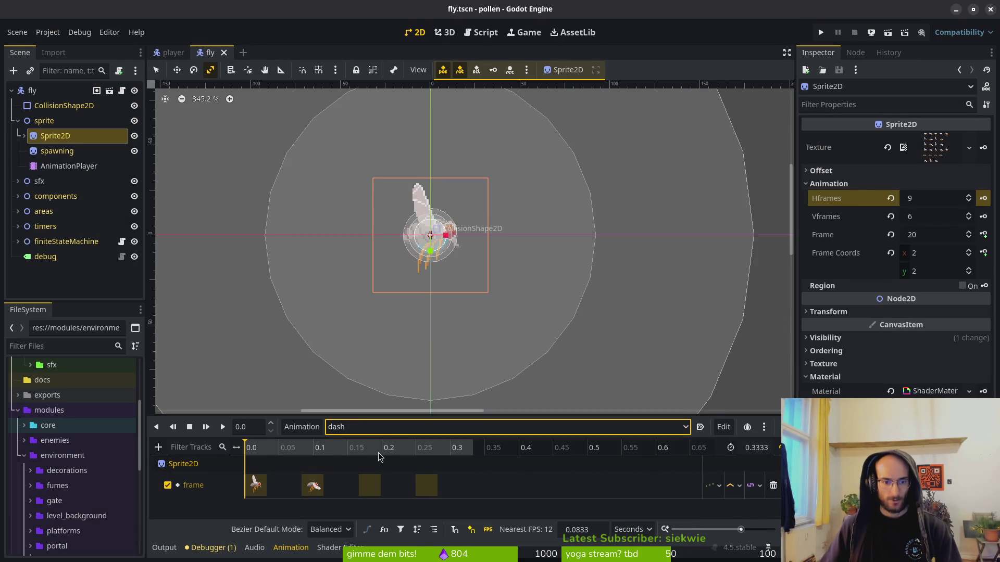
left_click(385, 427)
left_click(381, 473)
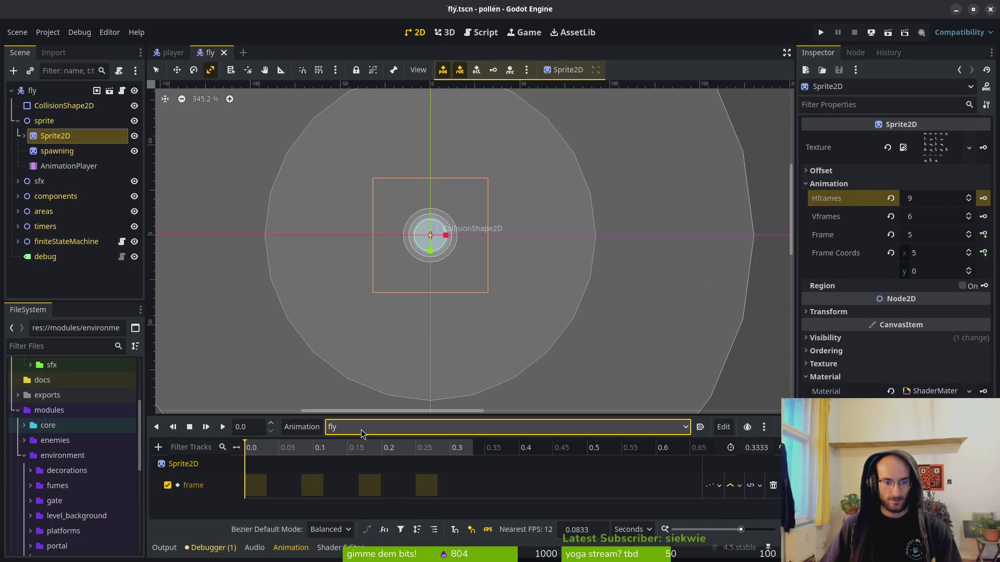
key("alt+Tab")
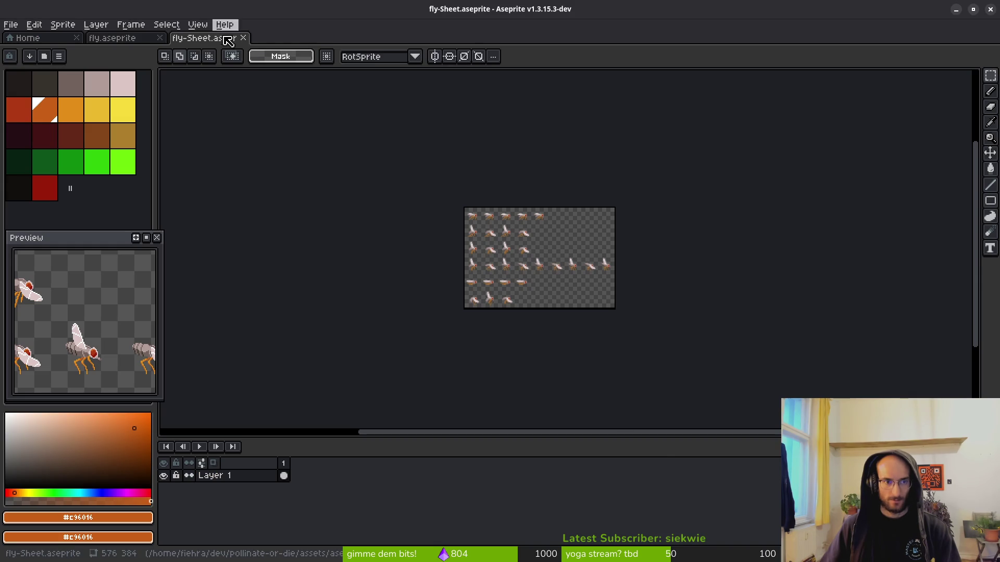
left_click(243, 38)
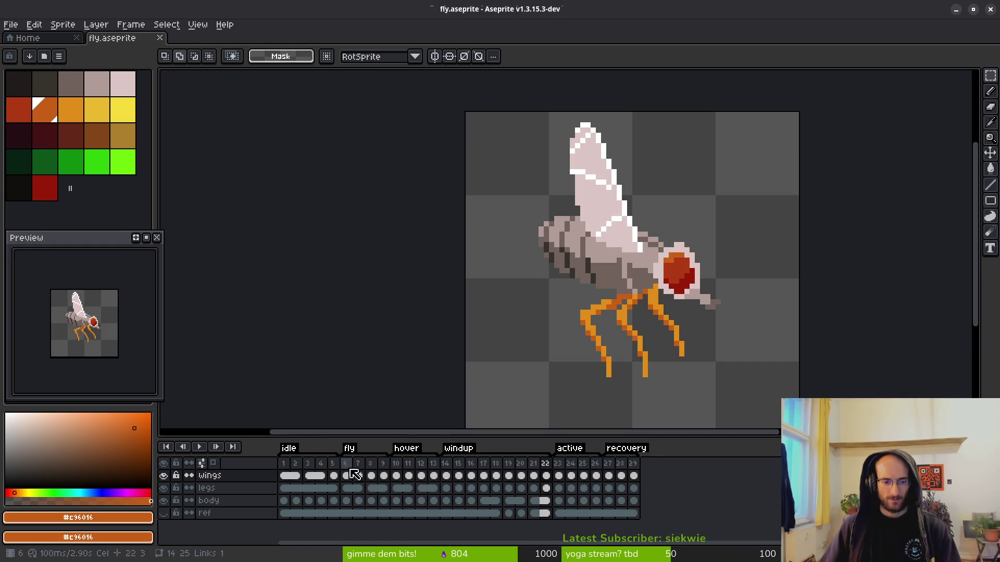
key("alt+Tab")
- Delete the idle animation's frame track, check frame numbers, and reselect idle
left_click(348, 427)
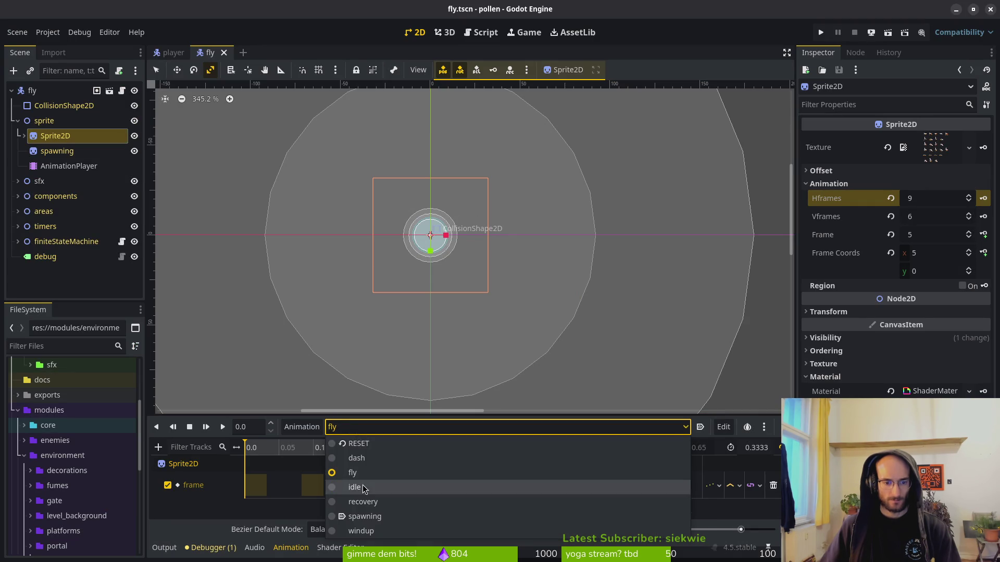
left_click(332, 487)
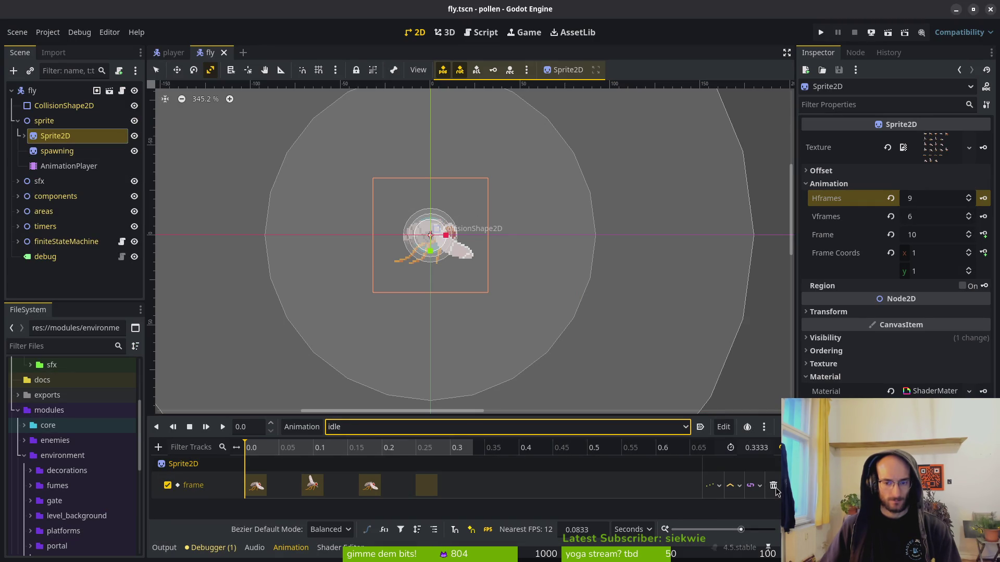
left_click(354, 427)
left_click(347, 471)
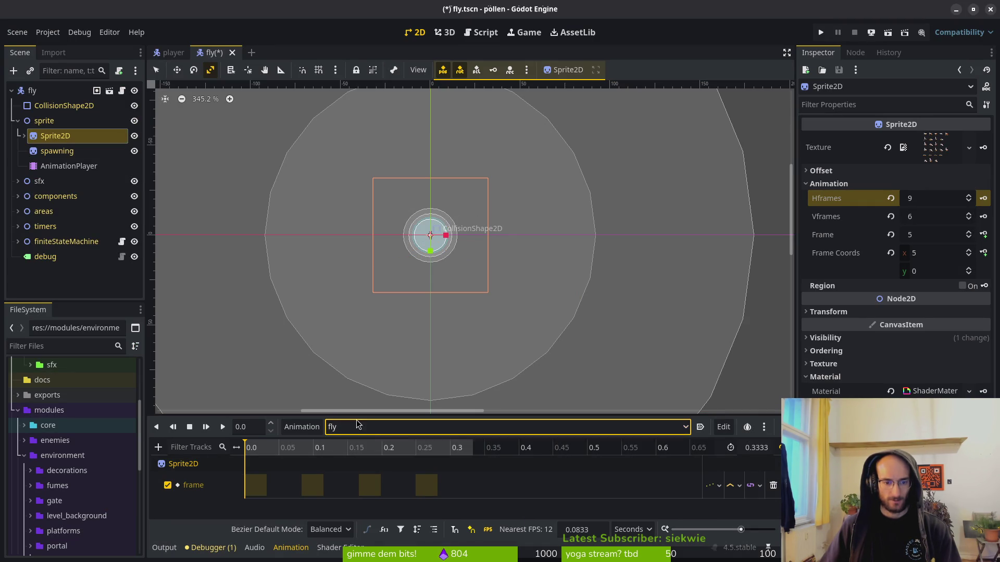
key("alt+Tab")
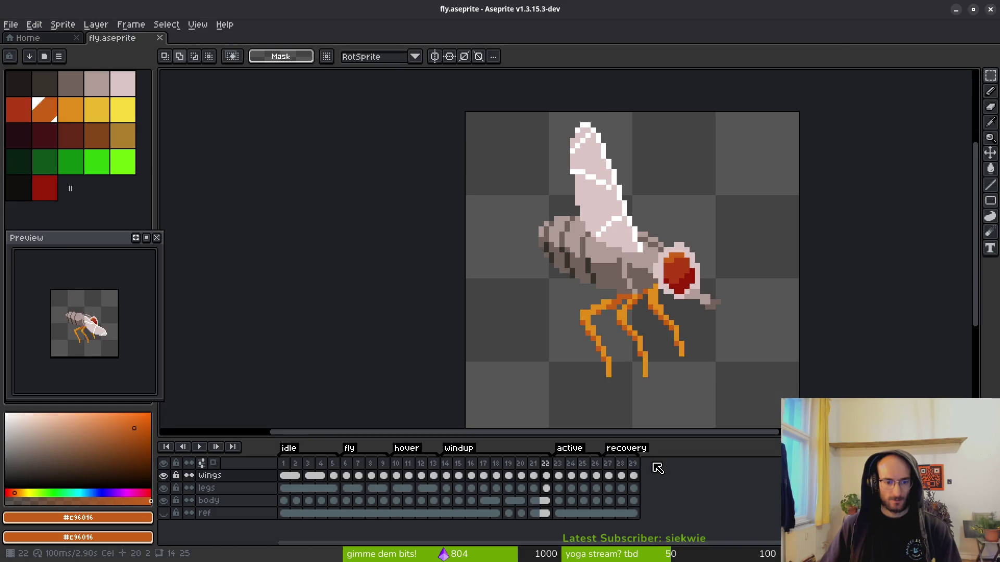
key("alt+Tab")
left_click(338, 426)
left_click(346, 508)
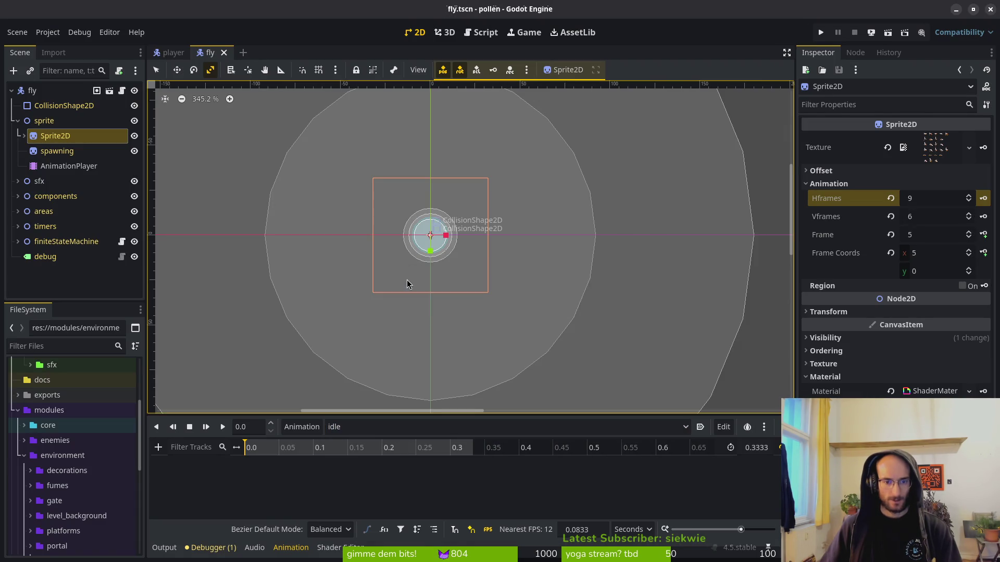
- Key sheet frames 1–4 into idle, save, and show the timeline in FPS
scroll(430, 237, "up", 6)
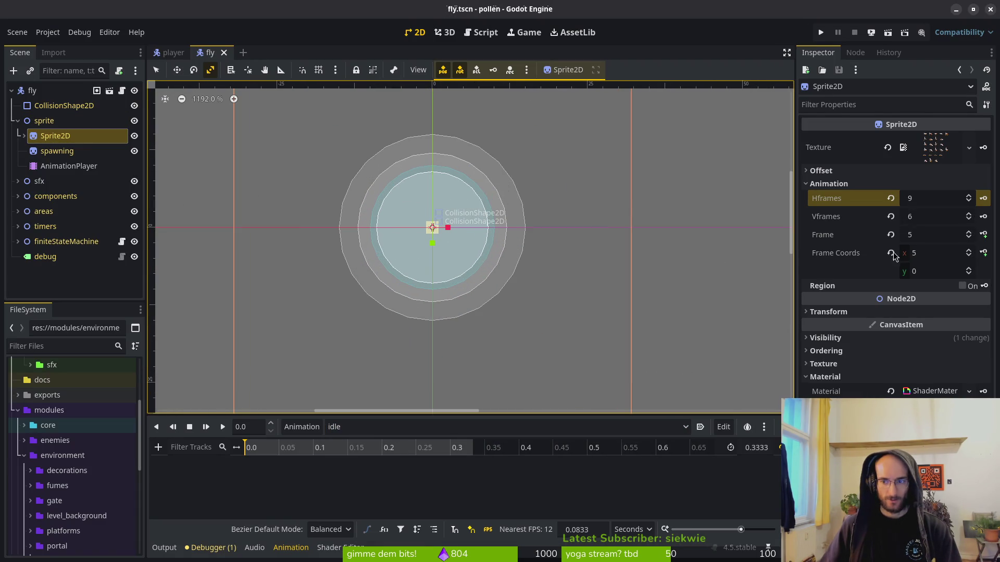
left_click(891, 235)
left_click(983, 235)
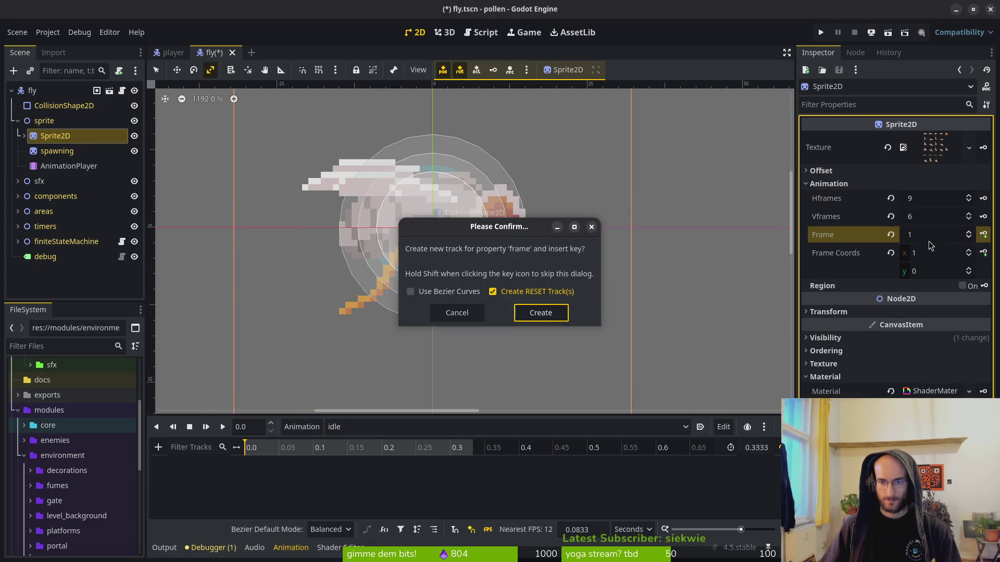
left_click(542, 313)
left_click(984, 235)
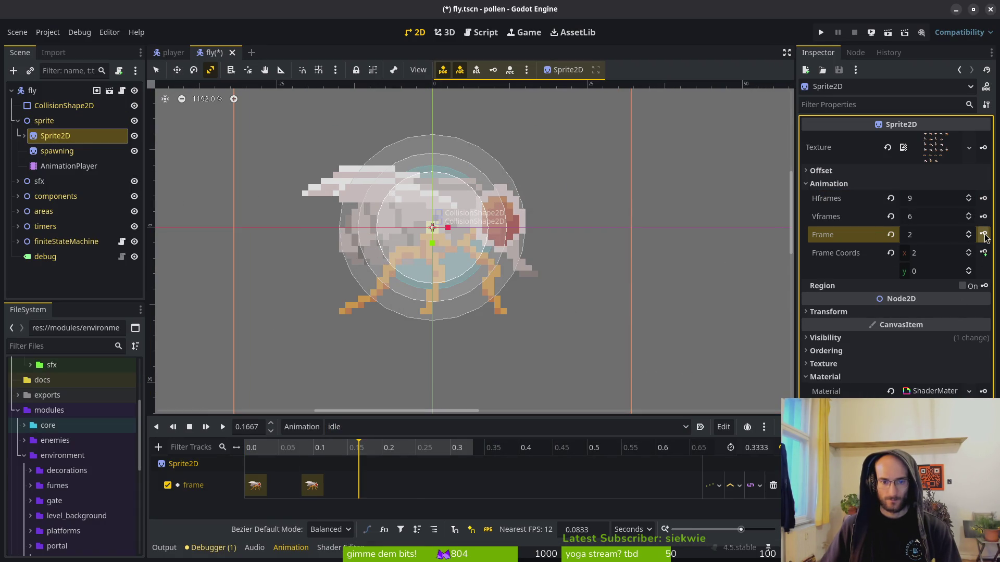
left_click(984, 235)
left_click(983, 235)
key("ctrl+s")
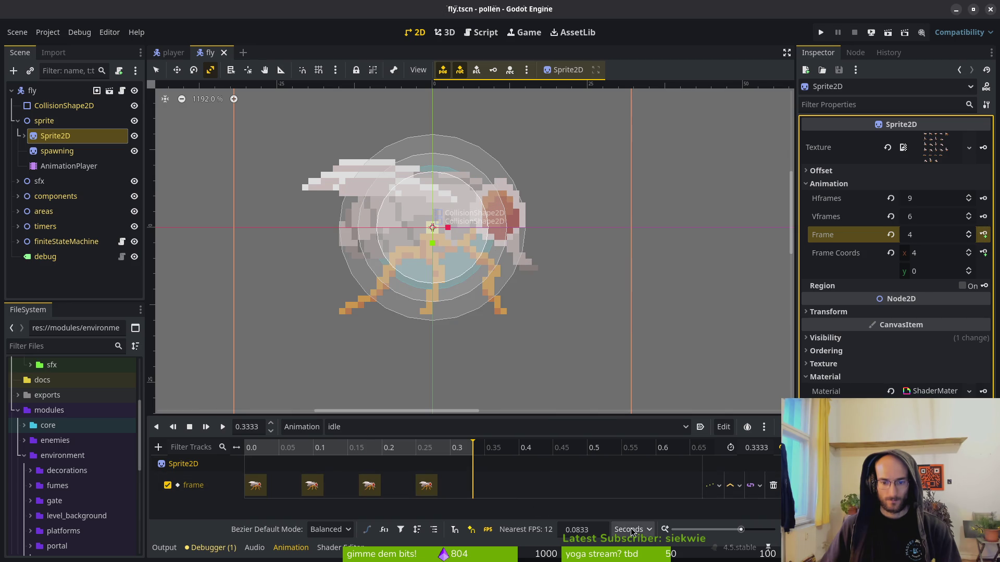
left_click(631, 530)
left_click(631, 551)
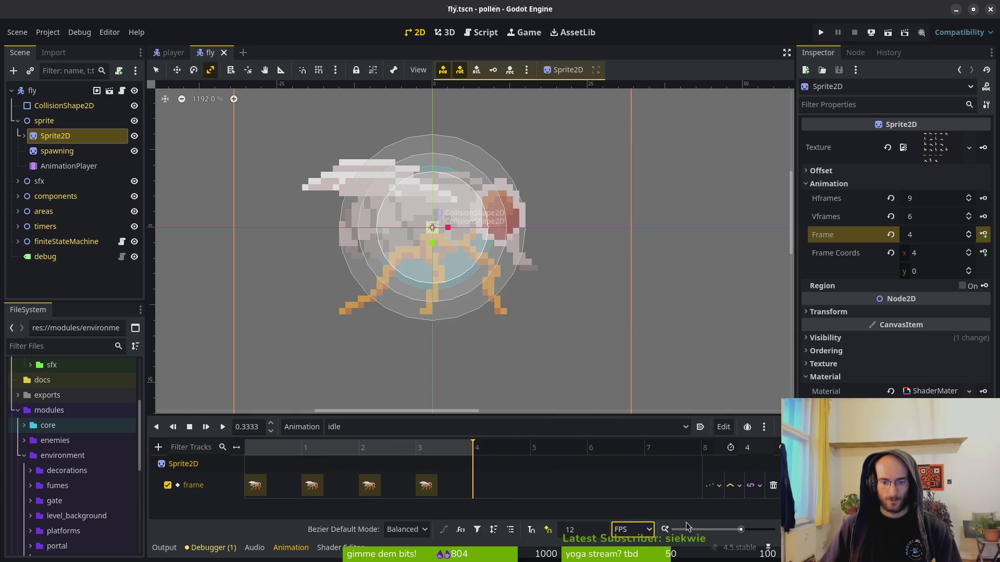
- Key second-row frames 10–13 into the fly animation and save the scene
left_click(360, 426)
left_click(368, 479)
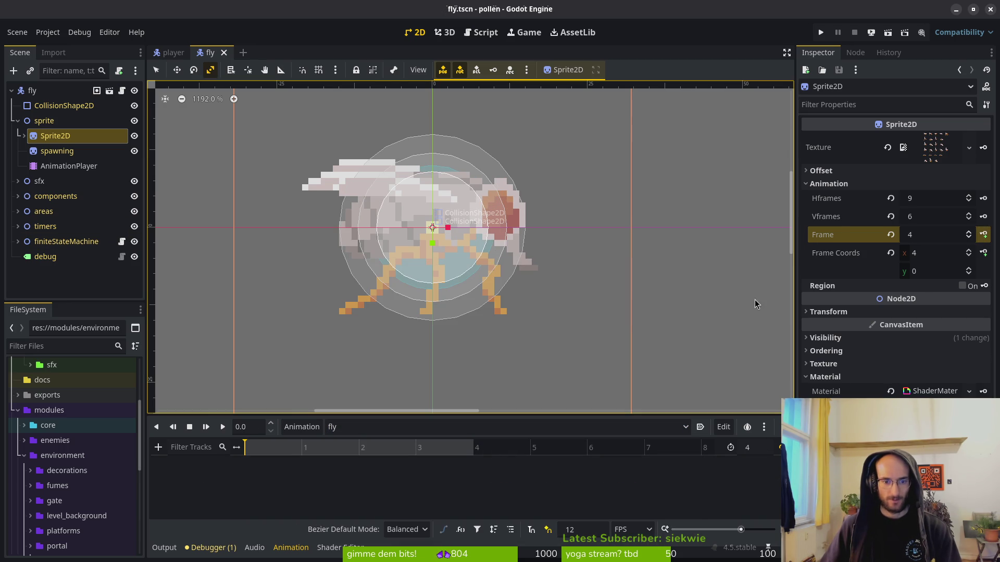
type("1")
left_click(890, 235)
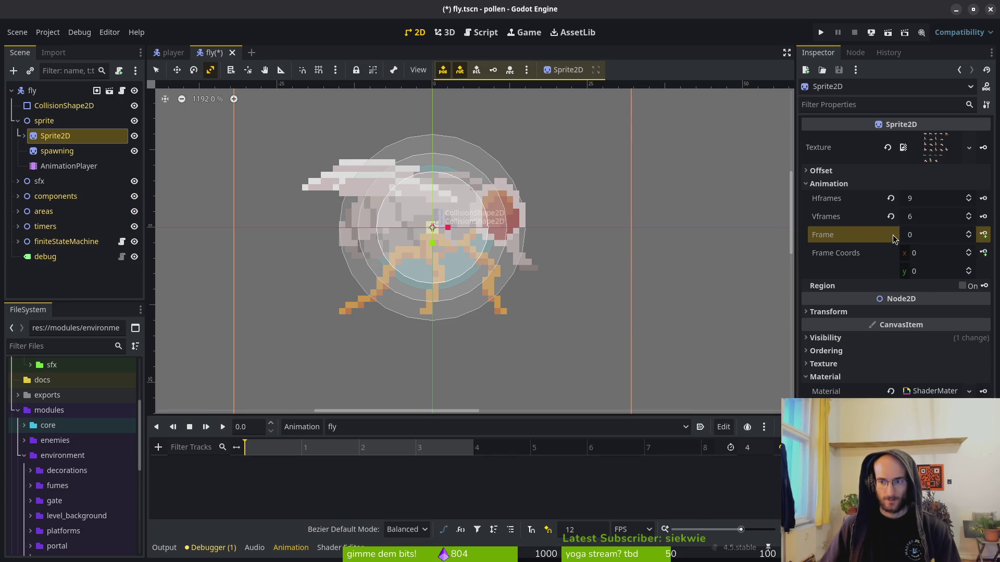
left_click(968, 269)
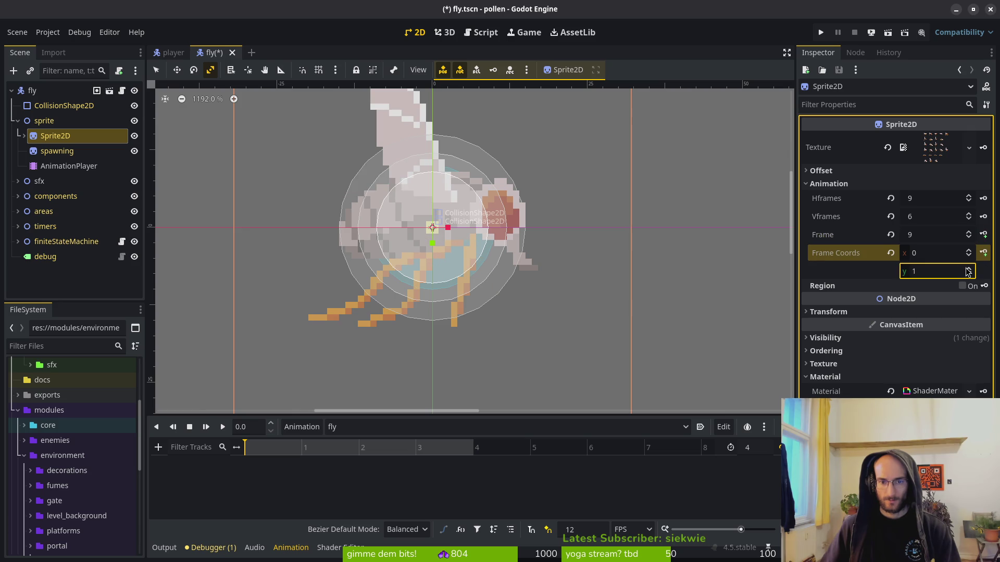
left_click(983, 235)
left_click(541, 312)
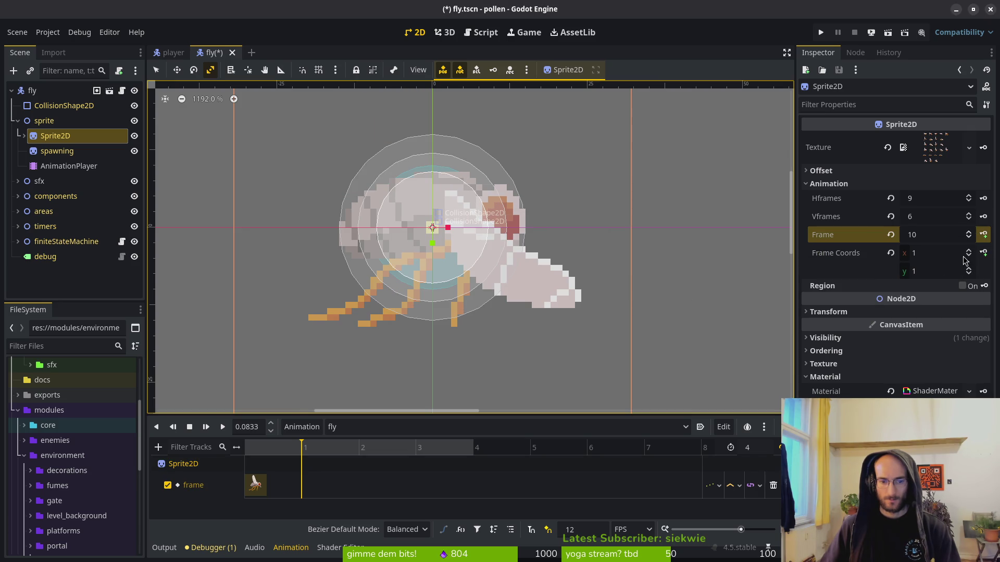
left_click(984, 236)
left_click(984, 235)
left_click(984, 236)
key("ctrl+s")
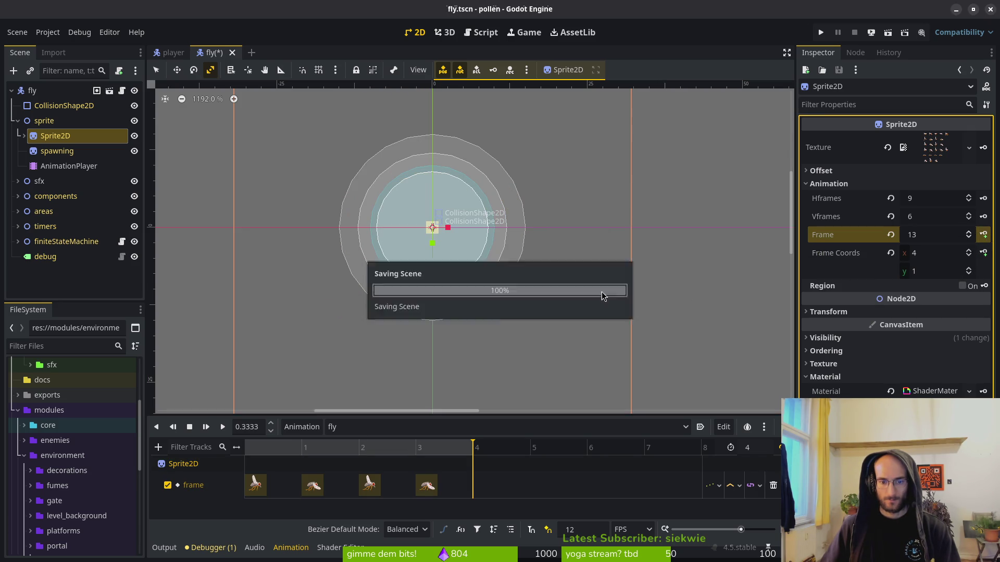
key("alt+Tab")
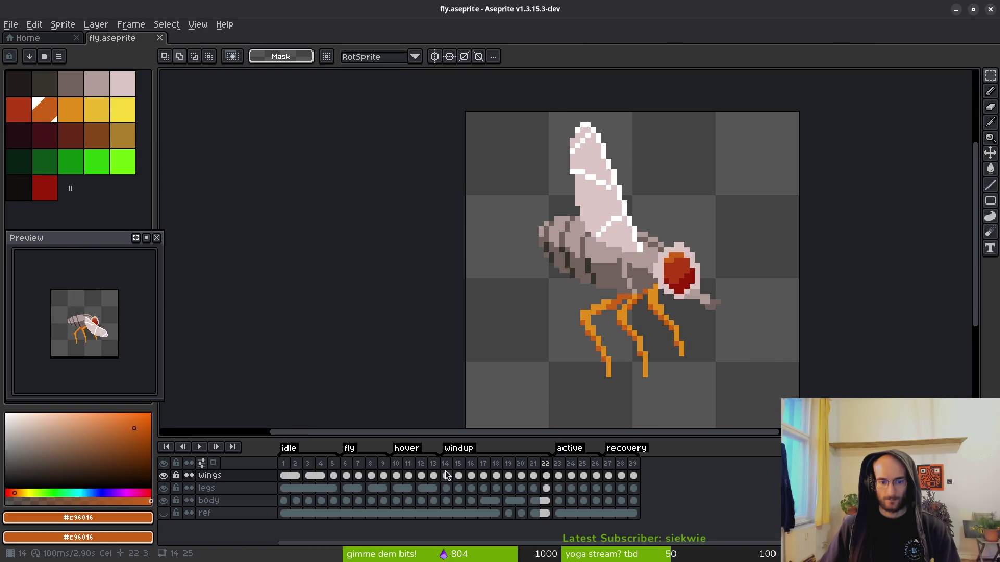
- Check the fly frames in Aseprite, then select idle and delete its old frame track
key("alt+Tab")
key("alt+Tab")
left_click(326, 475)
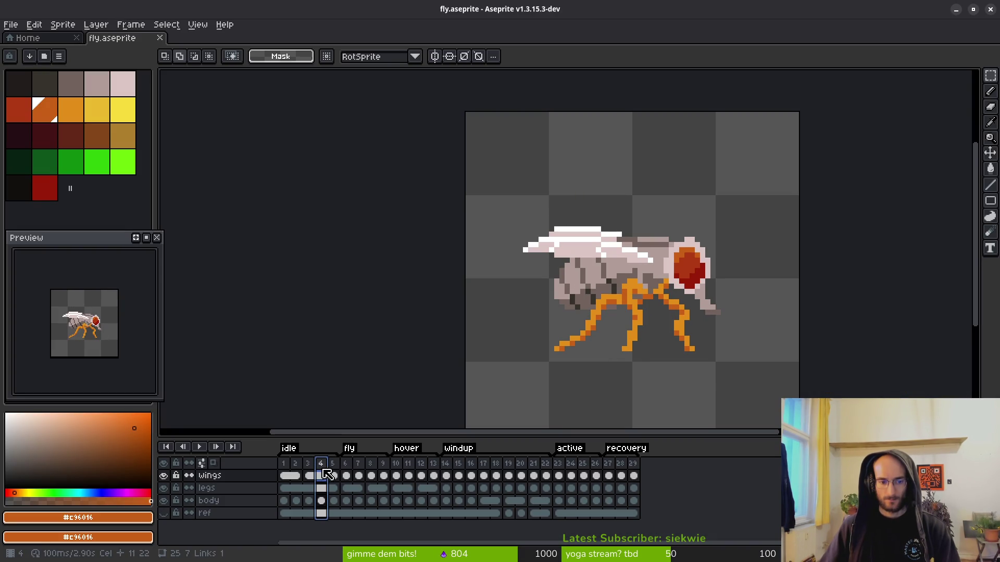
left_click(397, 475)
key("alt+Tab")
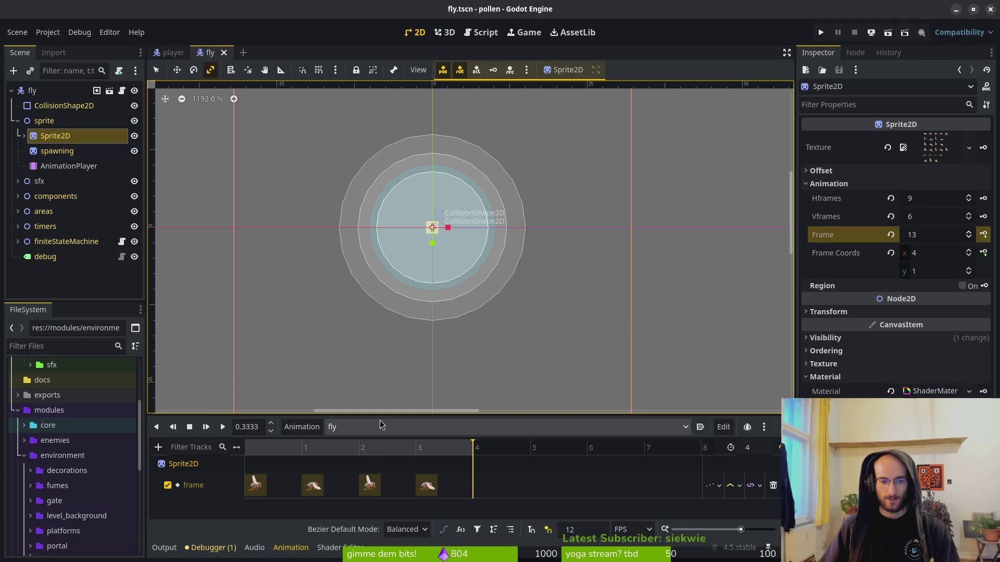
left_click(382, 427)
left_click(401, 487)
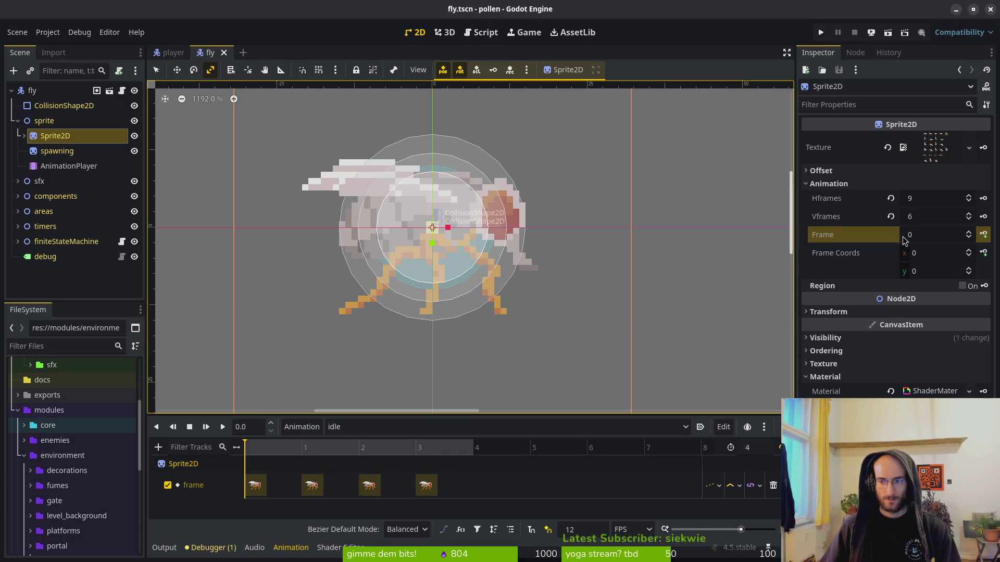
left_click(773, 485)
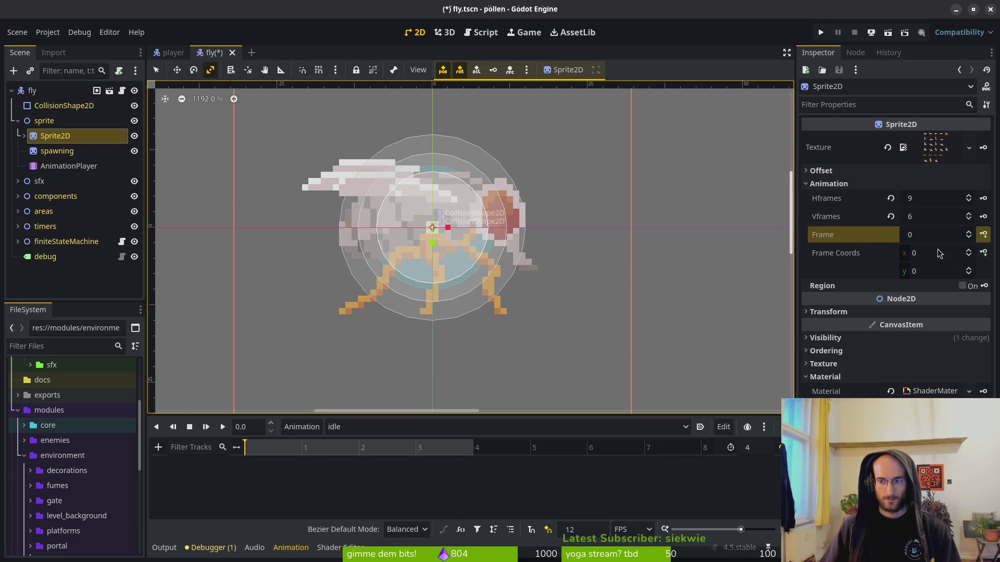
- Key third-row sprite frames 18–21 into idle and save the scene
left_click(968, 270)
left_click(967, 270)
left_click(983, 234)
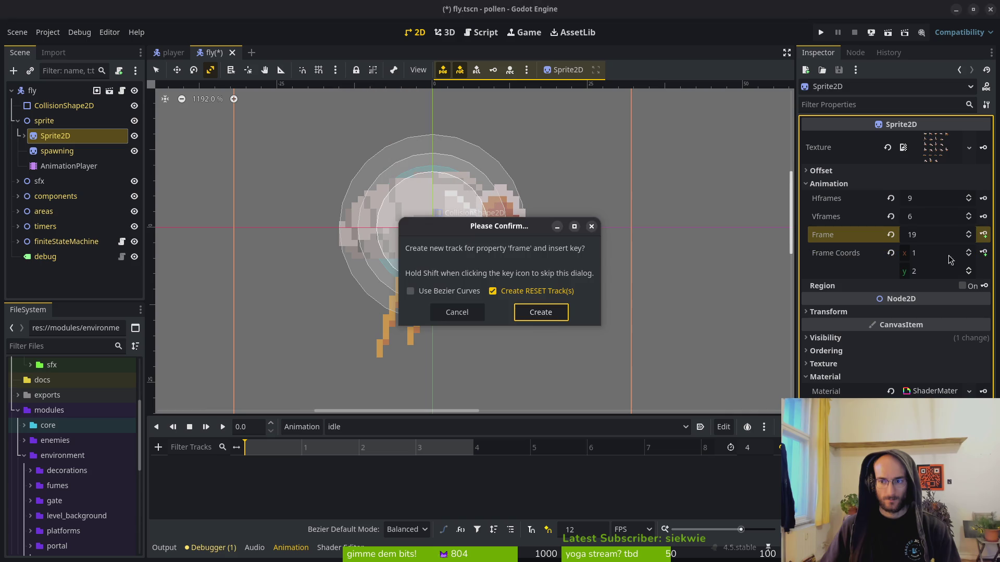
left_click(541, 320)
left_click(983, 234)
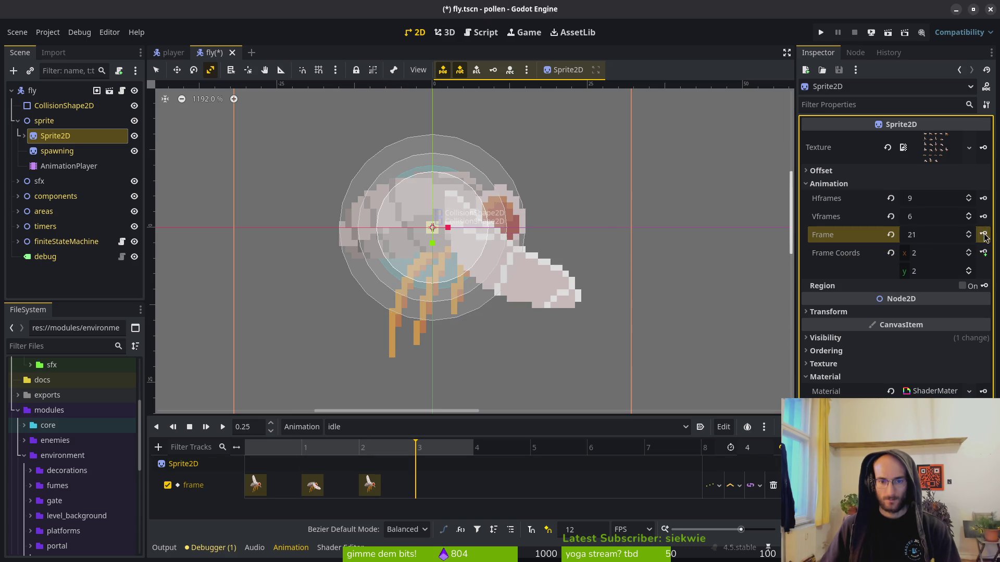
left_click(983, 235)
left_click(983, 234)
key("ctrl+s")
left_click(381, 430)
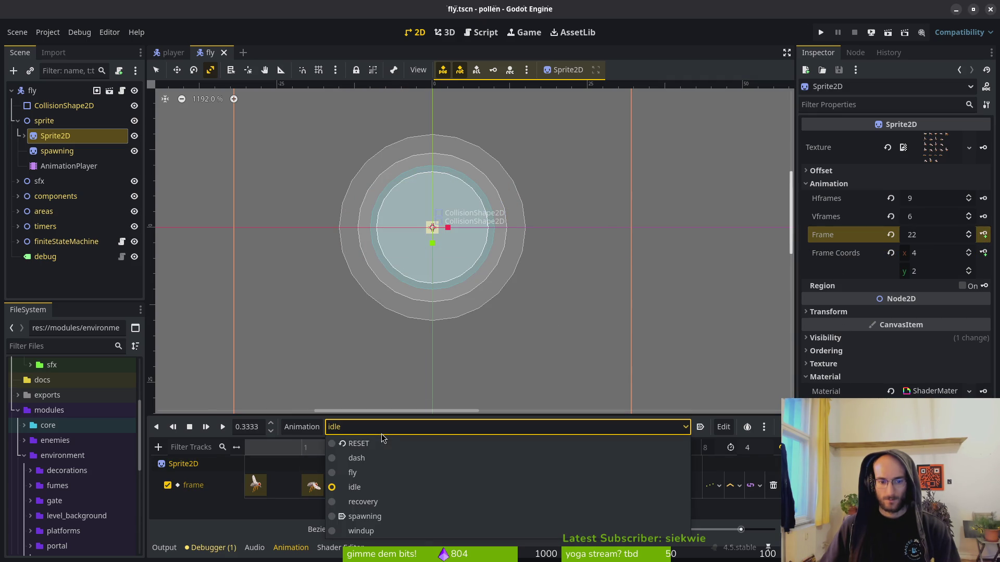
- Select windup, delete its old frame track, set its length to 9, and save
left_click(372, 531)
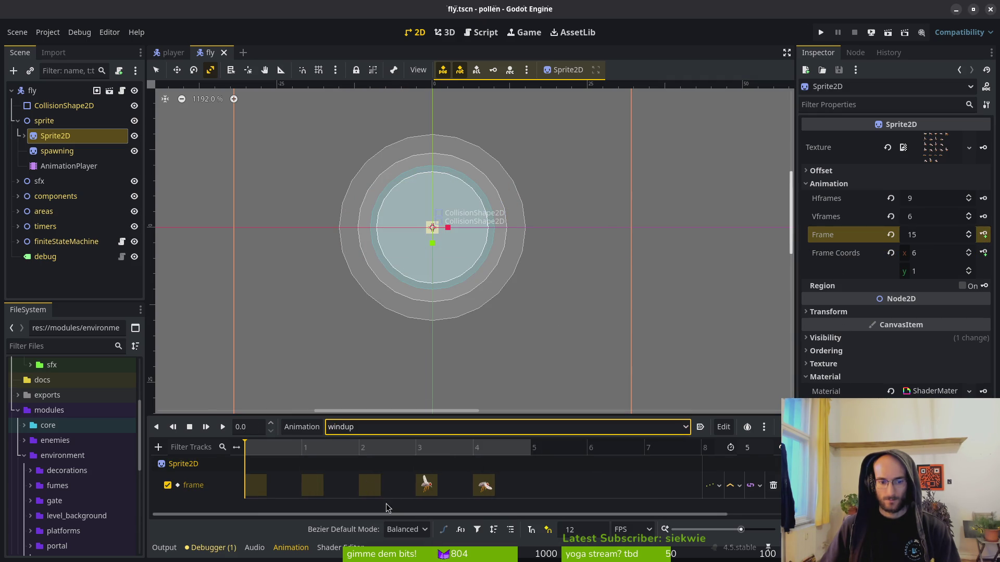
left_click(773, 485)
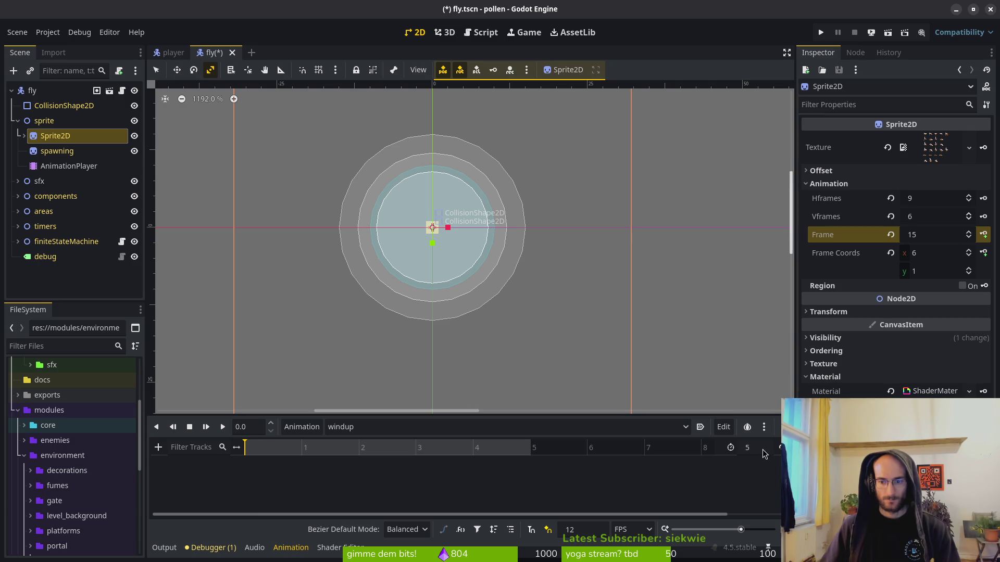
type("9")
key("Return")
key("ctrl+s")
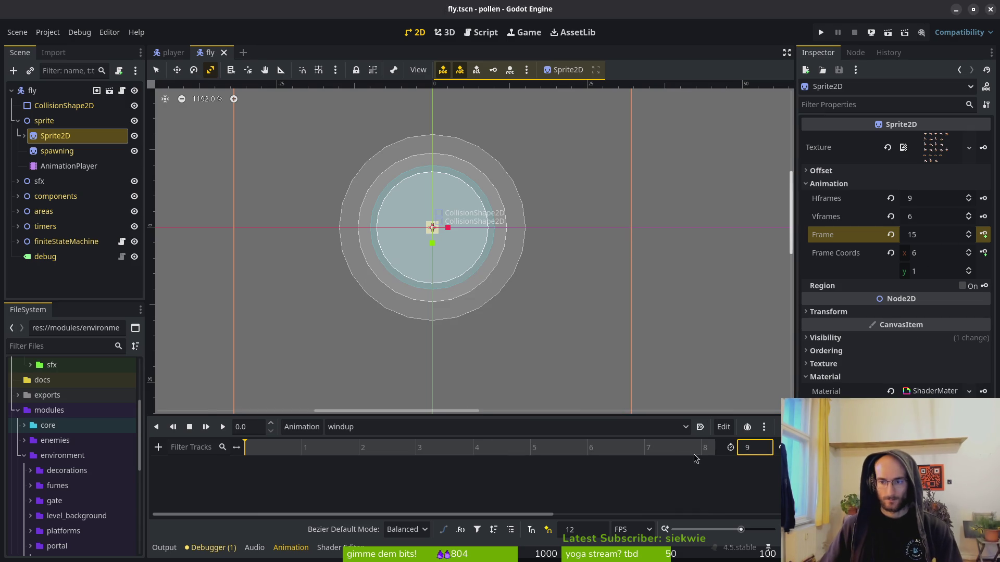
- Reset the sprite frame and step down to the fourth row at frame 27
left_click(891, 254)
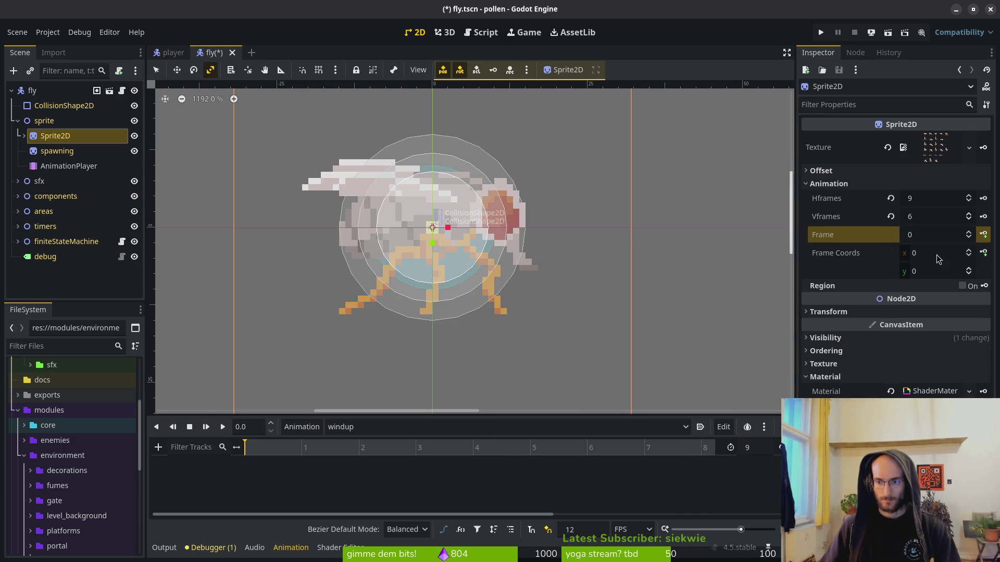
left_click(970, 270)
left_click(970, 269)
key("alt+Tab")
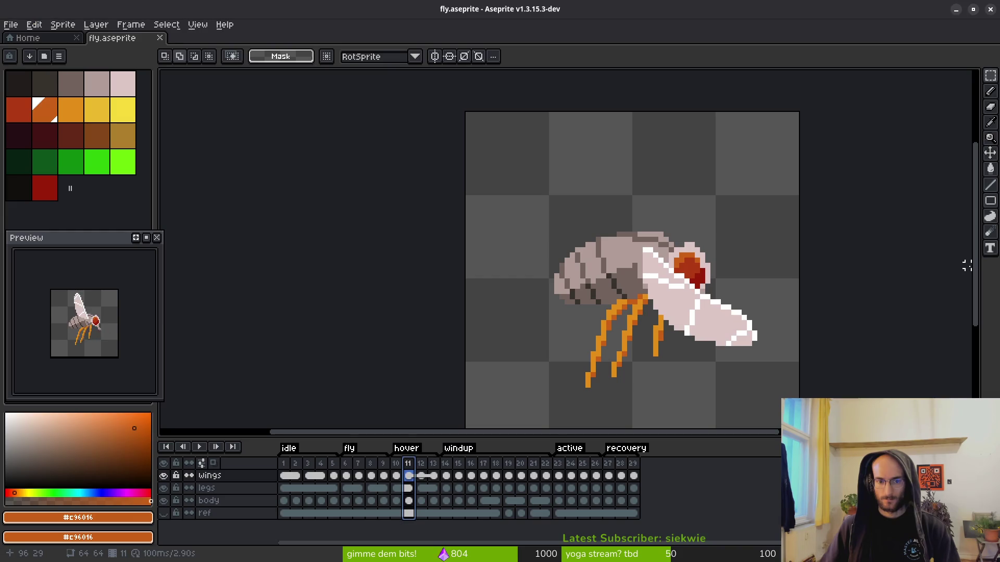
key("alt+Tab")
left_click(970, 269)
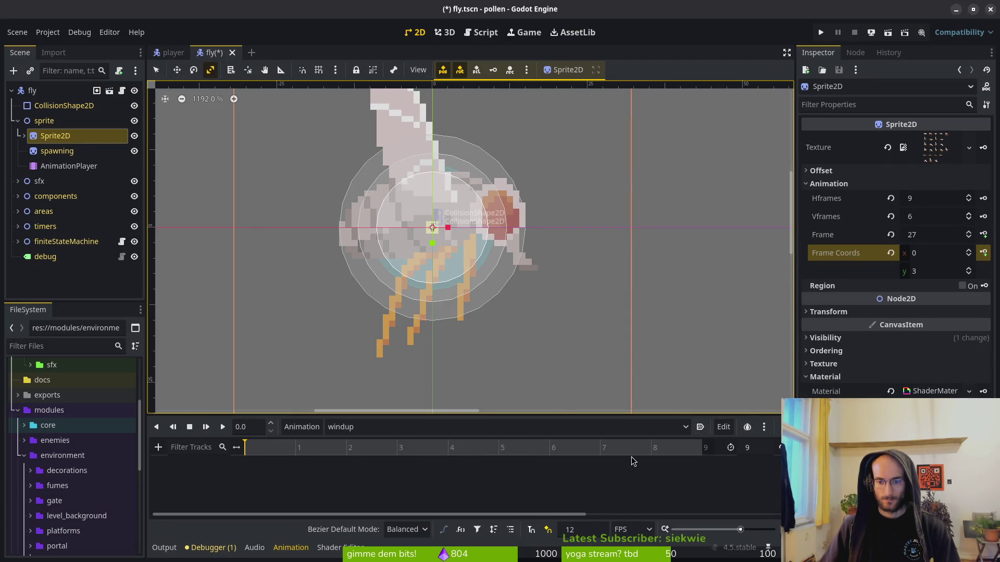
- Key frames 27–35 into windup, save, and switch to the dash animation
left_click(983, 234)
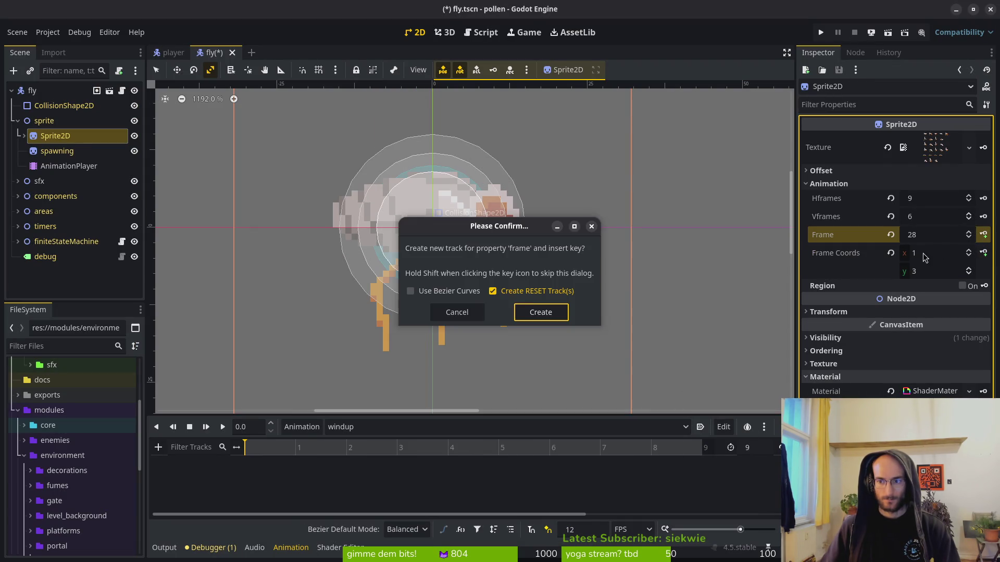
left_click(538, 310)
left_click(982, 235)
left_click(982, 234)
left_click(982, 235)
left_click(982, 235)
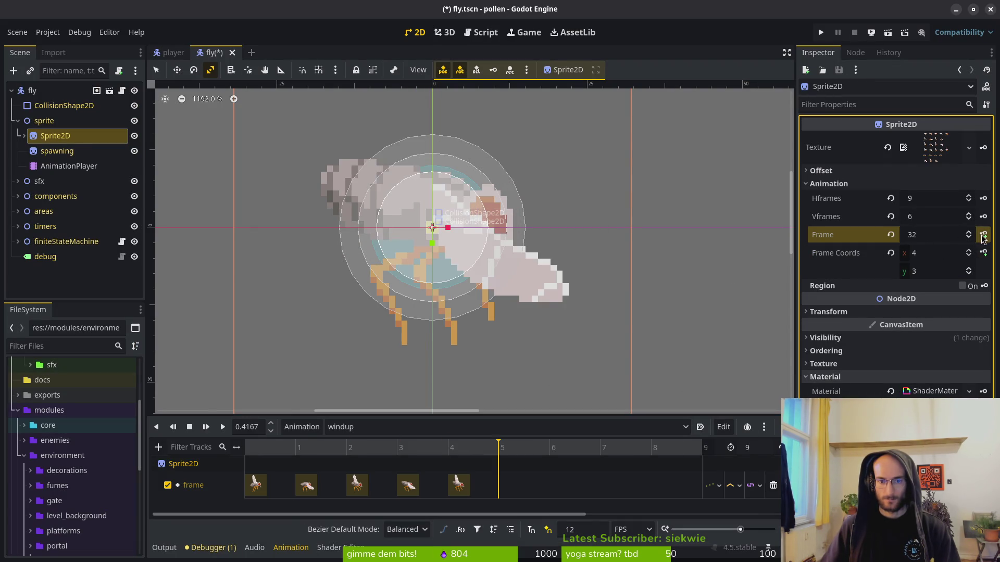
left_click(982, 235)
left_click(982, 234)
left_click(982, 234)
left_click(982, 235)
key("ctrl+s")
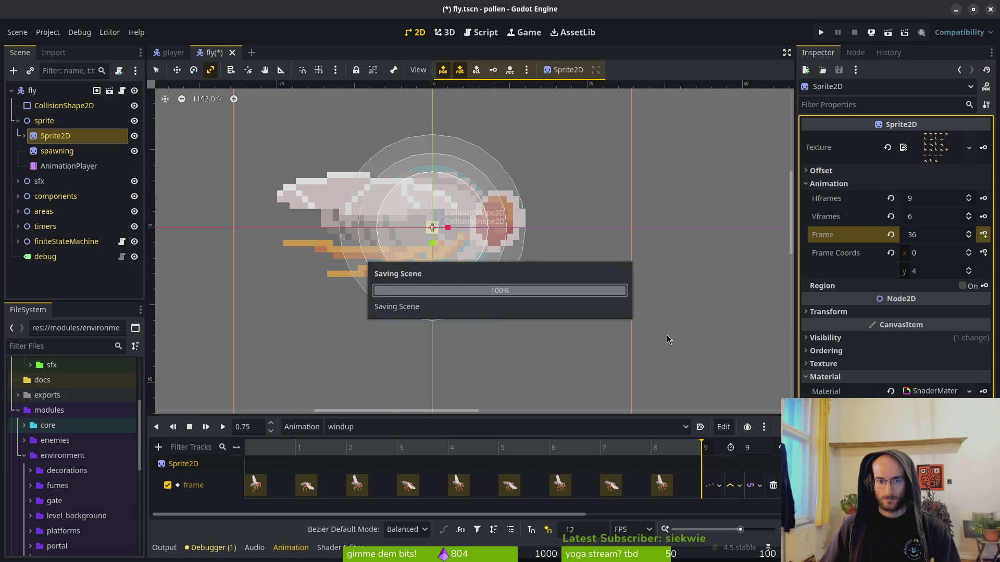
left_click(458, 426)
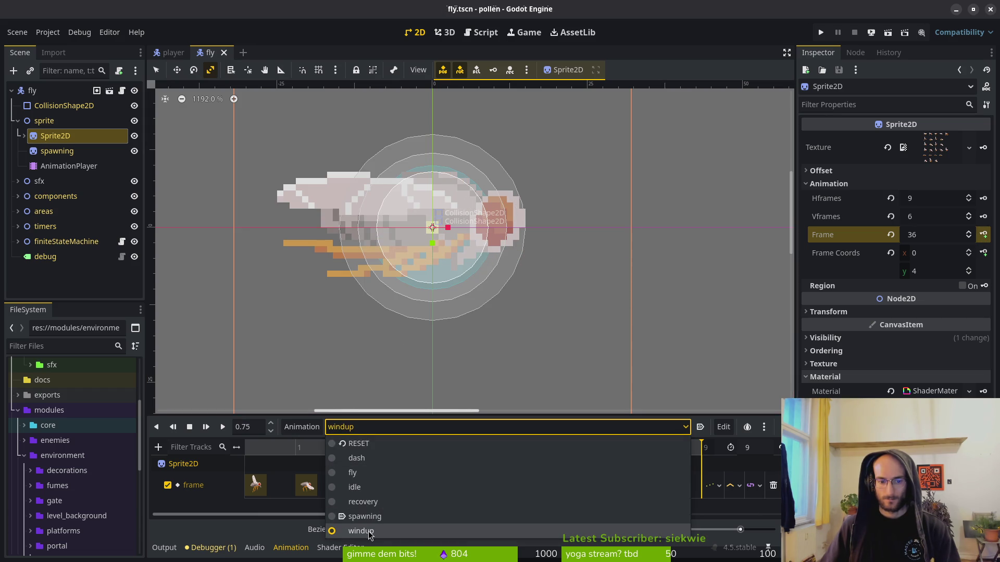
left_click(368, 460)
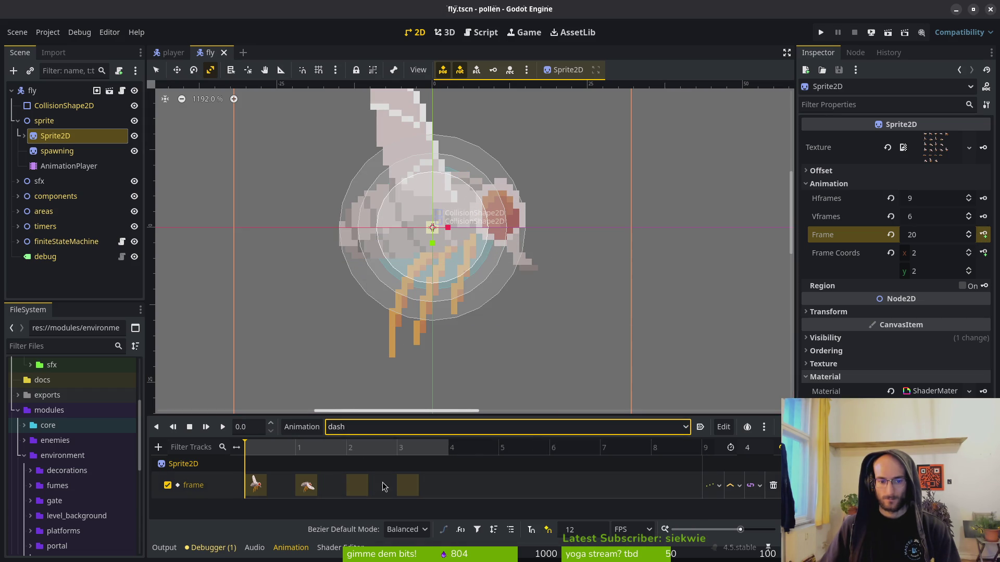
- Replace dash's frame track with keys for frames 36–39 and save
left_click(772, 485)
key("ctrl+s")
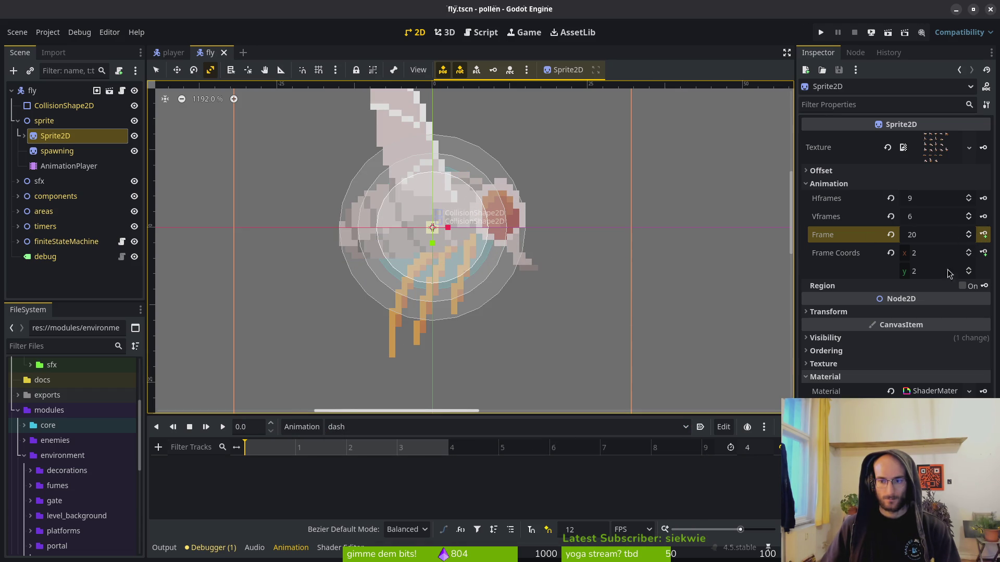
left_click(890, 235)
left_click(969, 269)
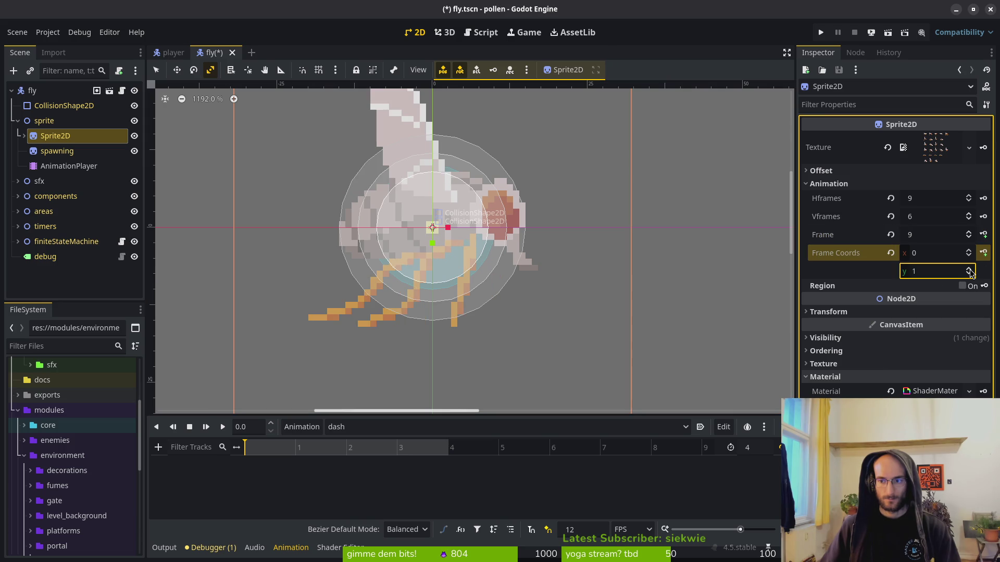
left_click(969, 269)
left_click(968, 270)
left_click(983, 234)
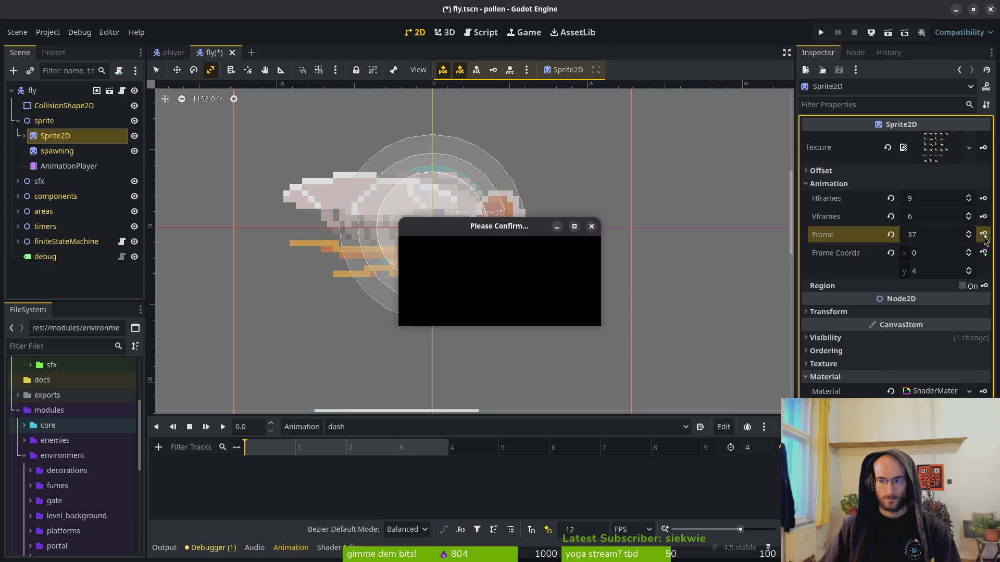
left_click(542, 313)
left_click(983, 234)
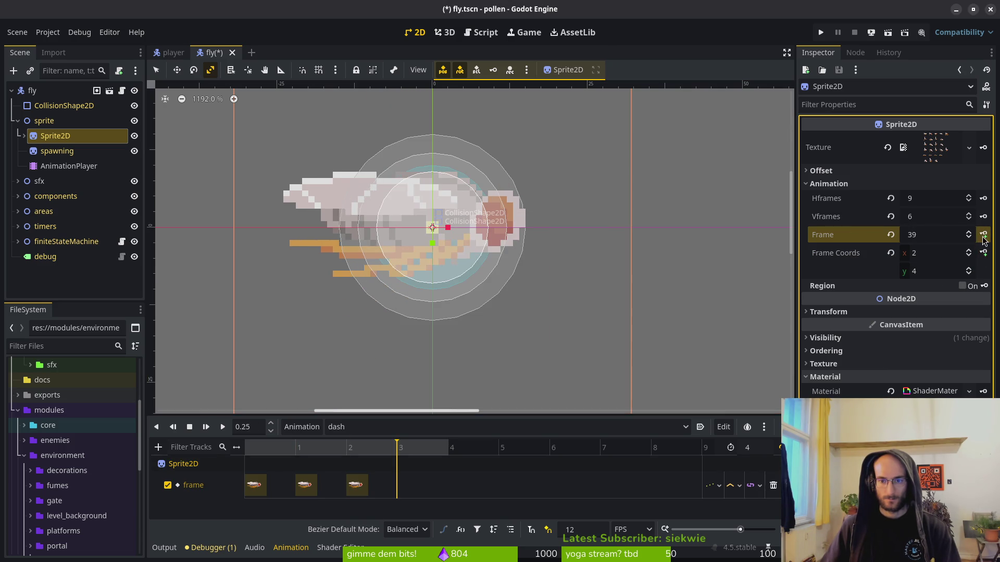
left_click(983, 234)
left_click(983, 234)
key("ctrl+s")
- Select the recovery animation and delete its old frame track
left_click(365, 427)
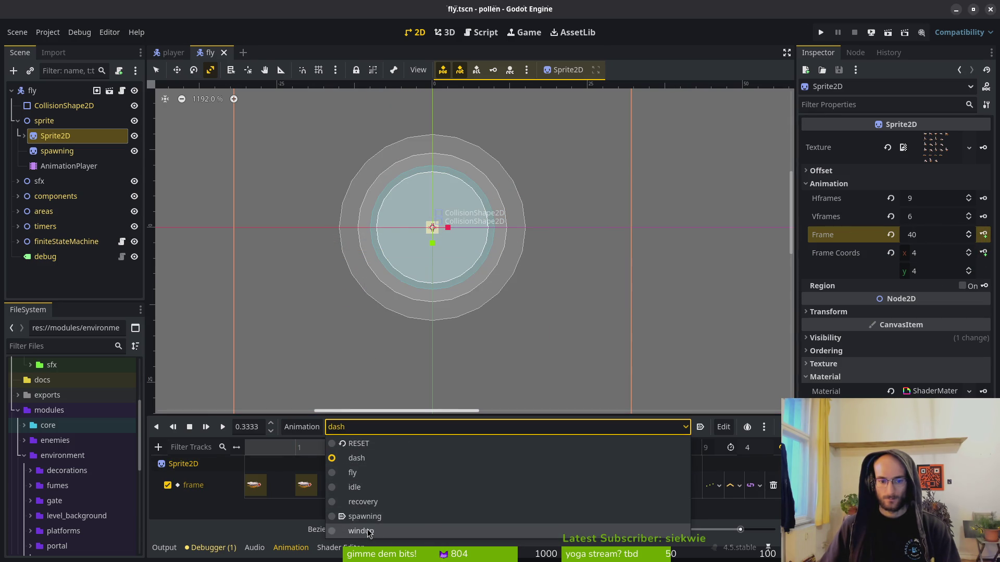
left_click(364, 530)
left_click(364, 426)
left_click(364, 501)
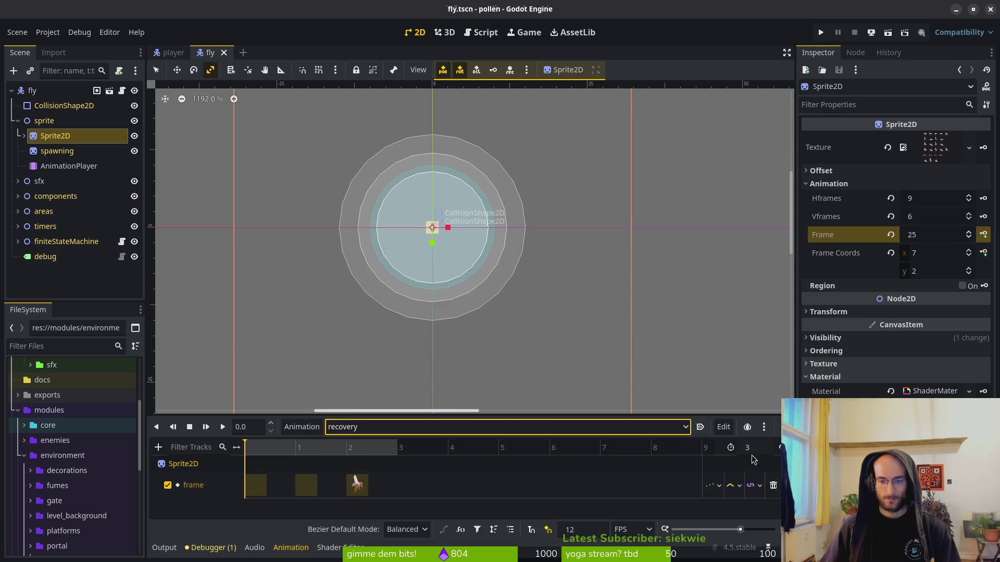
left_click(773, 485)
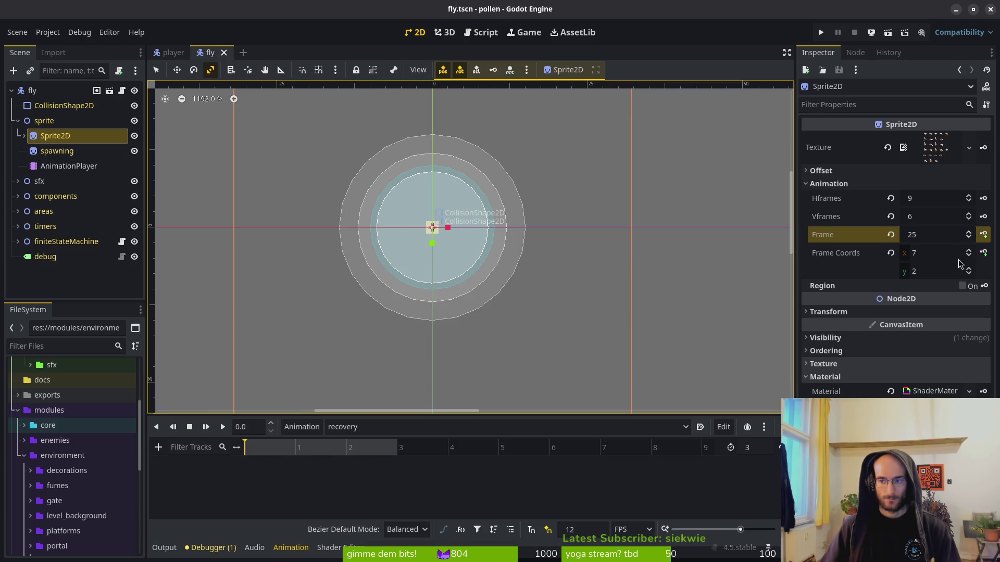
- Key sixth-row frames 45–47 into recovery and save the scene
left_click(891, 254)
double_click(969, 269)
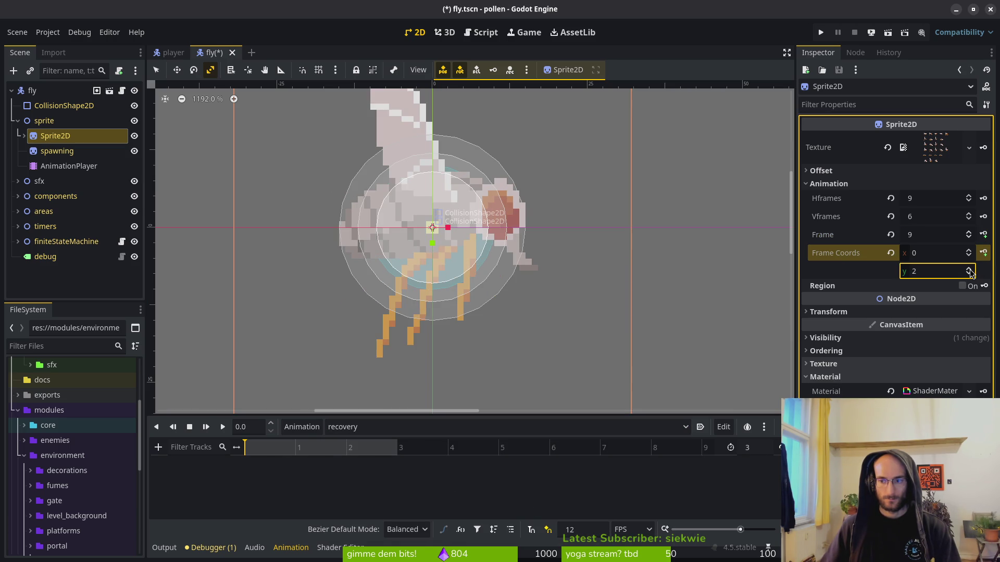
left_click(969, 269)
left_click(969, 270)
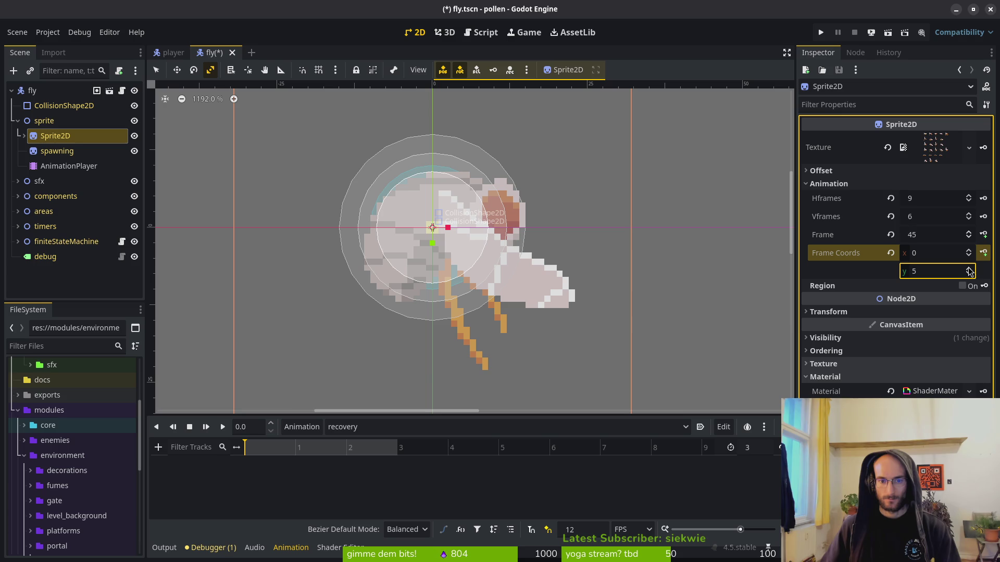
left_click(983, 234)
left_click(539, 311)
left_click(984, 235)
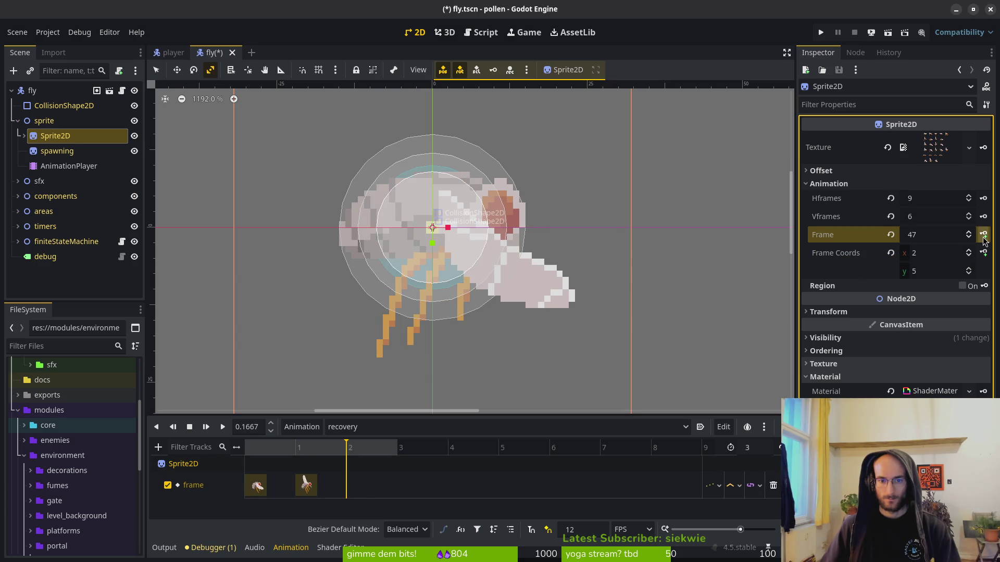
left_click(983, 234)
key("ctrl+s")
- Save the sprite in Aseprite, then run the game and start from the main menu
key("alt+Tab")
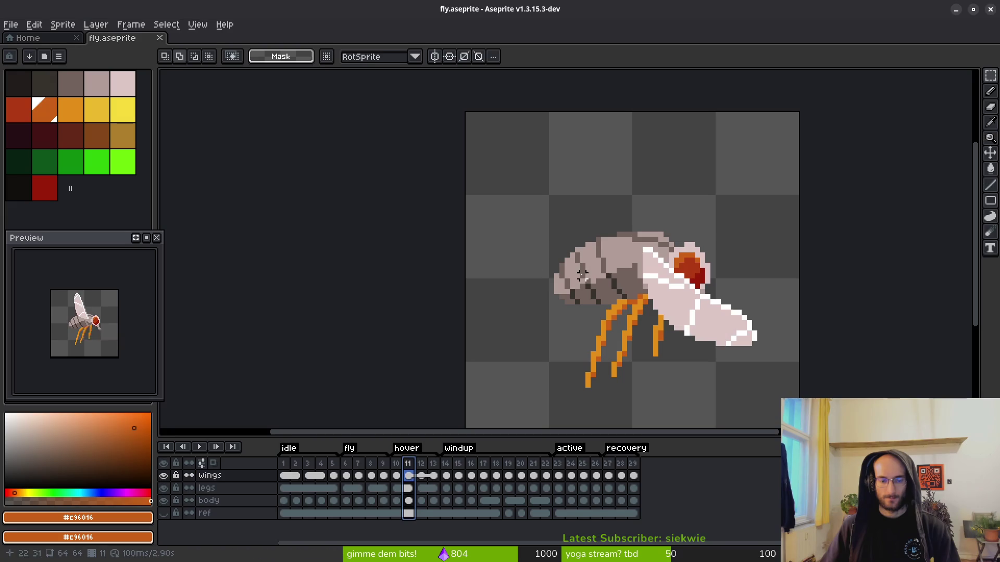
key("ctrl+s")
key("alt+Tab")
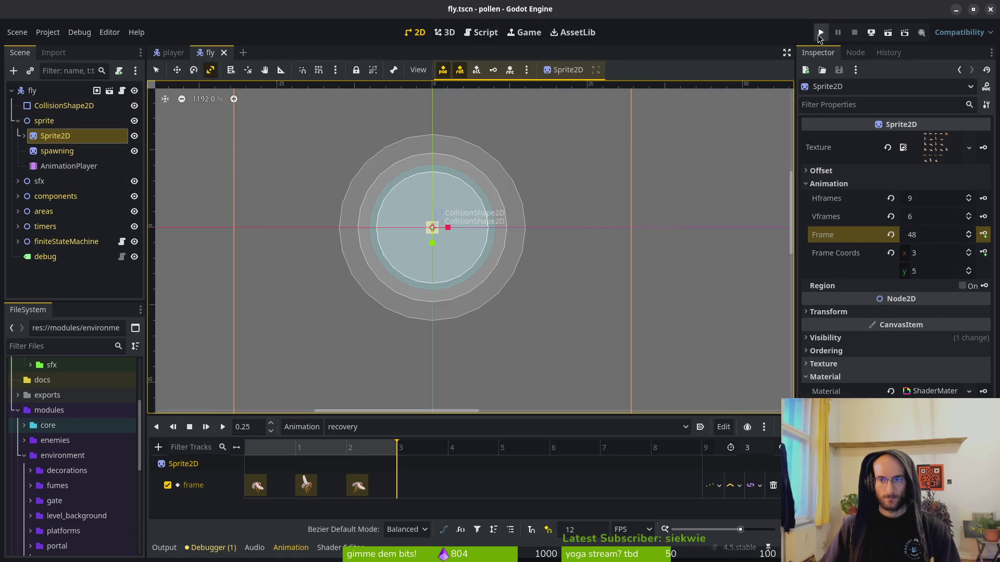
left_click(820, 34)
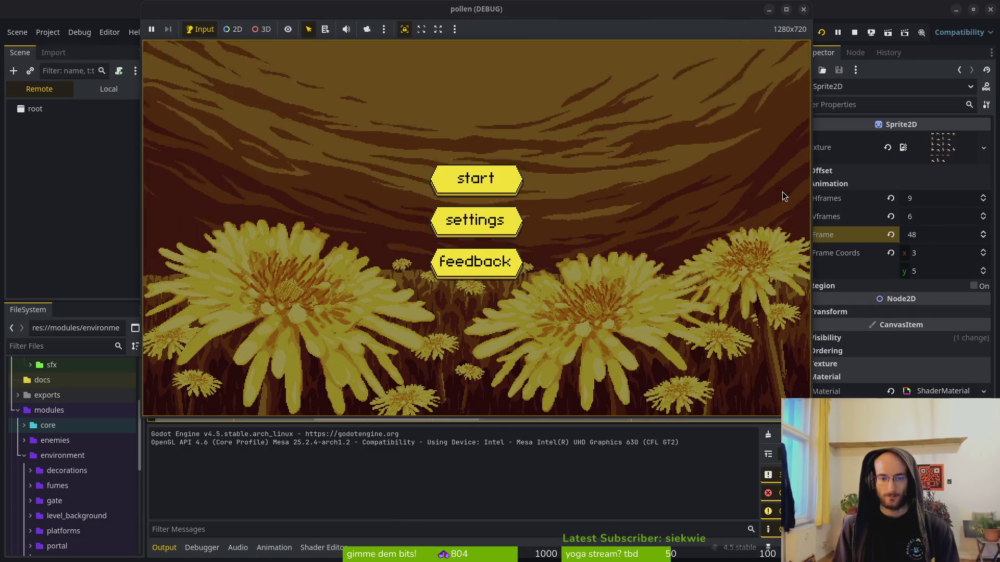
key("Return")
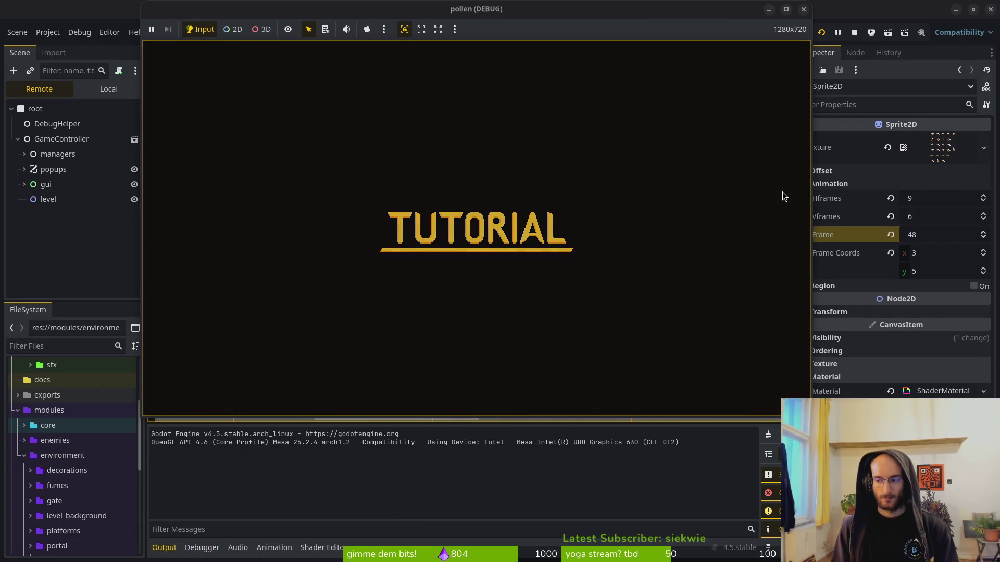
- Fly the bee through to the cave level, slash mosquitoes, and stop the game
key("Up")
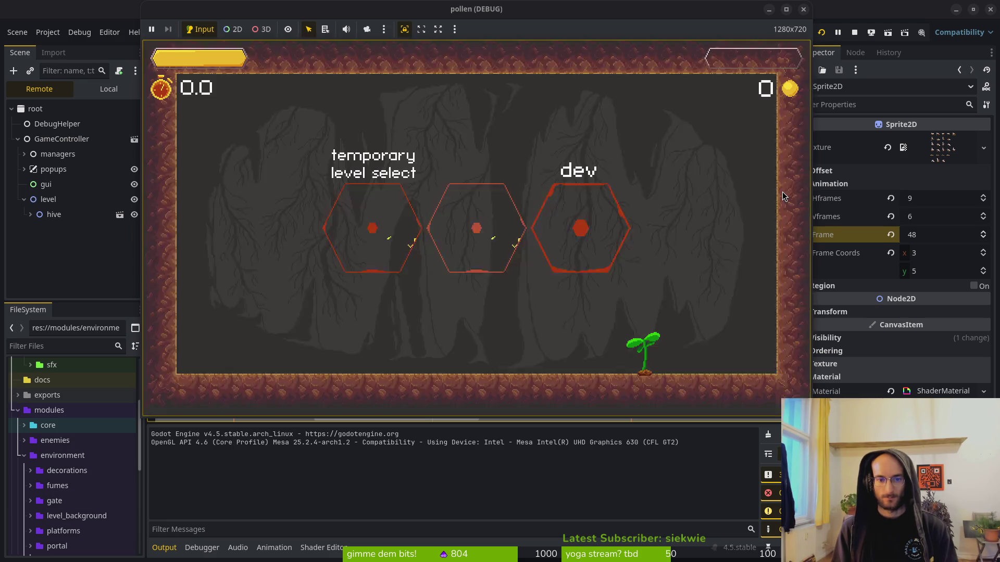
key("Return")
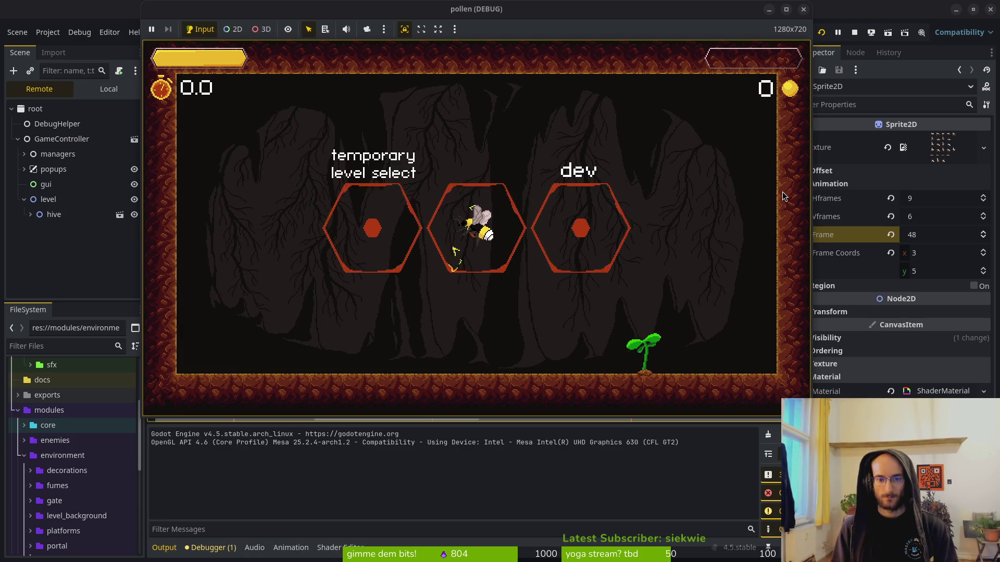
key("Return")
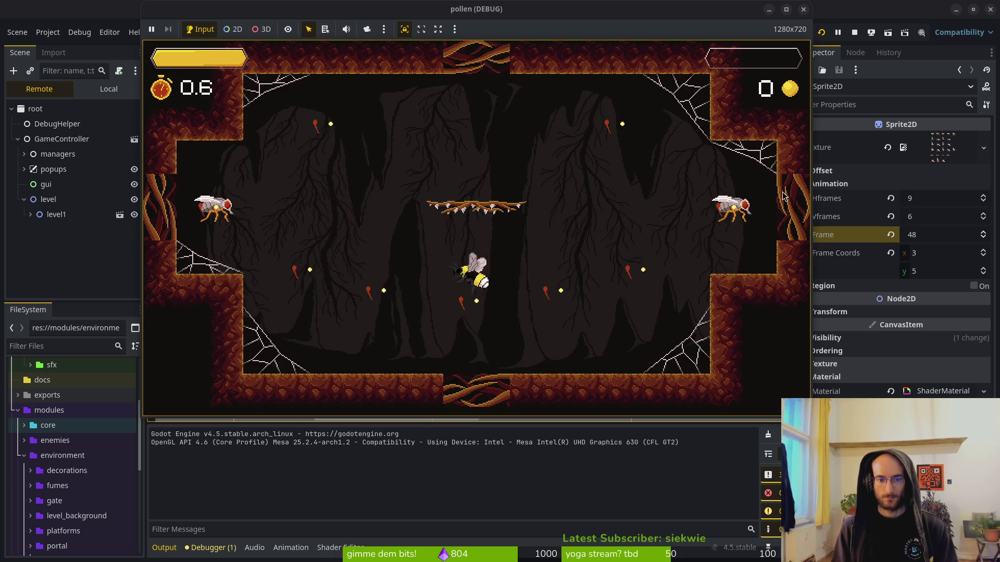
key("x")
key("x")
key("x")
key("Right")
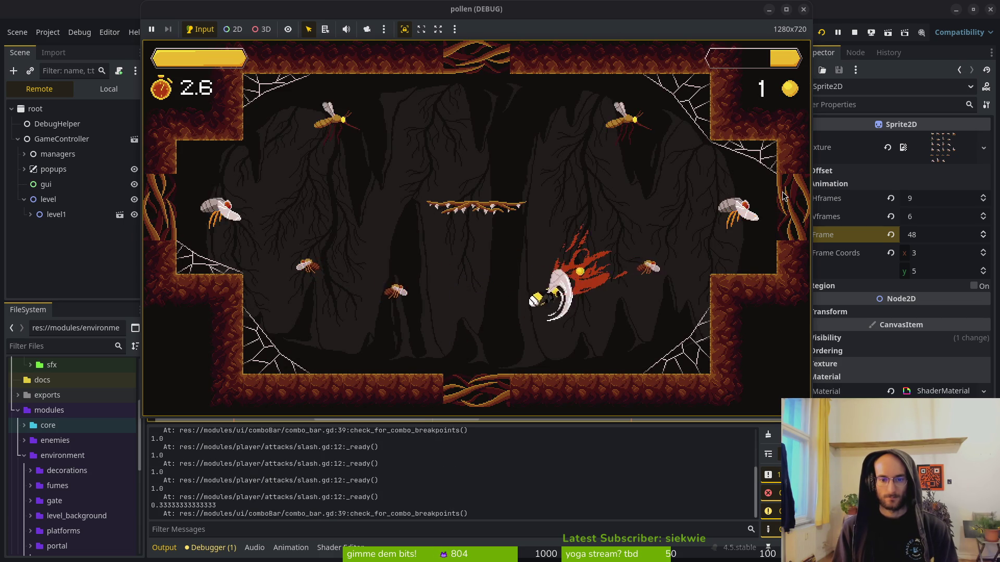
key("Left")
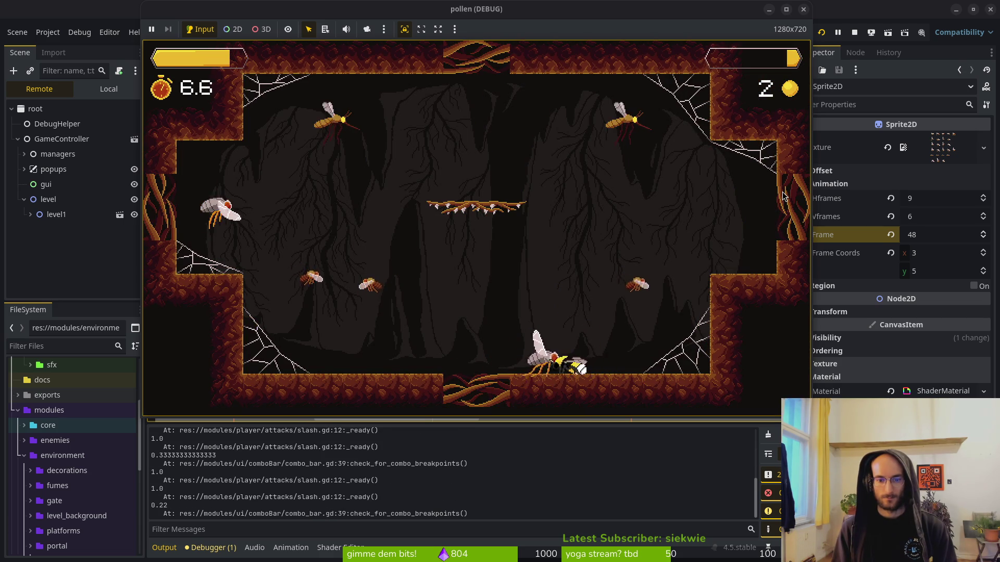
key("x")
key("x")
key("Right")
key("x")
key("x")
key("x")
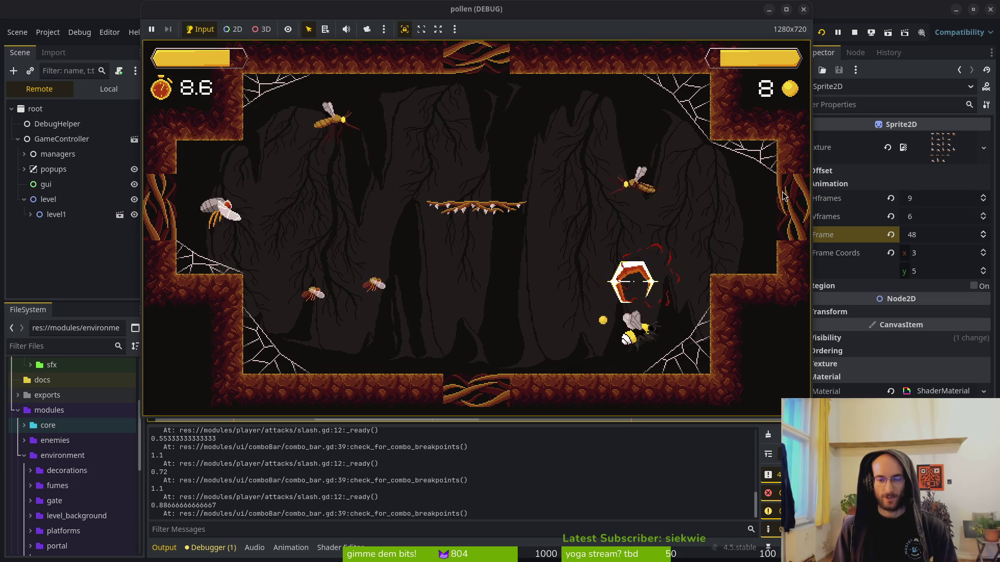
left_click(854, 32)
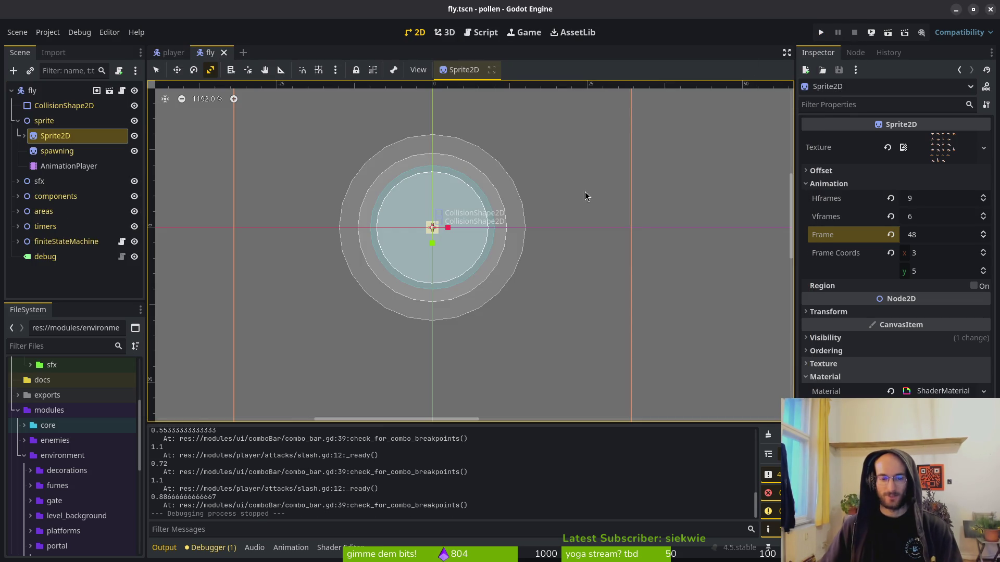
- Zoom out, hide the fly's Sprite2D with its eye icon, and save the scene
key("ctrl+minus")
left_click(134, 135)
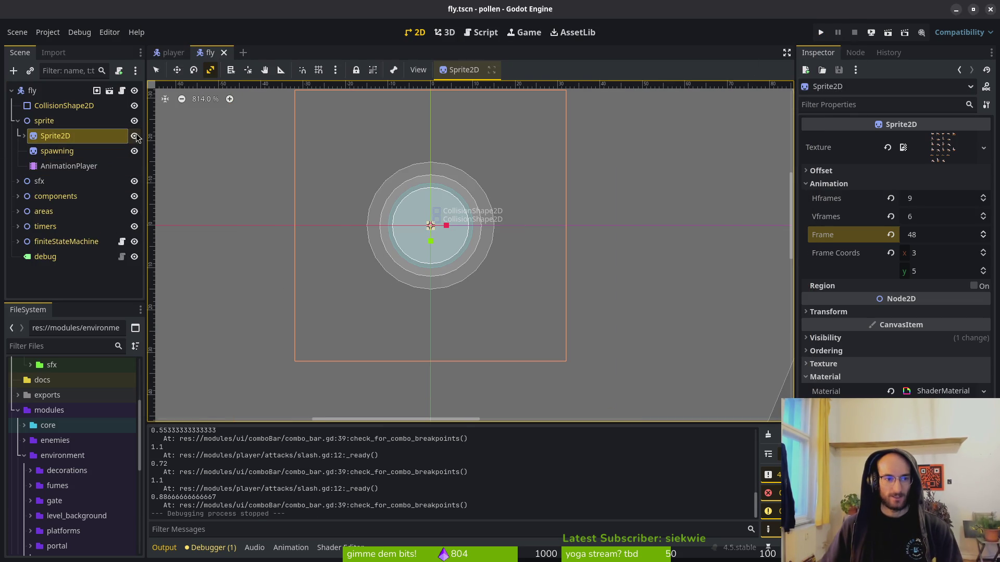
key("ctrl+s")
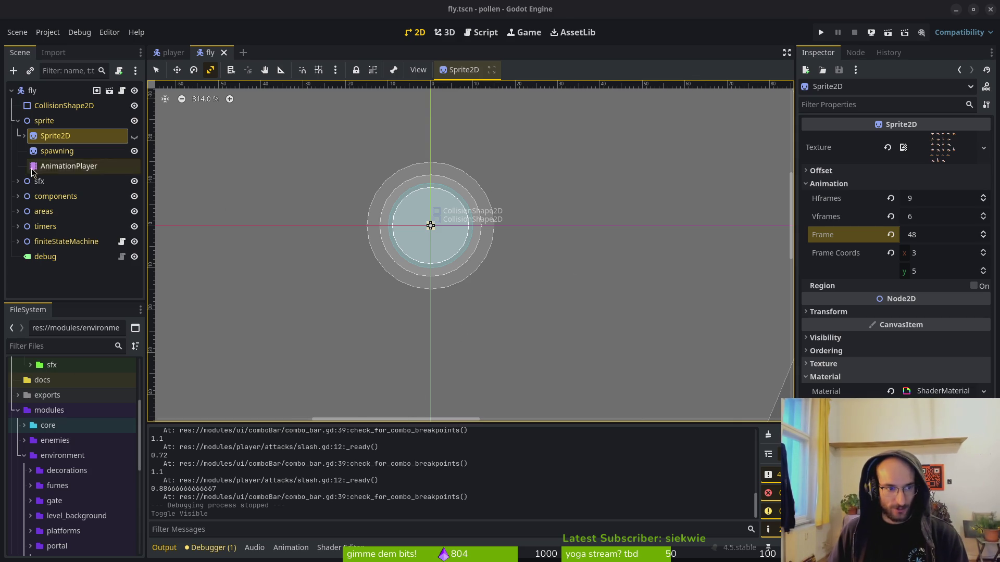
- Select the AnimationPlayer and choose the windup animation
left_click(57, 150)
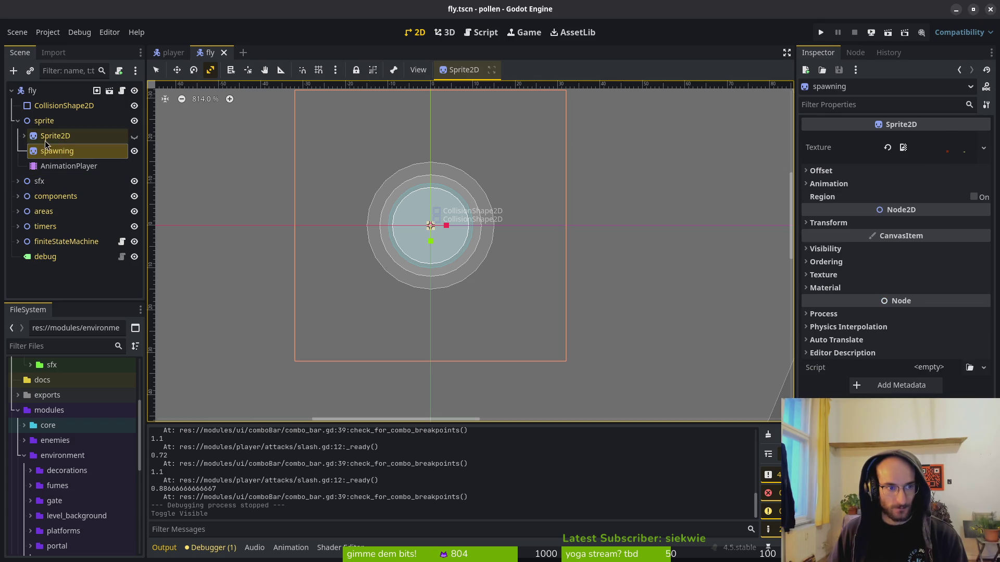
left_click(69, 165)
left_click(52, 136)
left_click(25, 136)
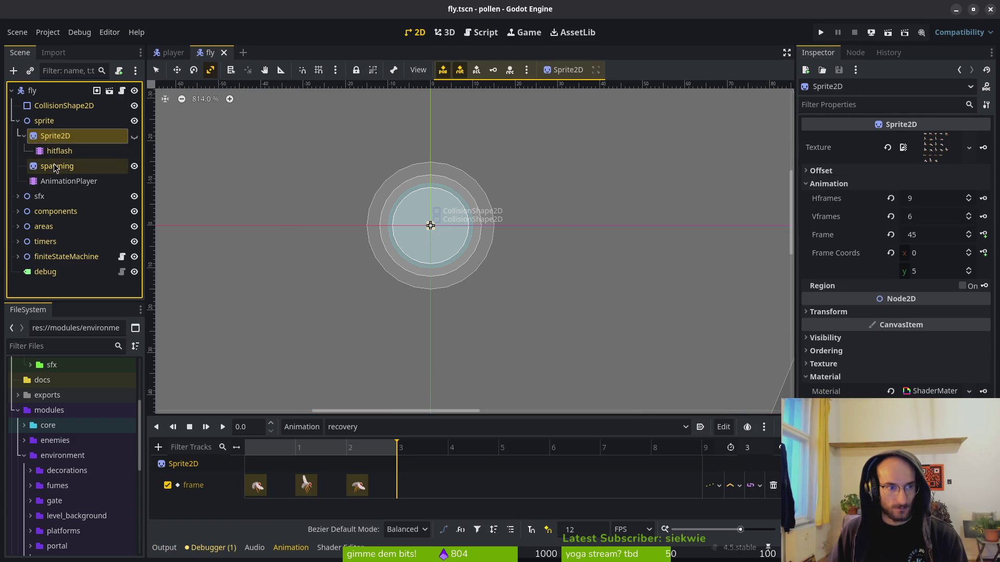
left_click(25, 136)
left_click(69, 166)
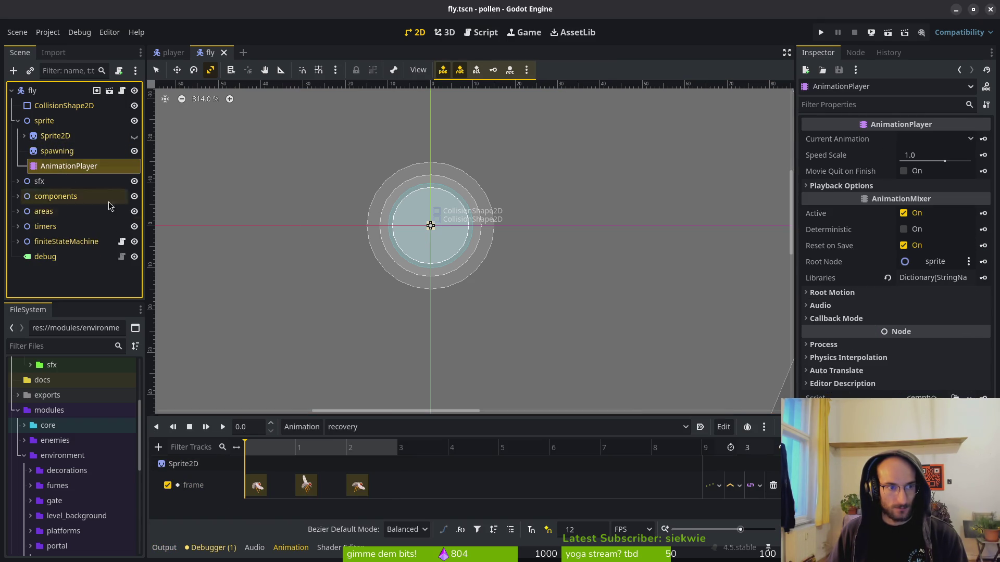
left_click(349, 428)
left_click(392, 534)
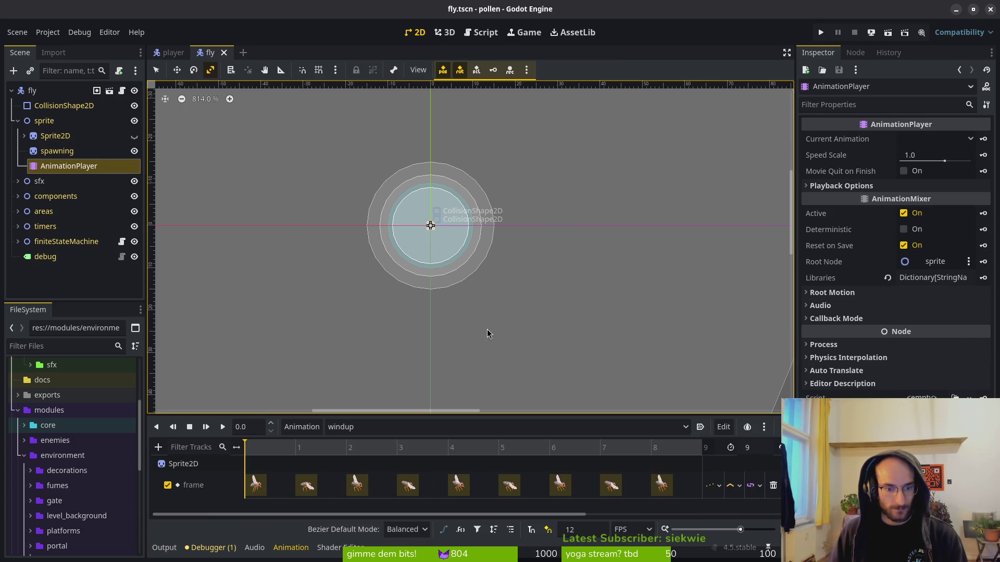
- Hide areas, components and CollisionShape2D, show Sprite2D, and snap the timeline in seconds
scroll(467, 295, "down", 5)
scroll(339, 241, "down", 1)
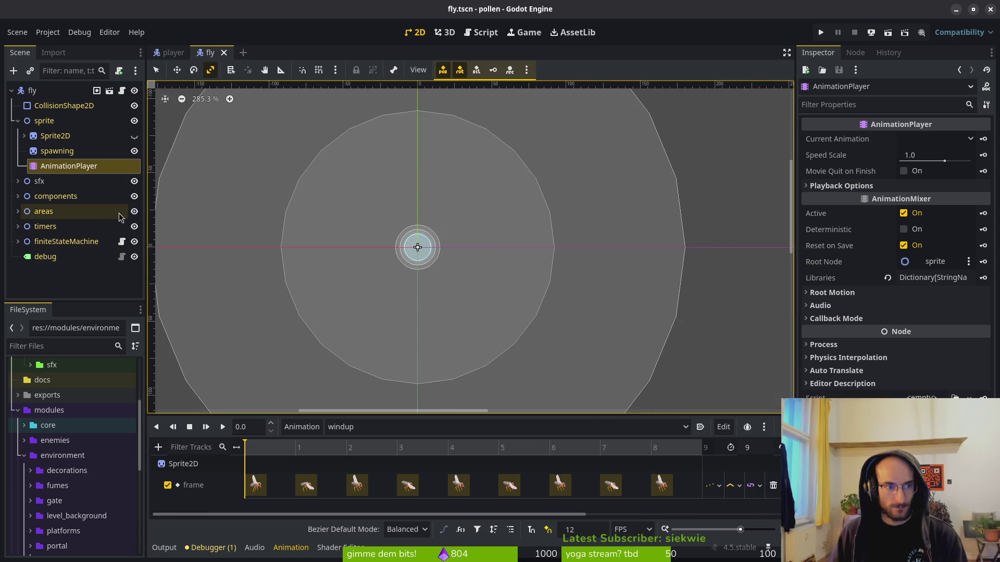
left_click(135, 197)
left_click(134, 196)
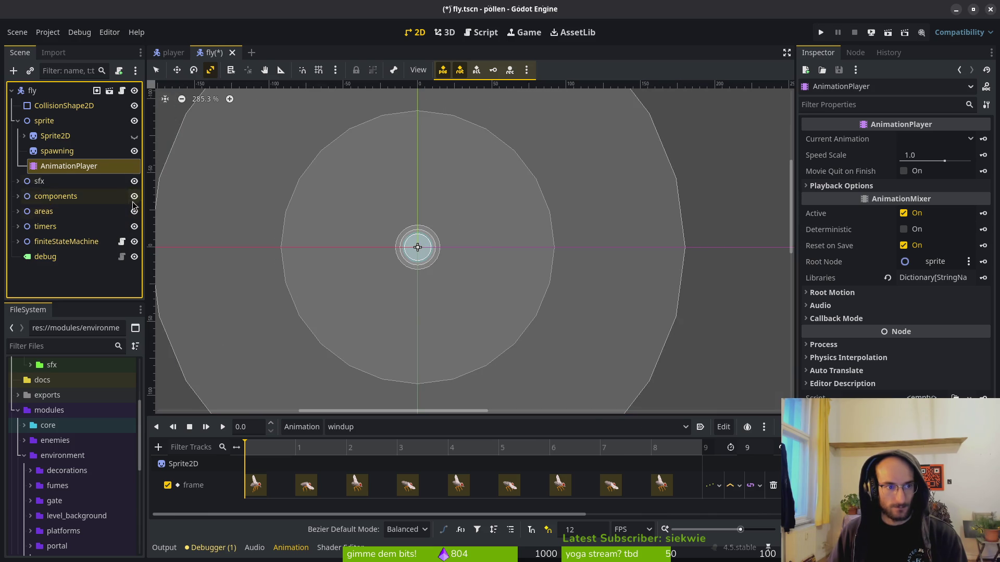
left_click(134, 211)
left_click(135, 196)
scroll(422, 254, "up", 2)
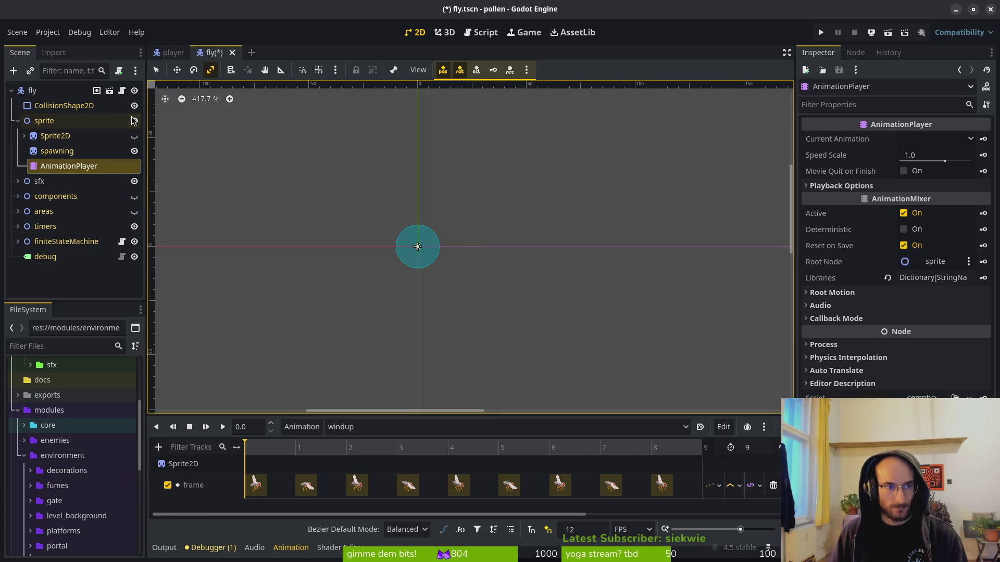
left_click(134, 105)
left_click(134, 137)
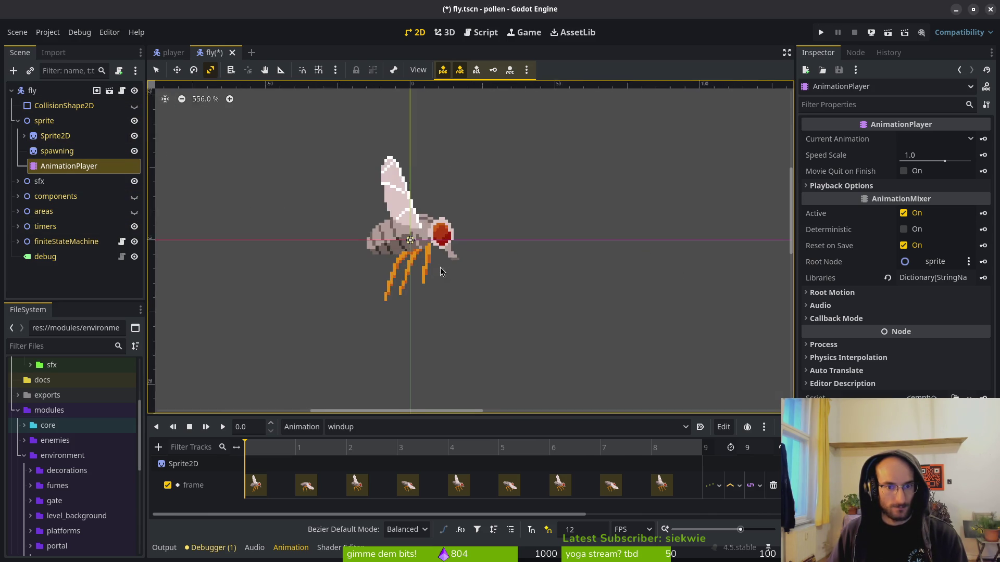
scroll(503, 286, "up", 2)
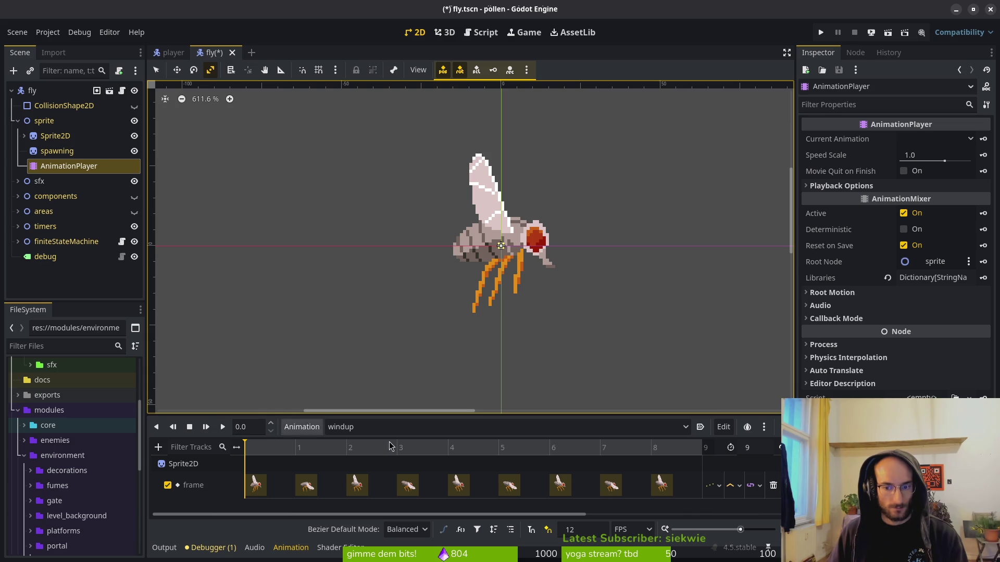
left_click(633, 530)
left_click(635, 544)
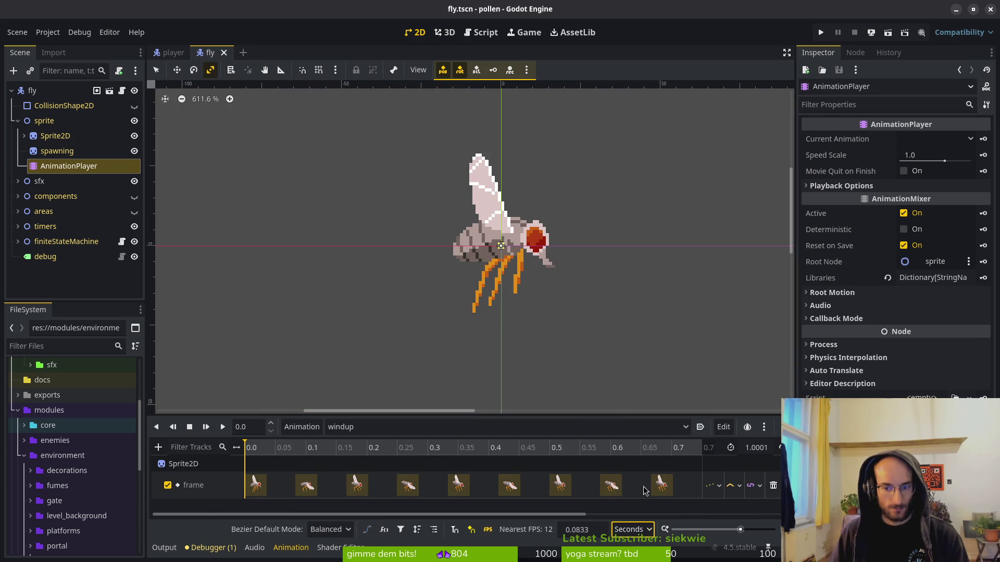
- Save the 0.75-second windup and replay it several times from the start to check timing
key("ctrl+s")
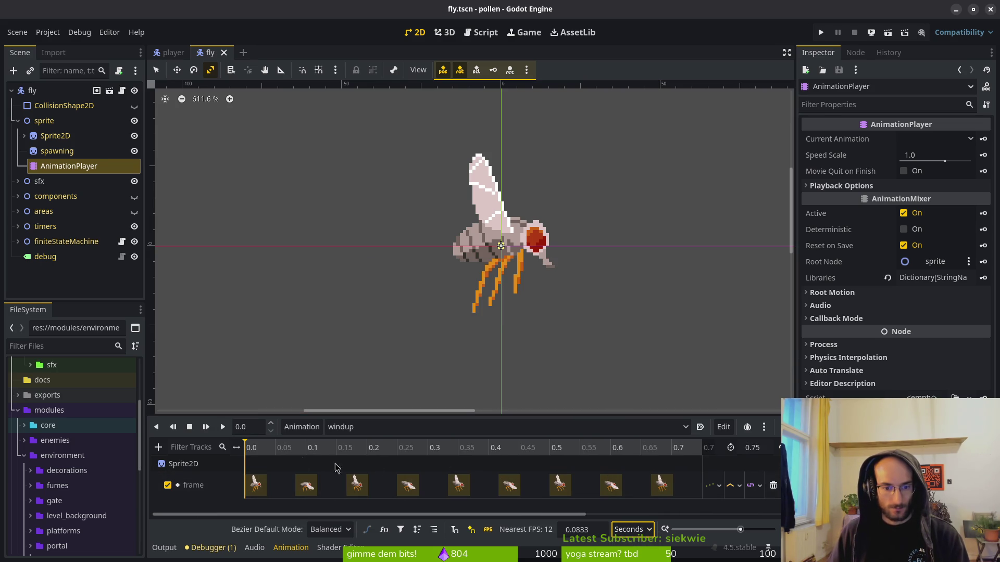
left_click(222, 430)
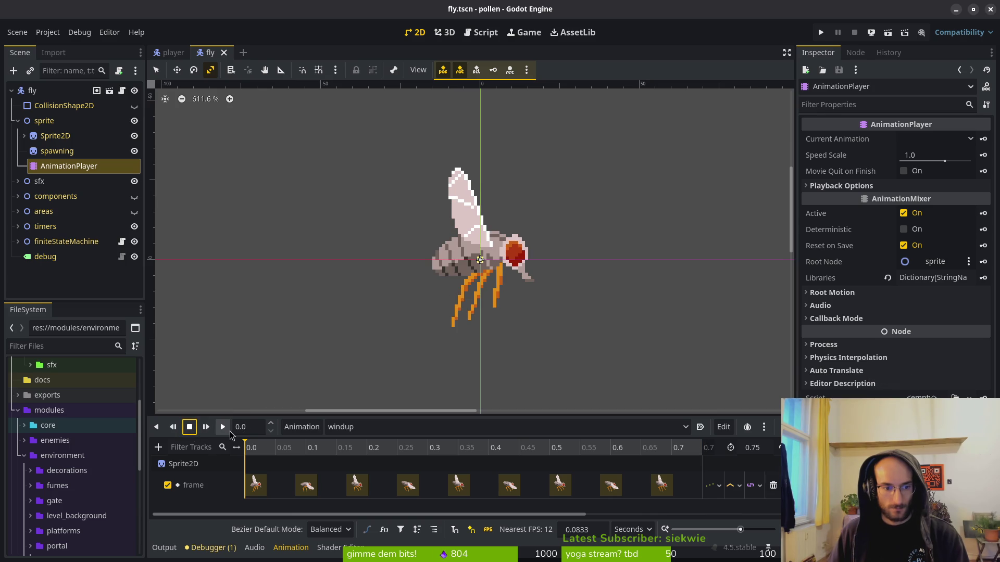
left_click(226, 433)
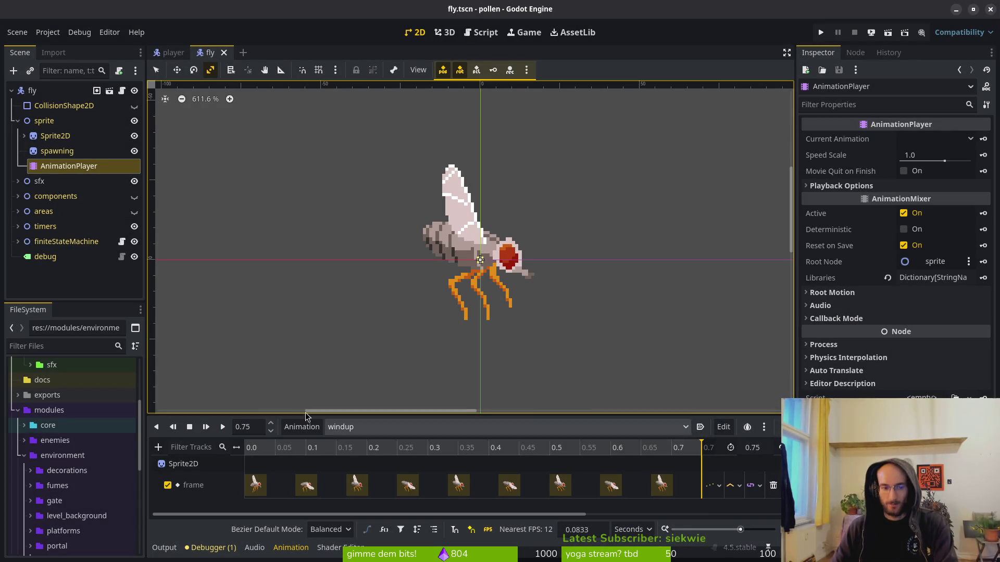
left_click(222, 426)
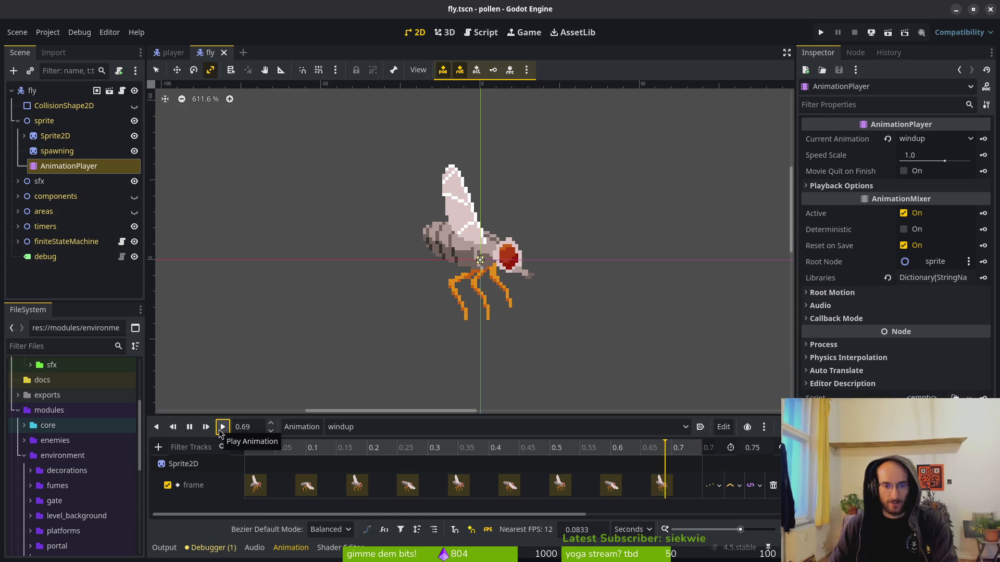
left_click(190, 426)
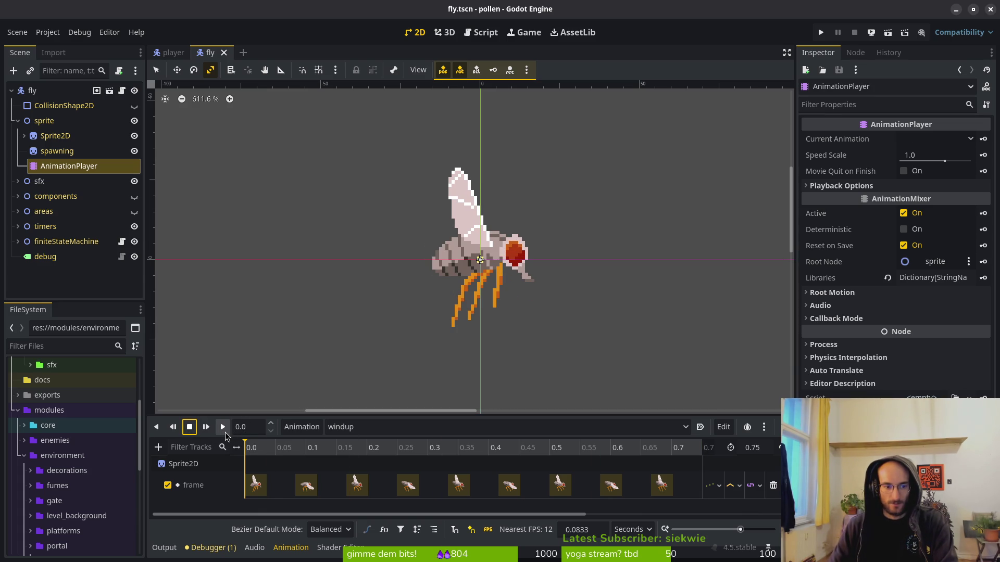
left_click(225, 432)
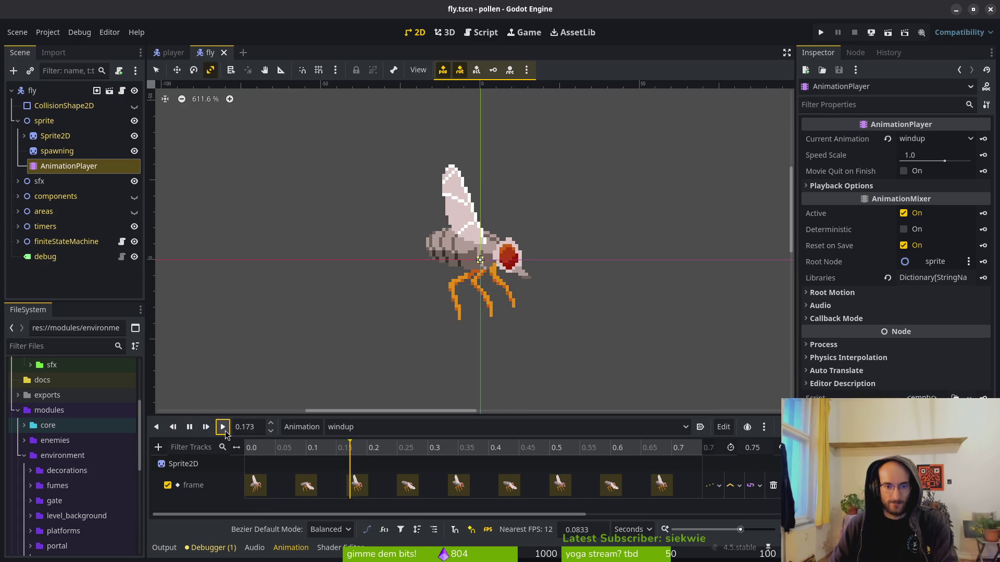
left_click(195, 432)
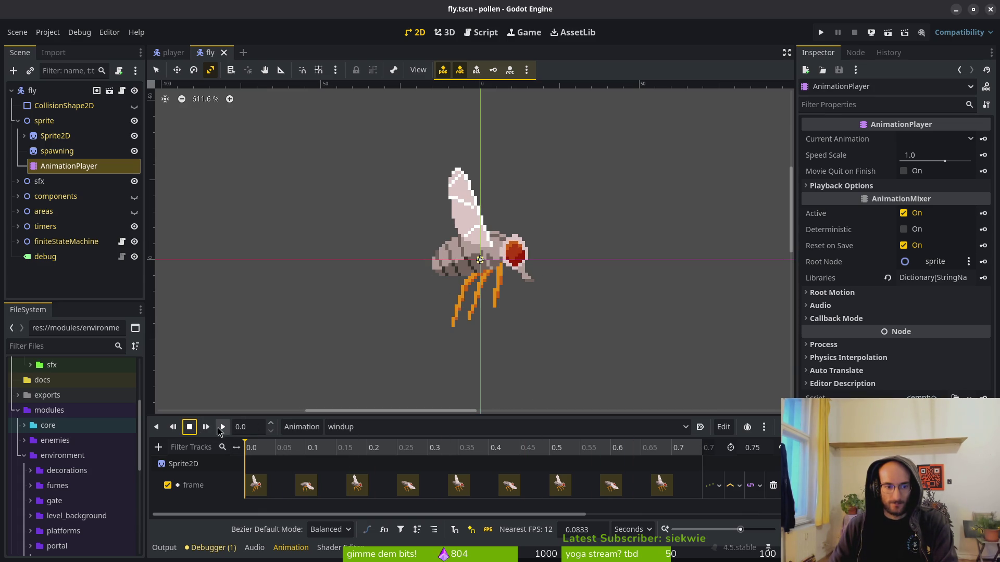
left_click(223, 432)
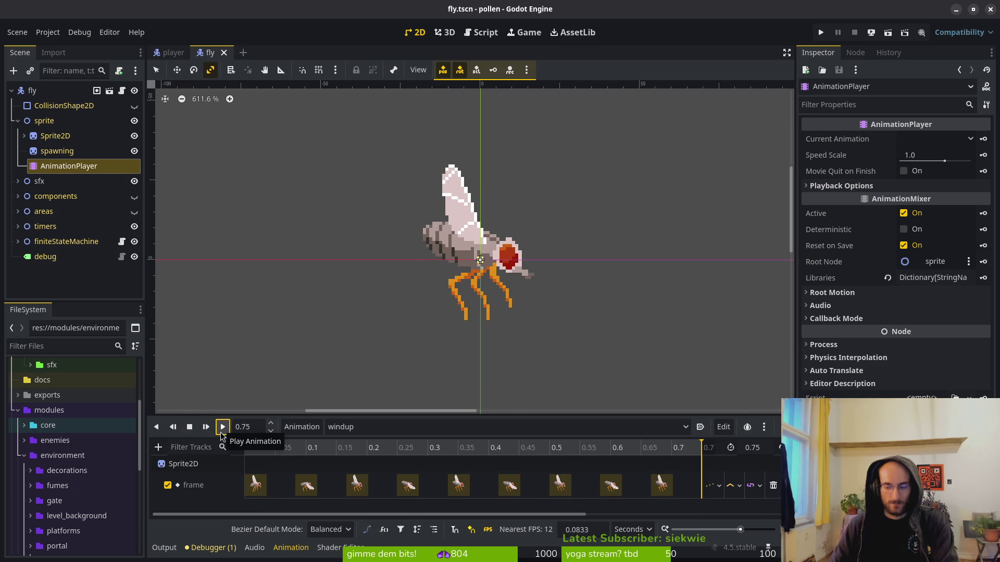
- Return to the Godot editor, deselect the AnimationPlayer, and show the fly's animation list
key("super")
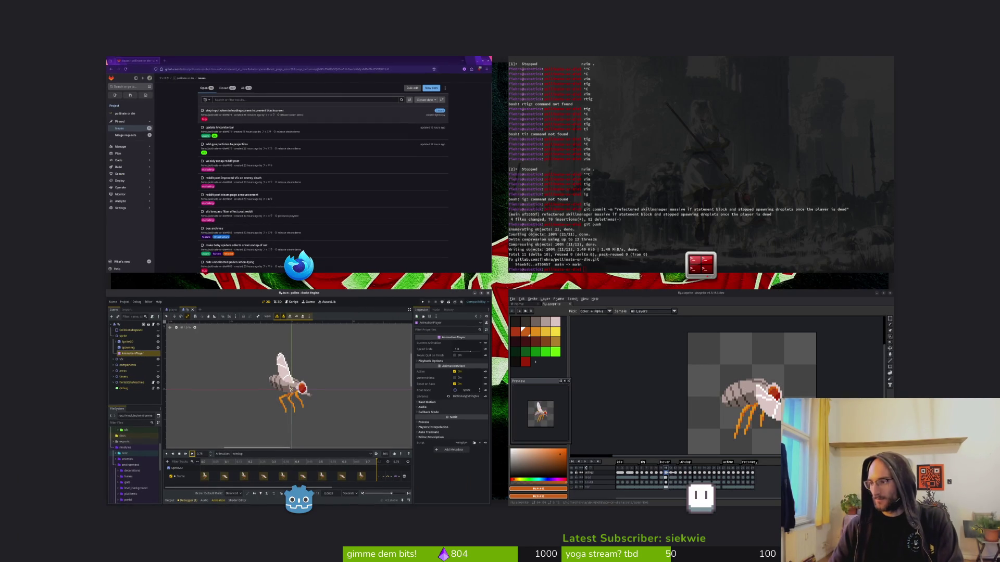
left_click(290, 388)
left_click(367, 229)
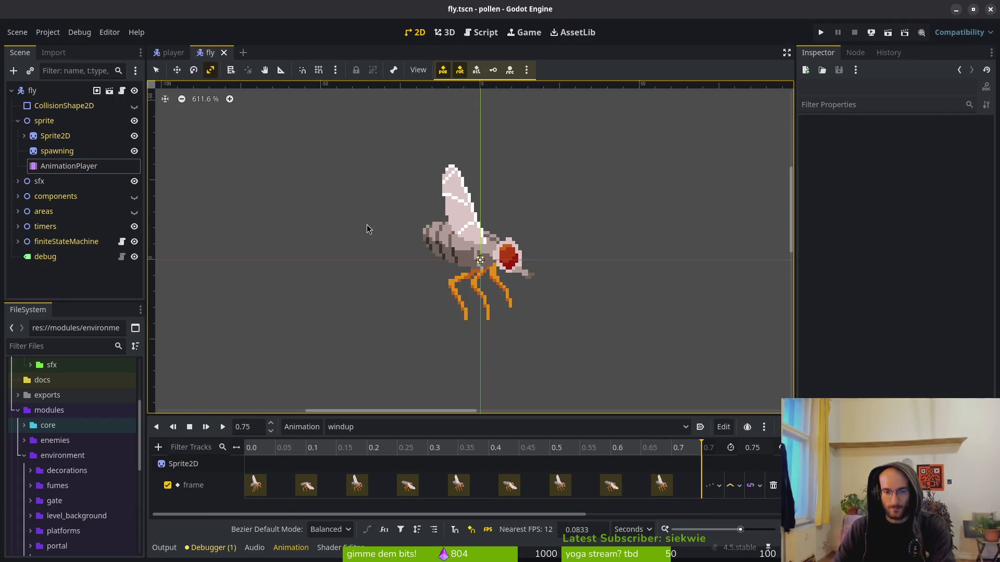
left_click(404, 427)
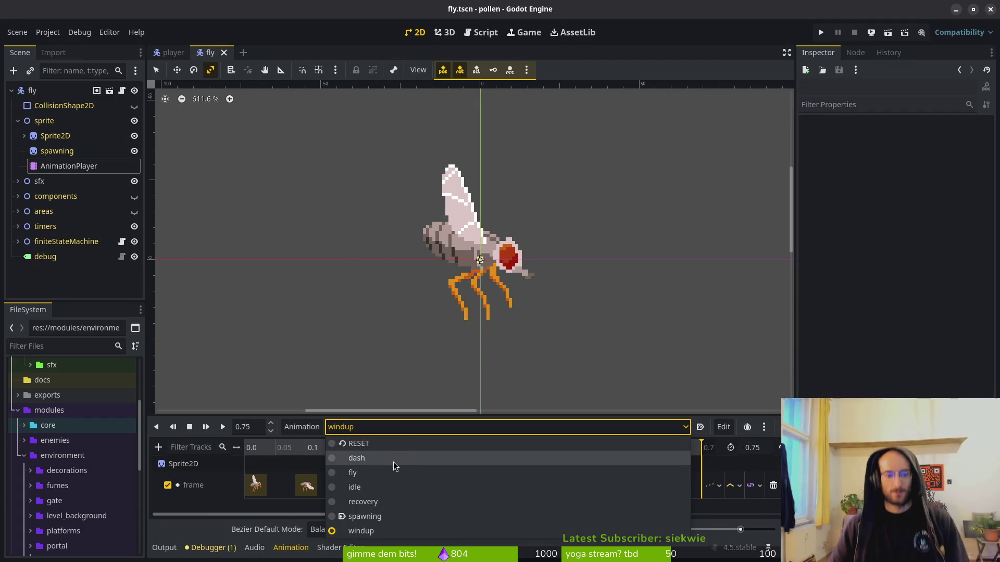
- Play, pause and reset the dash animation, then collapse the sprite node and go to Aseprite
left_click(395, 458)
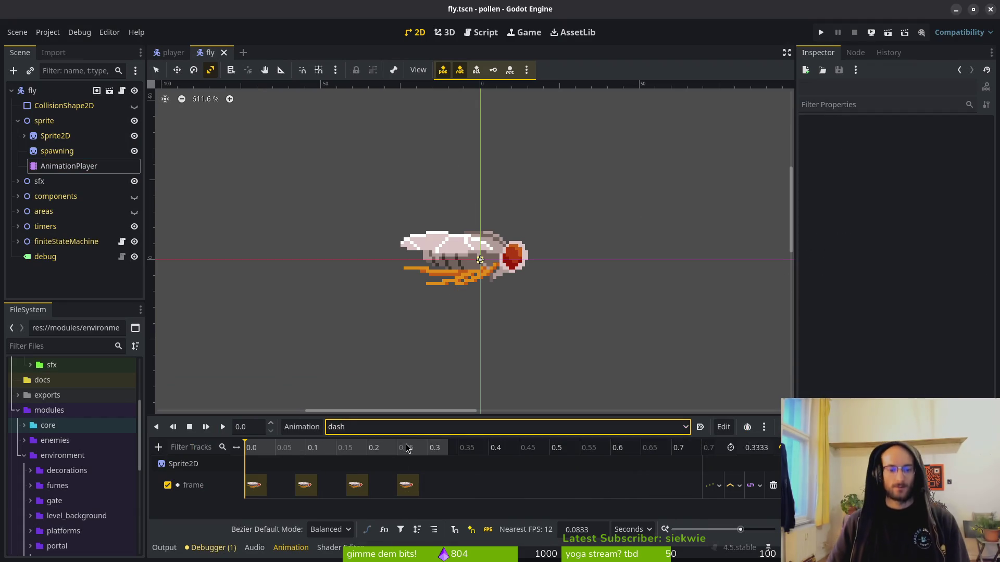
left_click(223, 428)
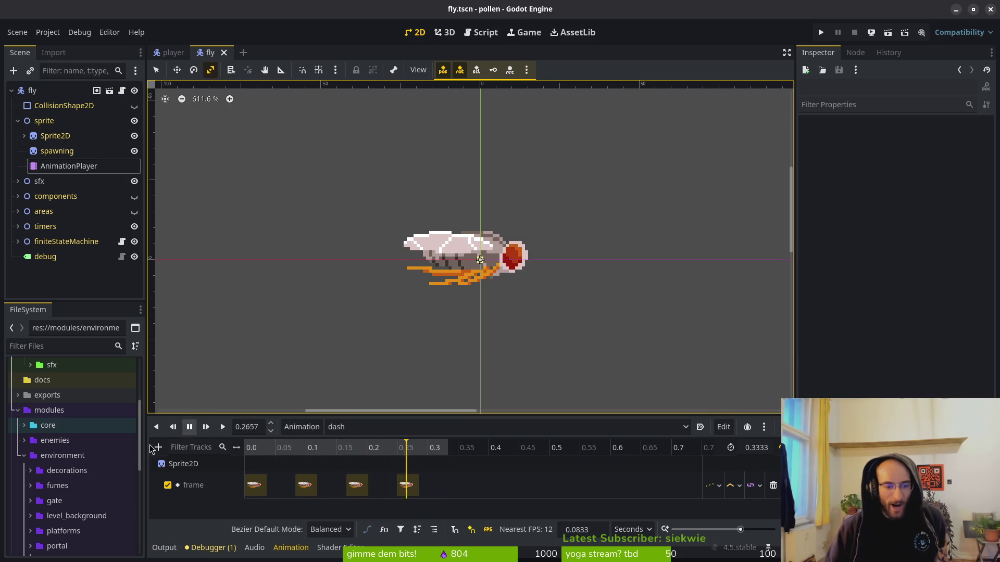
left_click(190, 430)
left_click(190, 428)
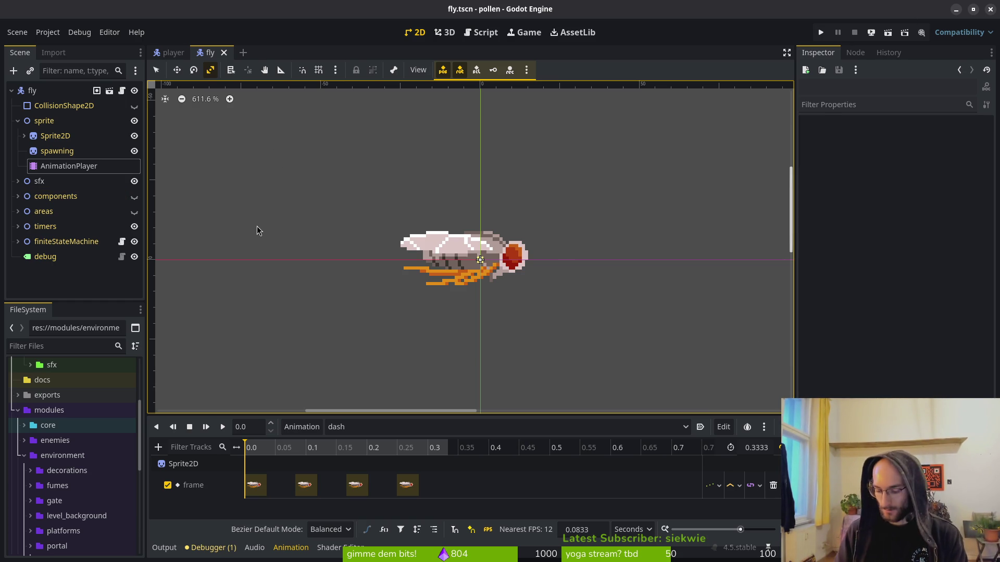
left_click(18, 121)
key("alt+Tab")
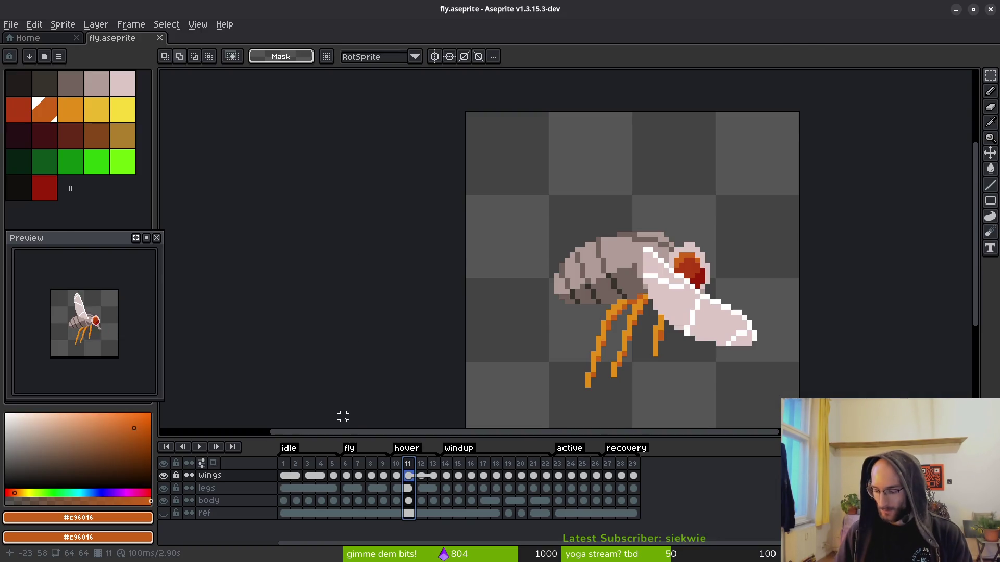
- Open wasp.aseprite from the assets/aseprite folder
key("ctrl+o")
left_click(49, 47)
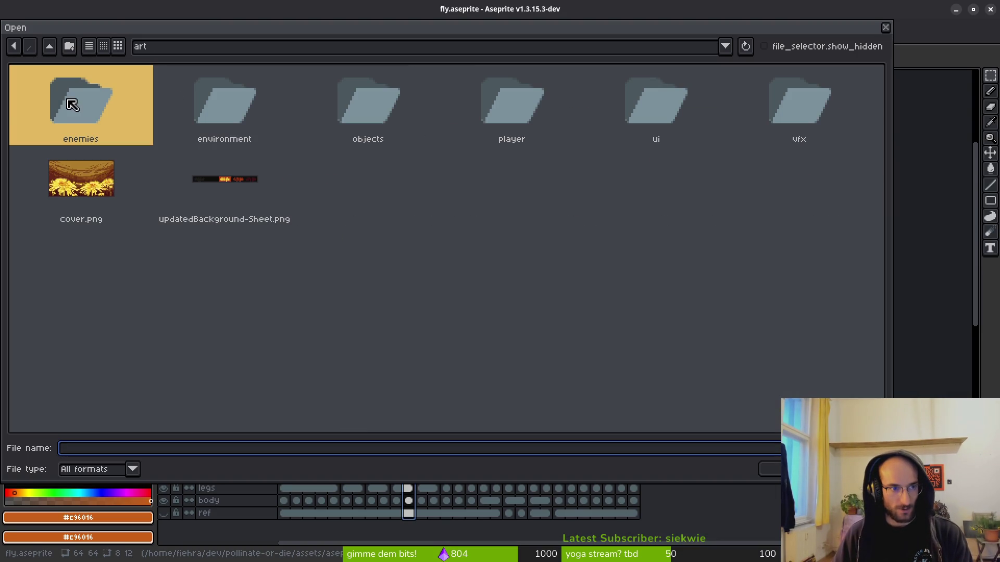
left_click(50, 46)
double_click(123, 101)
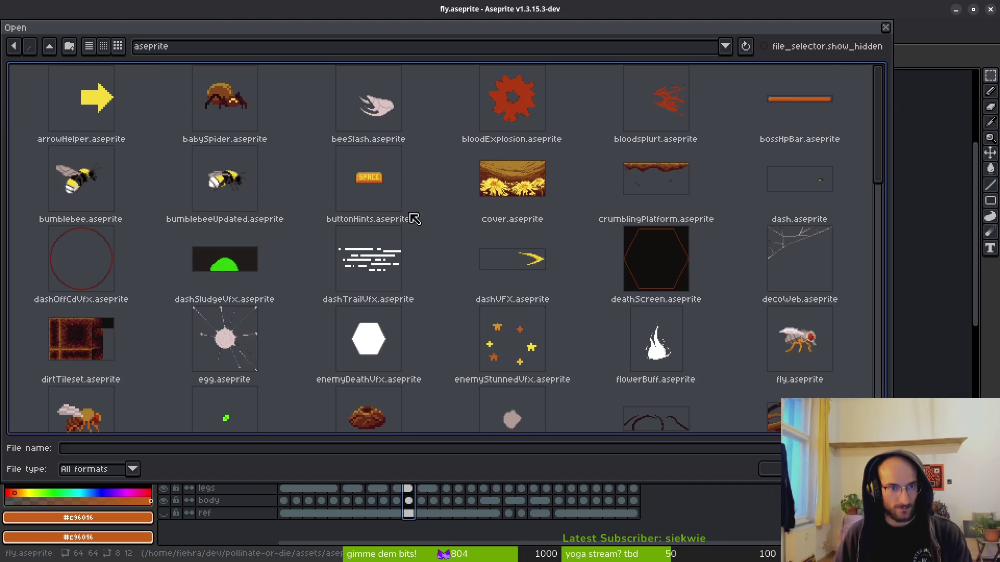
scroll(578, 289, "down", 3)
scroll(583, 290, "down", 10)
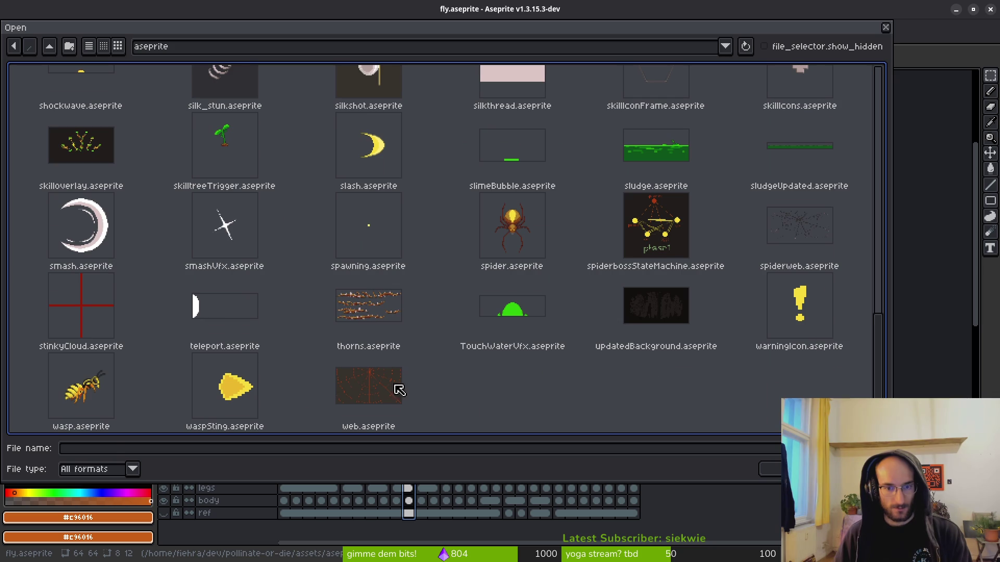
left_click(116, 392)
double_click(116, 392)
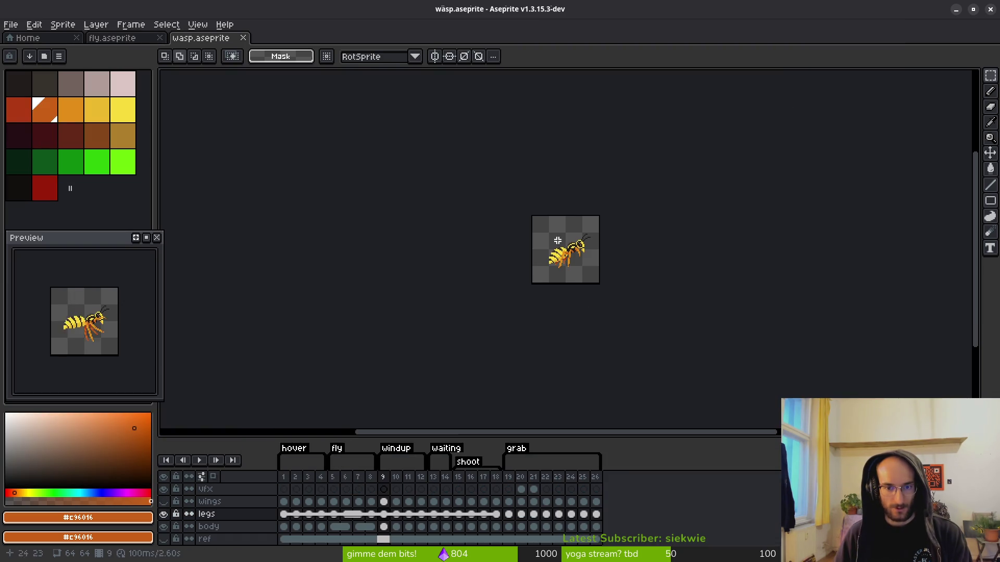
- Show the wings layer and select its frame 12, then switch to Godot
left_click(163, 502)
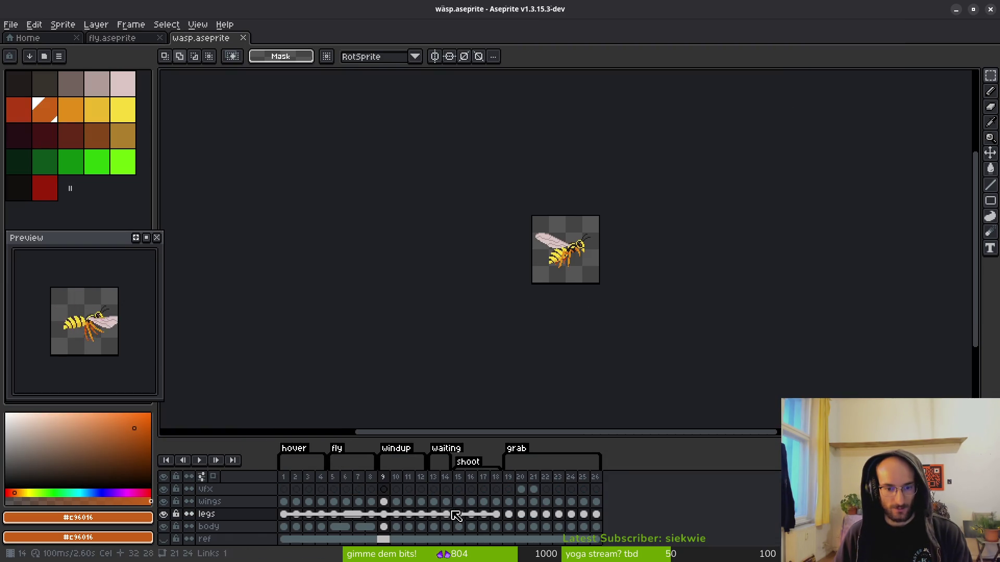
left_click(384, 502)
left_click(420, 502)
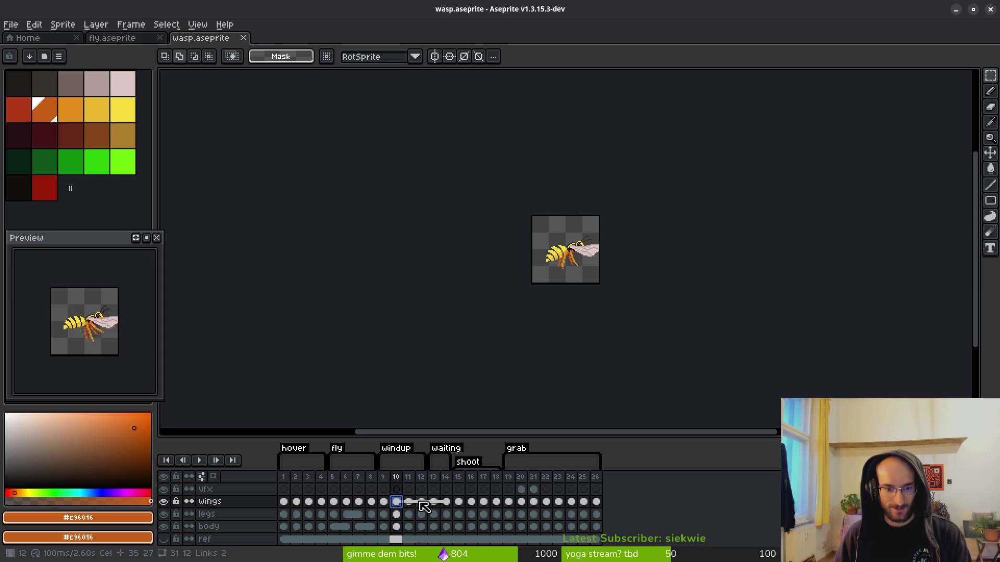
key("alt+Tab")
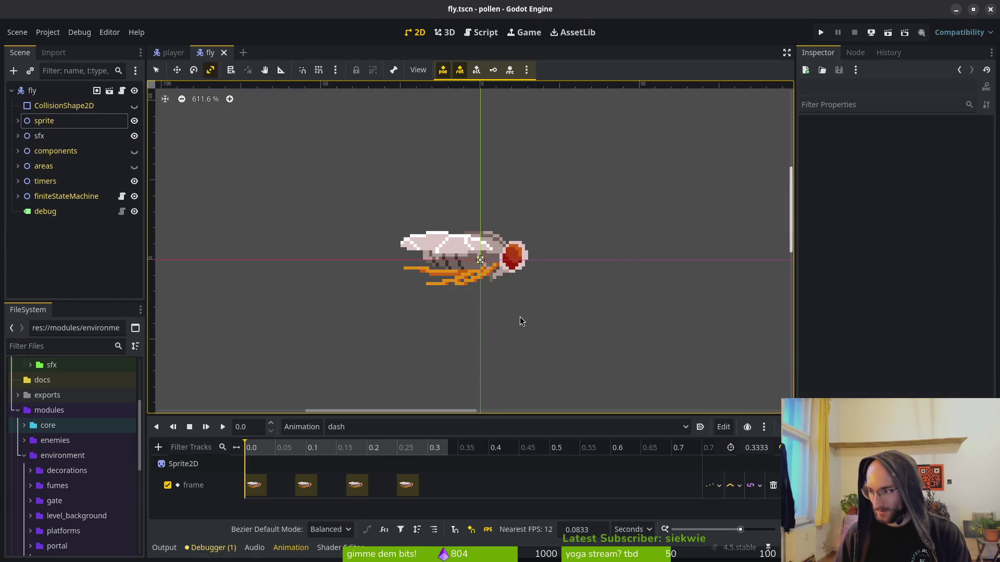
- Launch nvim in the project and open modules/enemies/wasp/shooting.gd via the file finder
key("alt+Tab")
key("alt+Tab")
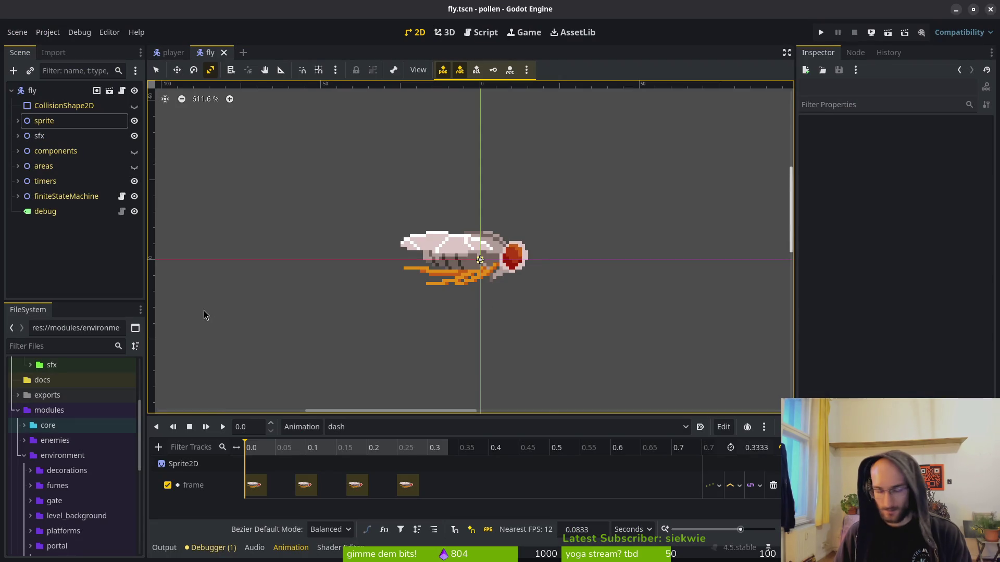
key("alt+Tab")
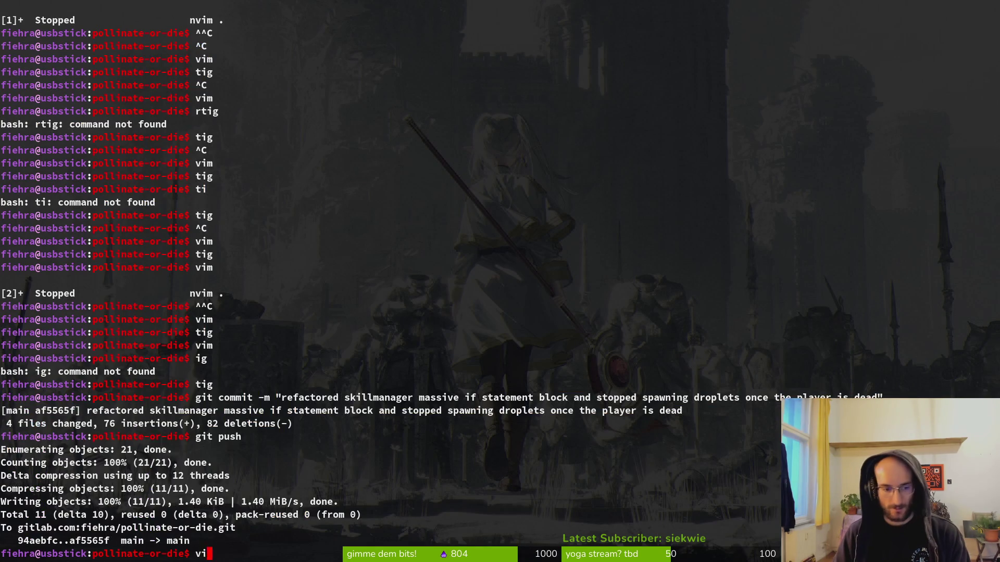
type("nvim .")
key("Return")
key("space")
key("f")
key("f")
type("waspshoo")
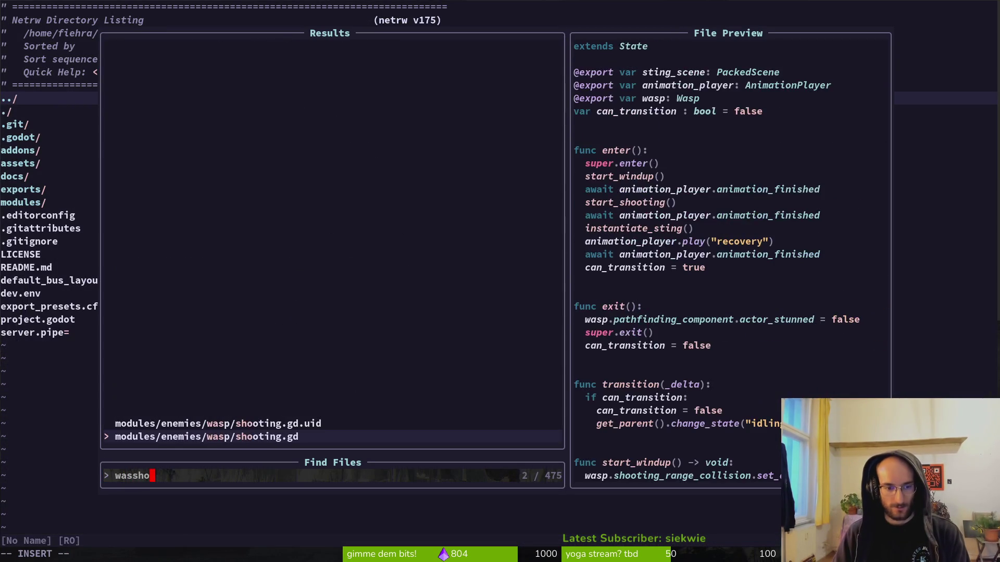
key("Return")
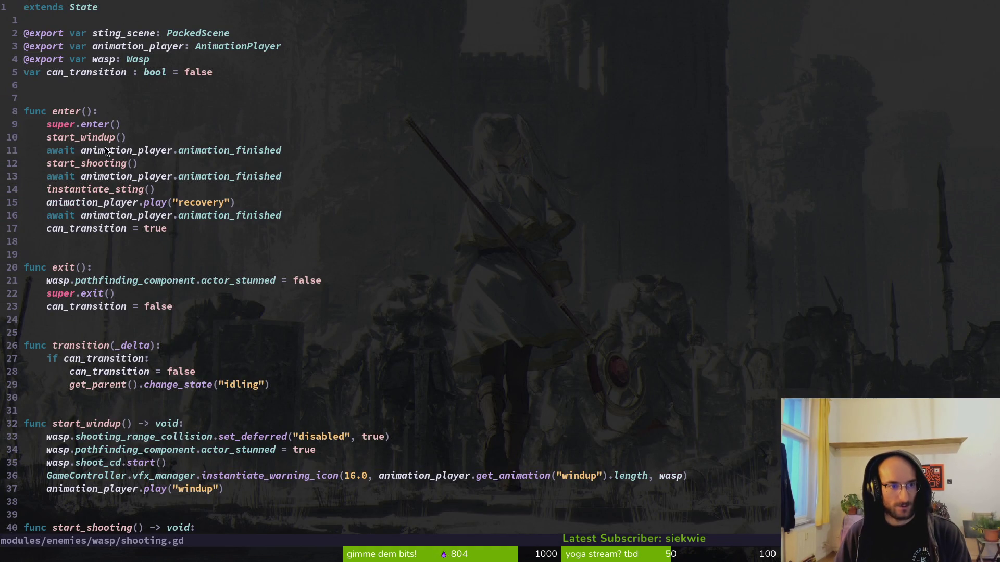
- Read through the windup, shooting and sting functions, then return to Aseprite
scroll(233, 323, "down", 13)
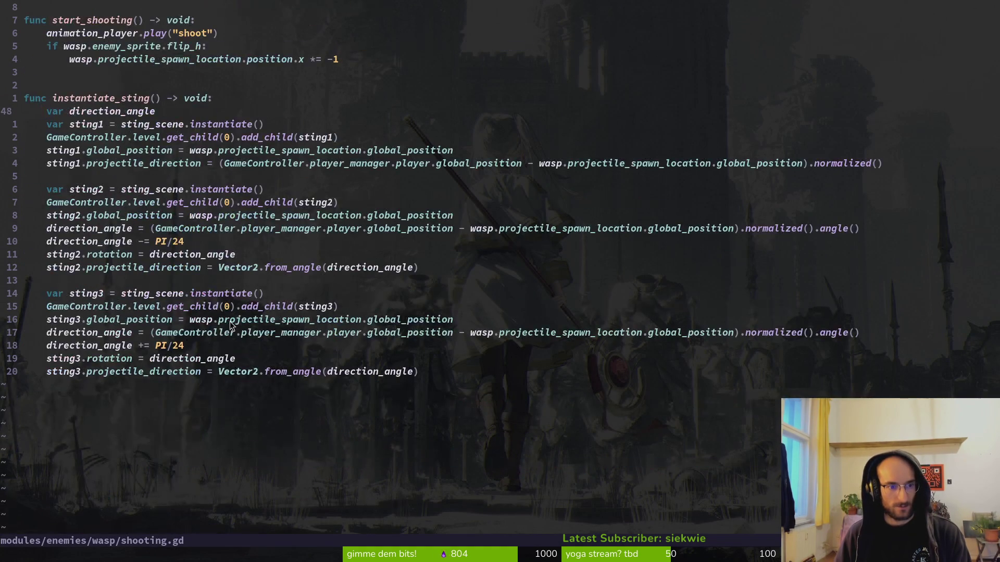
scroll(77, 83, "up", 5)
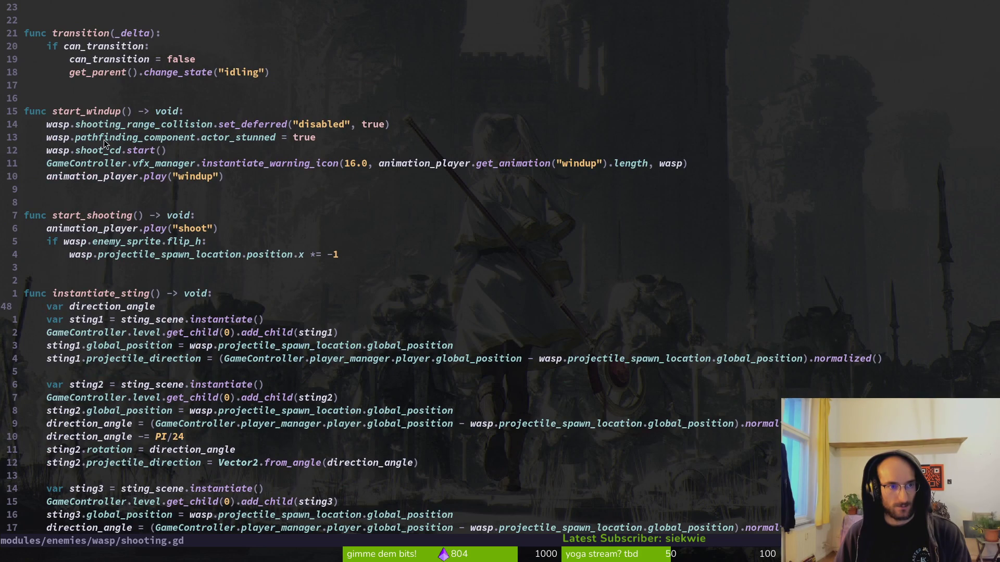
scroll(338, 213, "up", 4)
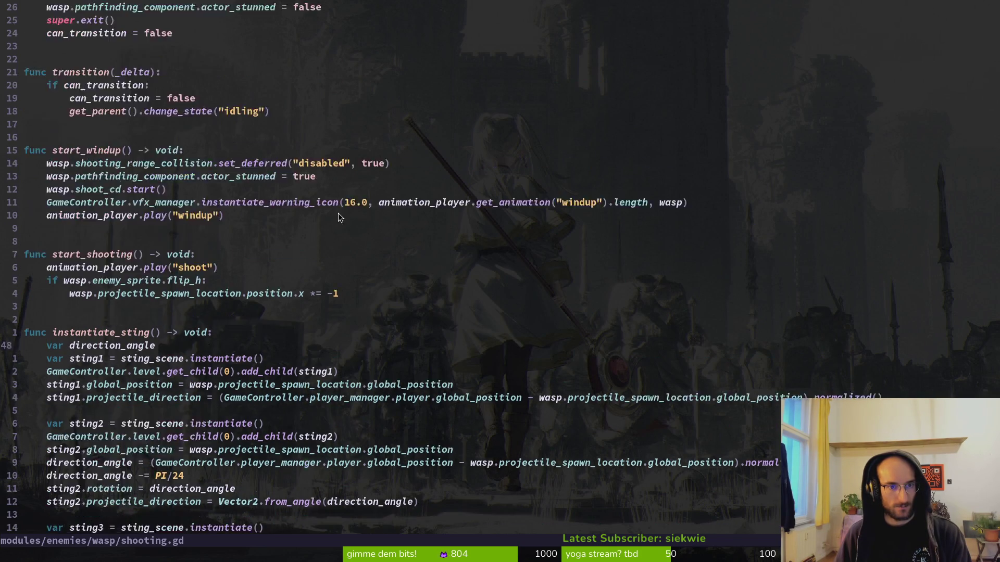
key("alt+Tab")
key("alt+Tab")
key("alt+Tab")
key("alt+Tab")
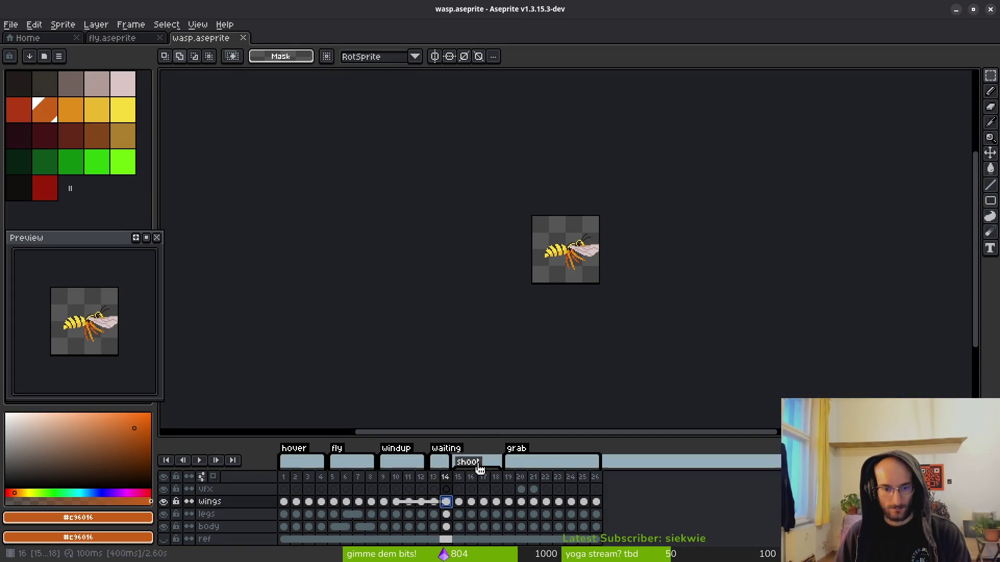
- Delete the wasp's waiting tag
double_click(442, 454)
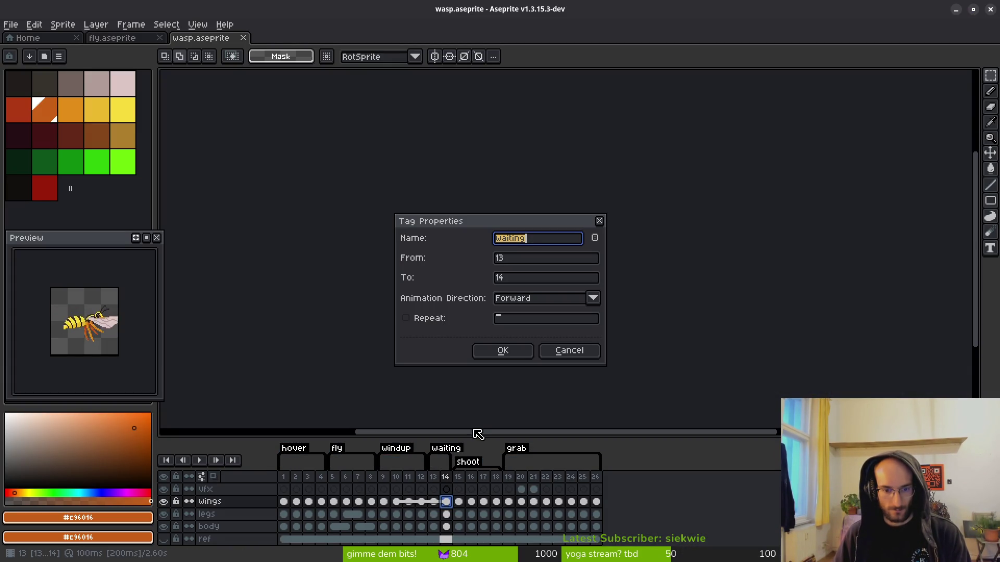
left_click(570, 347)
right_click(455, 453)
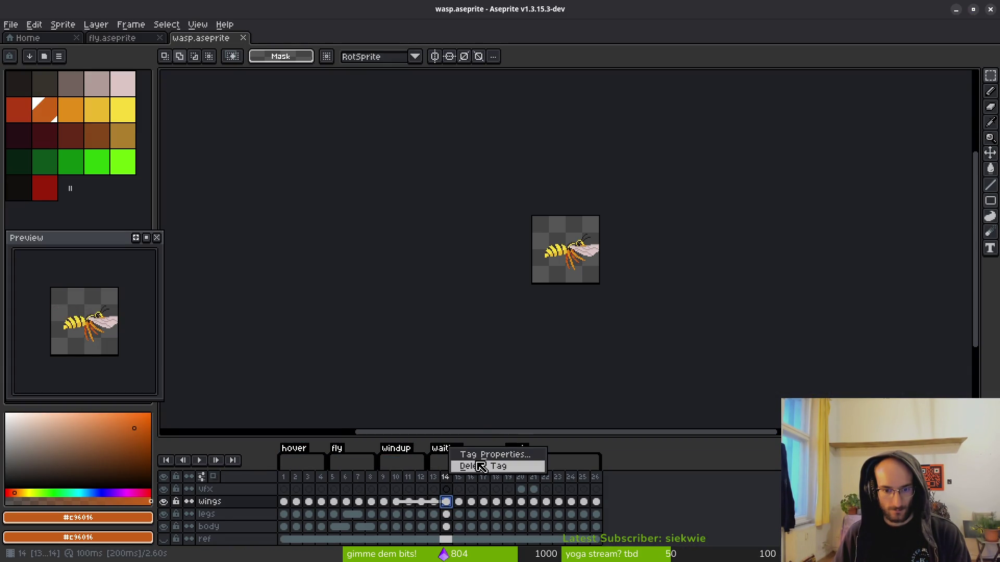
left_click(471, 466)
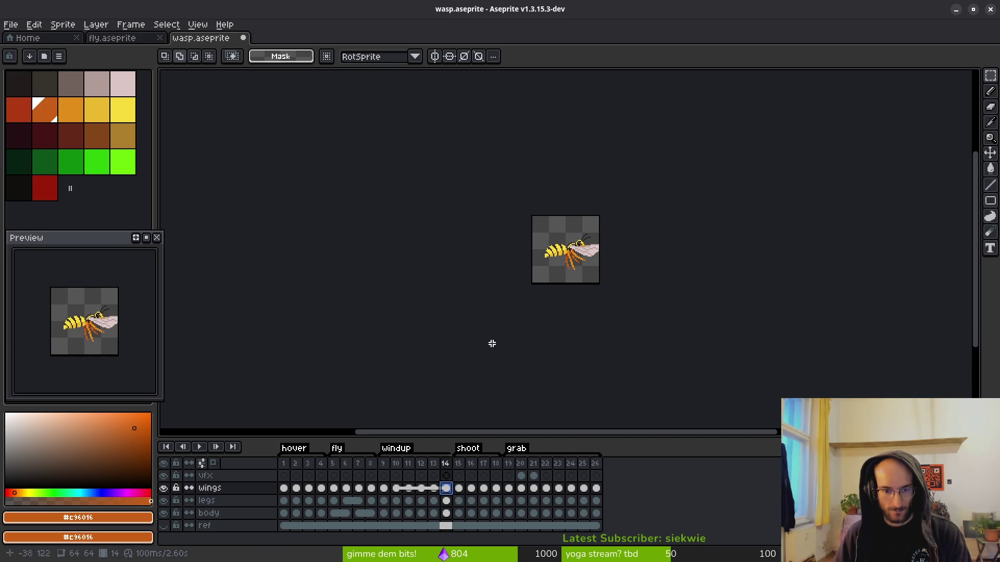
- Compare the wing poses on frames 13–14, try copying them before frame 15, and undo
left_click_drag(590, 273, 581, 278)
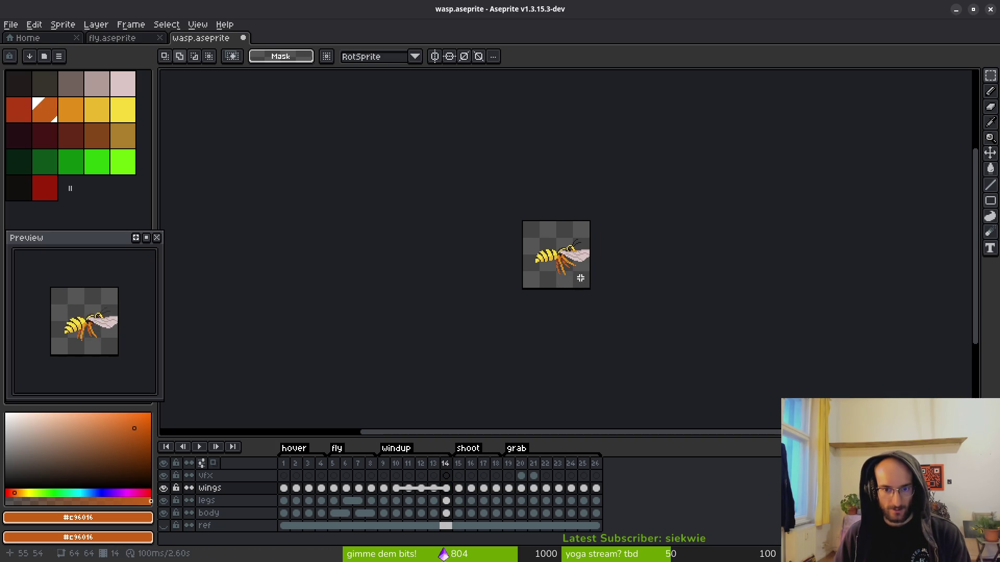
scroll(581, 278, "up", 4)
left_click(430, 489)
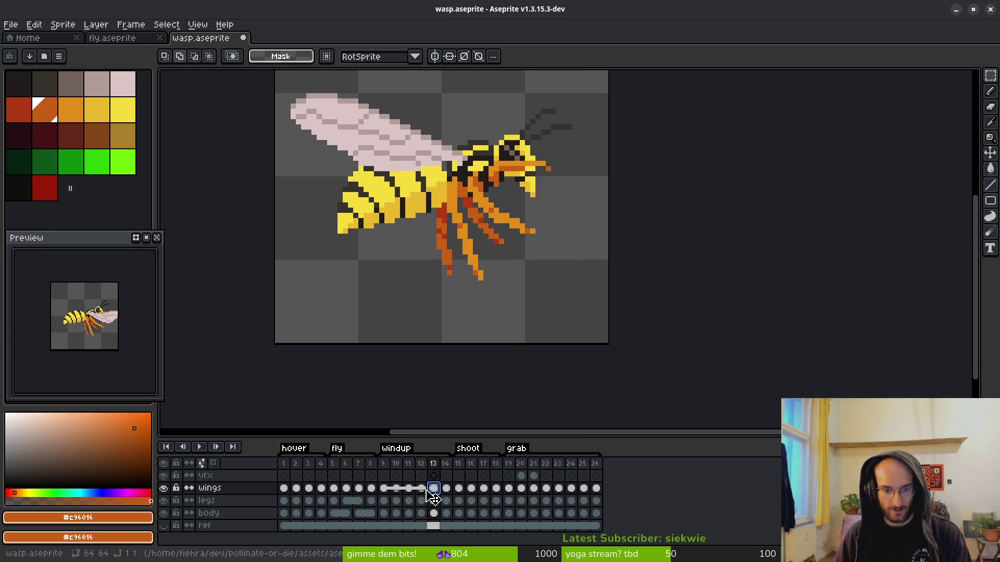
left_click(421, 490)
left_click(433, 489)
left_click(442, 486)
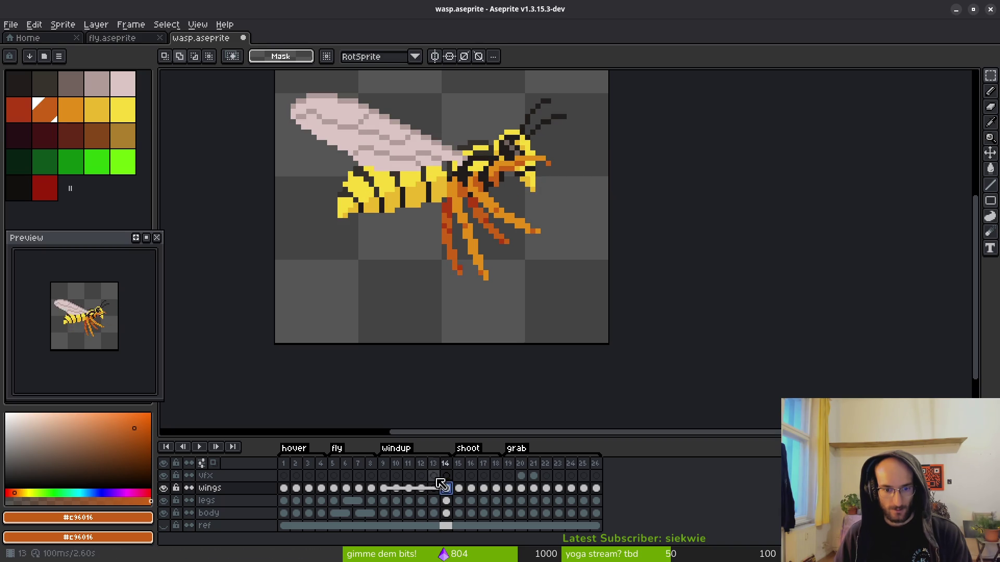
left_click_drag(434, 464, 457, 469)
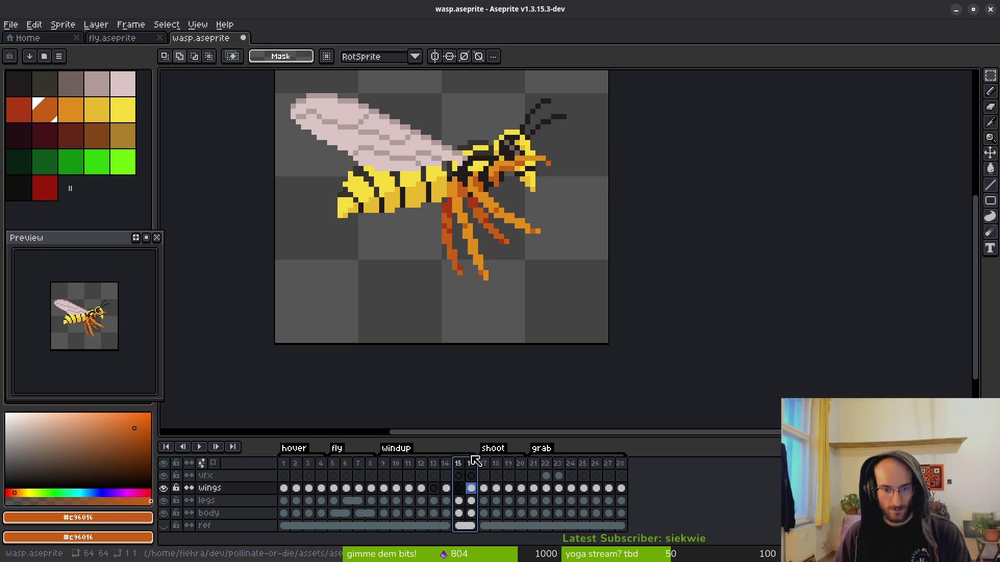
left_click(435, 500)
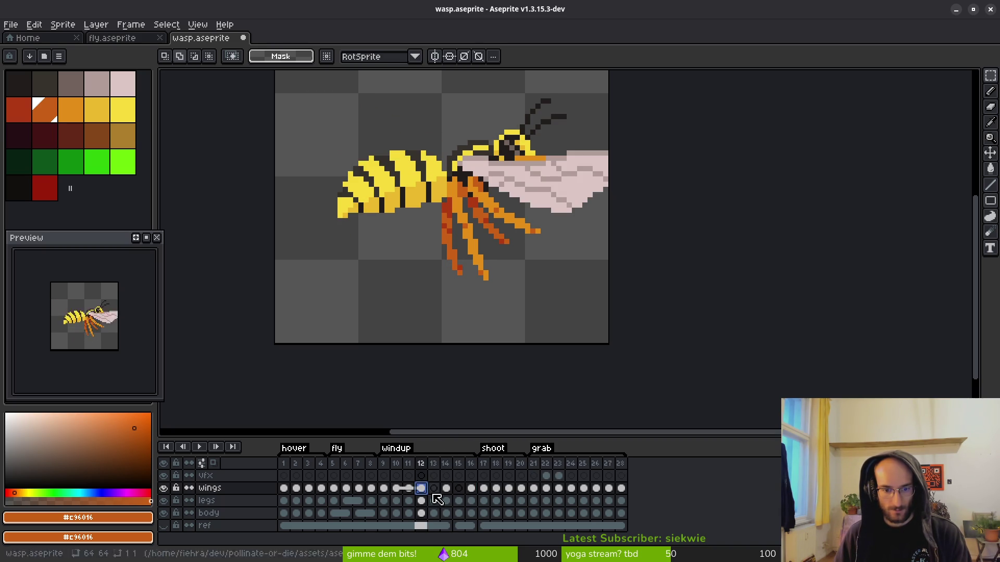
key("ctrl+z")
key("ctrl+z")
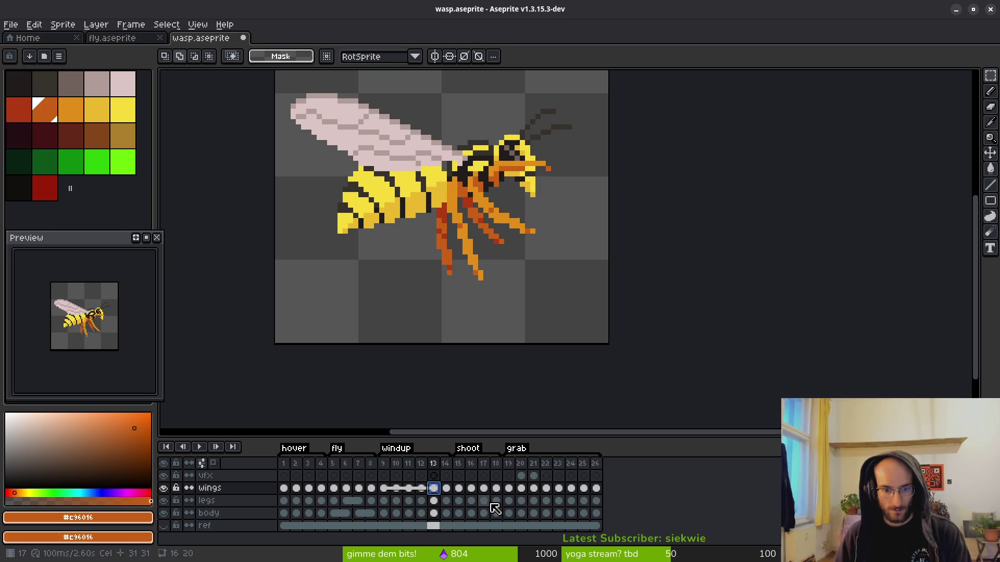
- Copy frames 13–14 in as frames 15–16, start the shoot tag at frame 17, and save
left_click(447, 468)
mouse_move(450, 471)
left_mouse_down()
mouse_move(466, 466)
mouse_move(461, 475)
left_mouse_up()
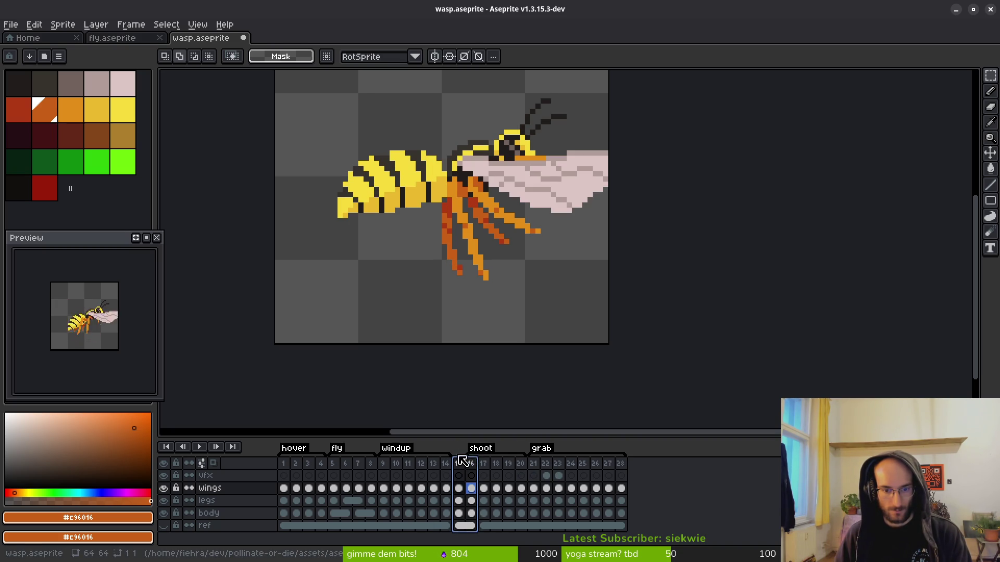
left_click_drag(468, 453, 475, 454)
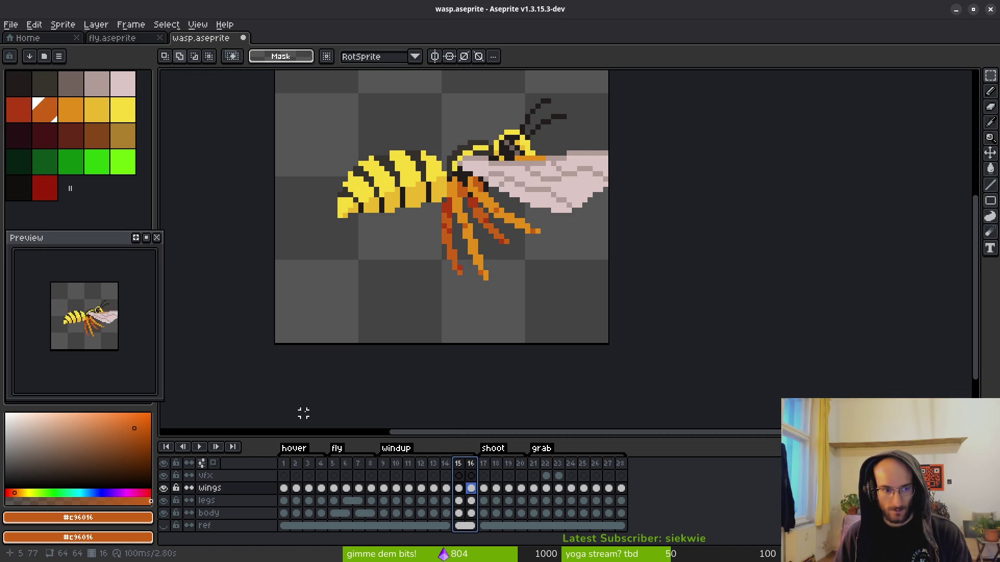
key("ctrl+s")
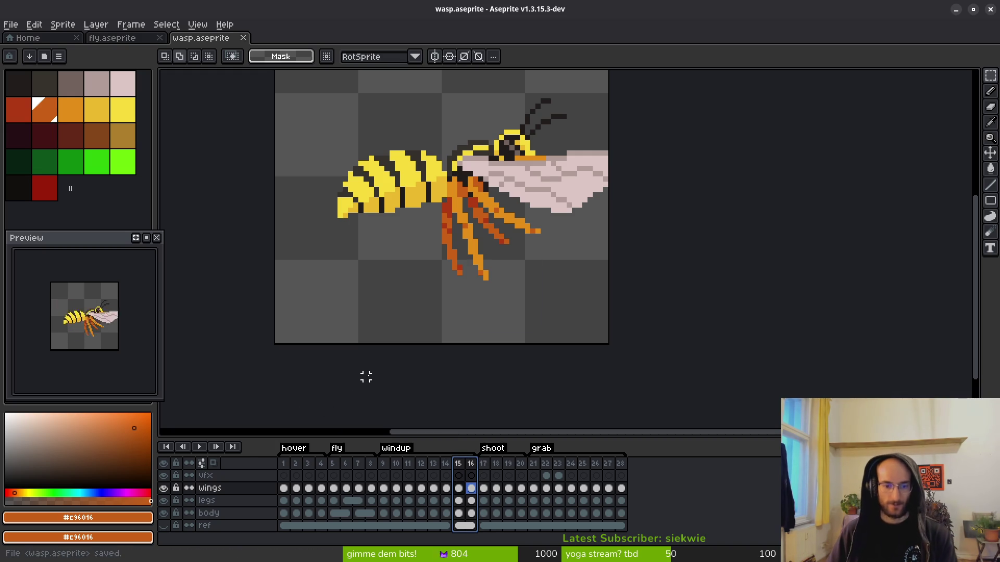
left_click(421, 465)
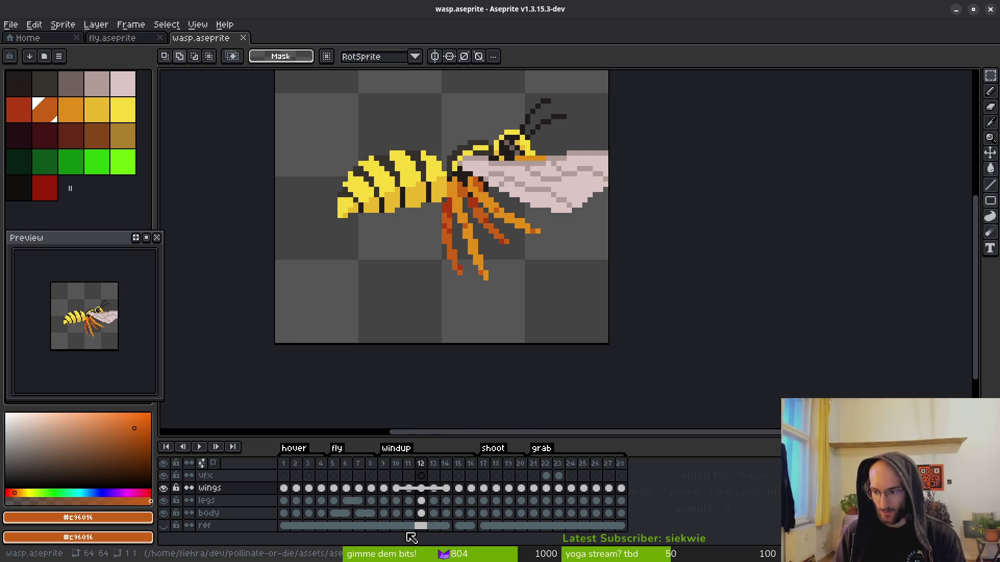
left_click_drag(475, 299, 505, 326)
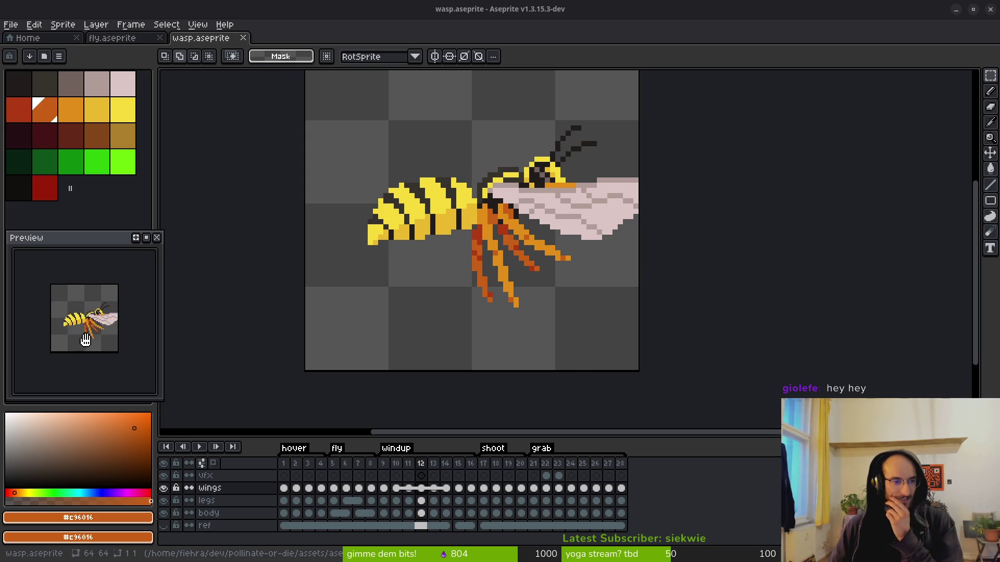
left_click_drag(84, 340, 98, 364)
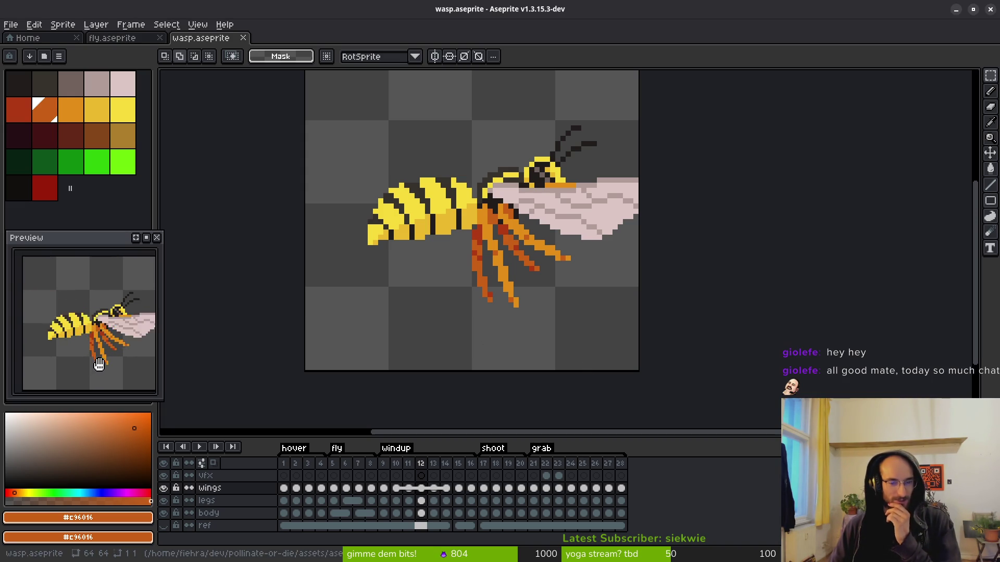